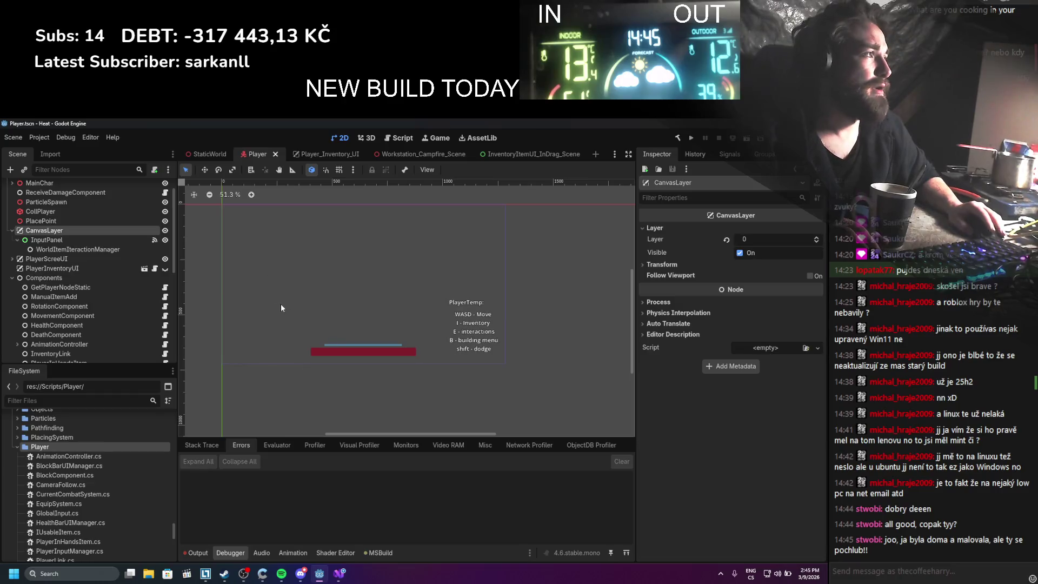
Test-run the game, then view InputPanel's signals and abandon a first mouse_entered connection attempt
scroll(363, 313, up, 1)
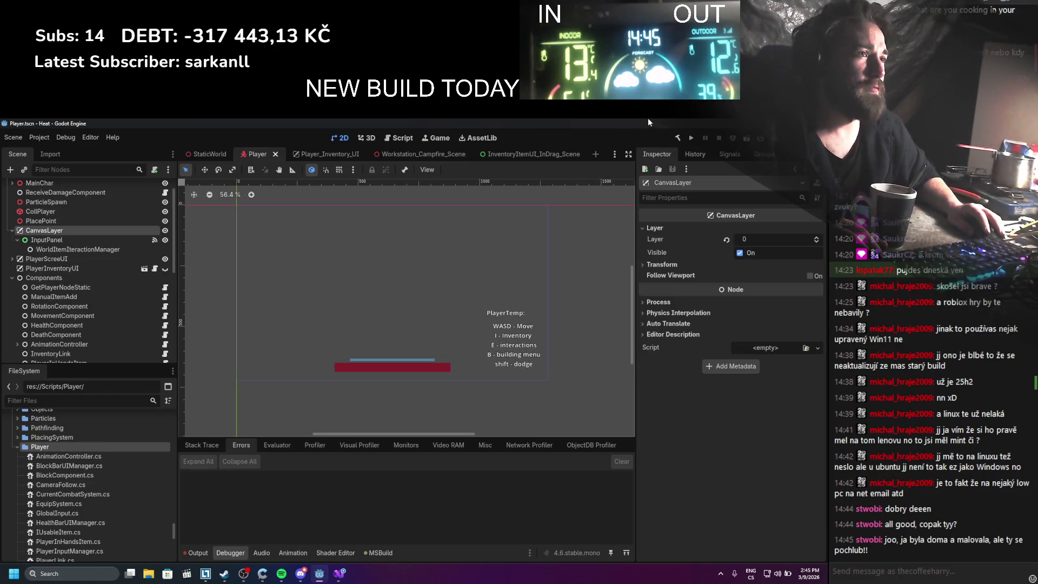
click(692, 139)
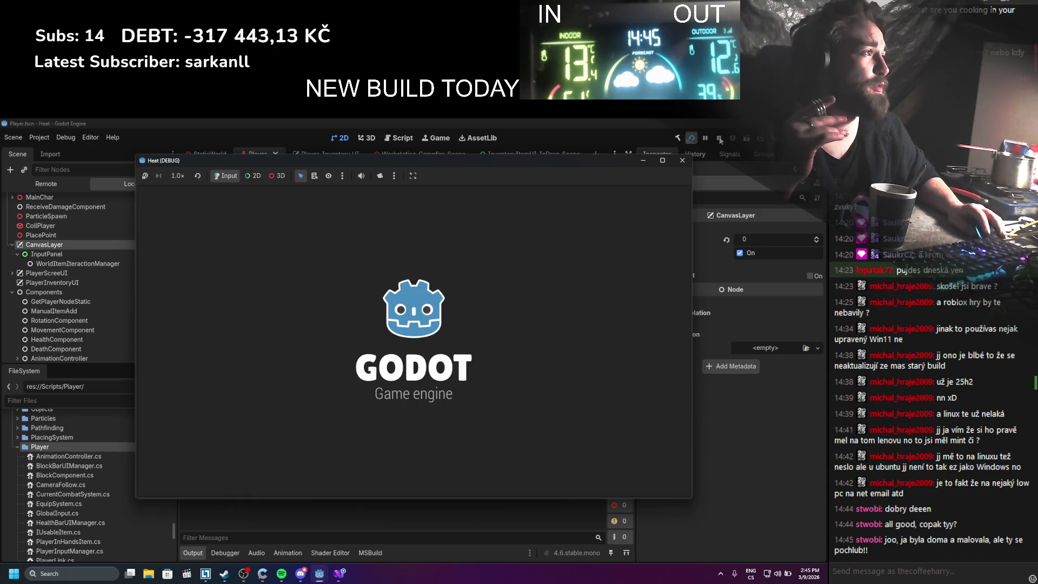
click(718, 138)
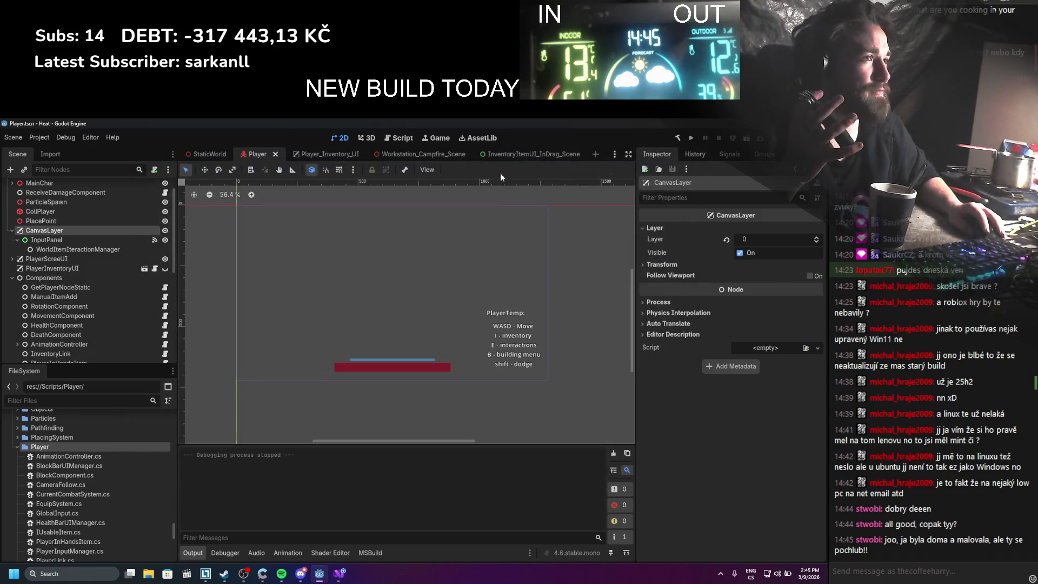
click(146, 242)
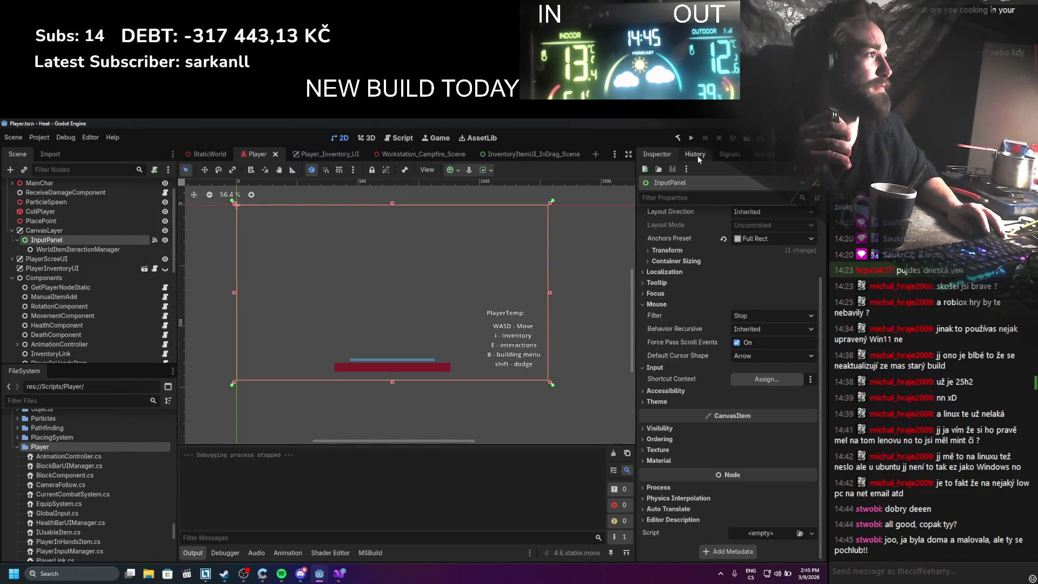
click(696, 155)
click(723, 153)
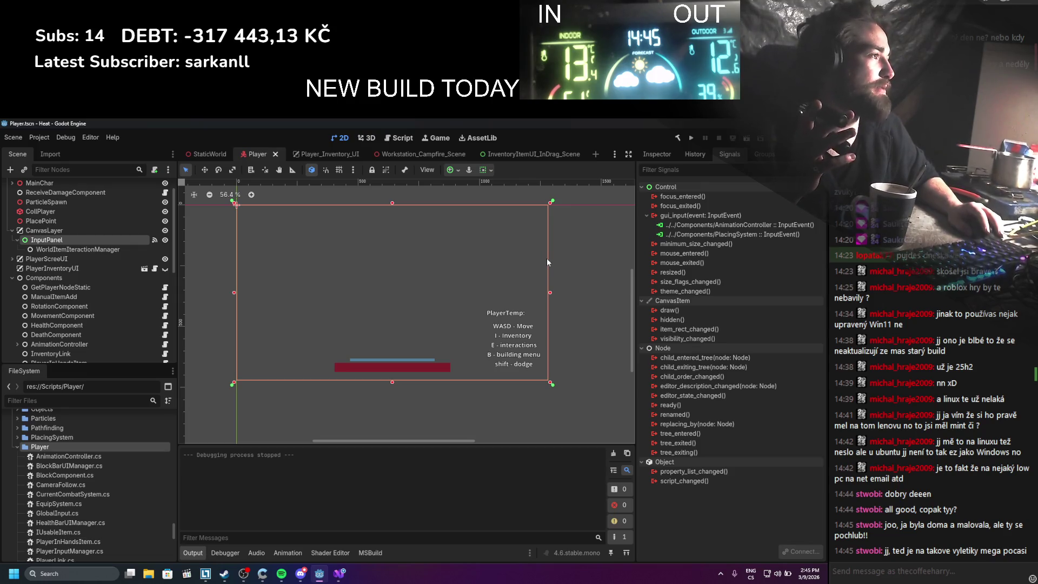
double_click(654, 254)
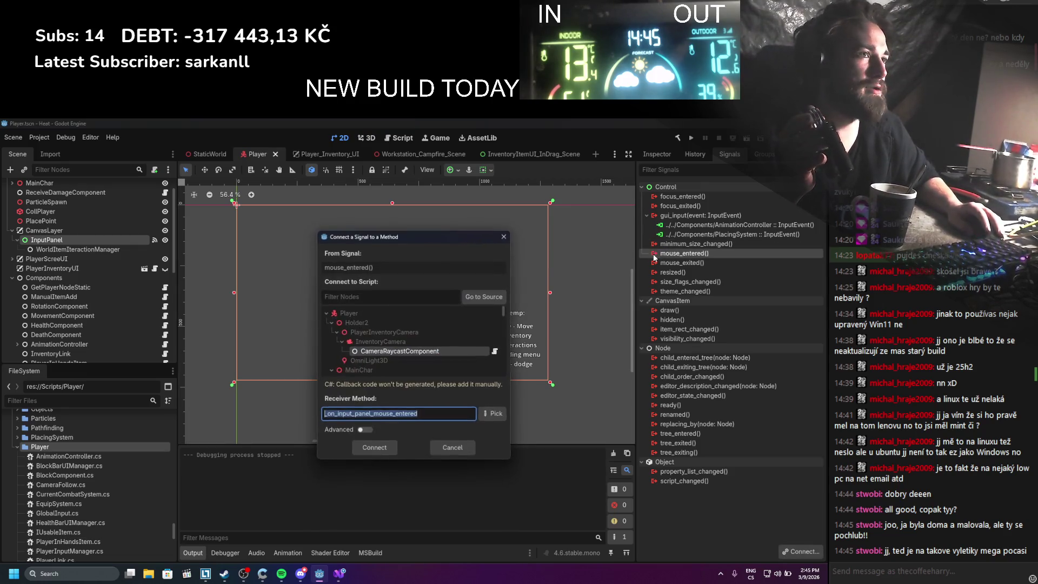
scroll(433, 340, down, 3)
click(427, 350)
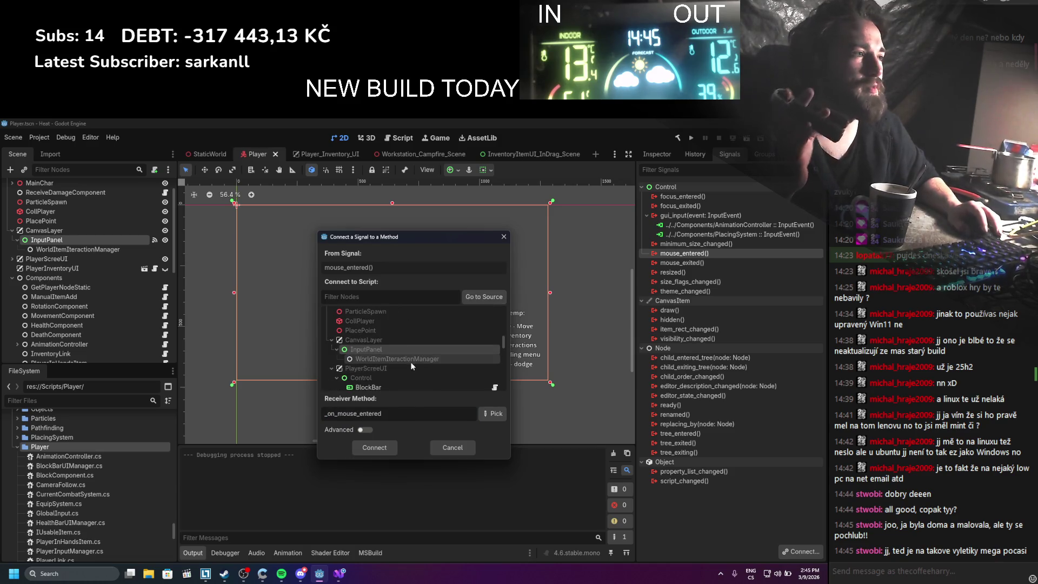
click(503, 237)
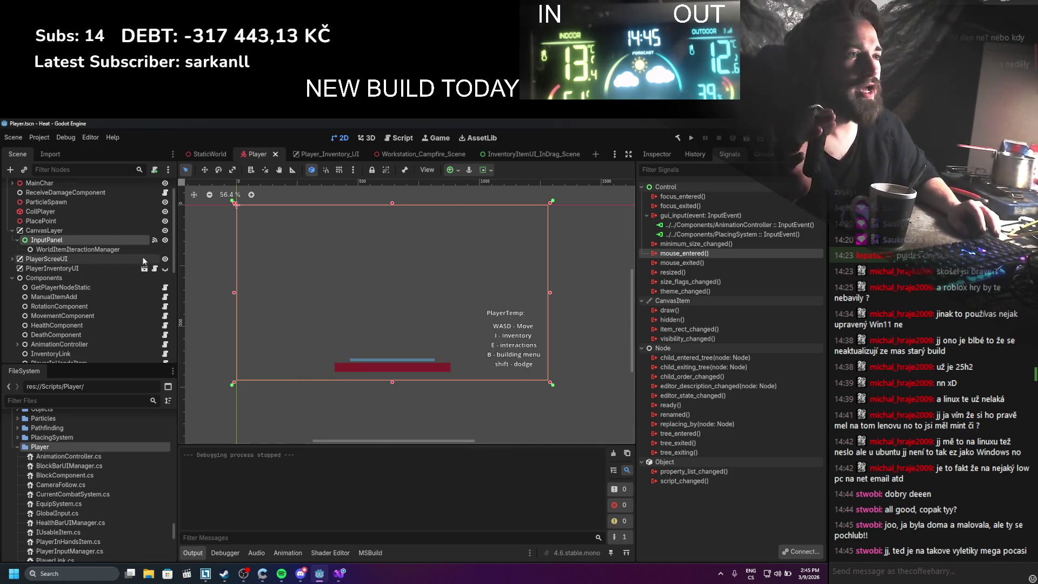
Attach WorldItemIteractionManager.cs to the WorldItemIteractionManager node and save the Player scene
click(125, 250)
click(651, 153)
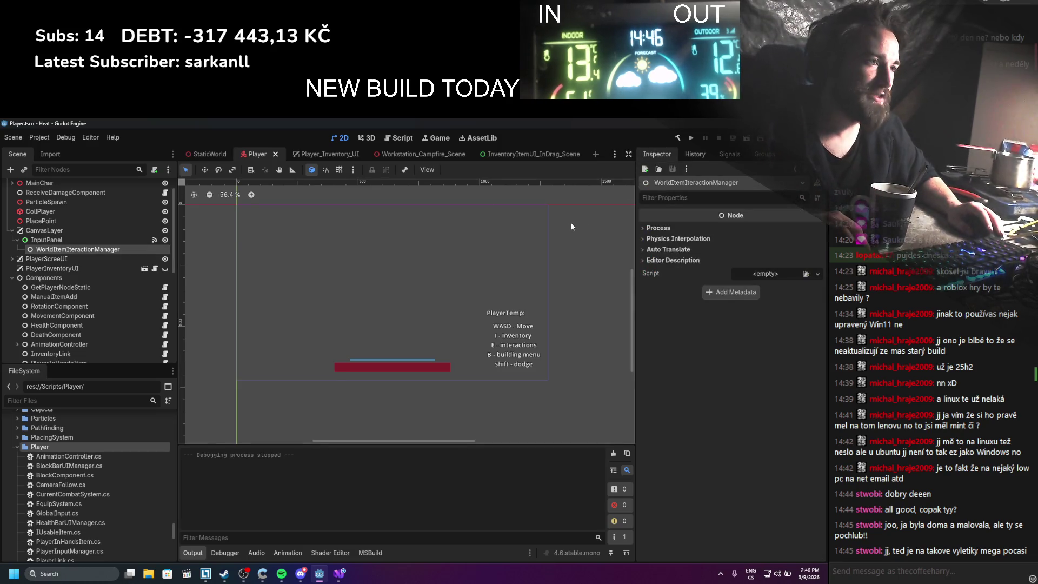
scroll(84, 484, down, 3)
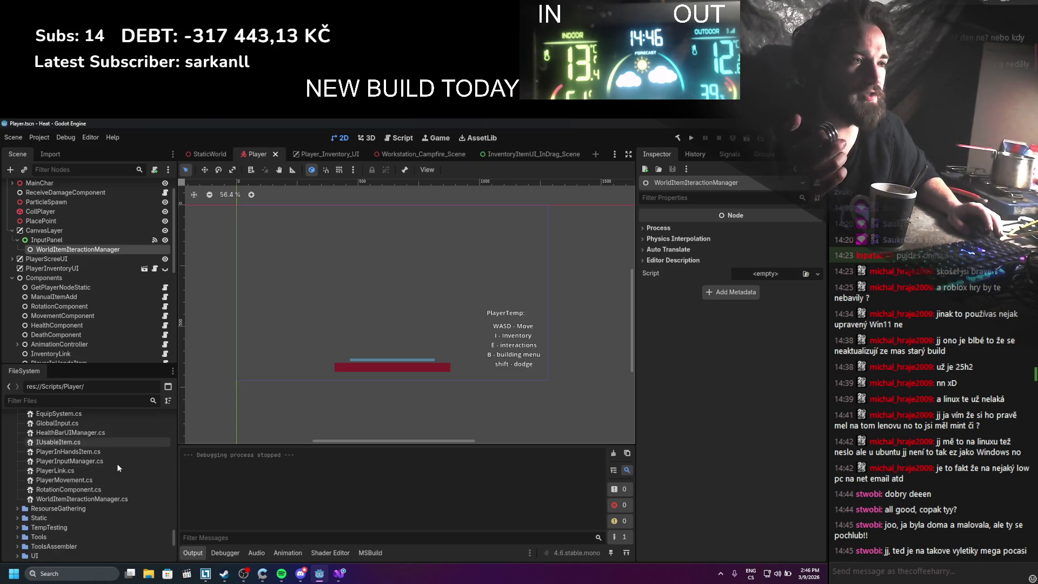
drag(71, 498, 750, 274)
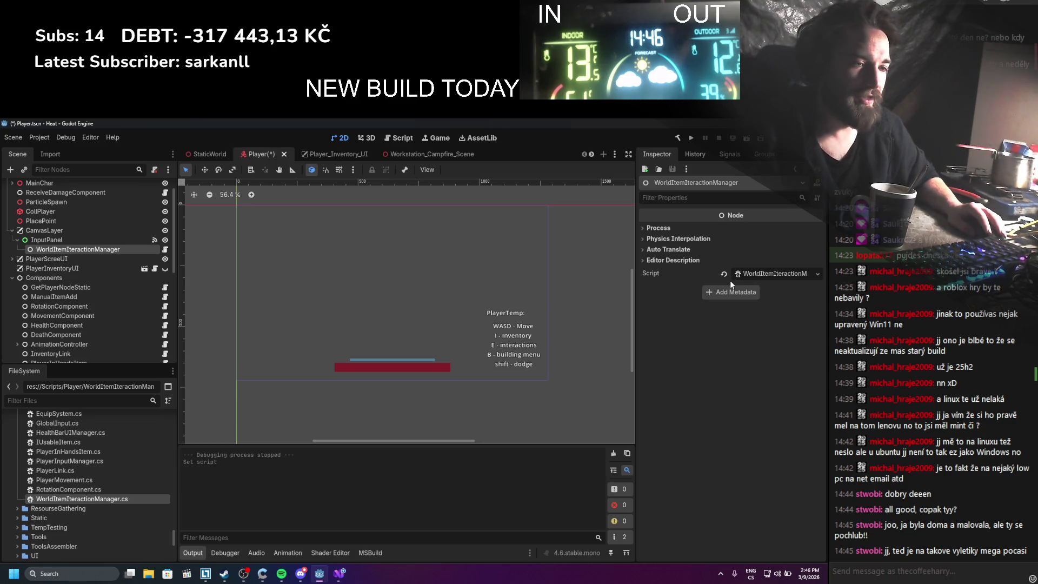
key(ctrl+s)
Connect InputPanel's mouse_entered signal to the SetDropOn method
click(111, 240)
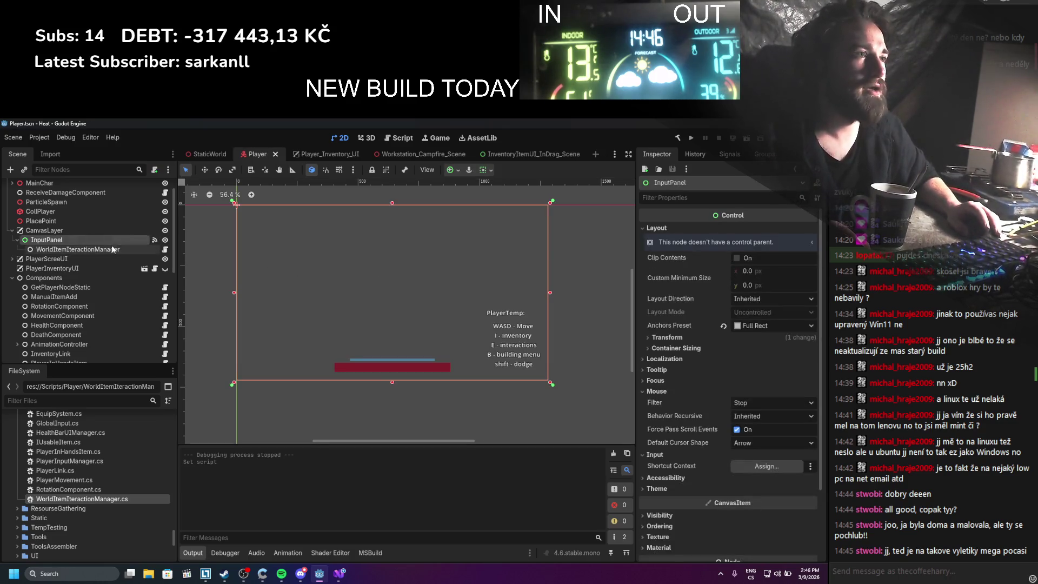
click(117, 250)
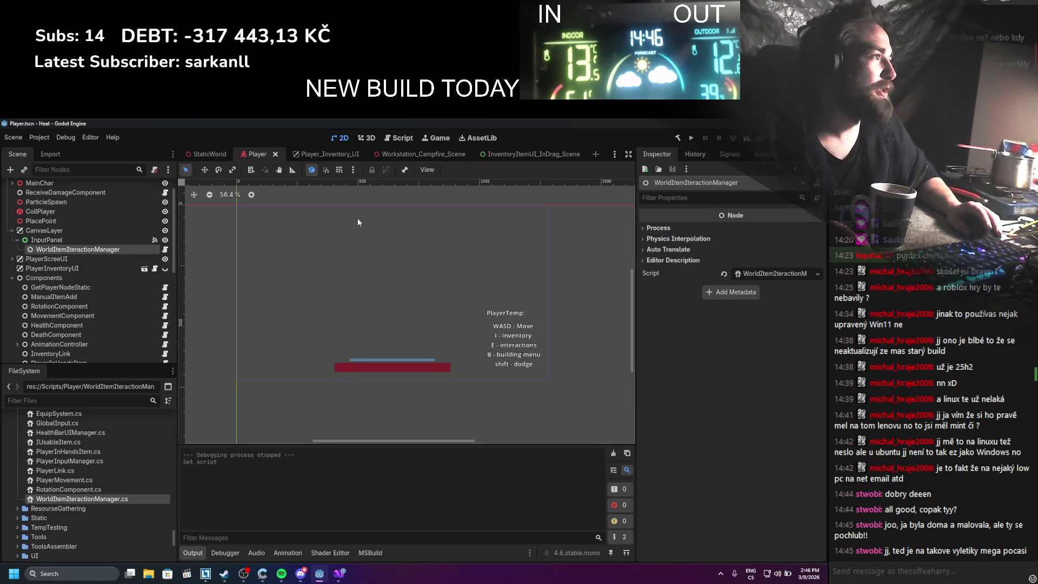
click(100, 240)
click(729, 154)
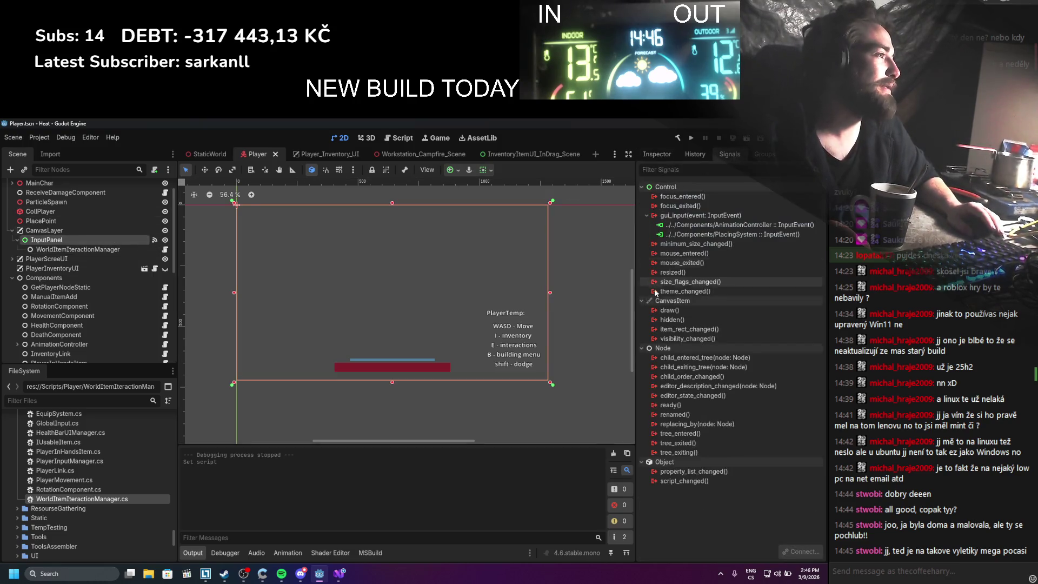
double_click(682, 253)
click(480, 296)
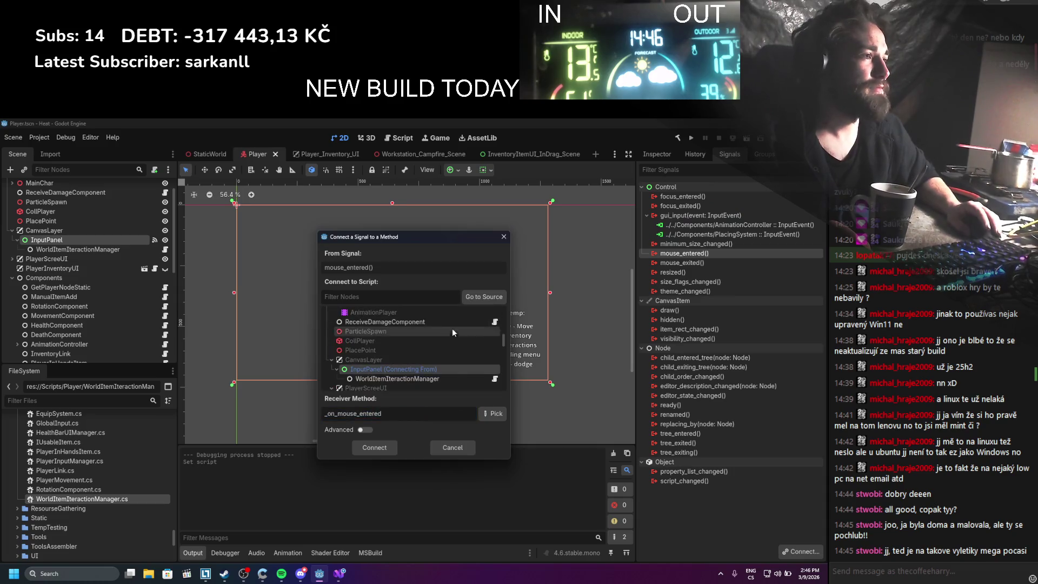
click(494, 413)
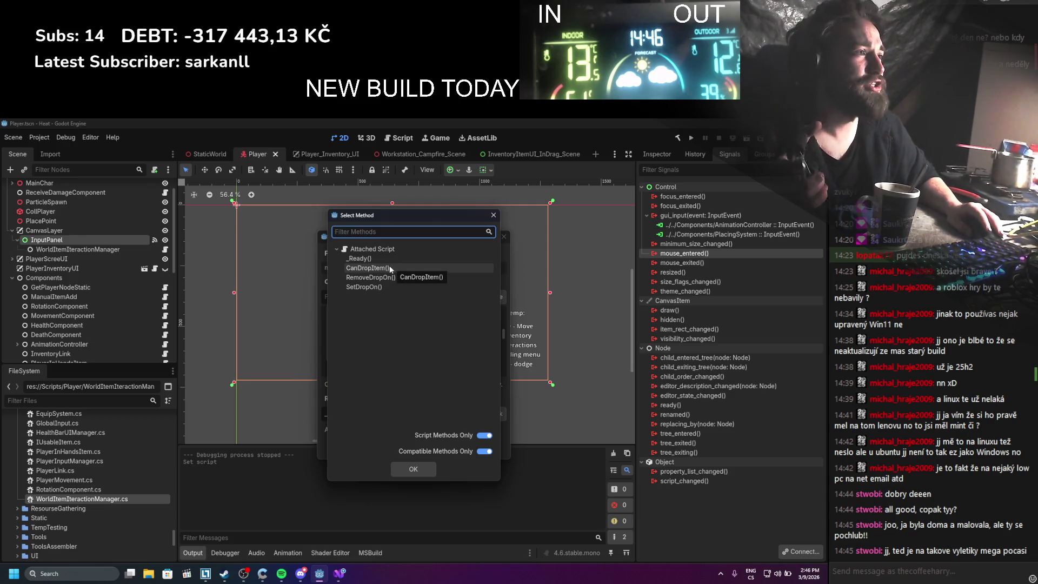
double_click(380, 286)
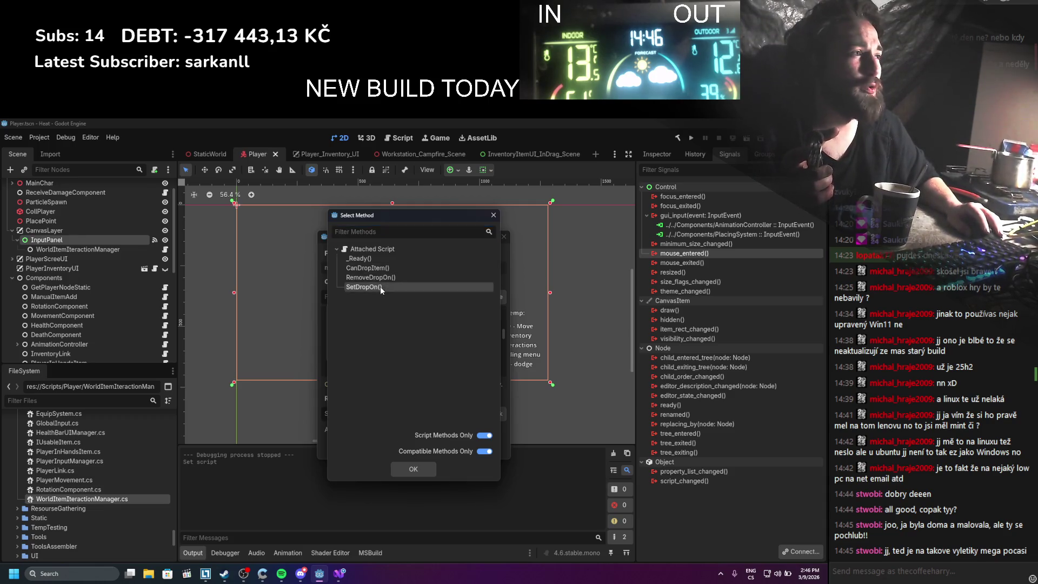
click(375, 447)
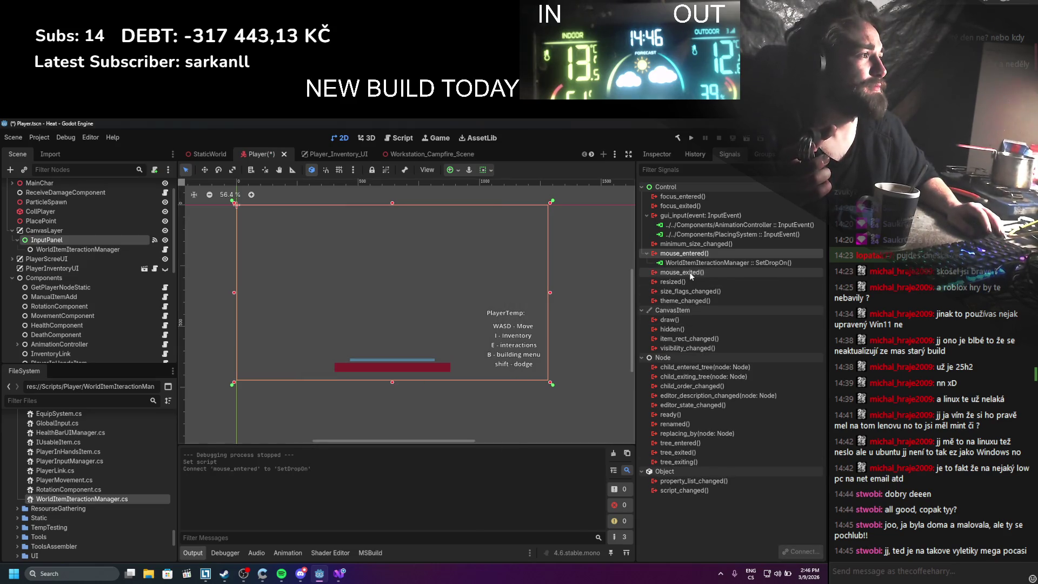
Connect mouse_exited to RemoveDropOn, save the scene, and run the game
double_click(689, 272)
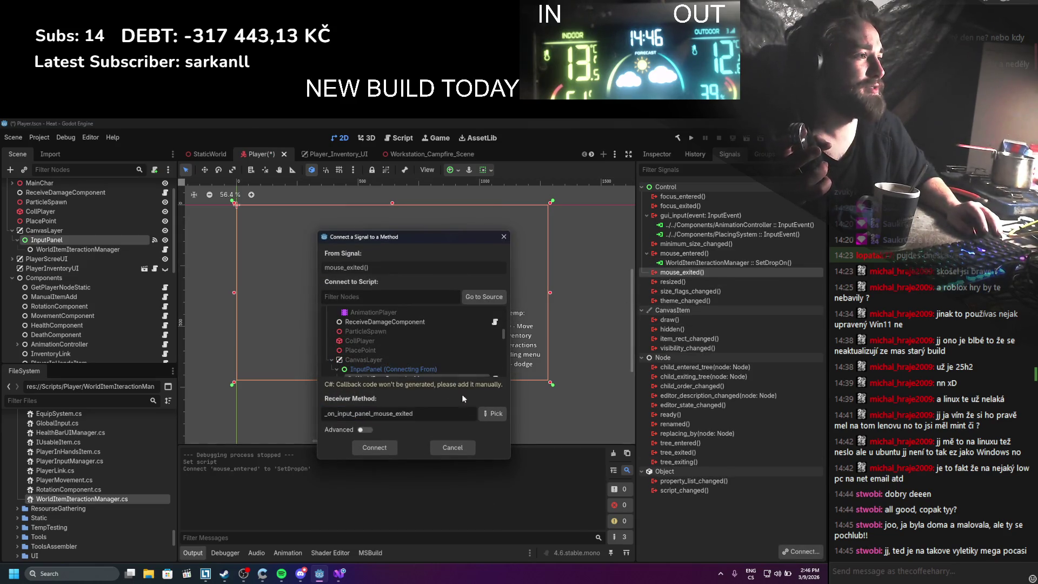
click(491, 413)
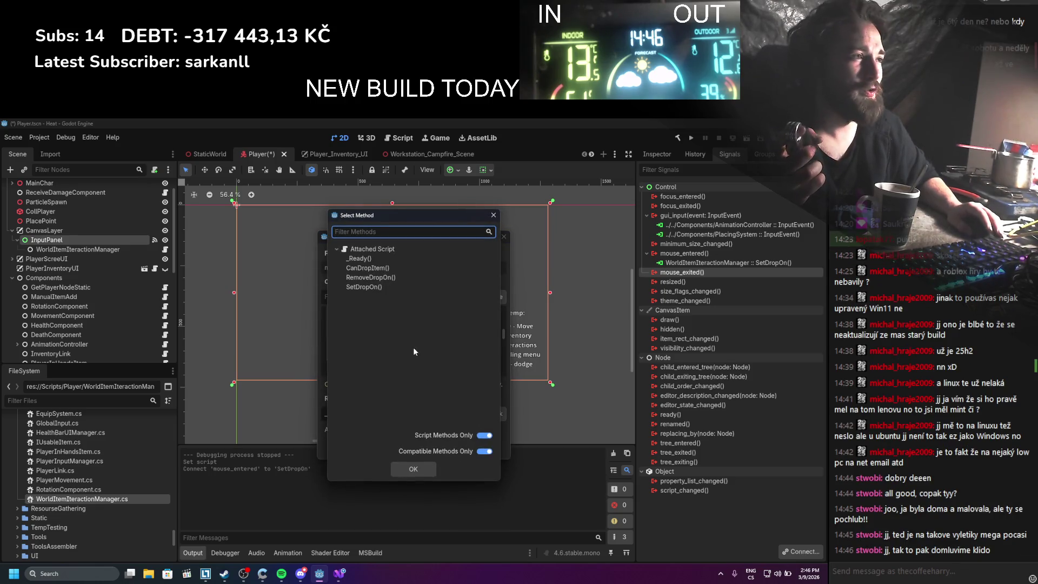
click(380, 276)
click(412, 469)
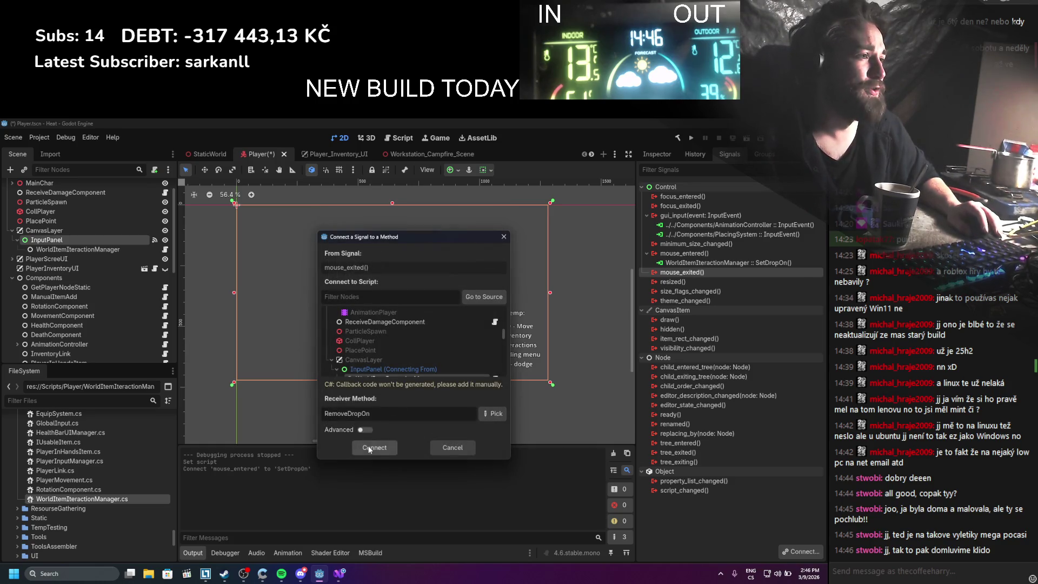
click(369, 448)
key(ctrl+s)
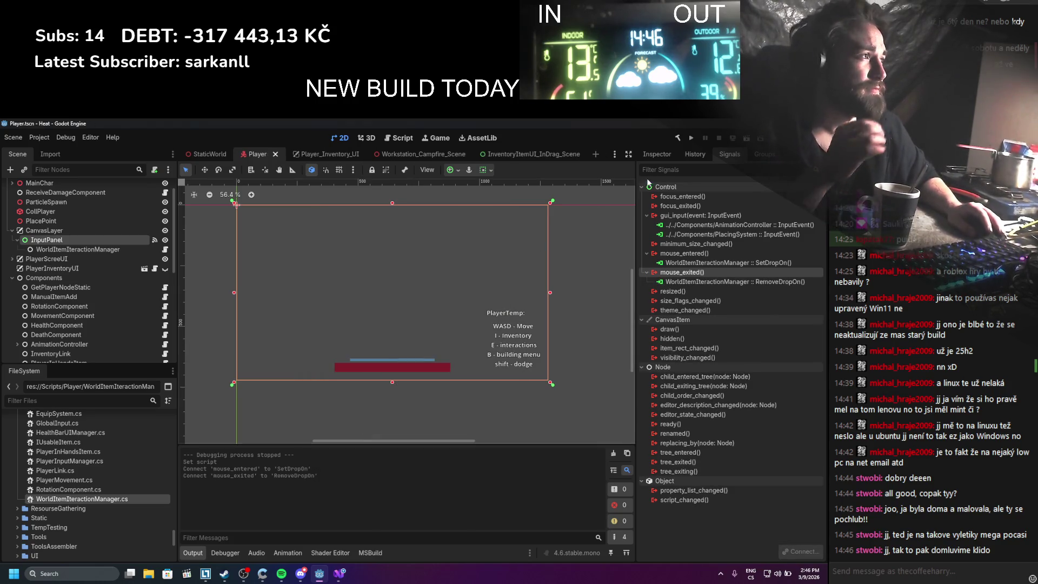
click(691, 139)
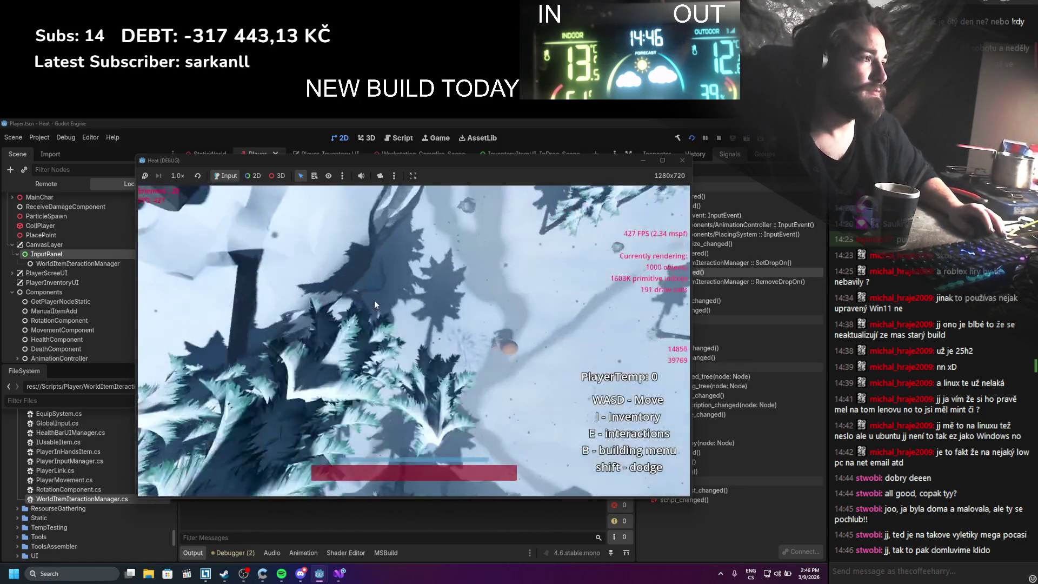
key(d)
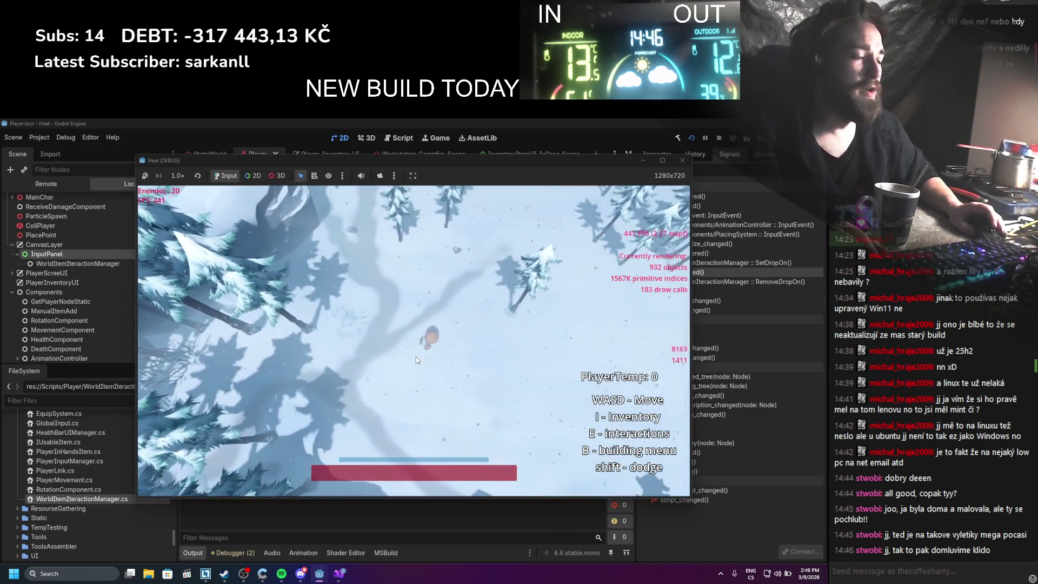
key(i)
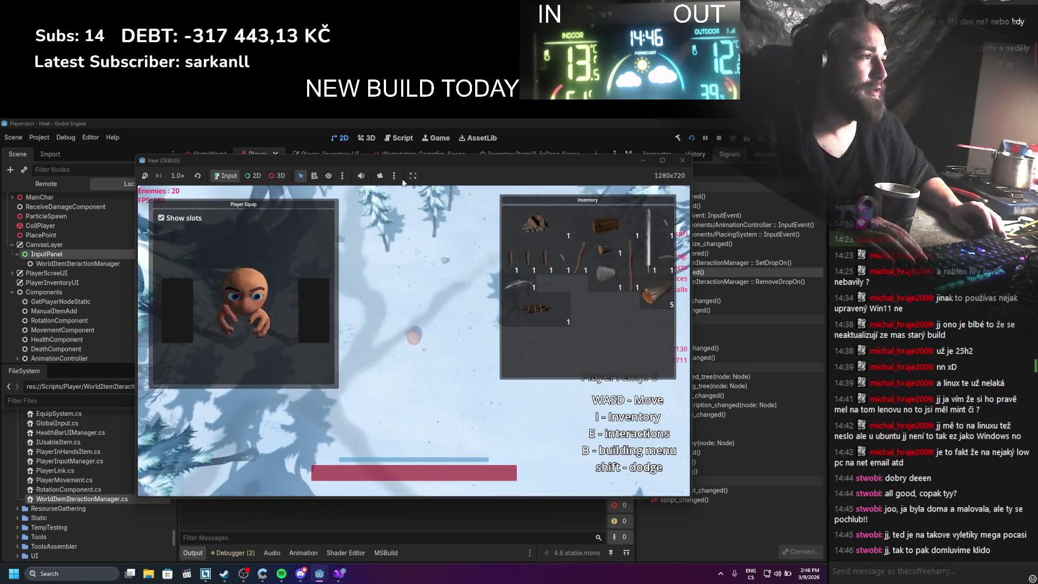
mouse_move(522, 315)
mouse_down()
mouse_move(538, 307)
mouse_move(371, 366)
mouse_move(378, 362)
mouse_up()
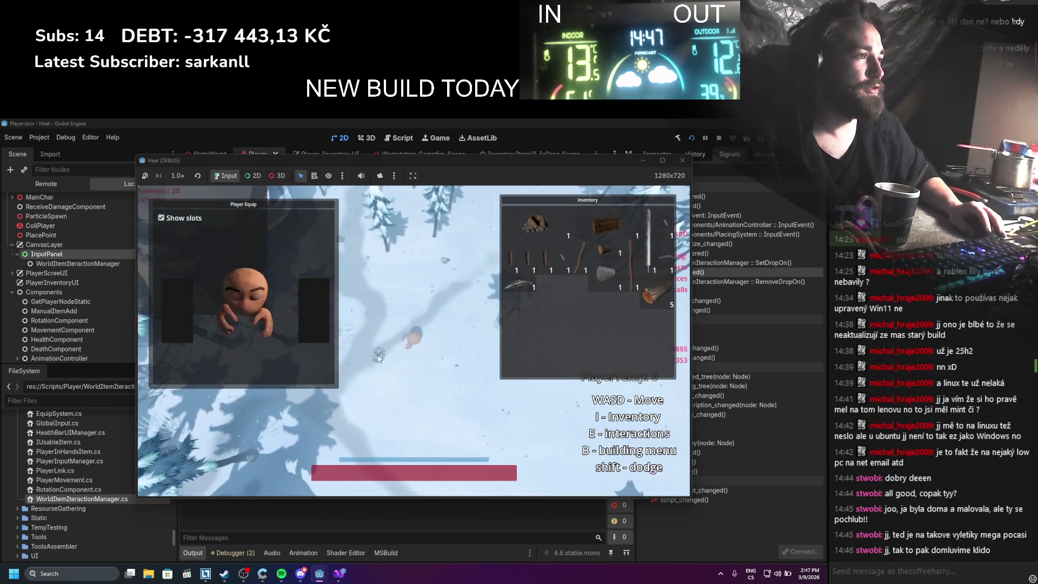
key(w)
key(a)
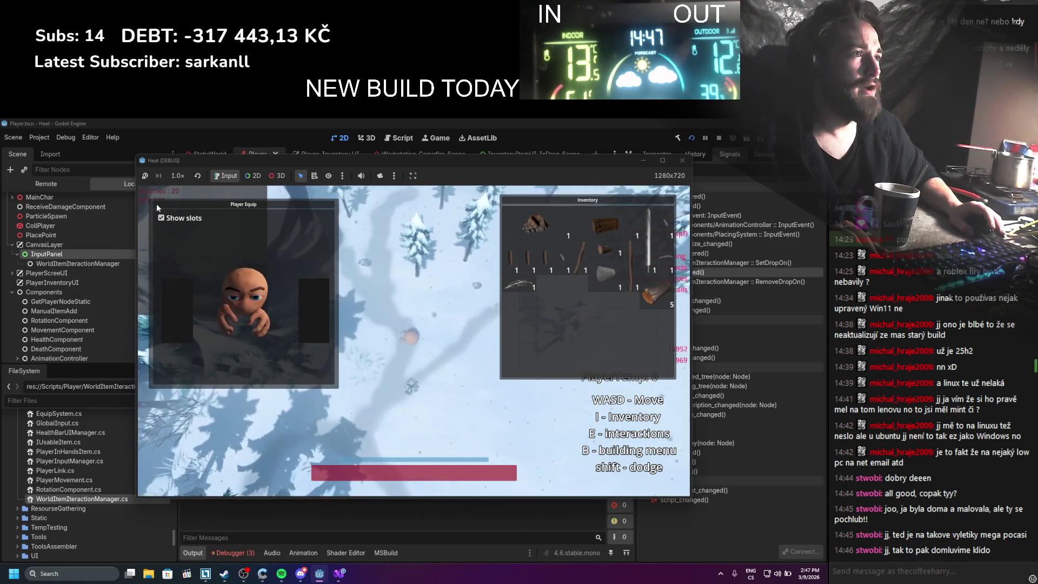
click(718, 137)
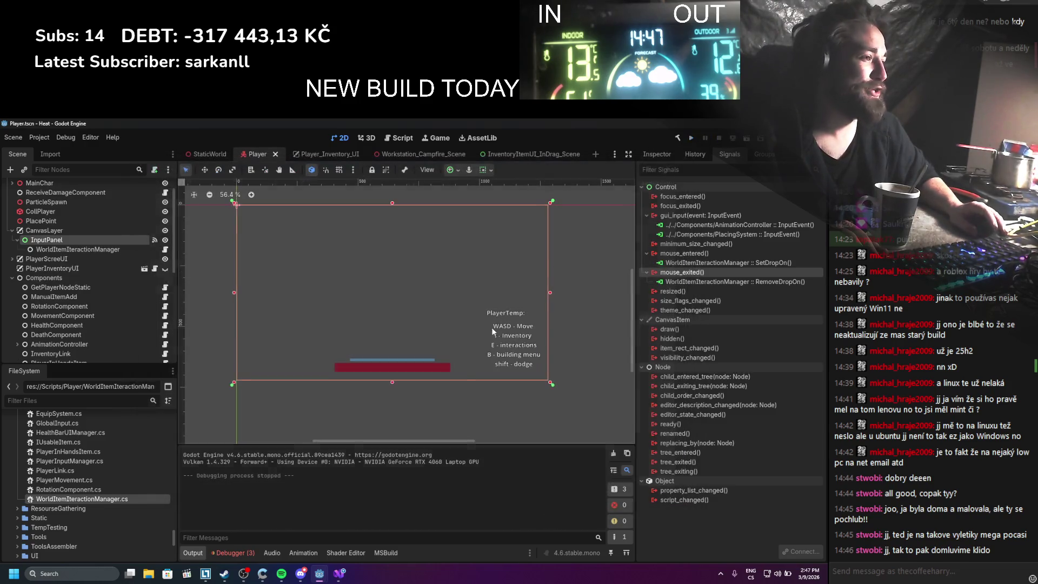
click(223, 554)
Jump to the ItemsUIManager._Ready error in Visual Studio, then return to Godot's Workstation_Campfire_Scene
double_click(276, 497)
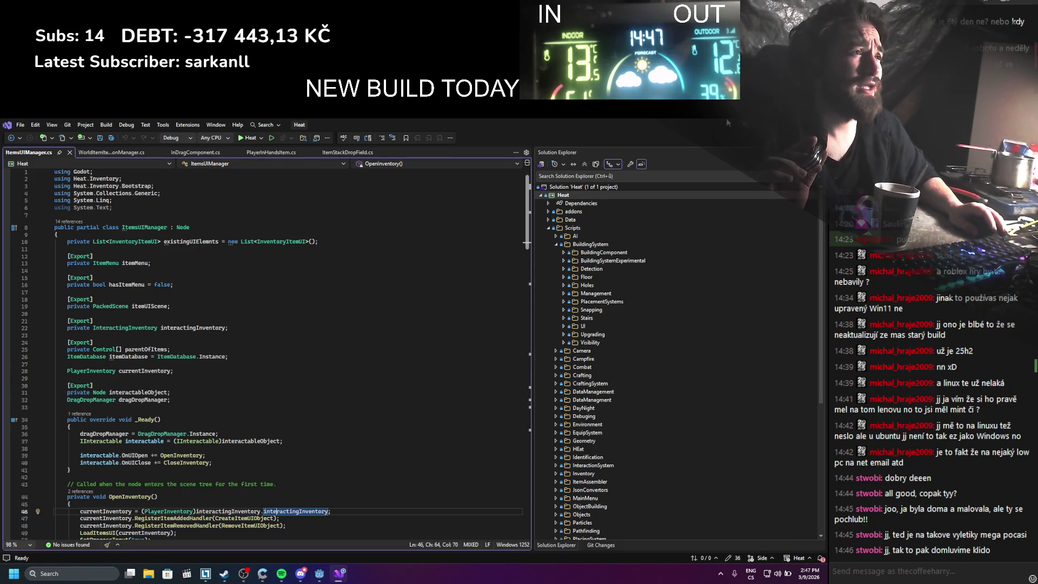
key(alt+Tab)
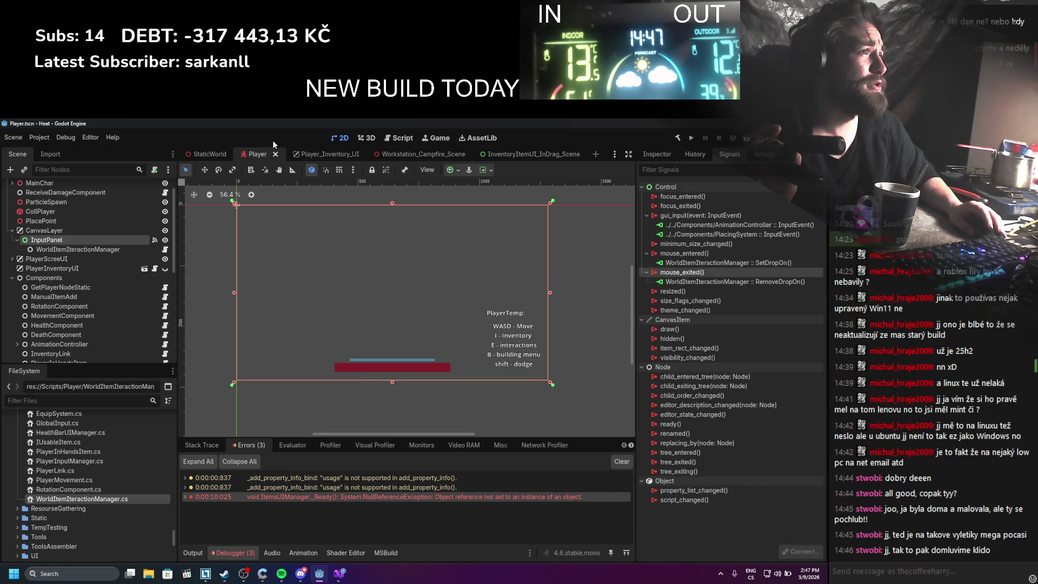
click(447, 156)
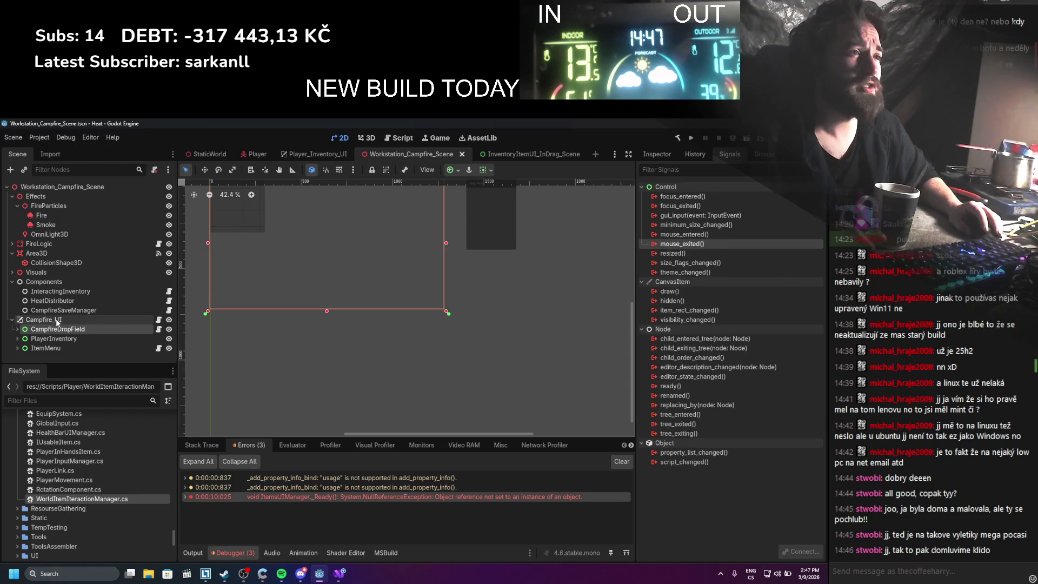
Delete the Campfire_UI and InteractingInventory nodes from the campfire scene
right_click(56, 319)
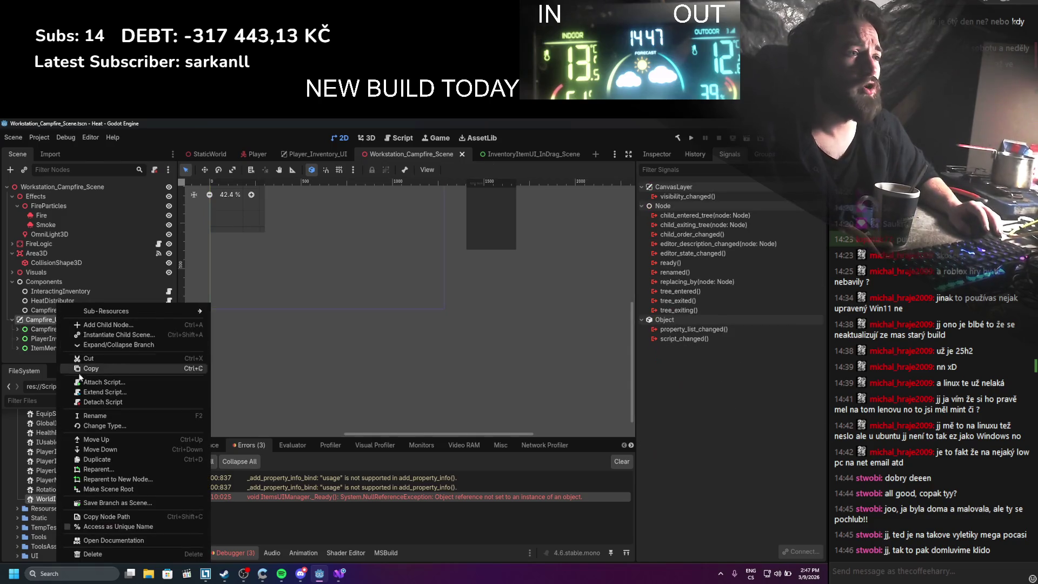
click(88, 554)
click(376, 359)
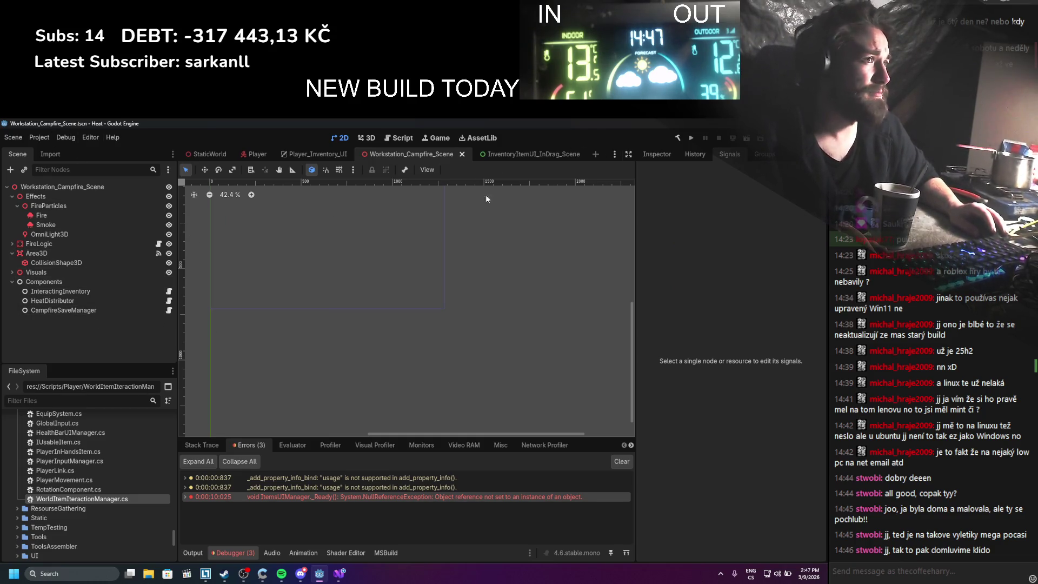
click(57, 309)
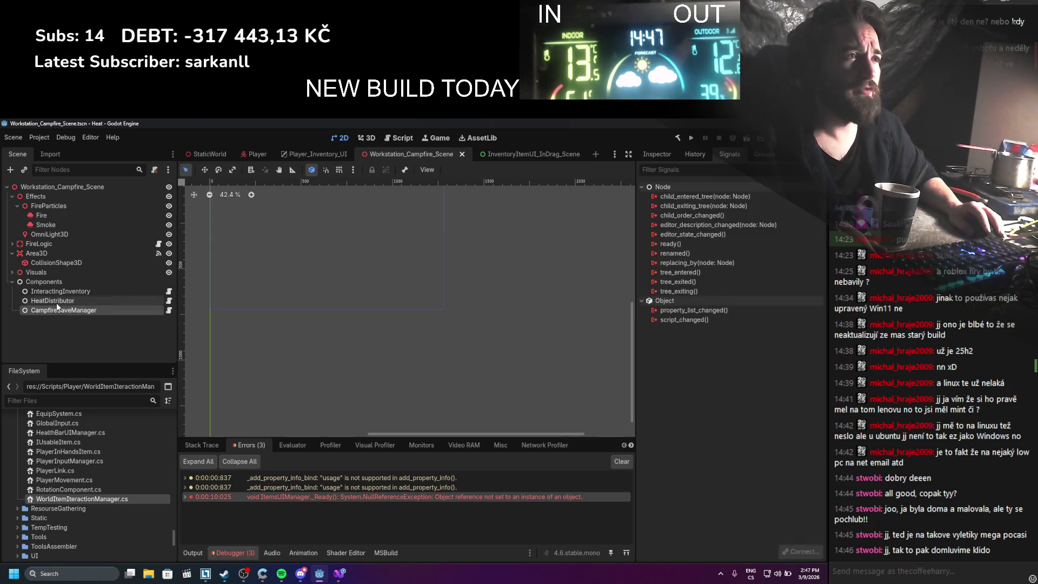
click(57, 293)
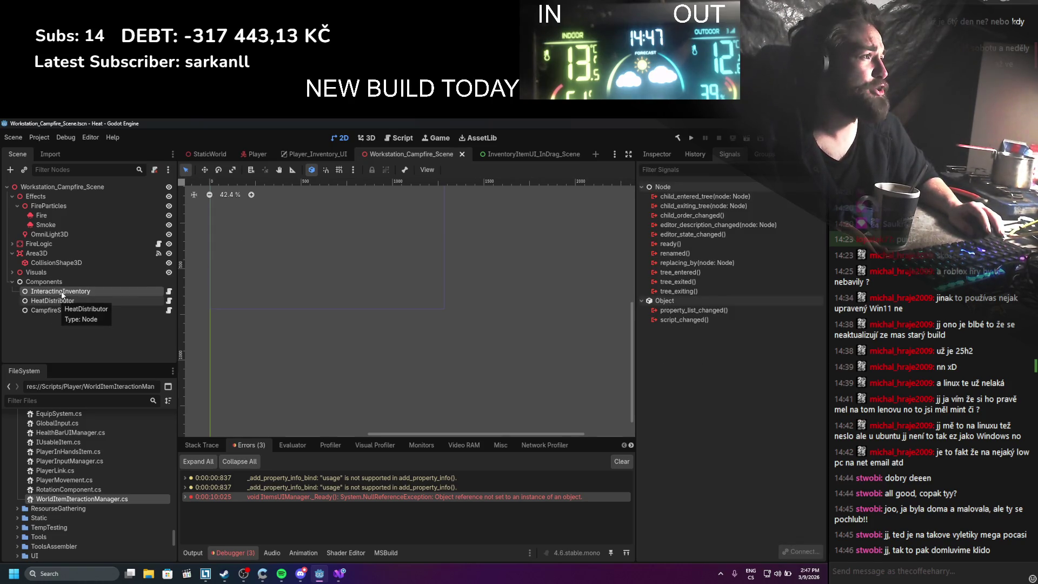
click(651, 154)
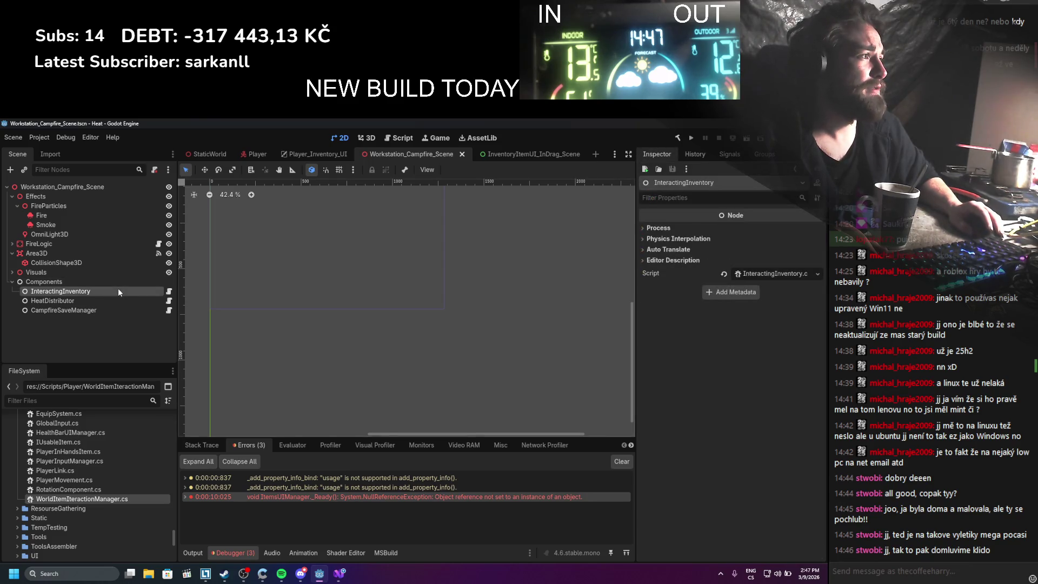
right_click(85, 291)
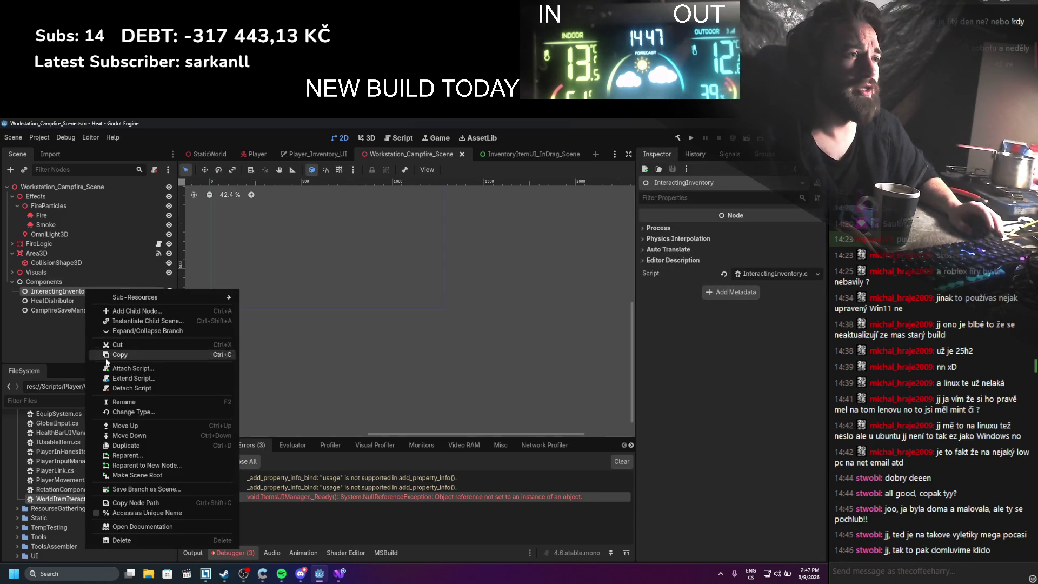
click(116, 540)
click(385, 361)
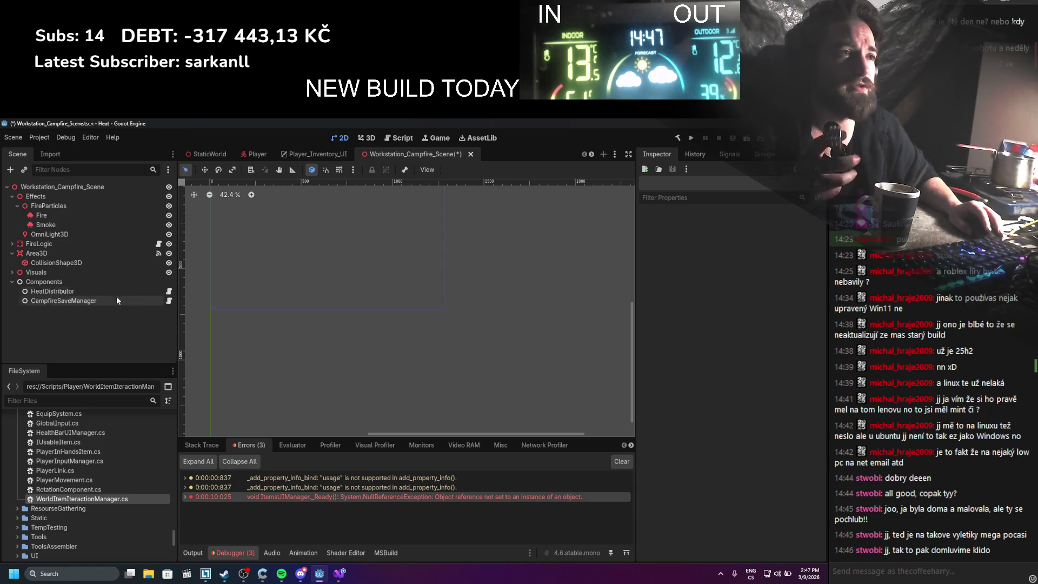
Check the Visuals and FireLogic children, then save the campfire scene and run the game
click(11, 272)
click(12, 272)
click(11, 244)
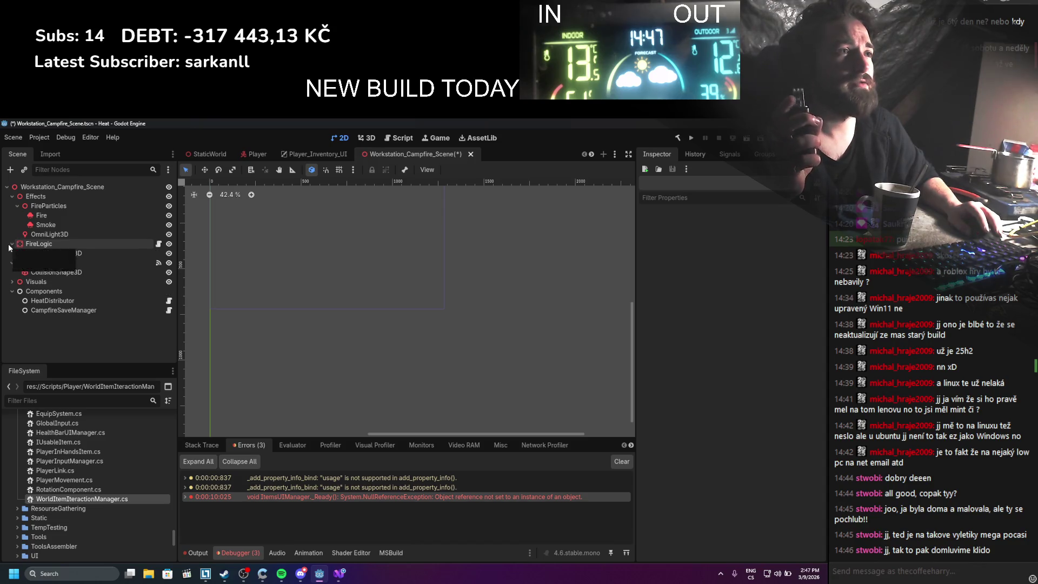
click(11, 244)
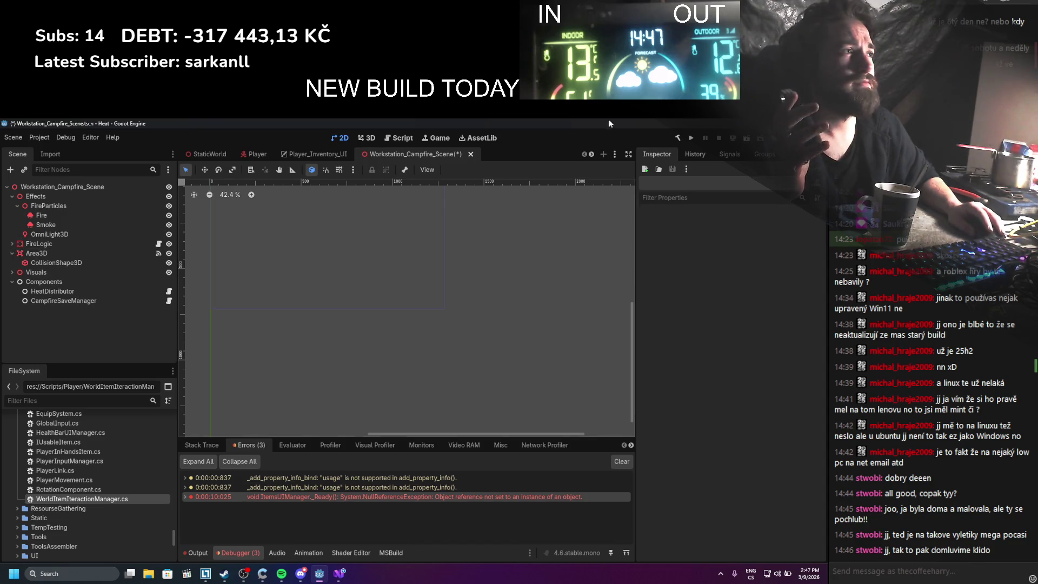
key(ctrl+s)
click(691, 138)
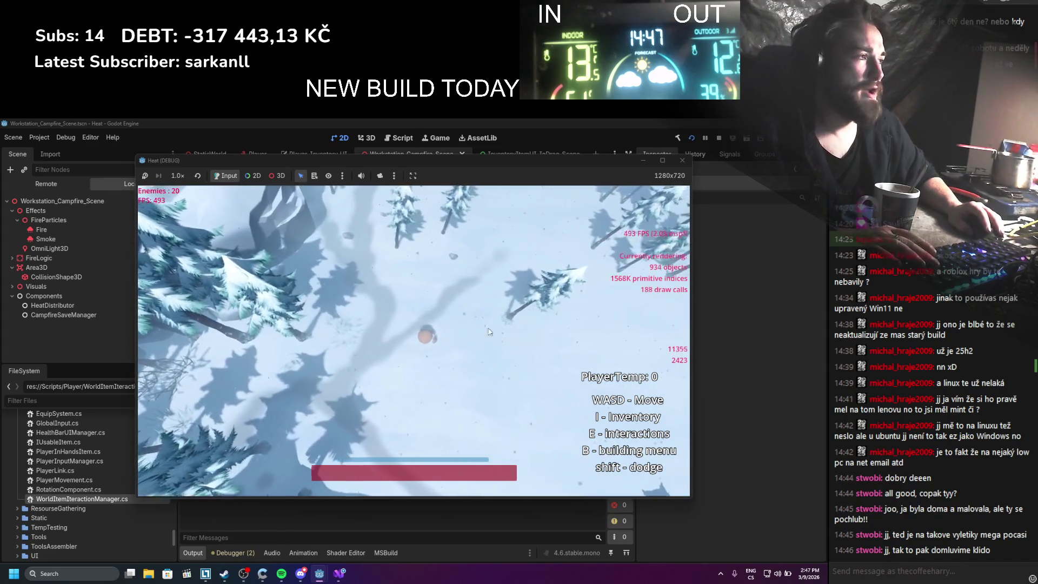
Open the in-game inventory, drag the 5-log stack out, then stop and return to the Player scene
key(i)
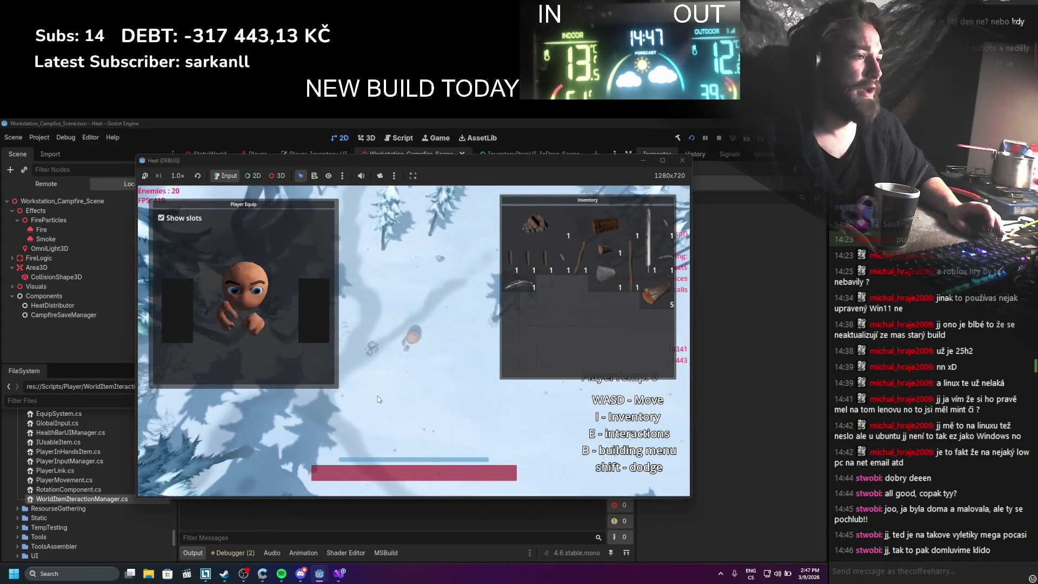
mouse_move(649, 303)
mouse_down()
mouse_move(465, 403)
mouse_move(421, 405)
mouse_move(416, 395)
mouse_up()
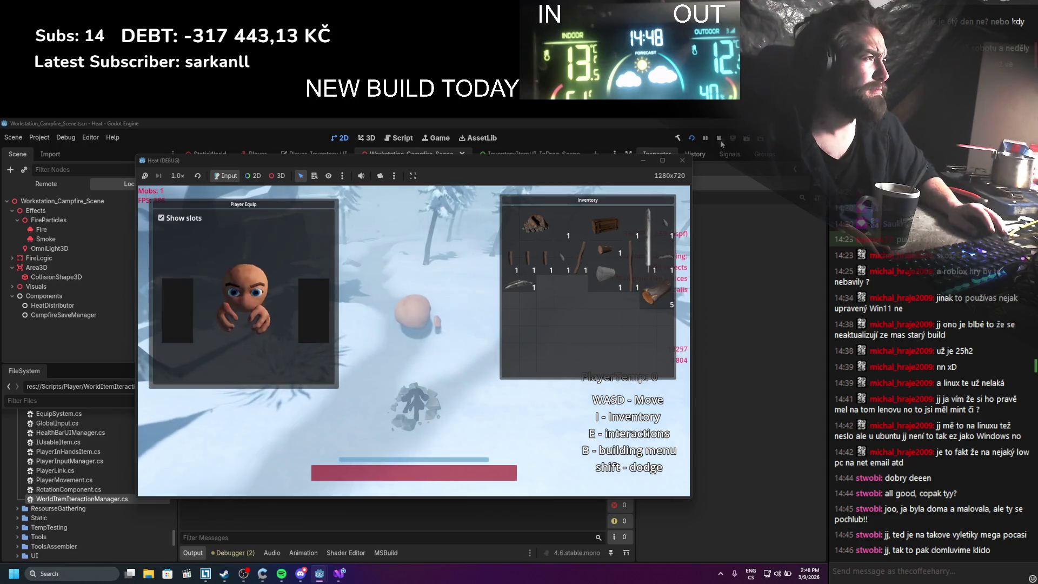
click(719, 139)
click(257, 153)
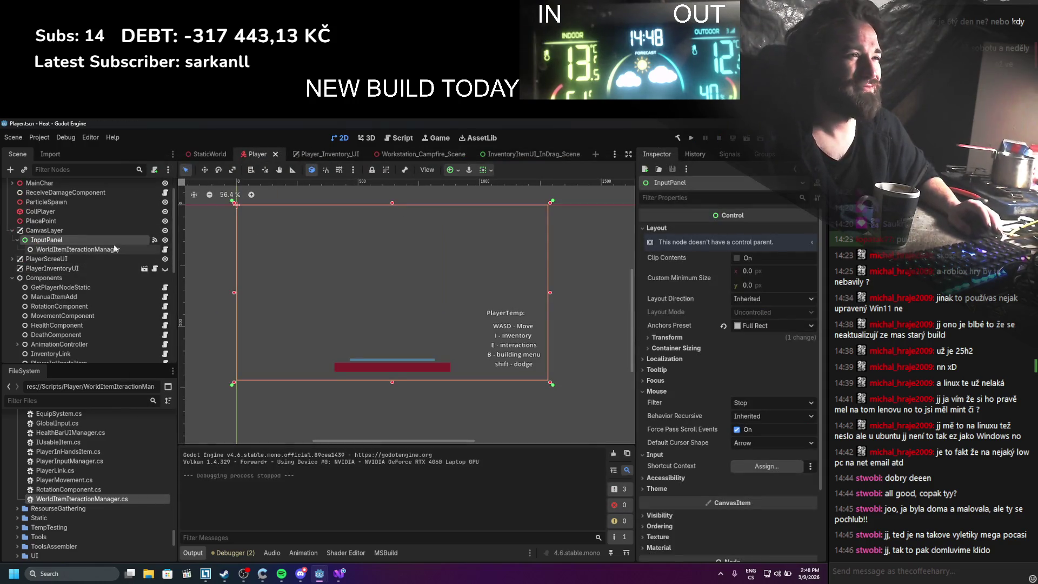
Open the WorldItemIteractionManager node's script and review SetDropOn and dragDropManager usage
click(77, 250)
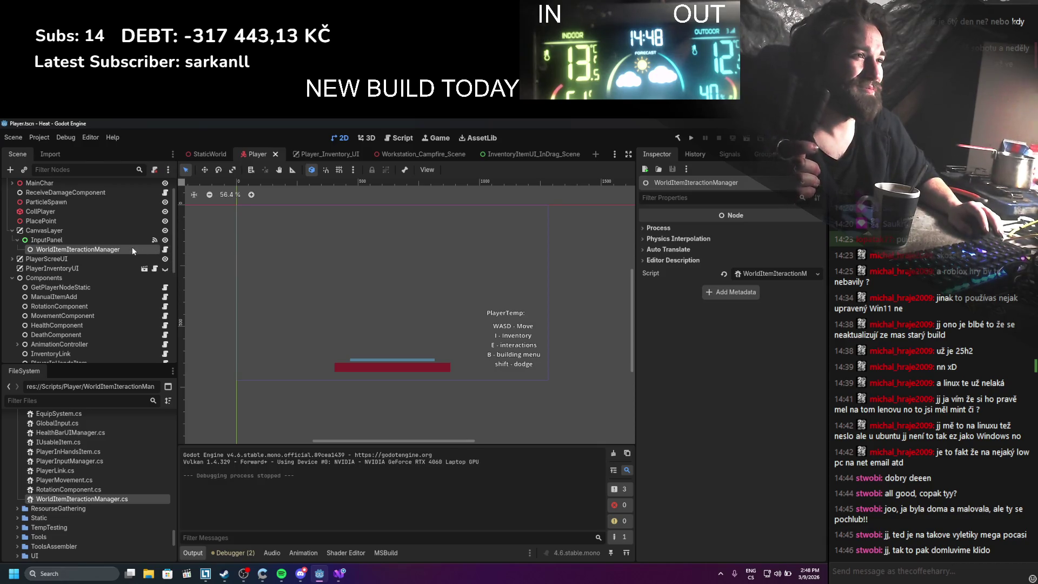
click(163, 251)
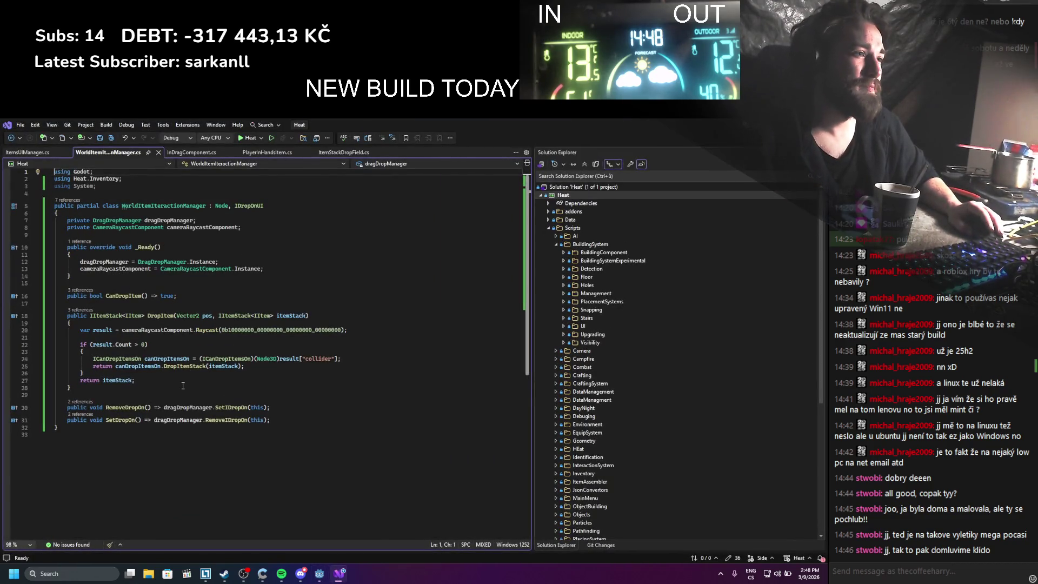
click(156, 419)
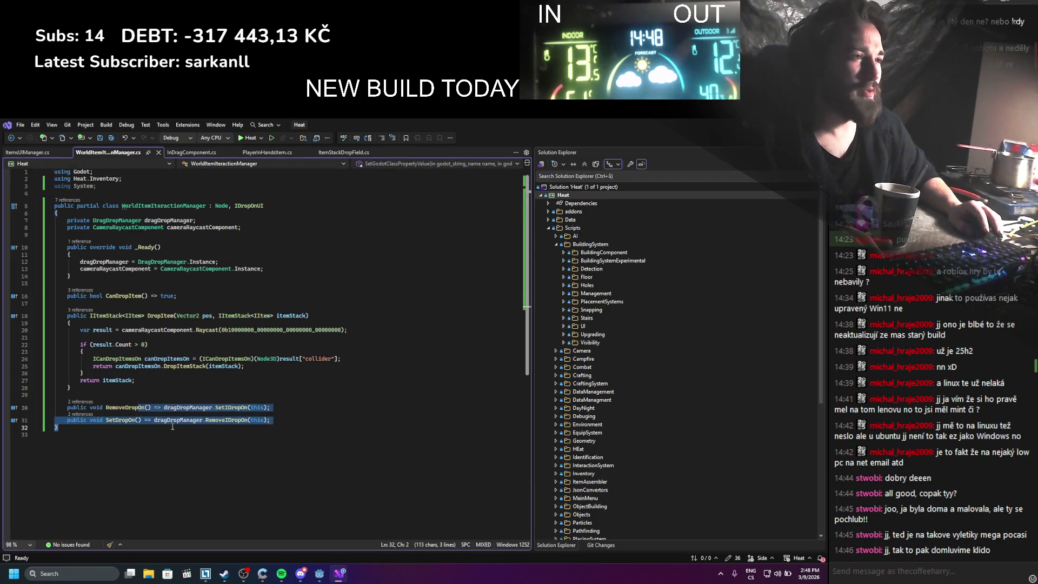
click(177, 407)
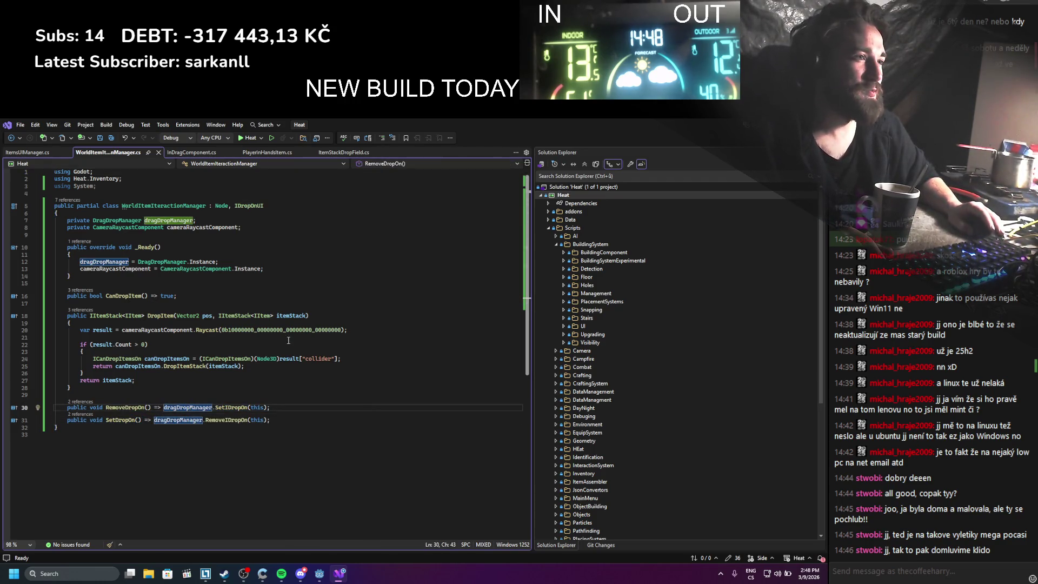
Insert GD.Print("Drop"); at the top of DropItem and save the script
click(157, 322)
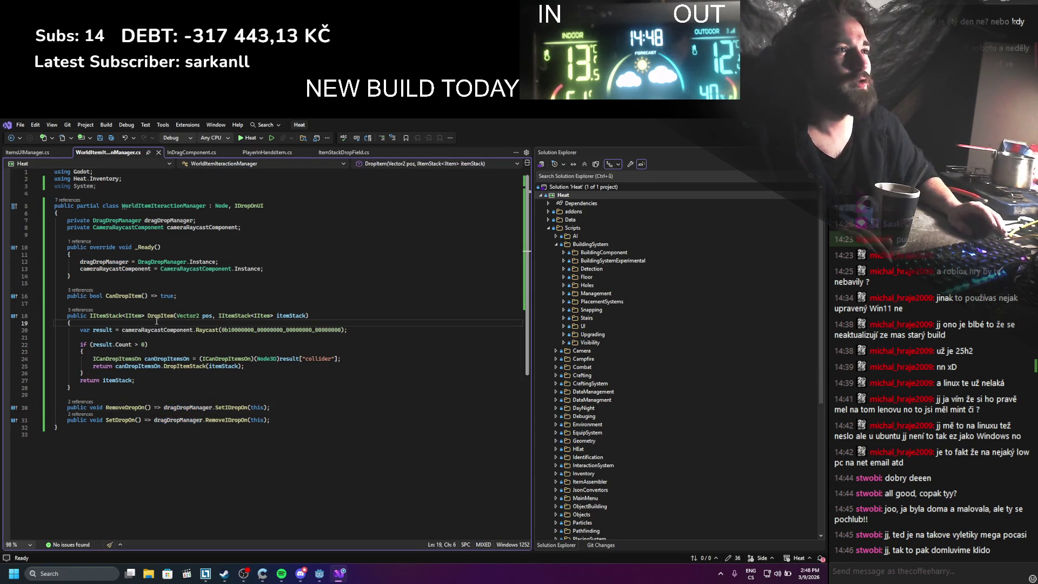
key(Return)
text(GD.pr)
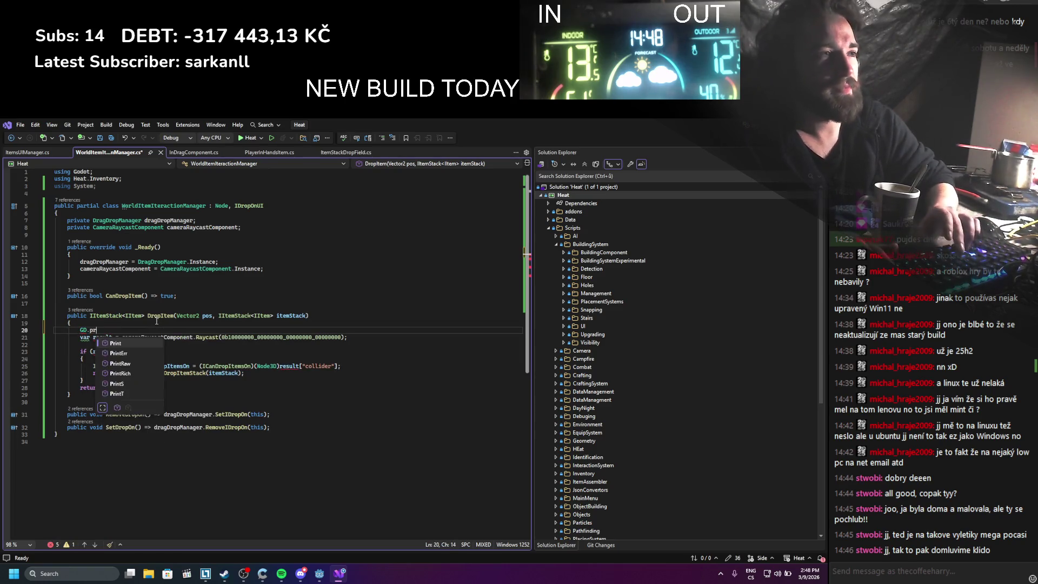
key(Tab)
text(();)
key(Left)
key(Left)
text(")
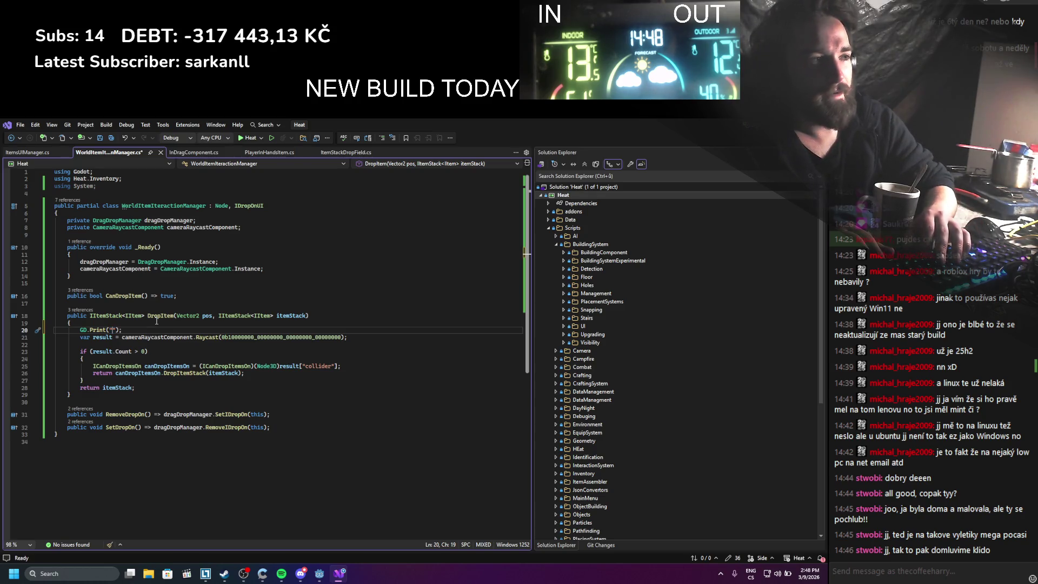
text(Drop)
key(ctrl+s)
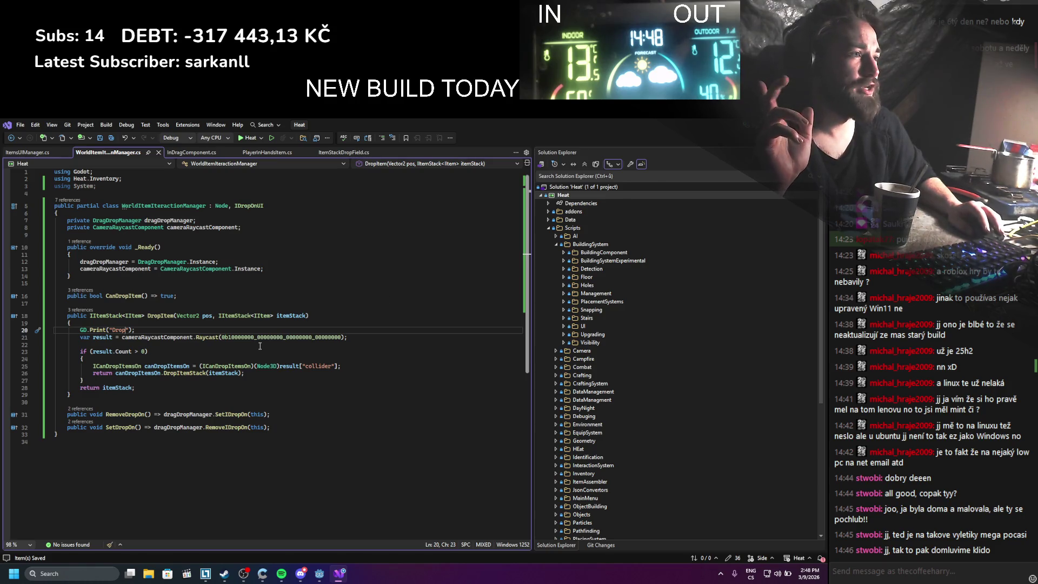
click(230, 337)
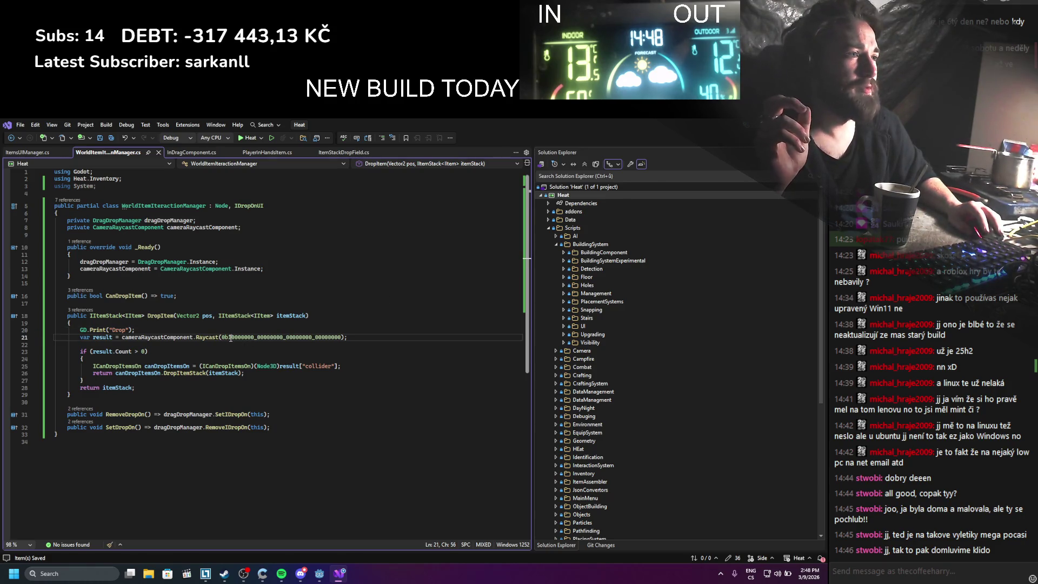
key(alt+Tab)
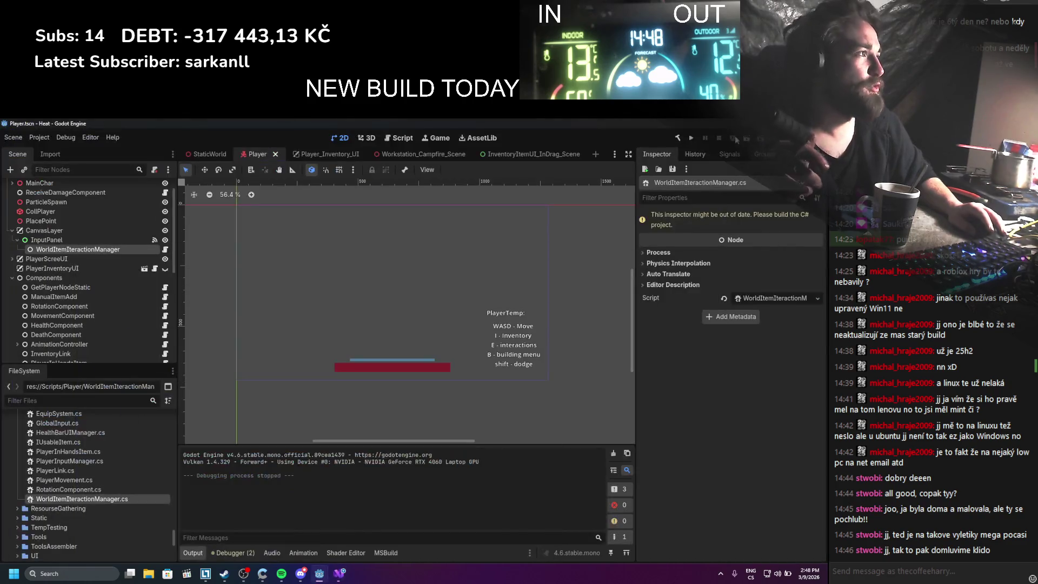
Run the game, move the 5-log stack into an empty inventory slot, then stop the game
click(692, 141)
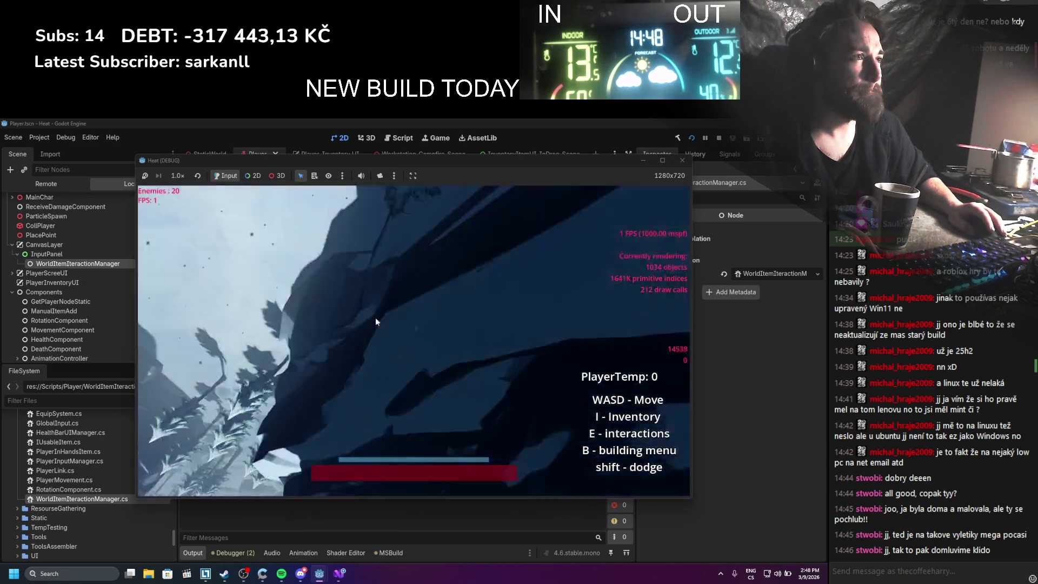
key(i)
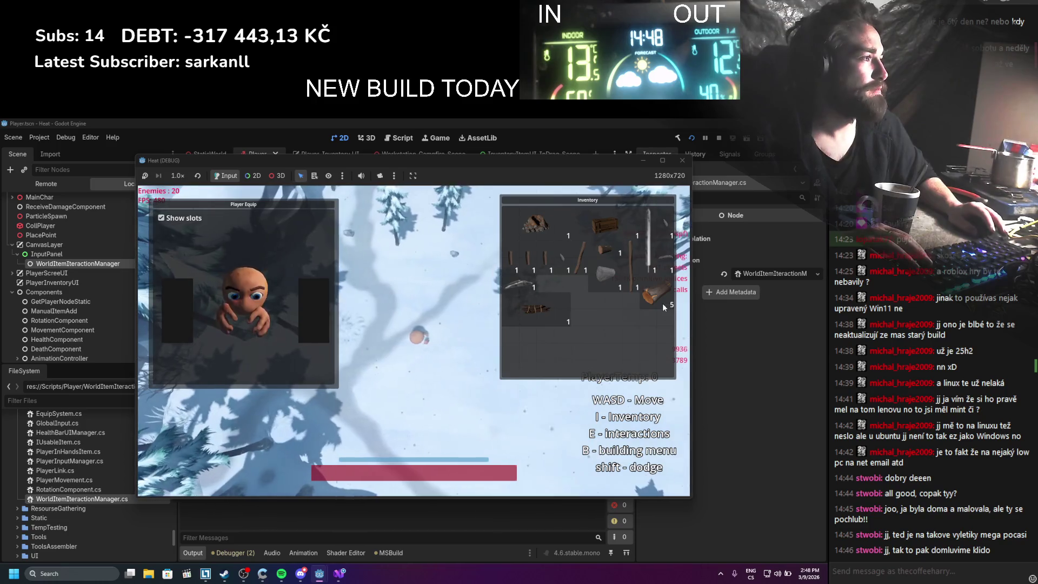
key(i)
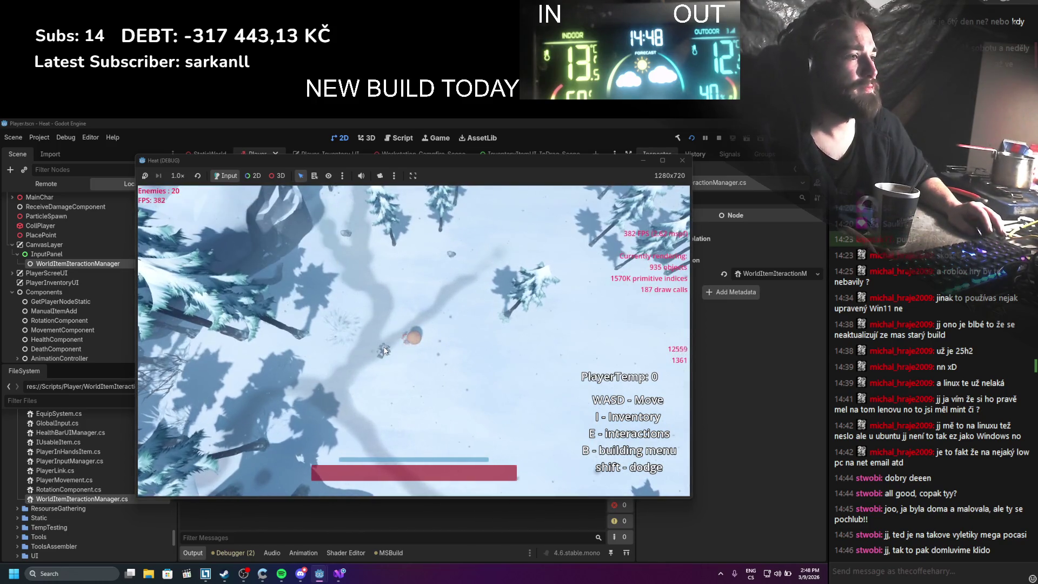
drag(363, 160, 537, 170)
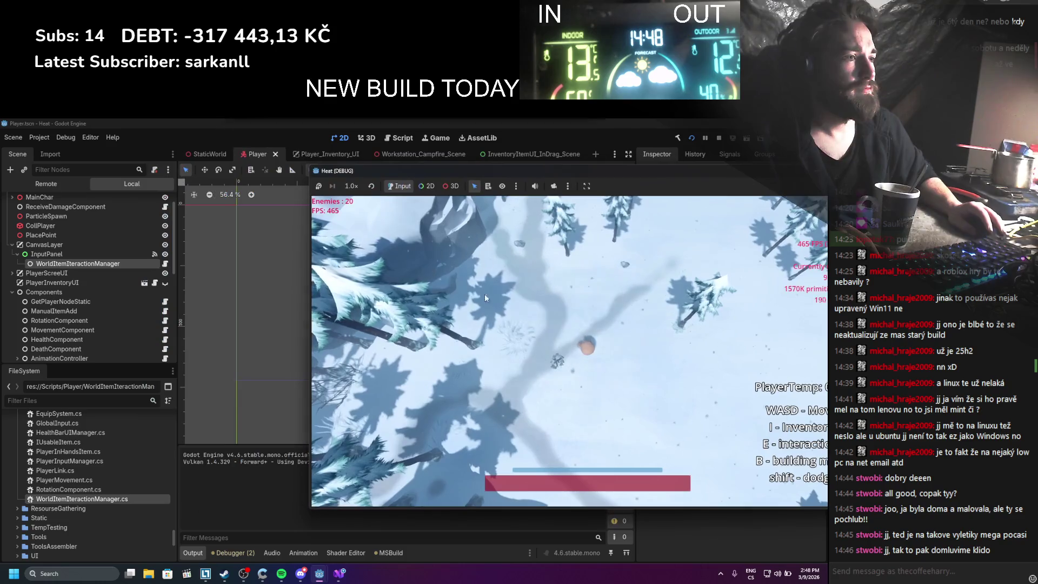
key(i)
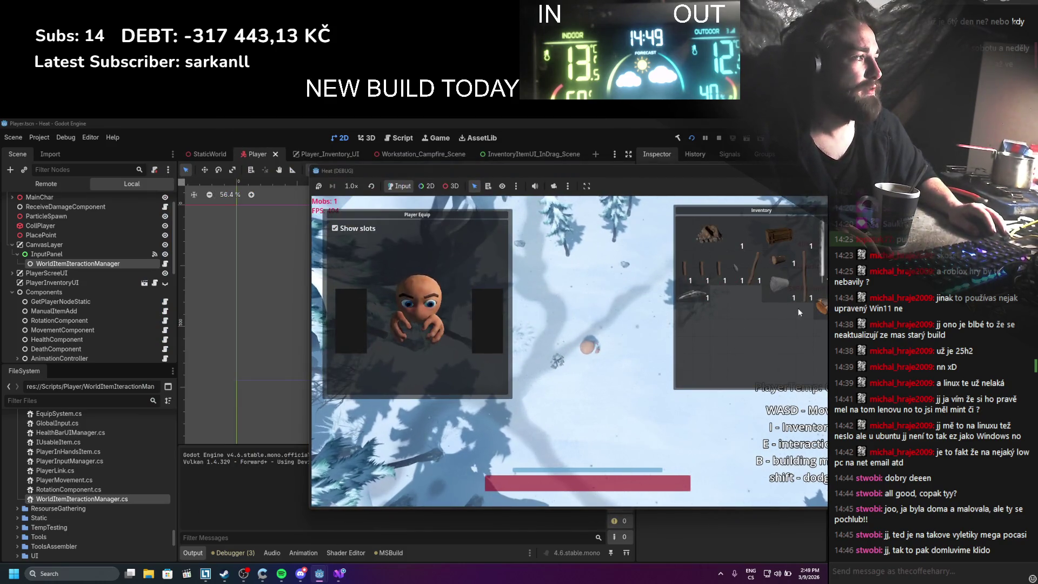
click(552, 389)
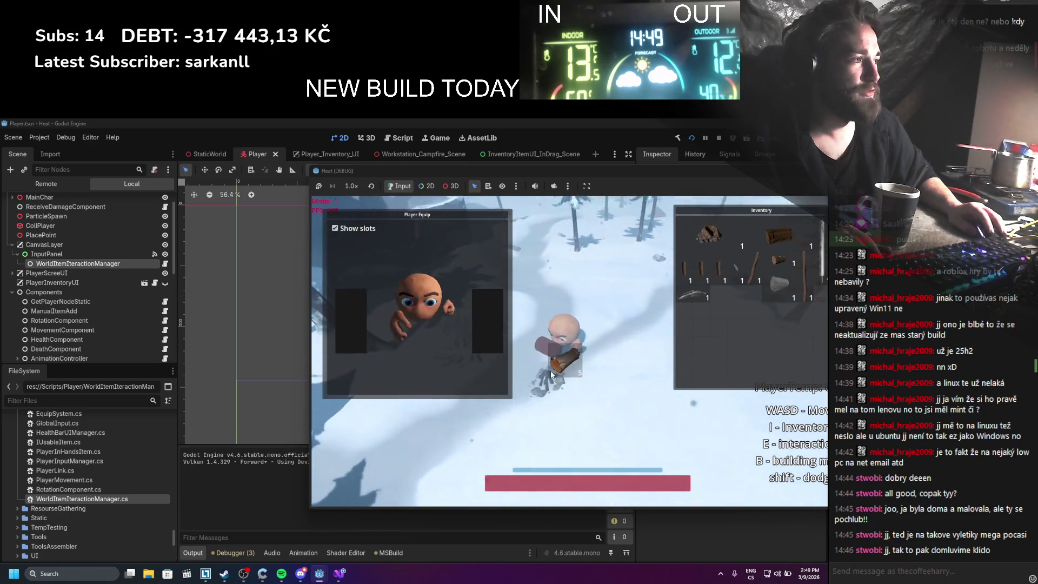
click(738, 330)
key(F8)
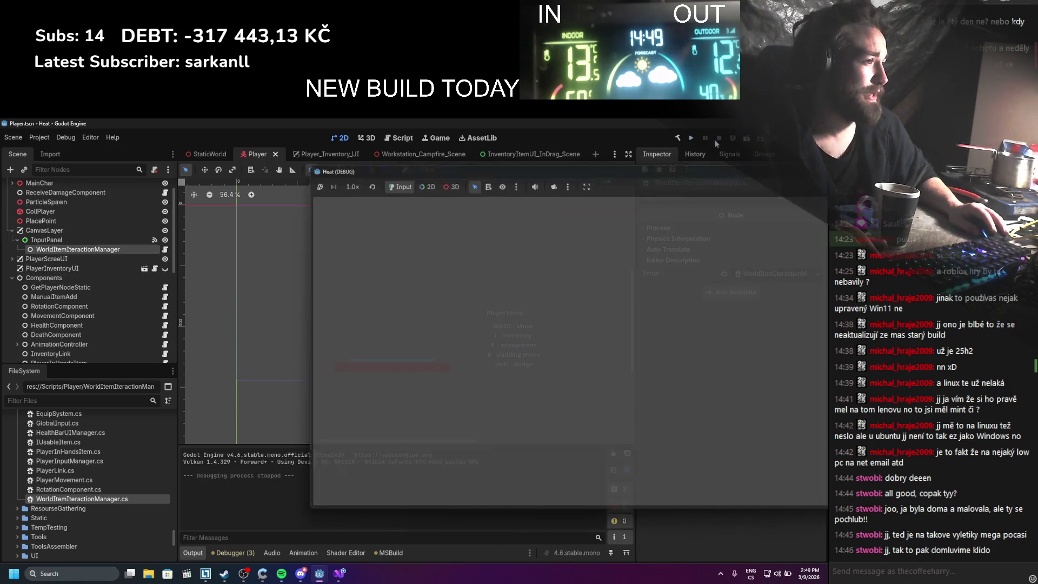
click(343, 574)
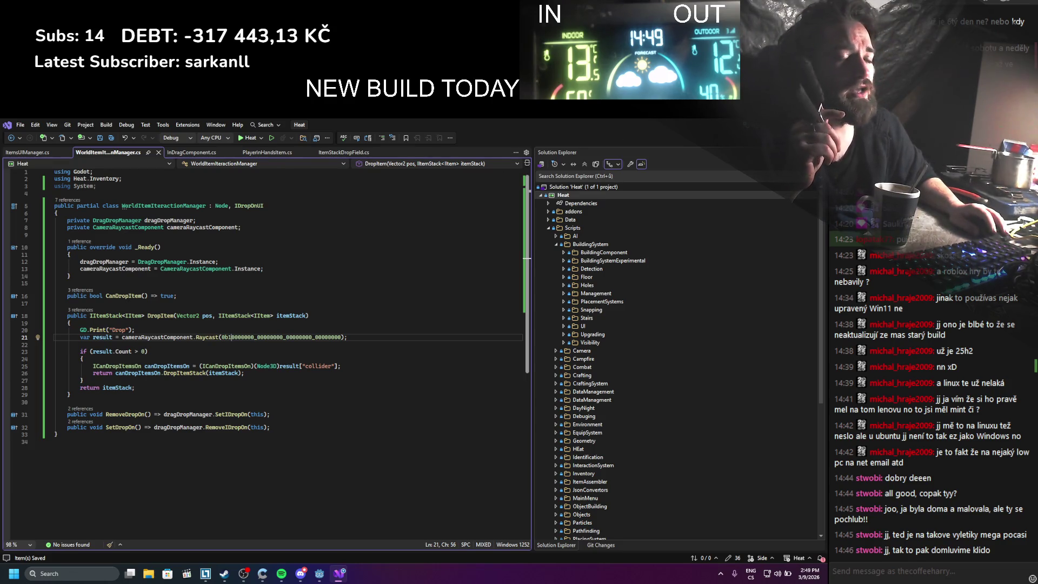
Select the PlacingSystem node and open PlacingSystem.cs in Visual Studio
key(alt+Tab)
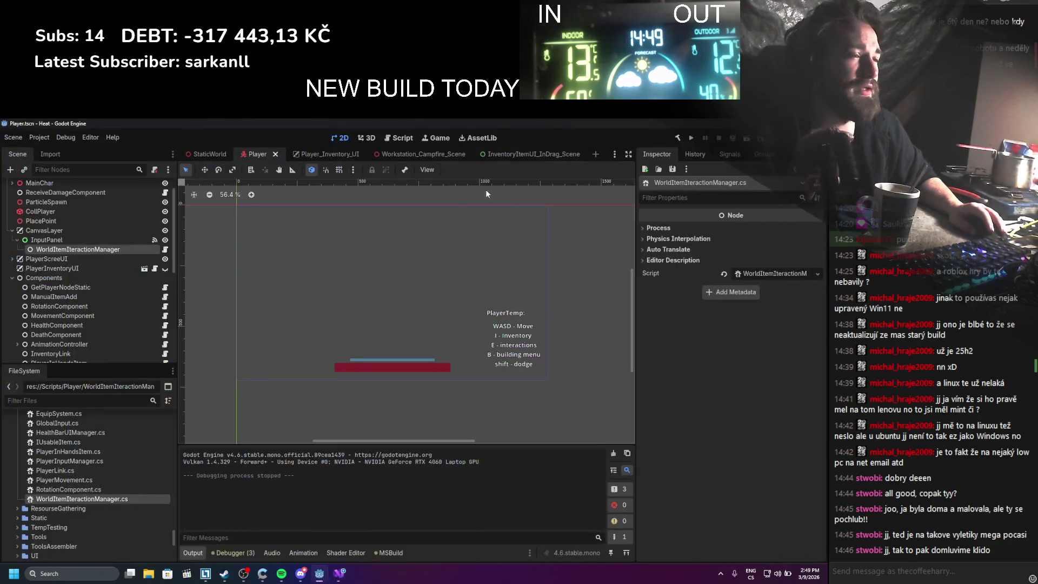
scroll(50, 300, down, 4)
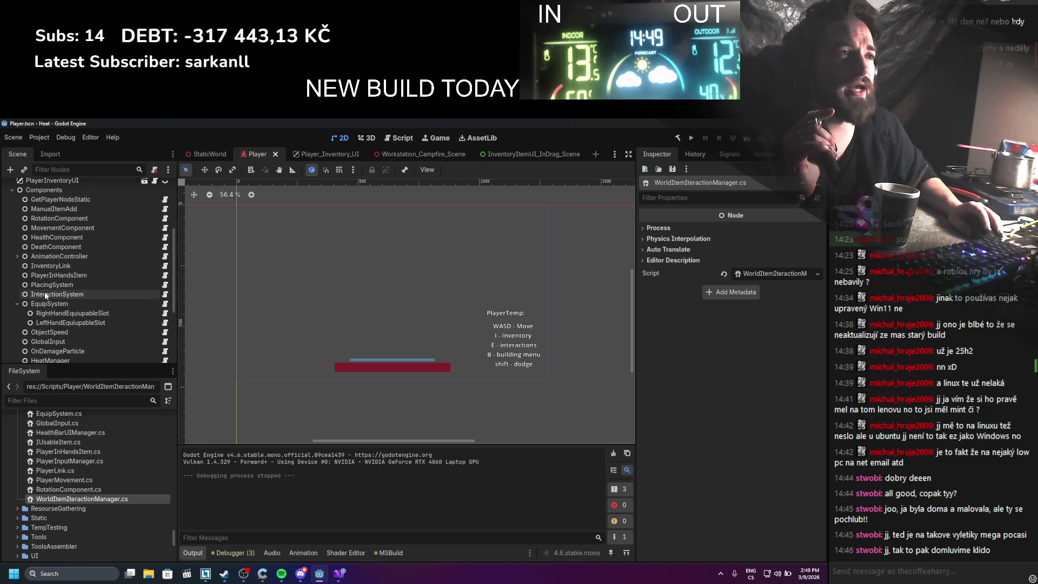
scroll(48, 268, down, 4)
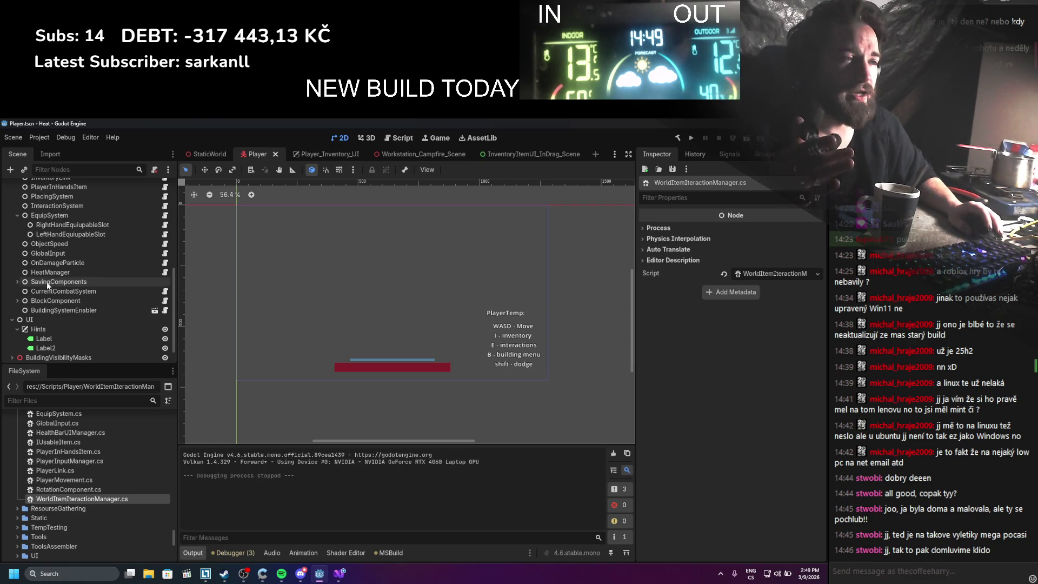
scroll(50, 281, up, 2)
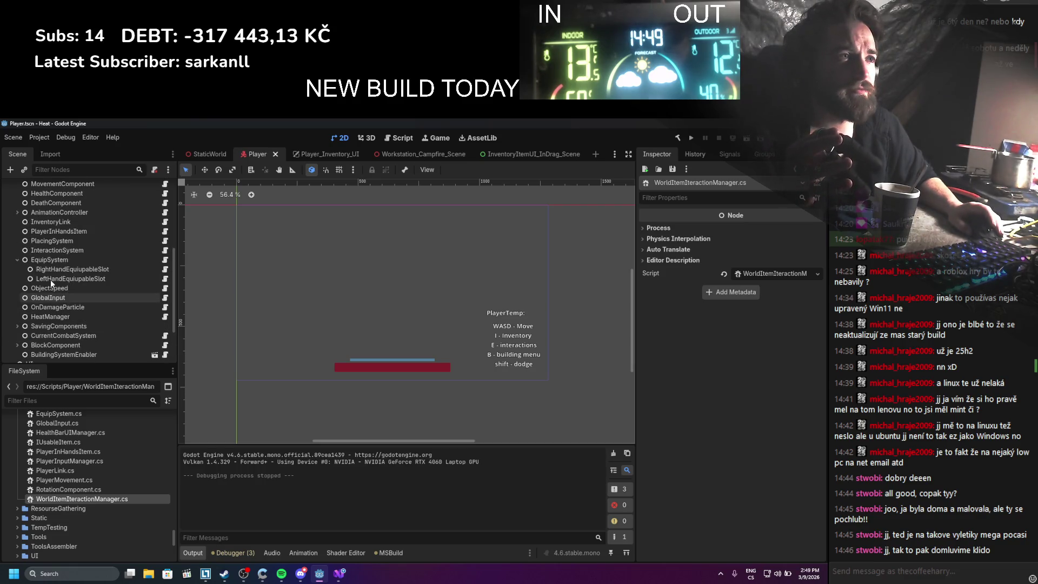
click(55, 243)
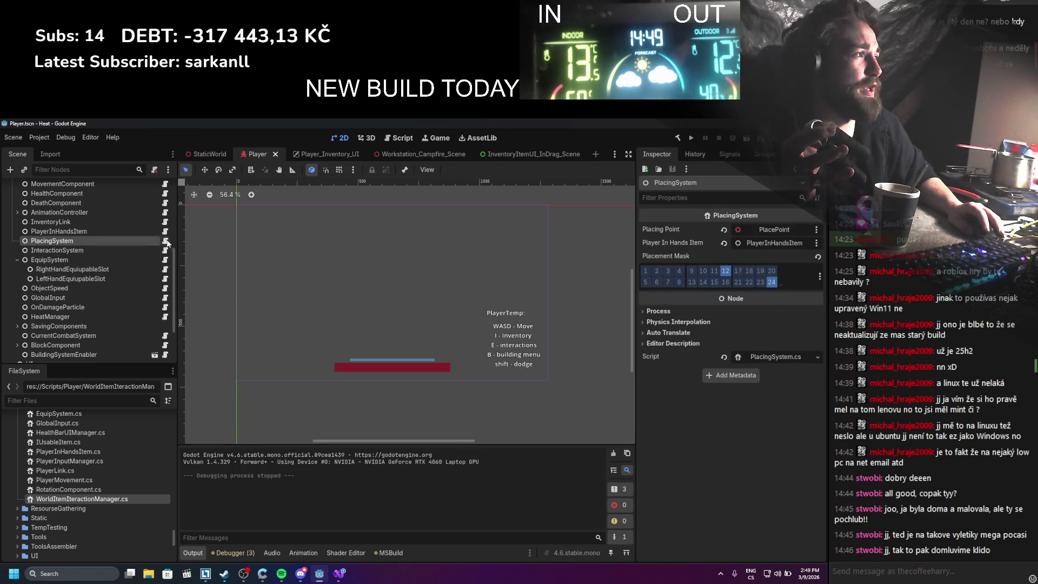
click(166, 241)
click(444, 370)
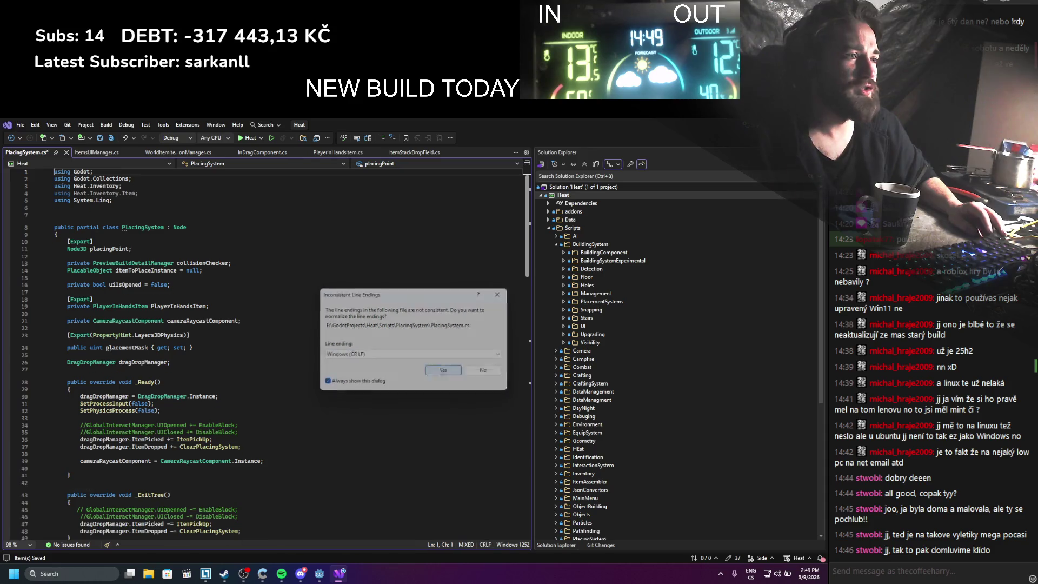
Accept normalizing PlacingSystem.cs line endings and read through the file
click(295, 353)
scroll(295, 353, down, 7)
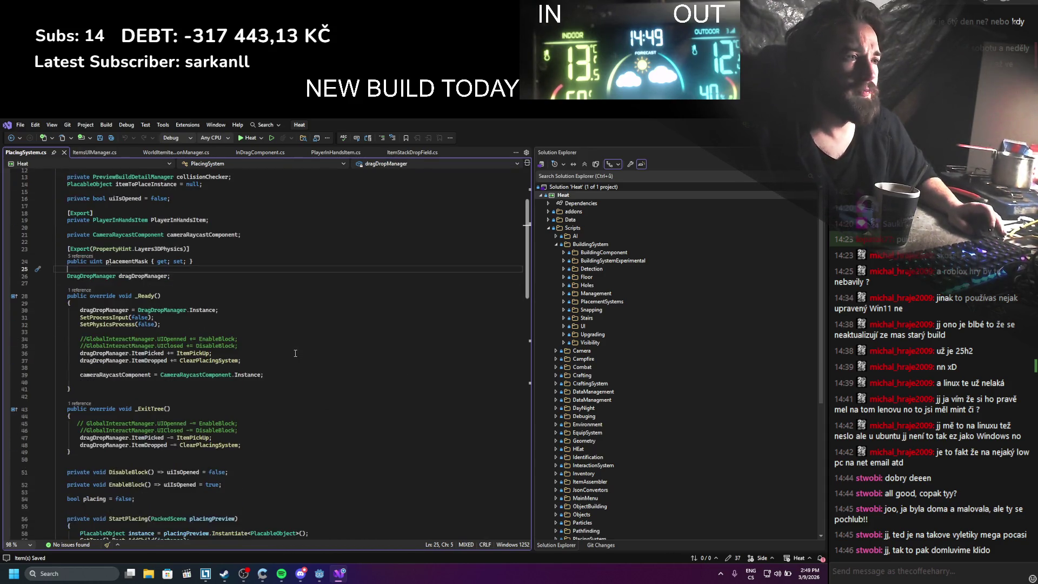
scroll(295, 352, down, 3)
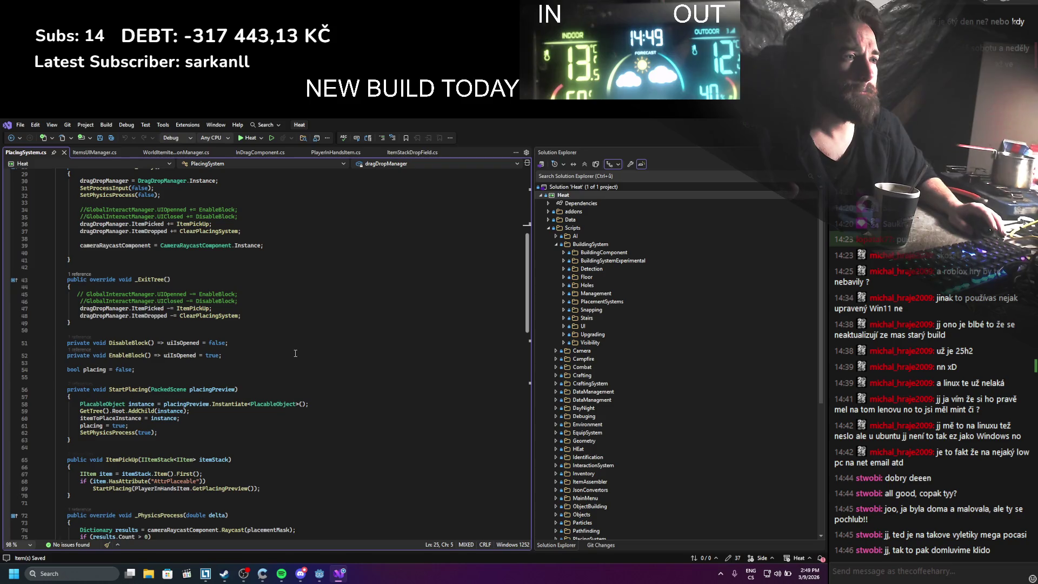
scroll(295, 353, down, 4)
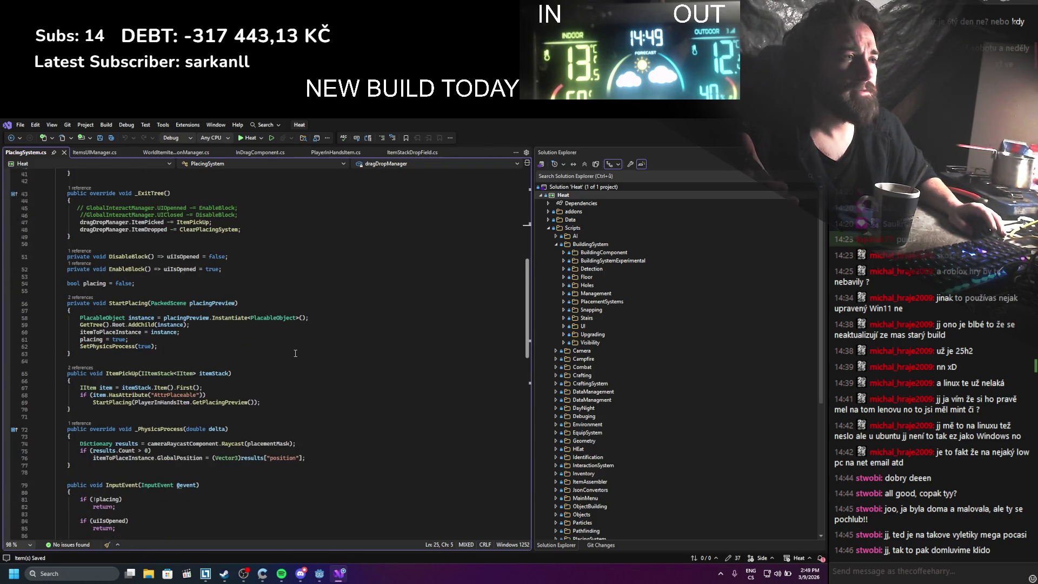
scroll(295, 353, down, 6)
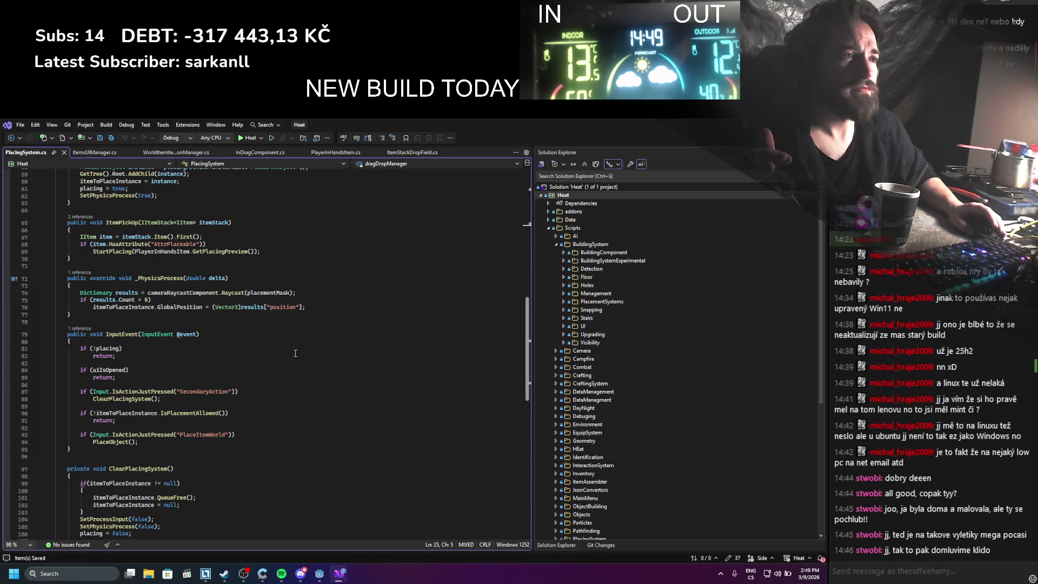
scroll(296, 346, down, 4)
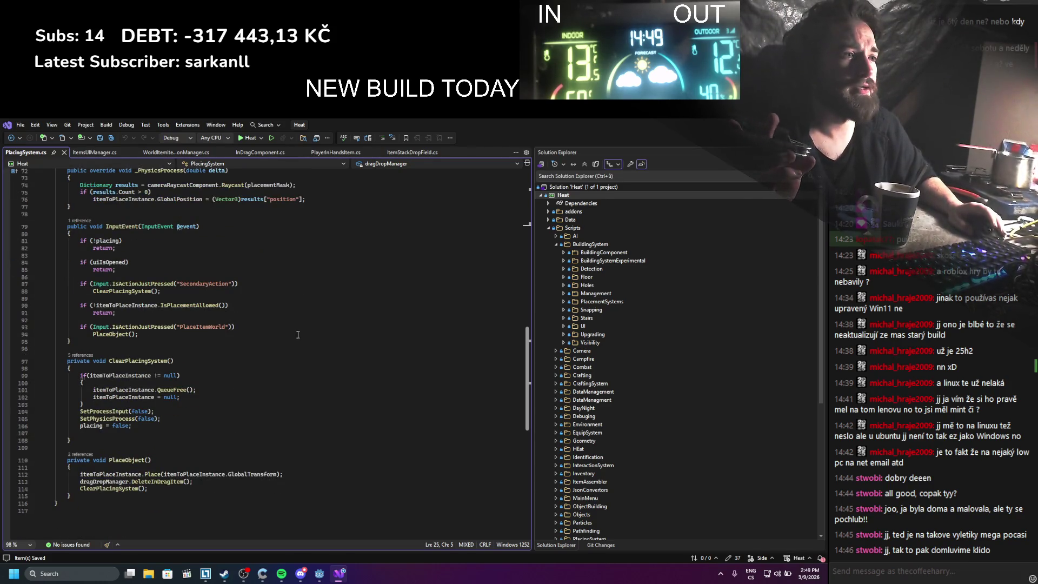
scroll(298, 335, up, 1)
scroll(298, 334, up, 20)
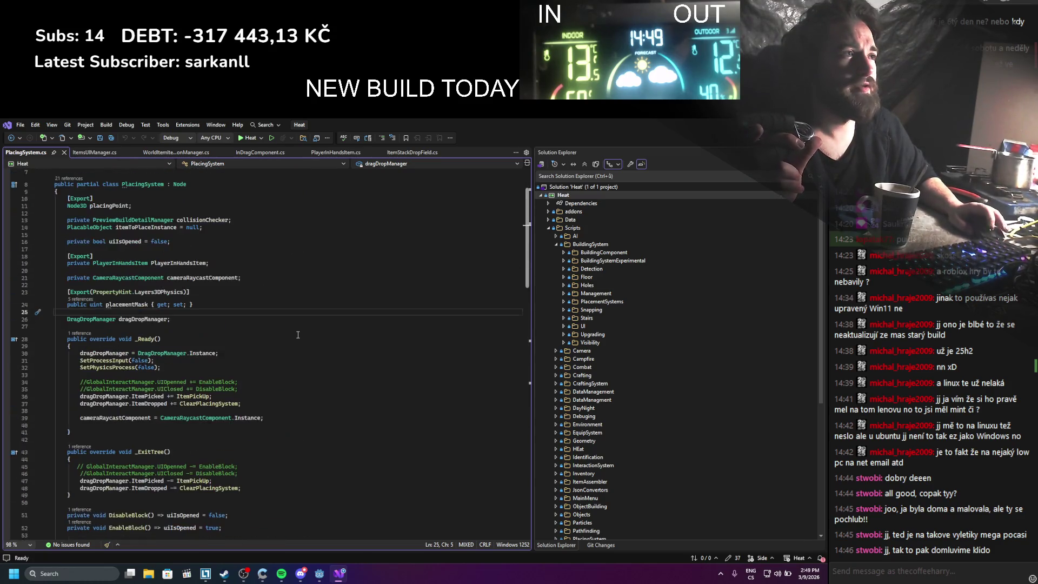
scroll(297, 334, up, 2)
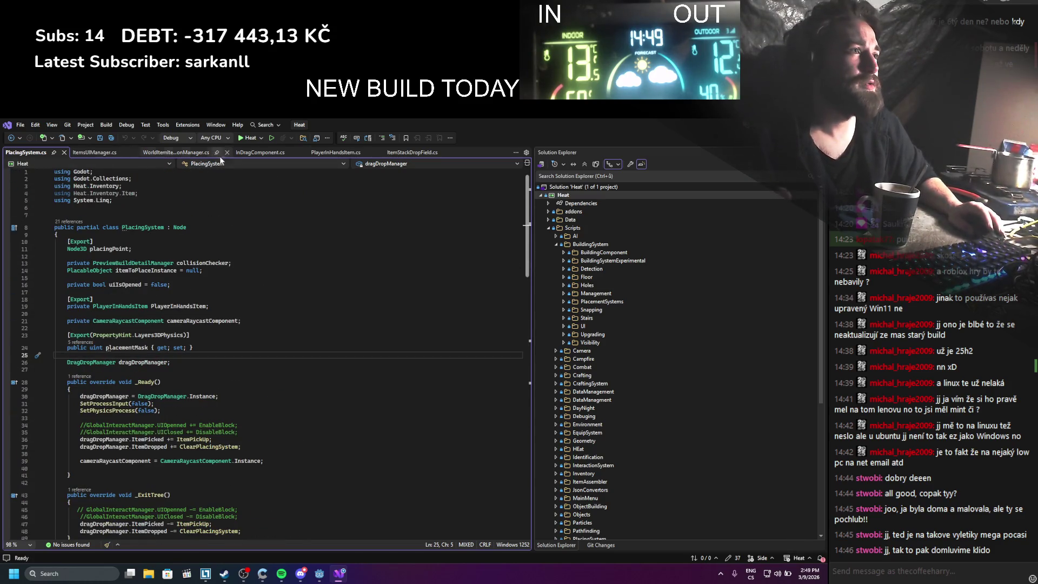
In PlayerInHandsItem.cs, list DragDropManager's declarations, then return to Godot
click(338, 152)
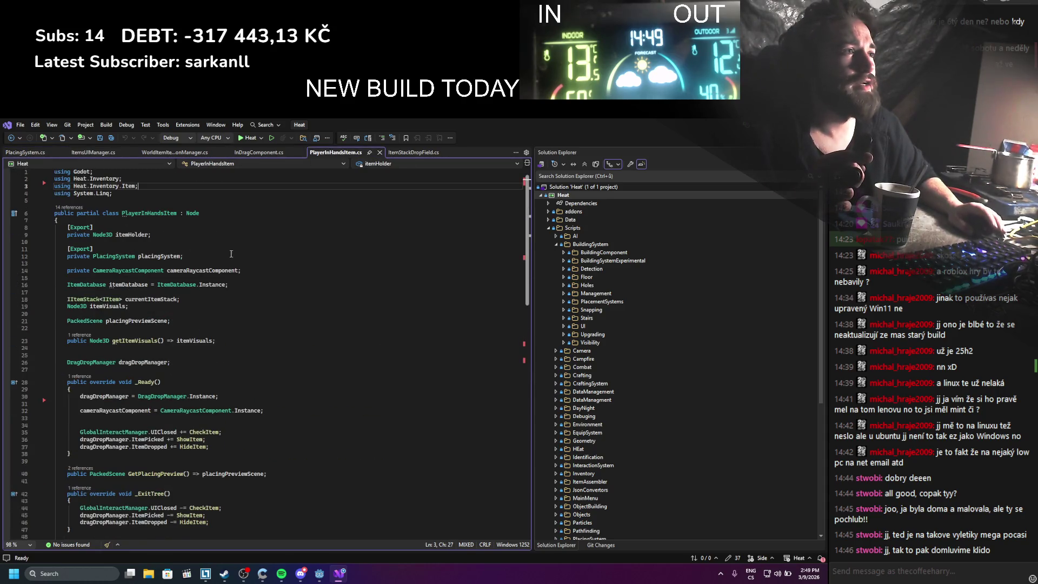
scroll(231, 254, down, 6)
scroll(219, 253, up, 4)
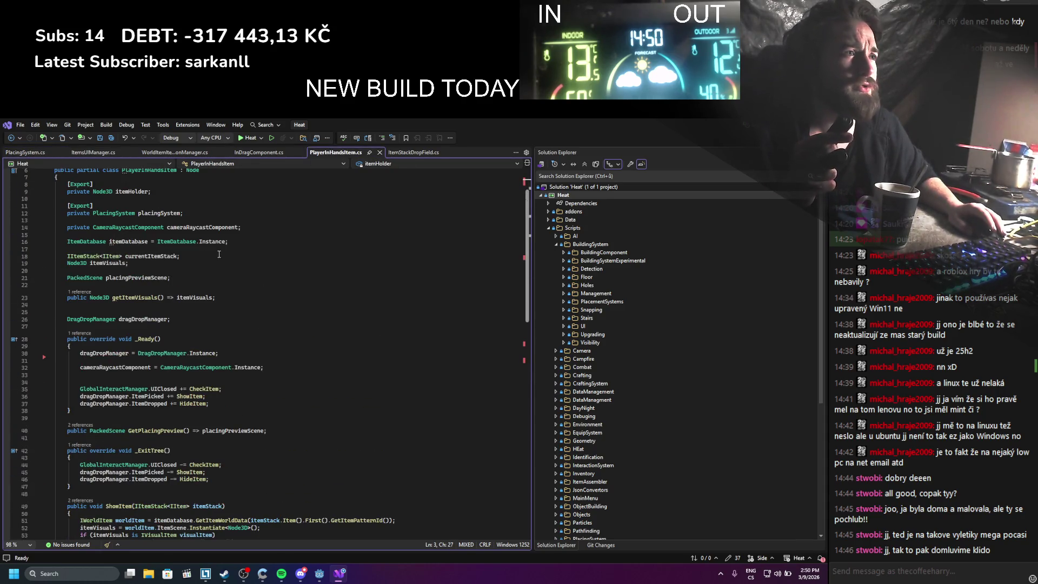
scroll(219, 254, down, 4)
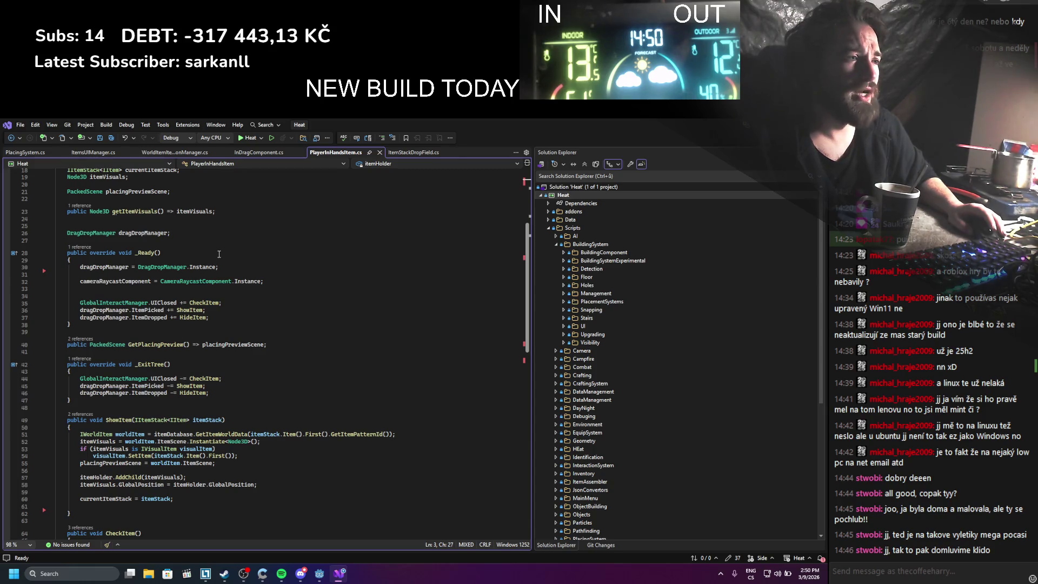
scroll(219, 254, down, 3)
scroll(219, 254, down, 4)
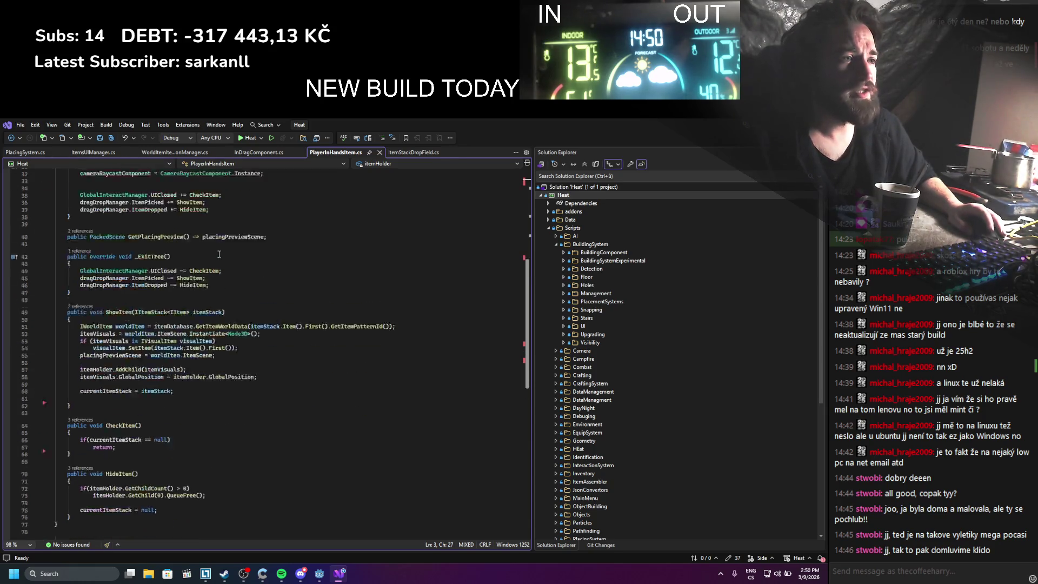
scroll(219, 254, up, 9)
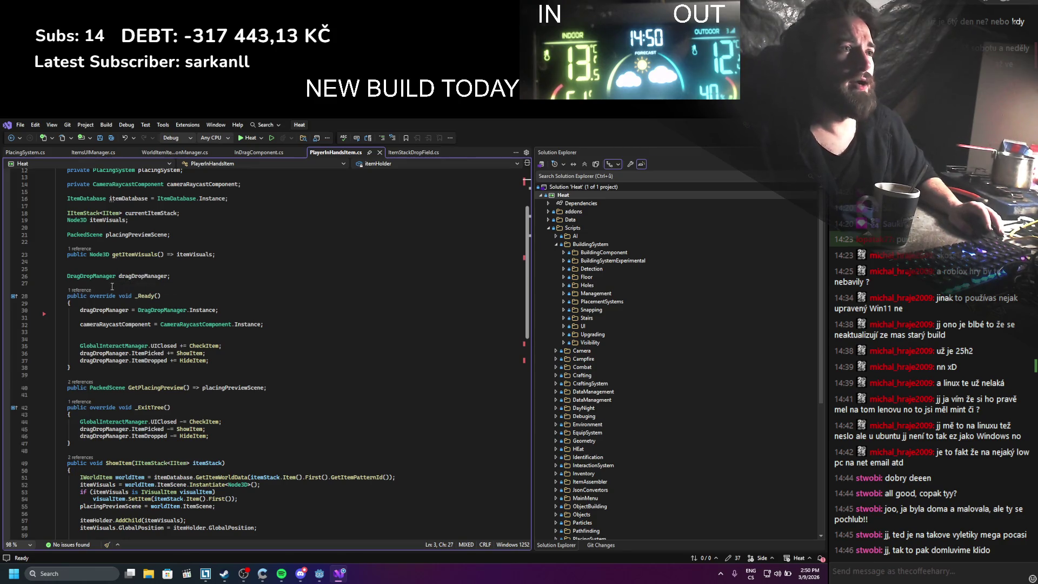
double_click(101, 276)
key(F12)
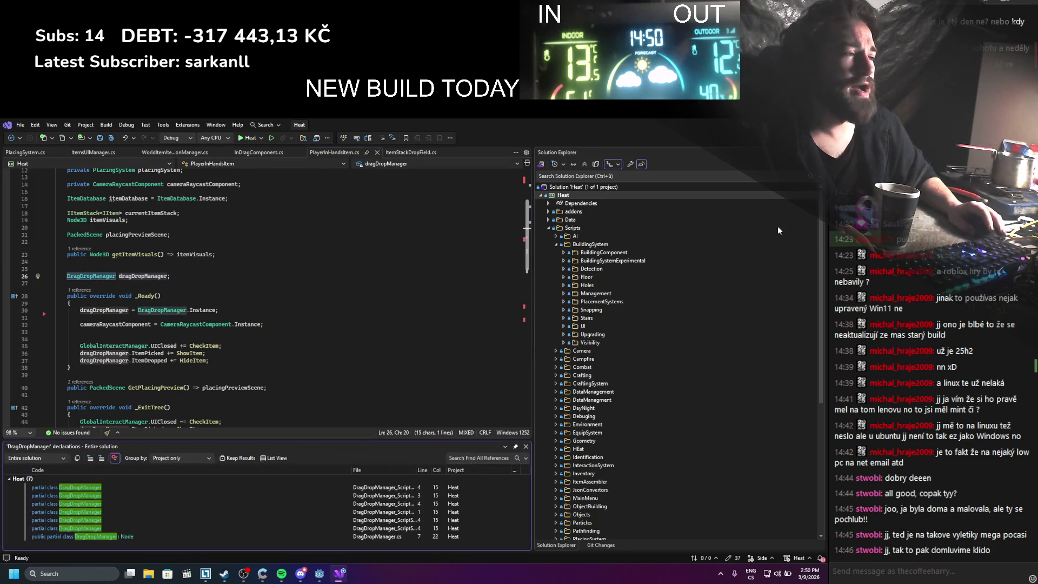
key(alt+Tab)
scroll(80, 282, up, 3)
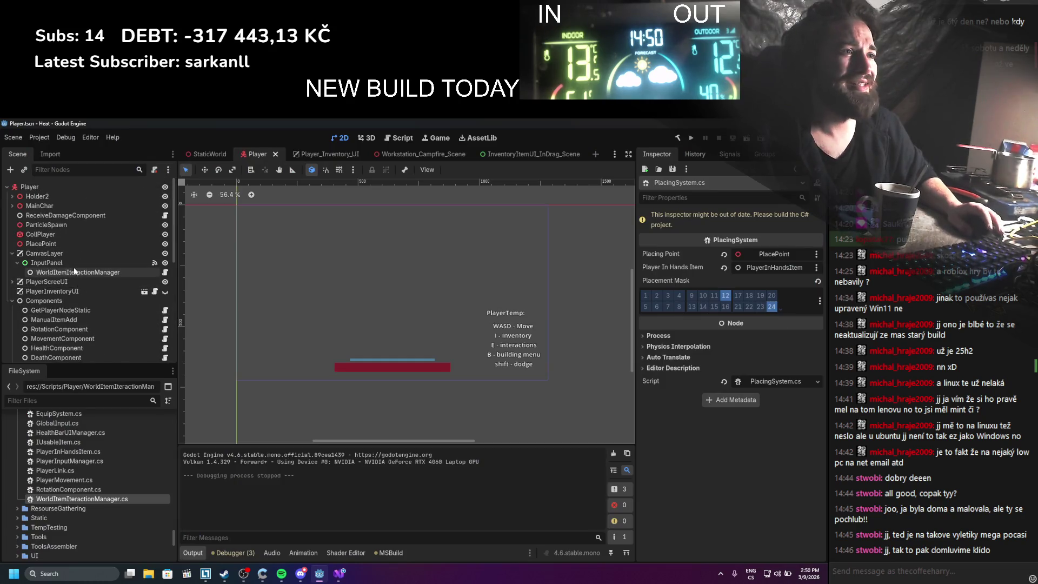
Inspect InputPanel's mouse_entered-to-SetDropOn connection, then go back to Visual Studio
click(76, 263)
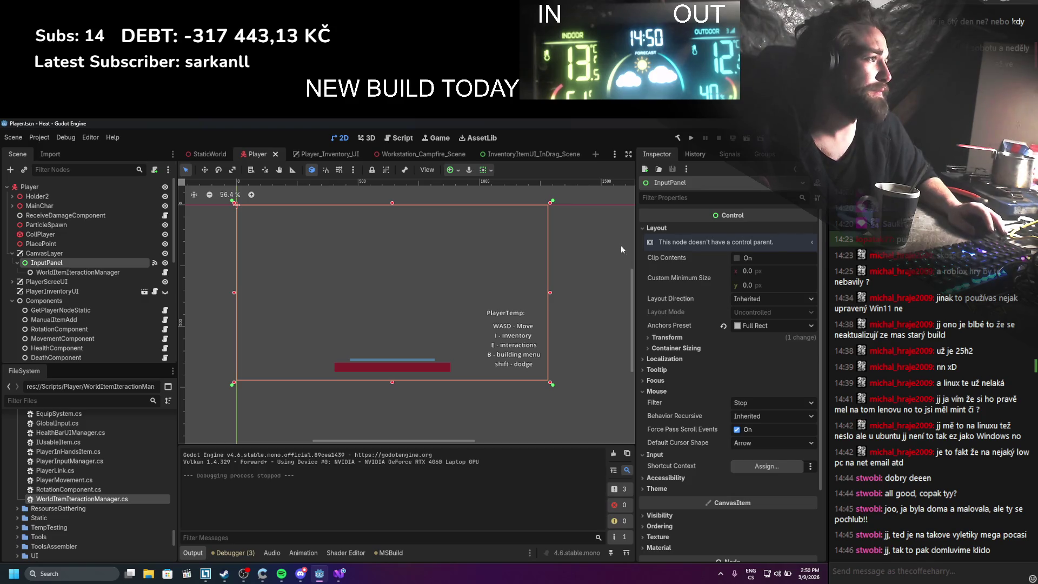
click(716, 155)
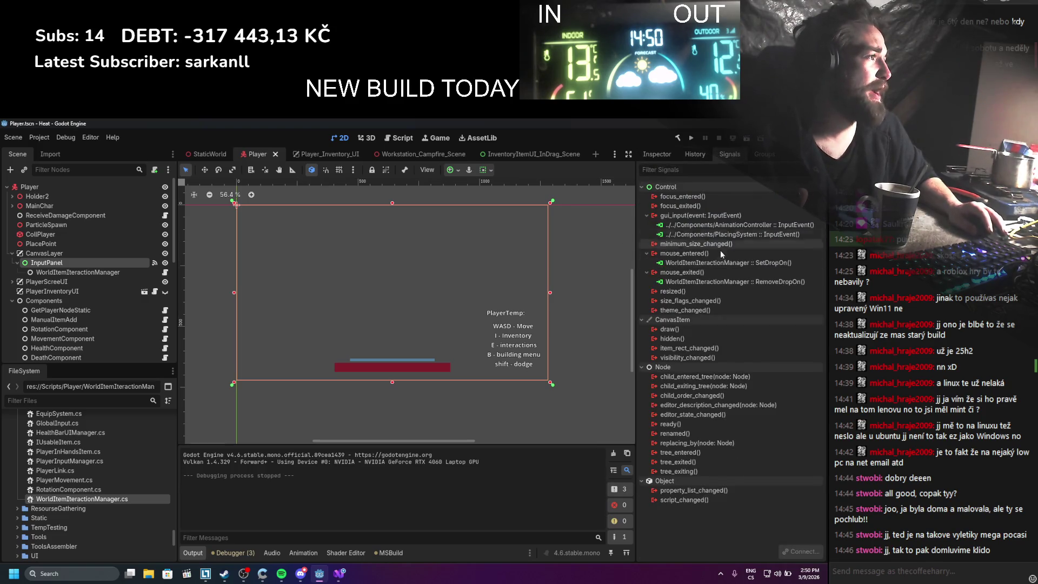
click(718, 264)
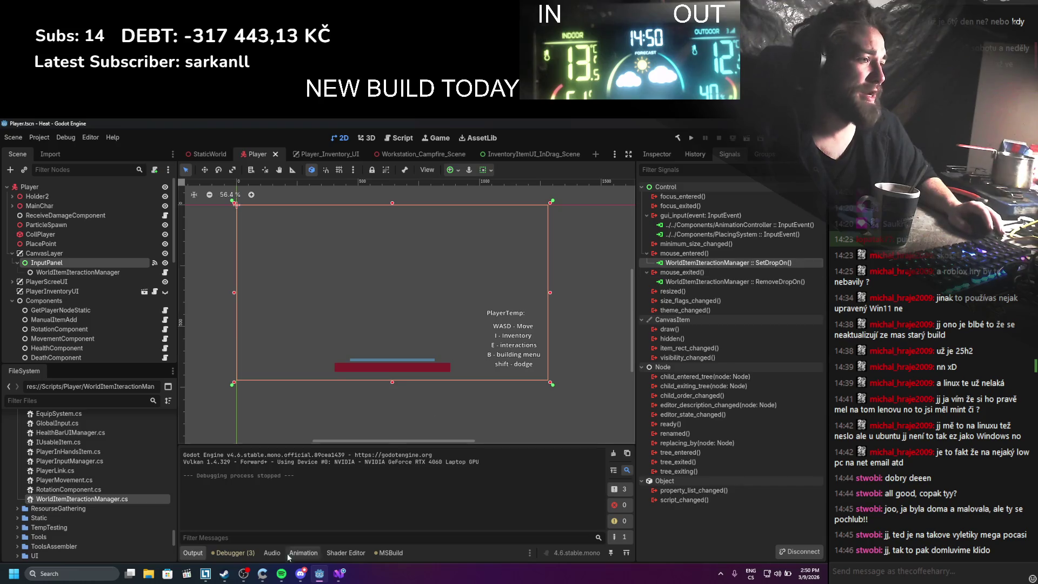
key(alt+Tab)
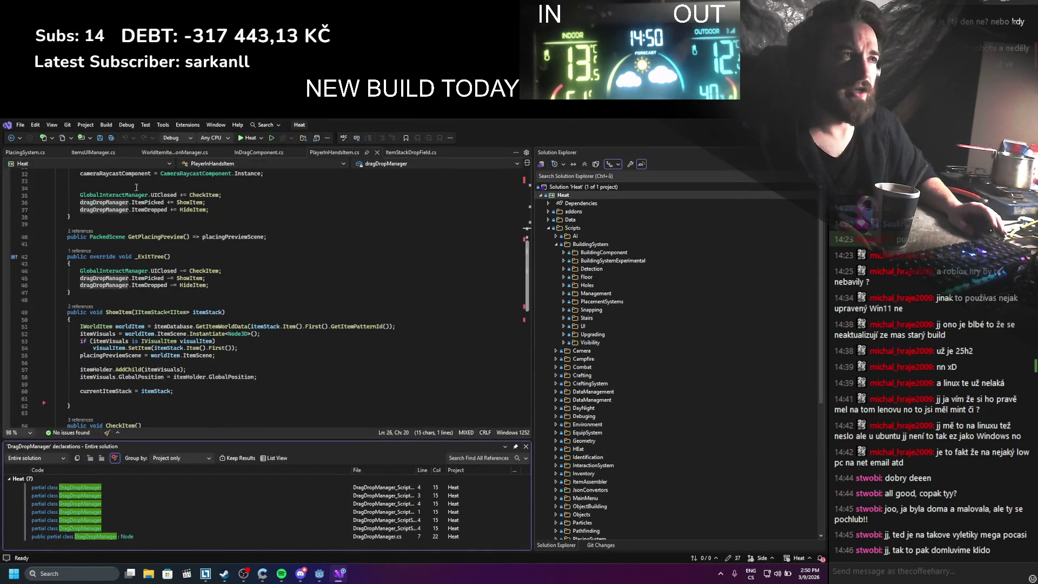
Convert RemoveDropOn in WorldItemInteractionManager.cs from an expression body into a block body
click(163, 152)
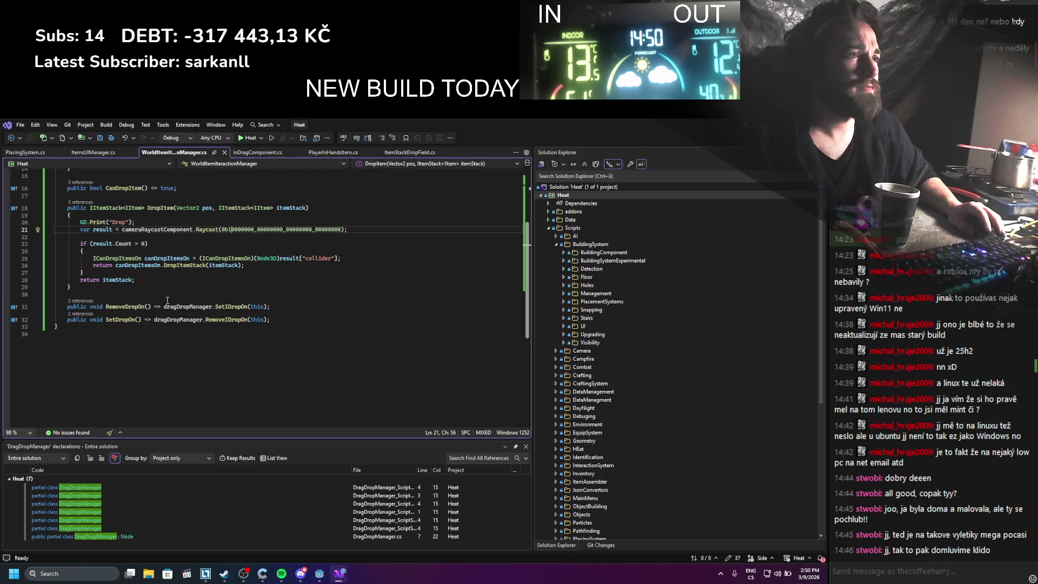
click(159, 306)
key(BackSpace)
key(BackSpace)
key(BackSpace)
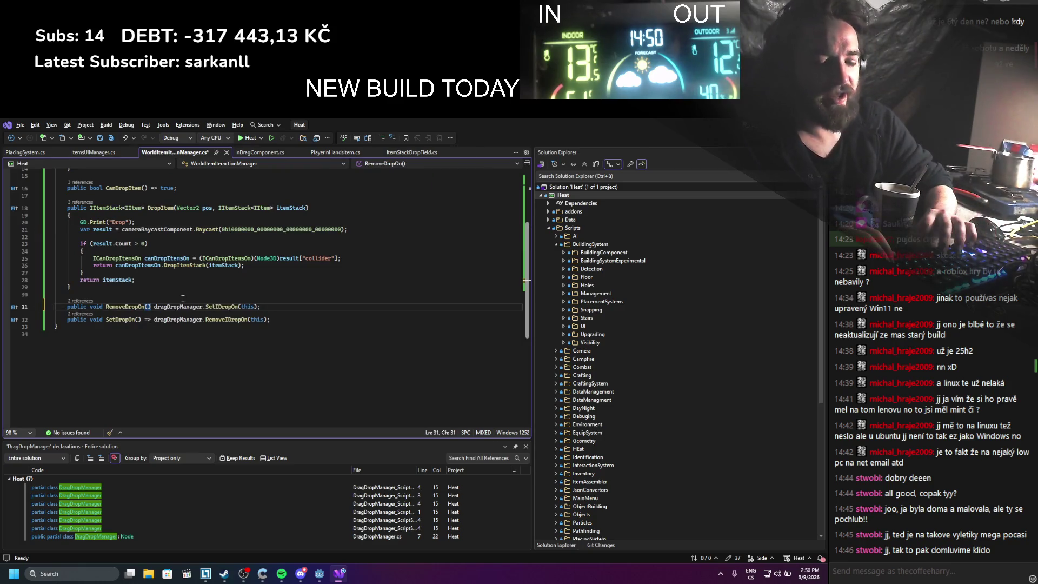
text({ })
key(Return)
key(Down)
key(Home)
key(Delete)
key(Delete)
key(End)
key(Return)
text(})
key(Up)
key(Home)
key(Up)
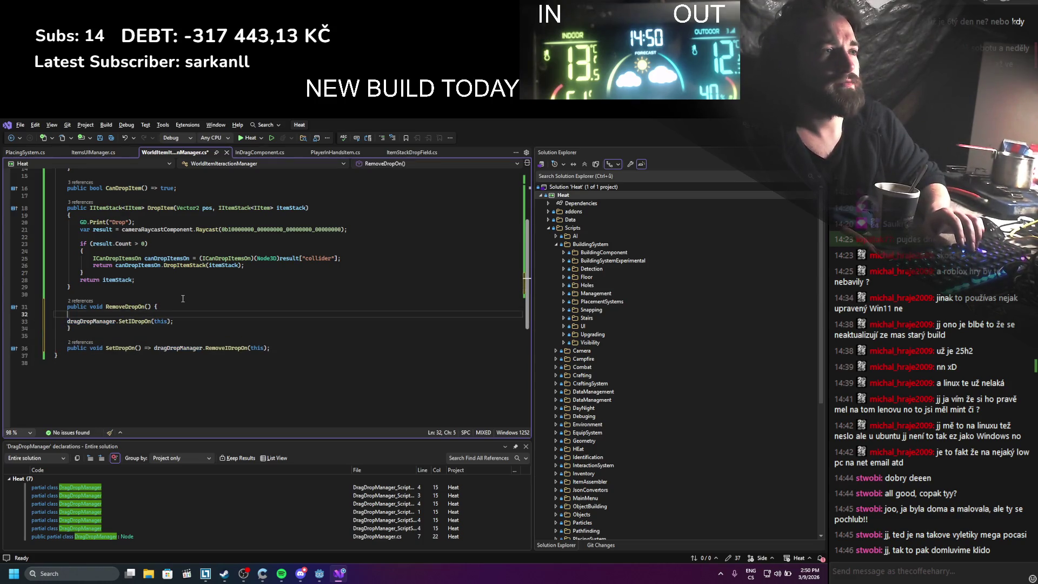
Add a GD.Print call inside RemoveDropOn
text(GD.Pr)
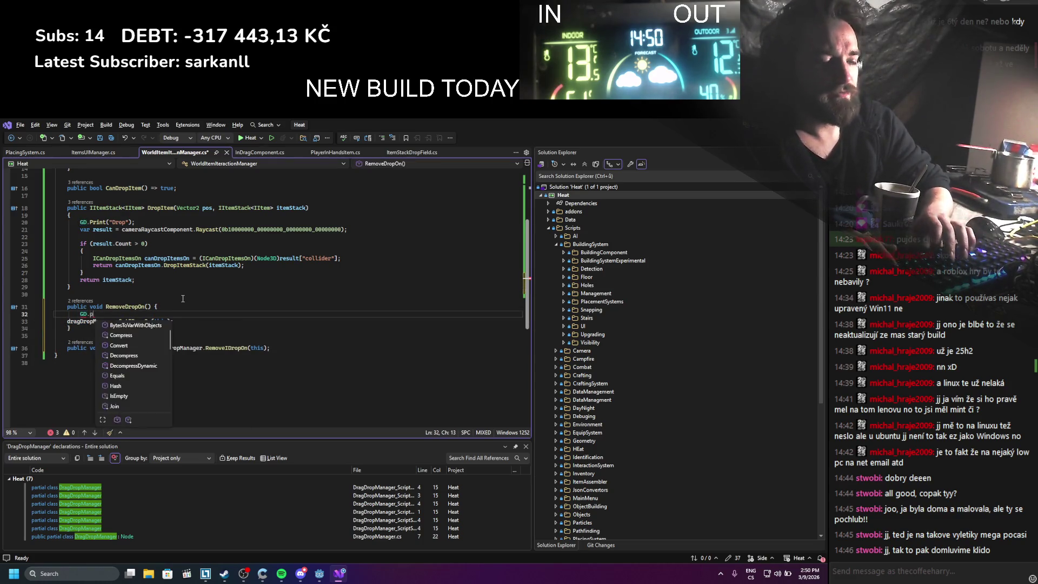
key(Tab)
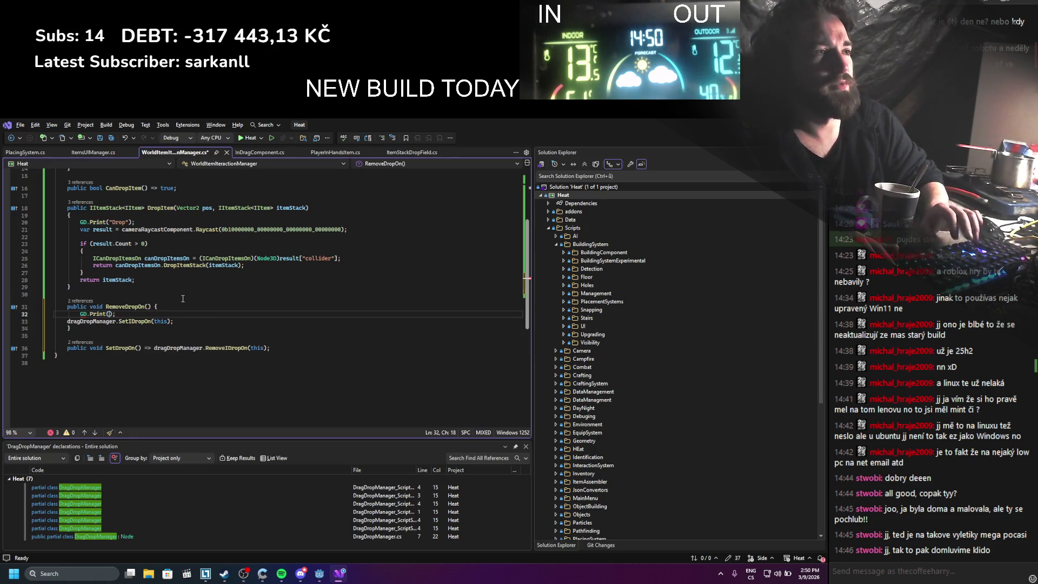
text(Re)
key(BackSpace)
key(BackSpace)
drag(183, 296, 215, 270)
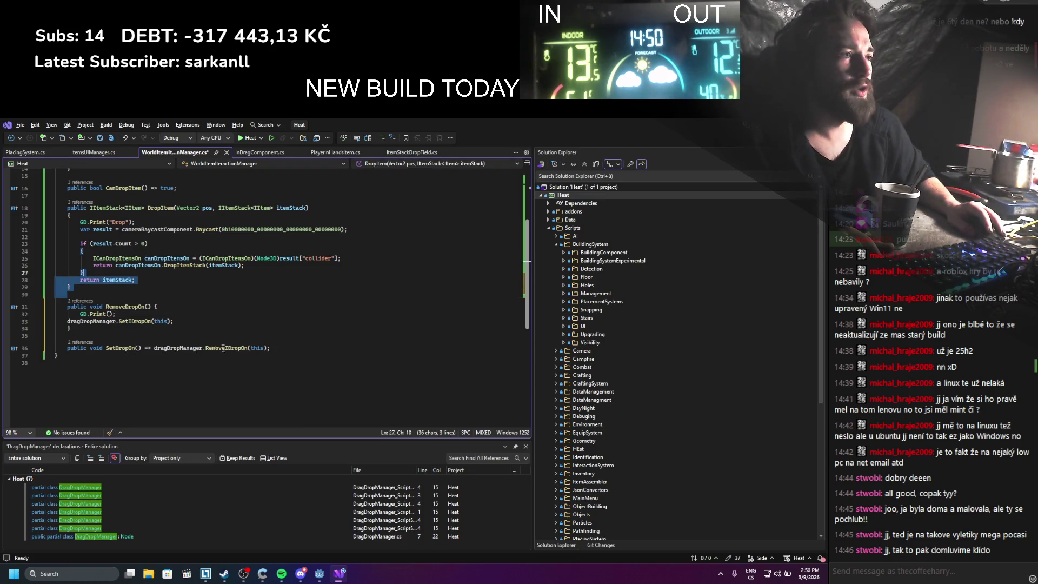
Change the calls to RemoveIDropOn(this) and SetIDropOn(this), save, and run the game
click(136, 321)
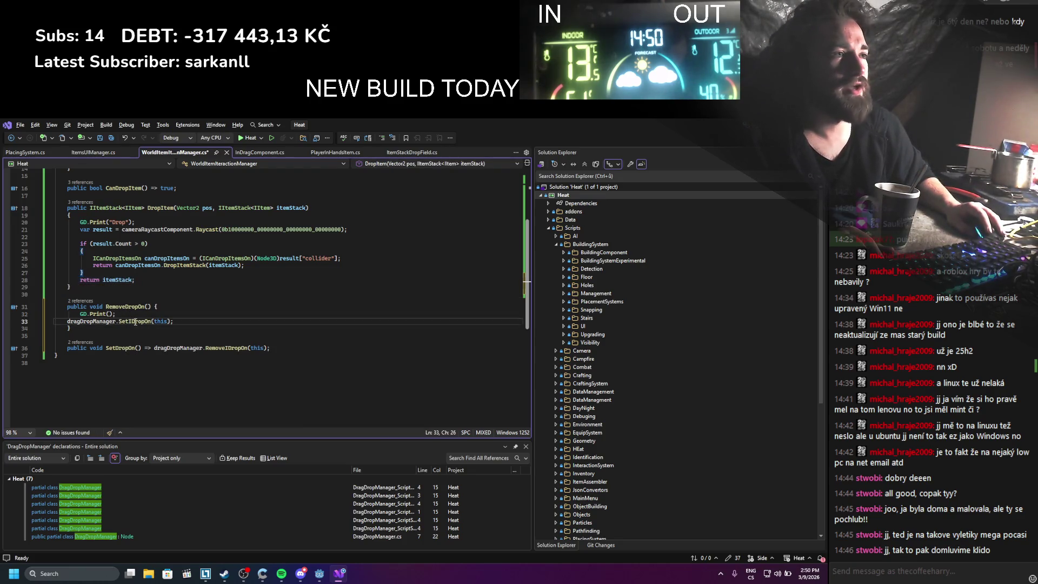
double_click(135, 321)
text(Remove)
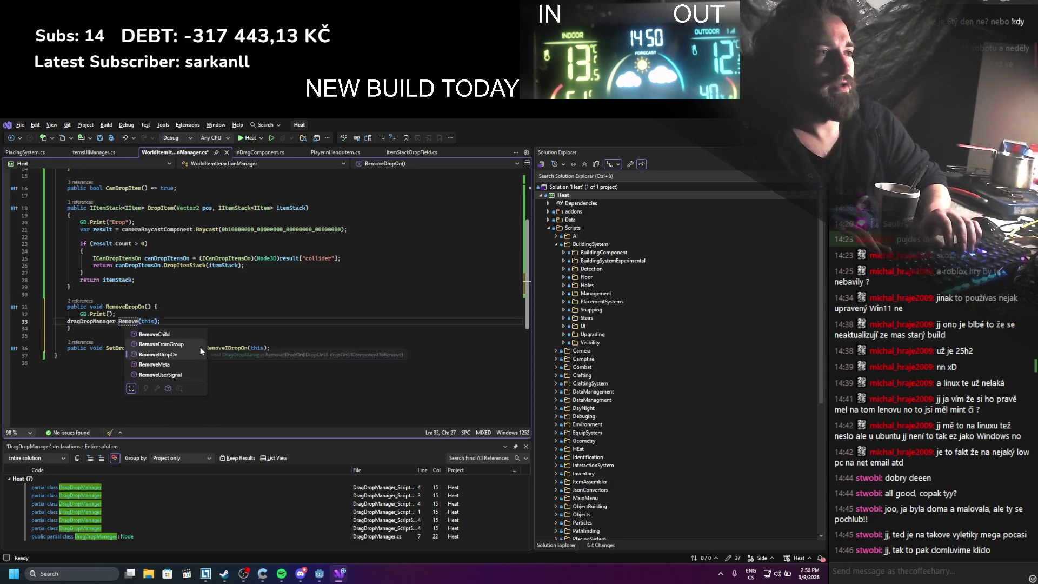
key(Tab)
double_click(233, 348)
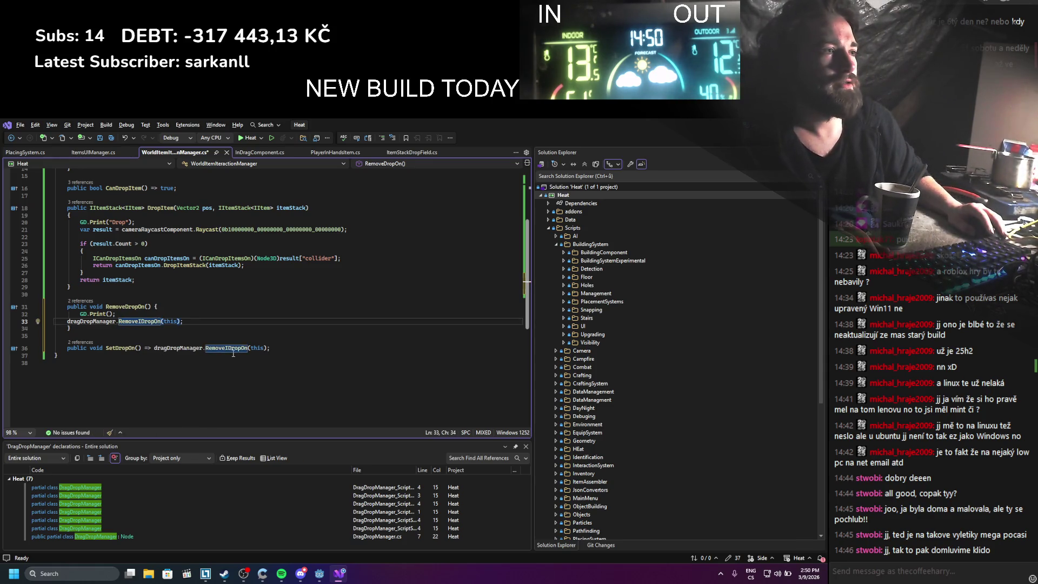
text(Set)
text(ID)
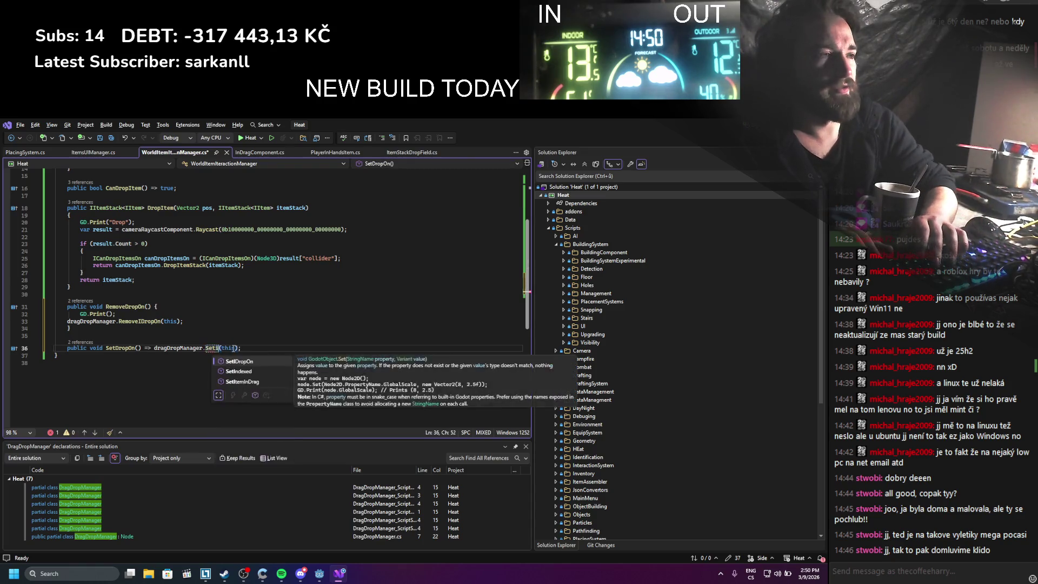
key(Tab)
key(ctrl+s)
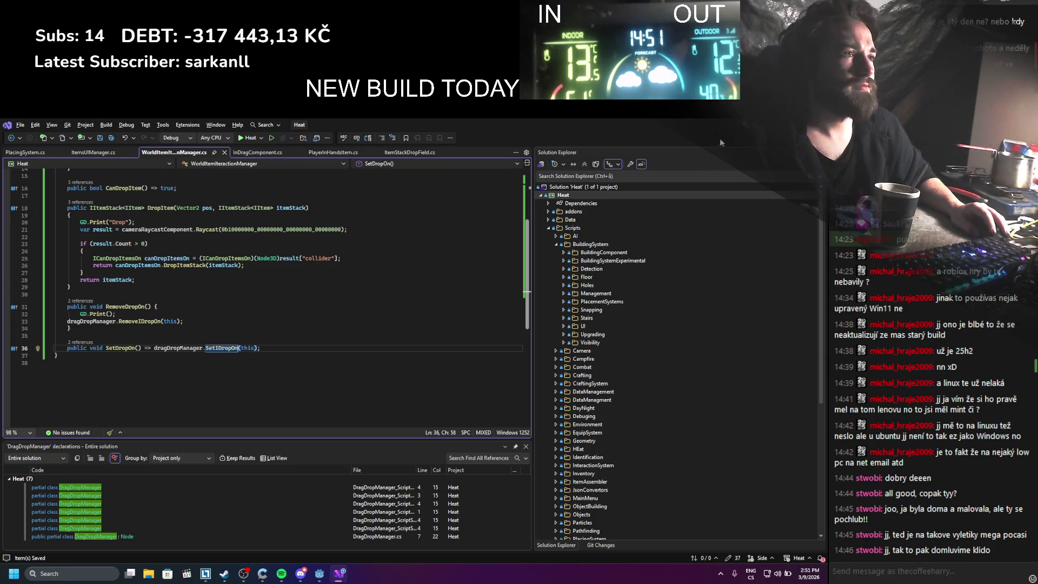
key(alt+Tab)
click(686, 141)
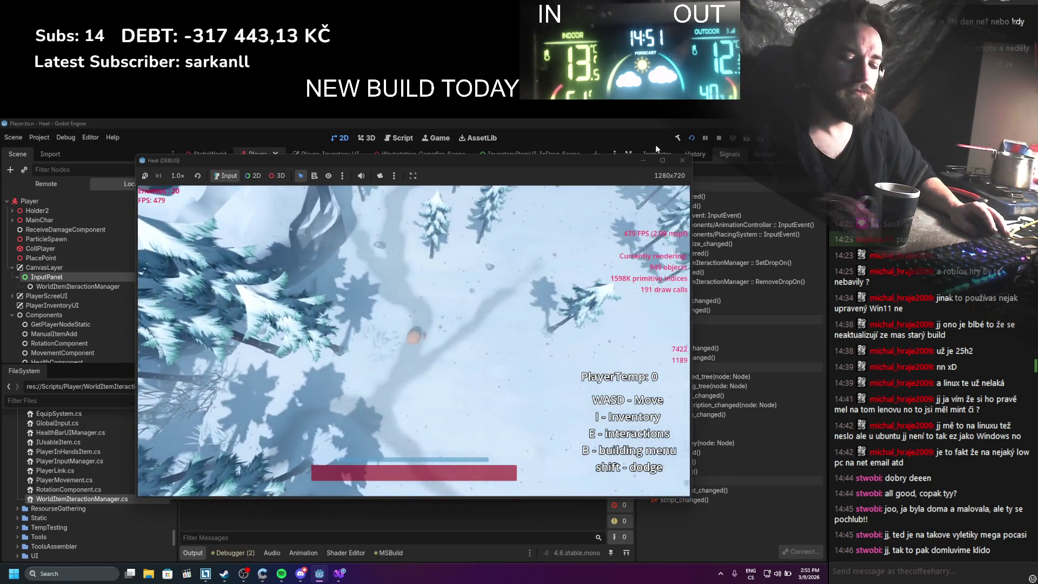
Open the inventory and drop the branch bundle and the stack of logs onto the ground
key(i)
drag(535, 308, 394, 341)
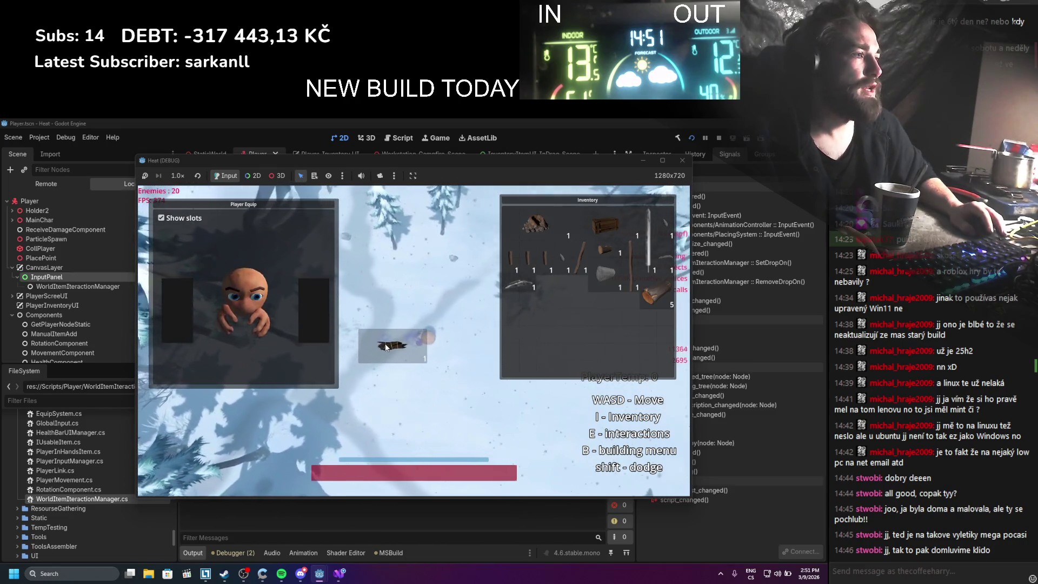
key(w)
key(a)
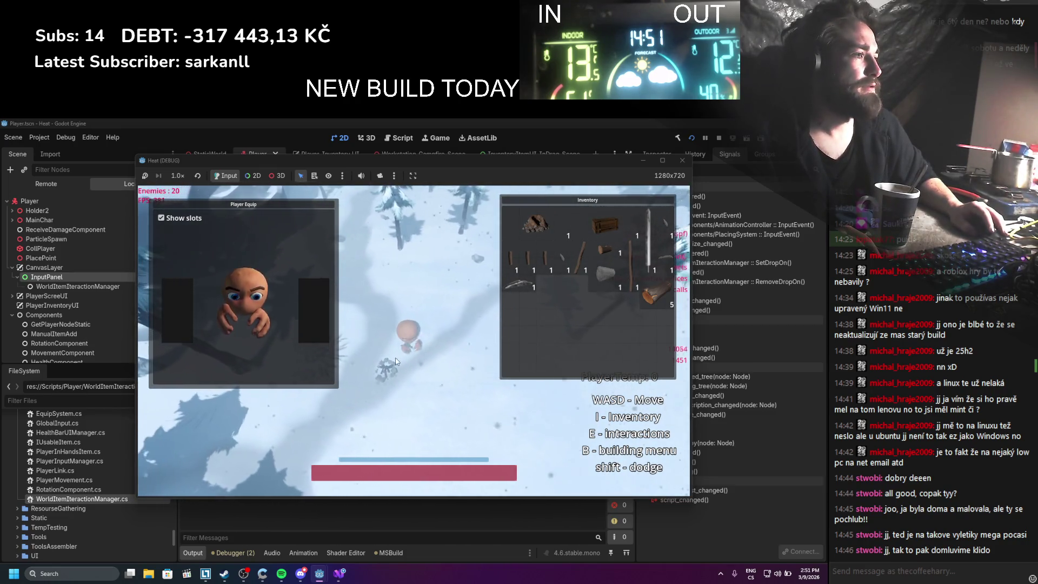
drag(655, 292, 399, 373)
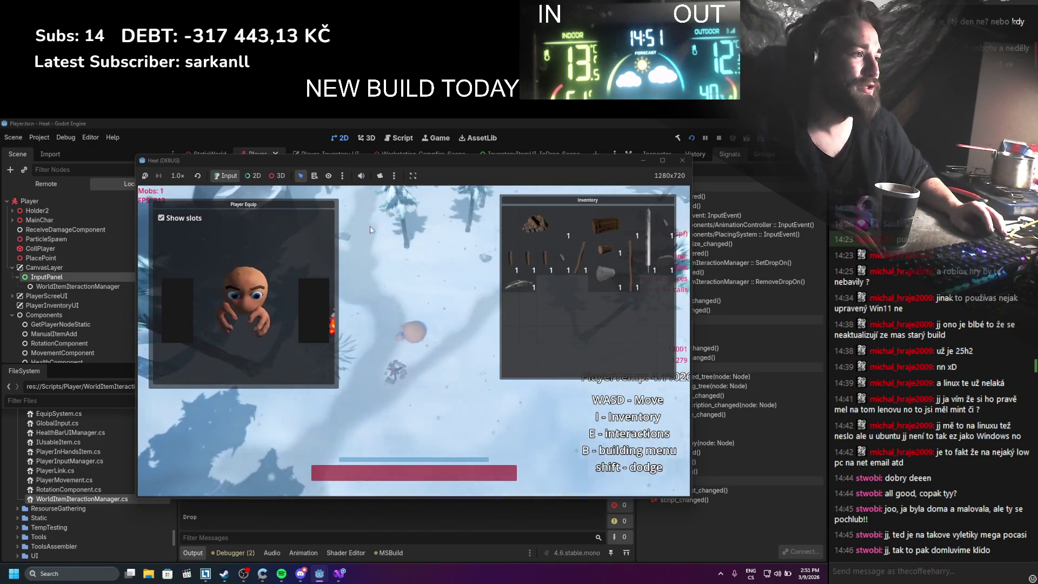
Light a campfire from the dropped items, walk around it, then stop the test run
key(e)
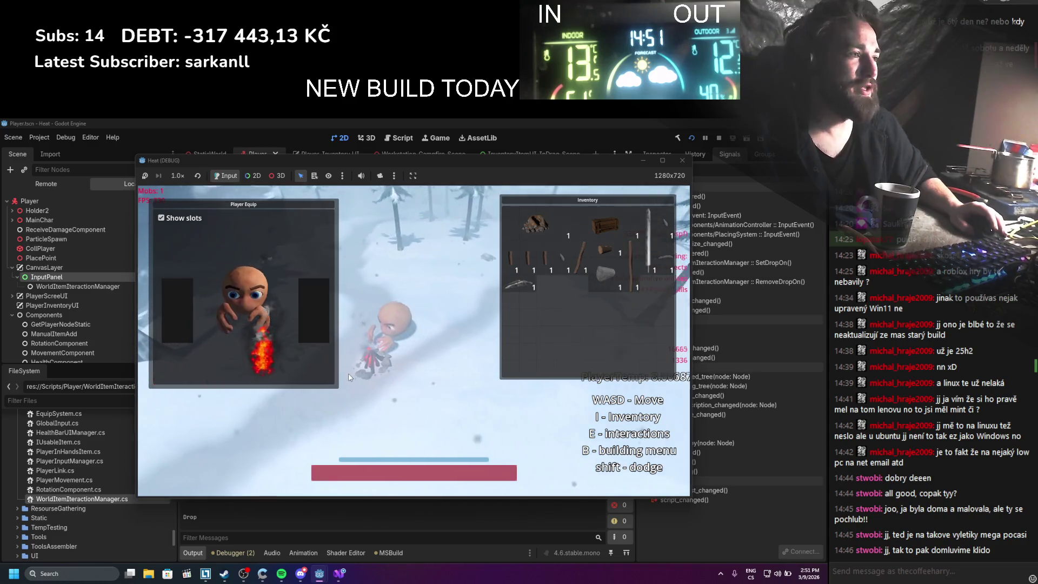
key(d)
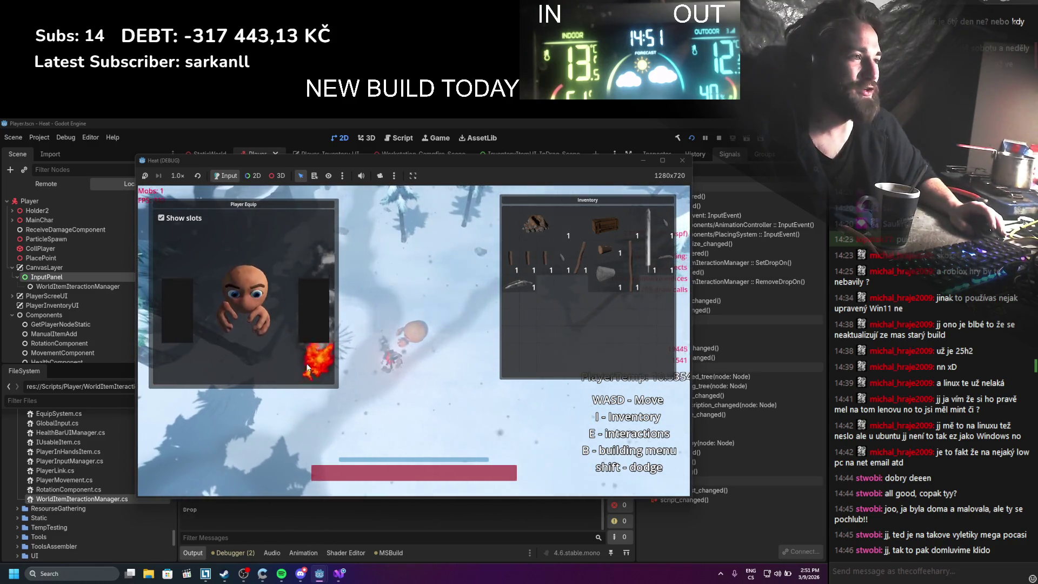
key(s)
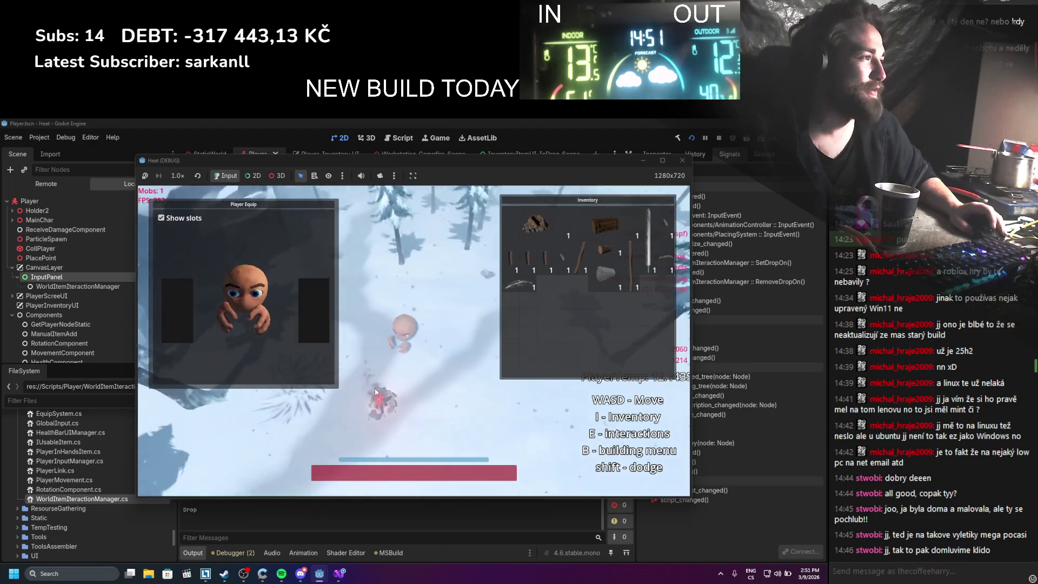
key(w)
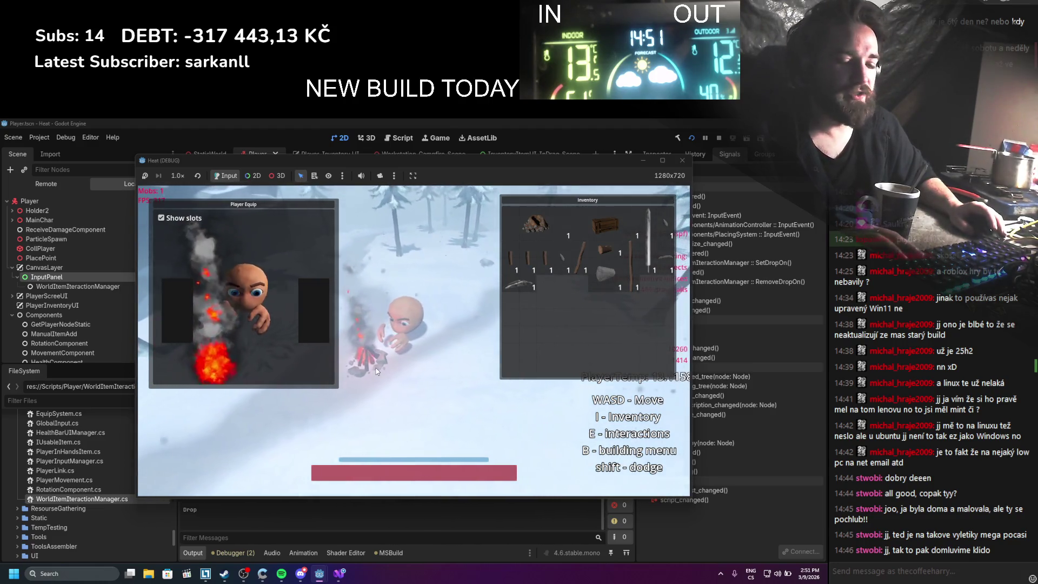
key(i)
key(i)
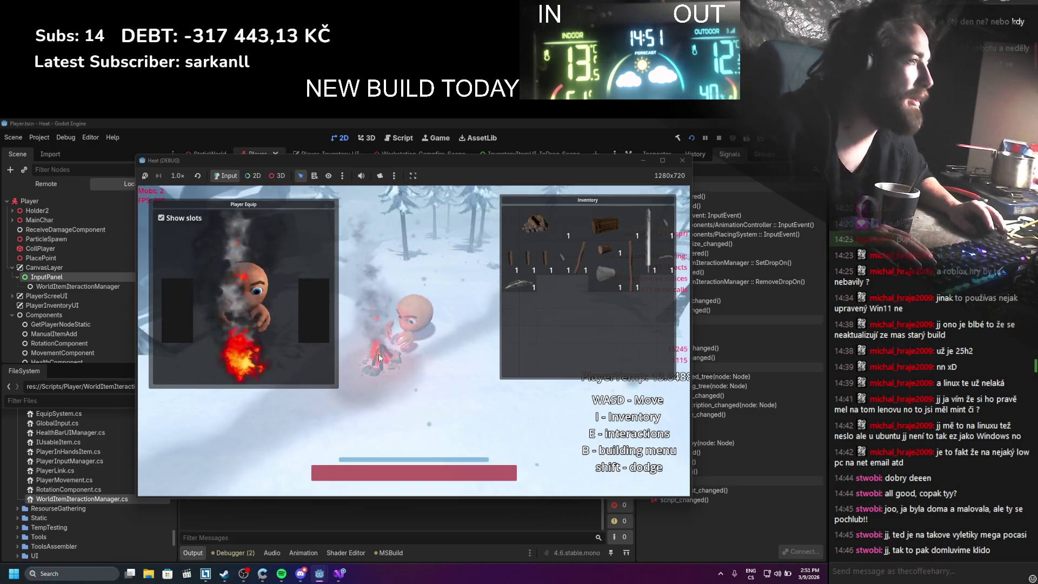
key(i)
key(i)
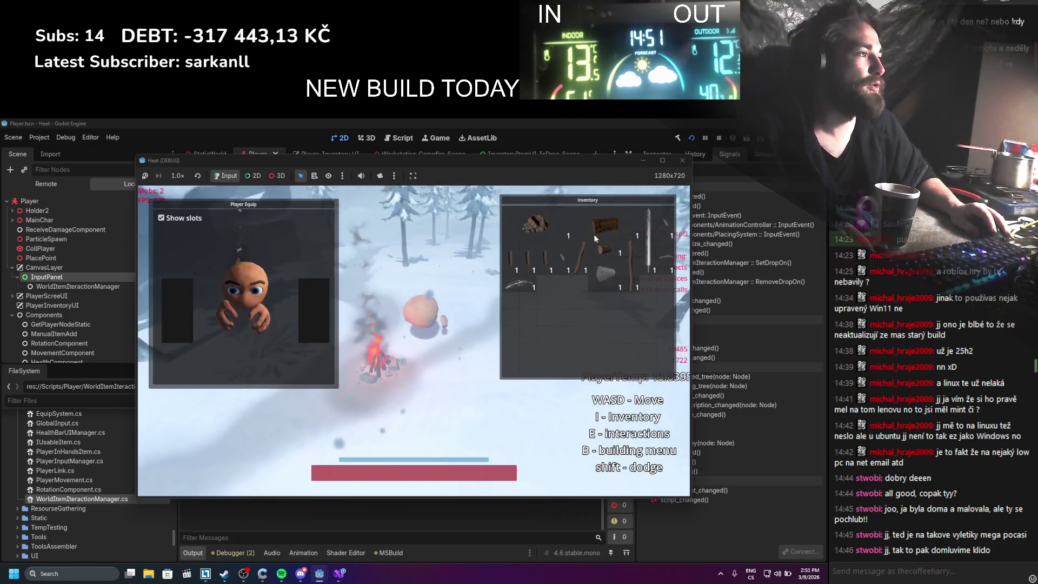
key(a)
key(s)
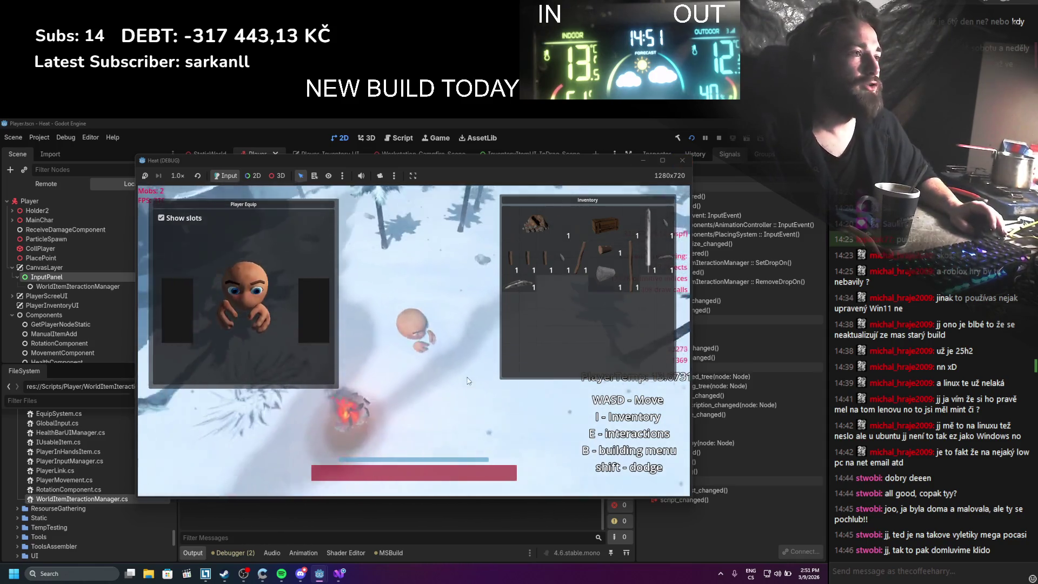
key(w)
key(d)
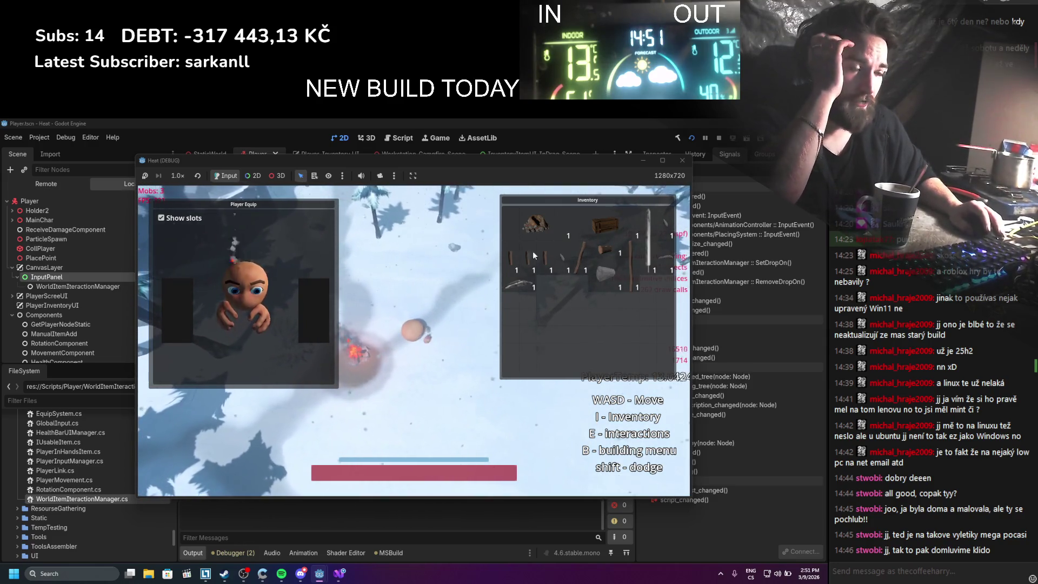
click(720, 141)
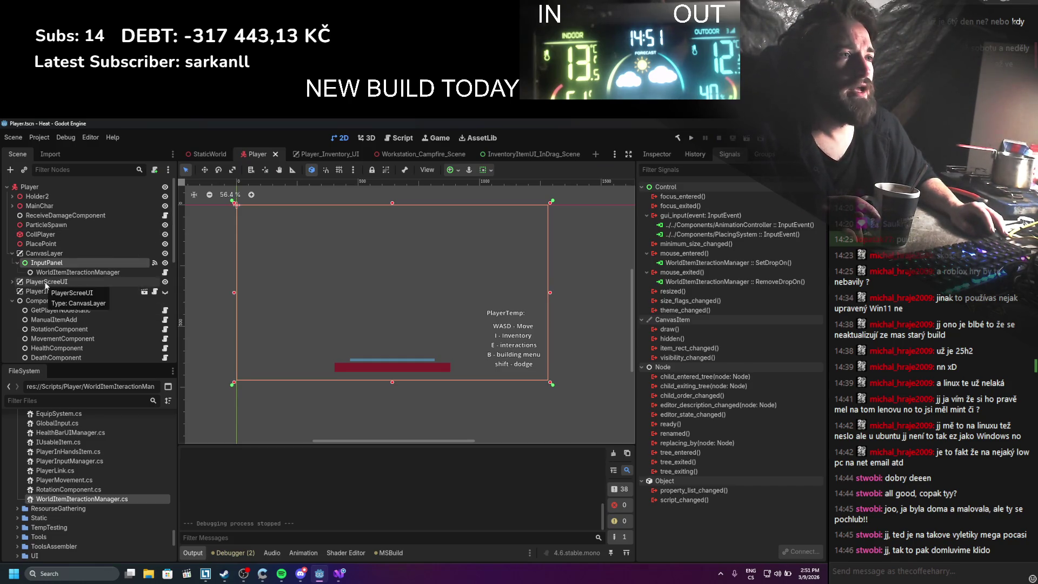
Leave PlayerInventoryUI visible on the canvas, briefly viewing the Player_Inventory_UI scene before returning
click(52, 295)
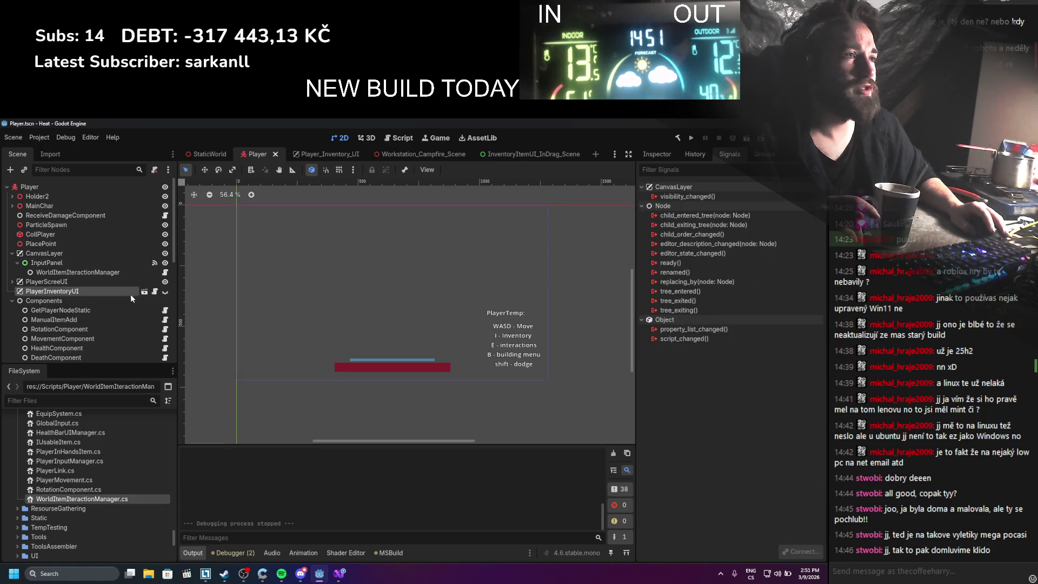
click(166, 292)
click(166, 293)
click(165, 292)
click(165, 292)
click(165, 292)
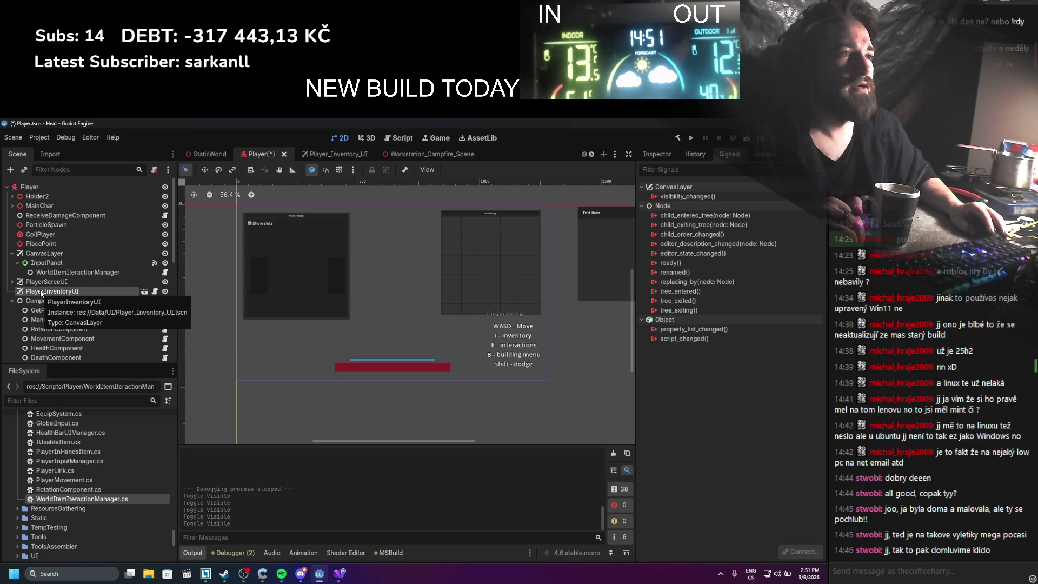
click(144, 292)
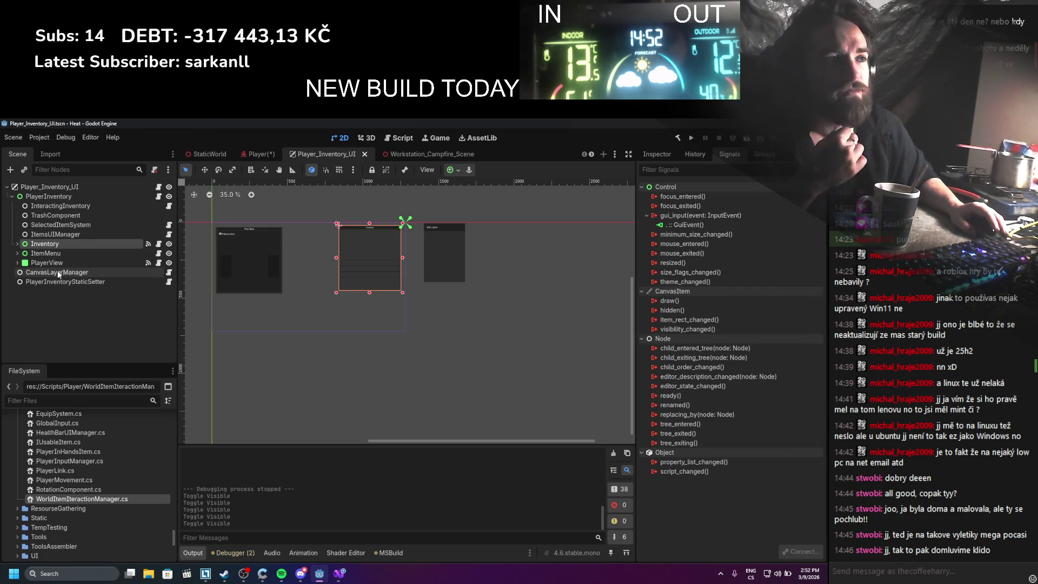
click(248, 155)
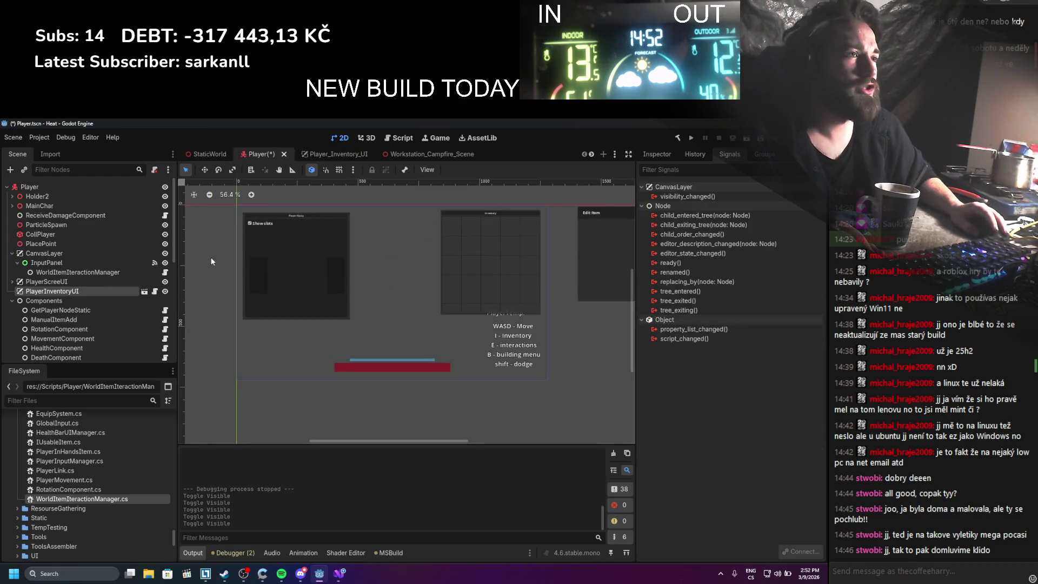
Make the PlayerInventoryUI instance local to the Player scene and save it
right_click(79, 291)
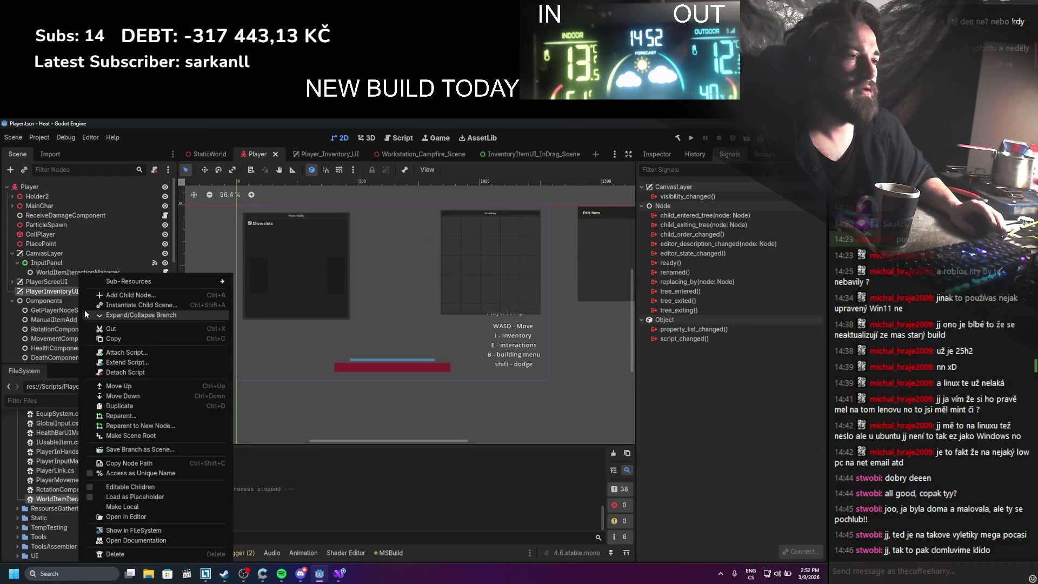
click(148, 506)
key(ctrl+s)
Collapse the PlayerView, ItemMenu Panel, ItemMenu, Backg and Inventory branches
scroll(58, 323, down, 3)
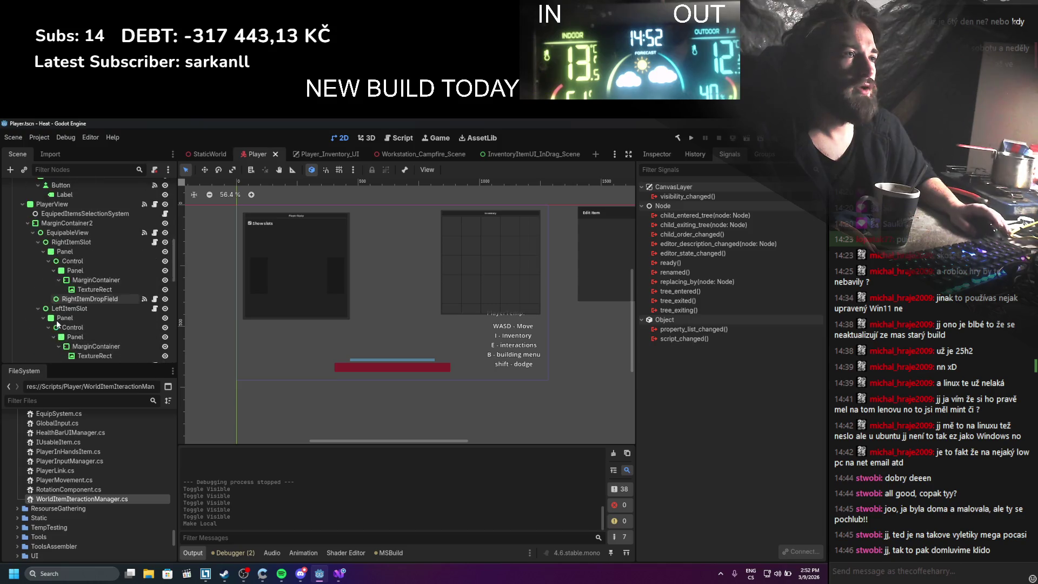
click(22, 314)
click(27, 275)
click(23, 266)
scroll(27, 260, up, 3)
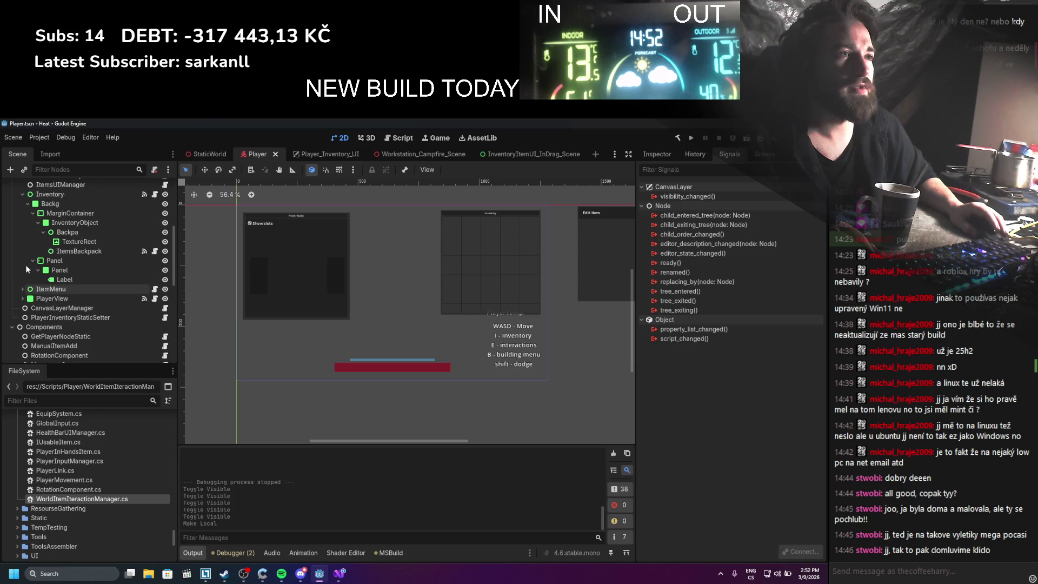
click(28, 247)
click(23, 238)
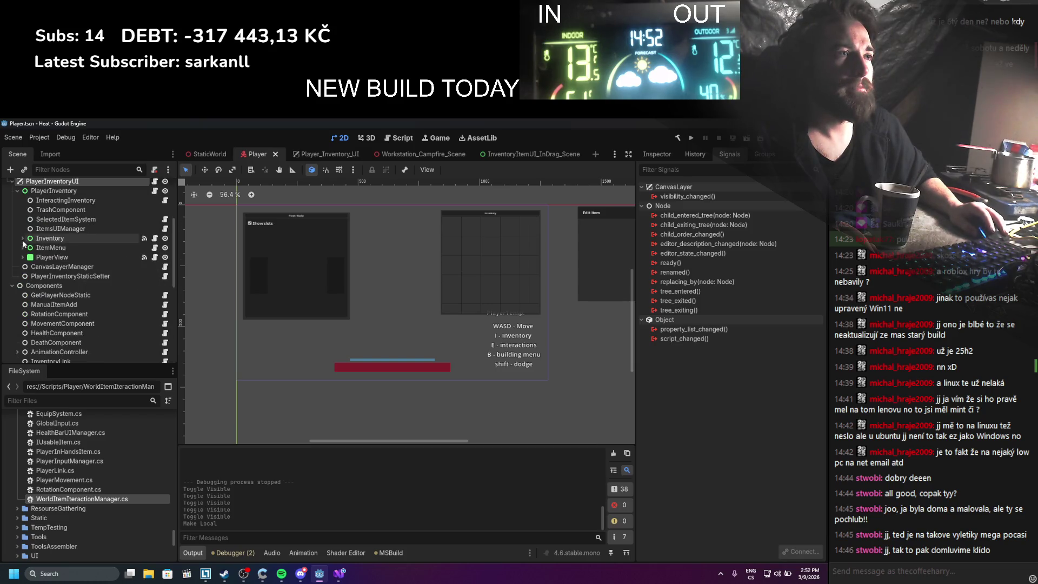
scroll(54, 243, up, 3)
Inspect the properties of InteractingInventory, PlayerInventory and PlayerInventoryUI
click(110, 245)
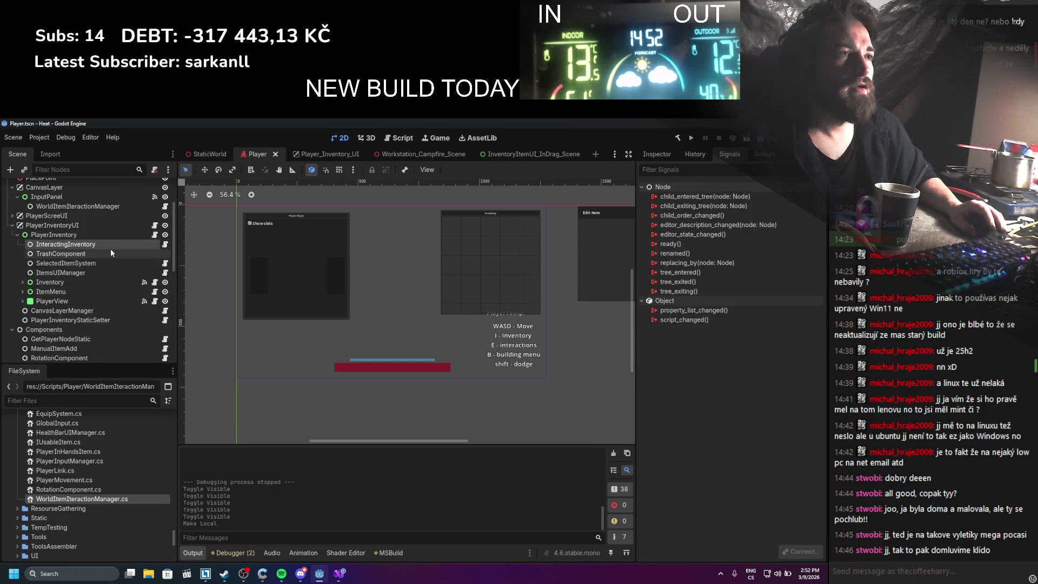
click(79, 233)
click(656, 154)
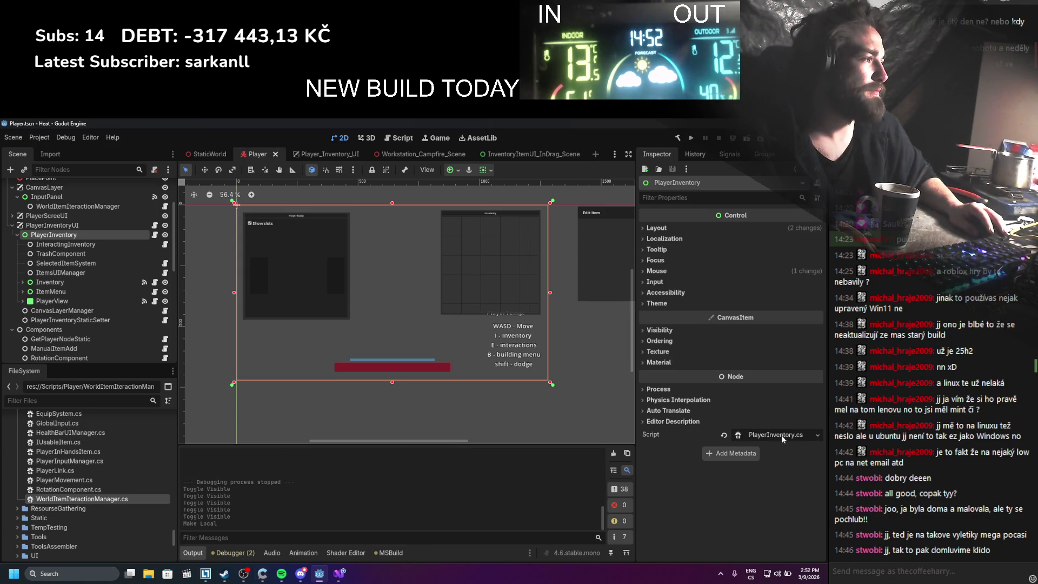
scroll(92, 298, down, 1)
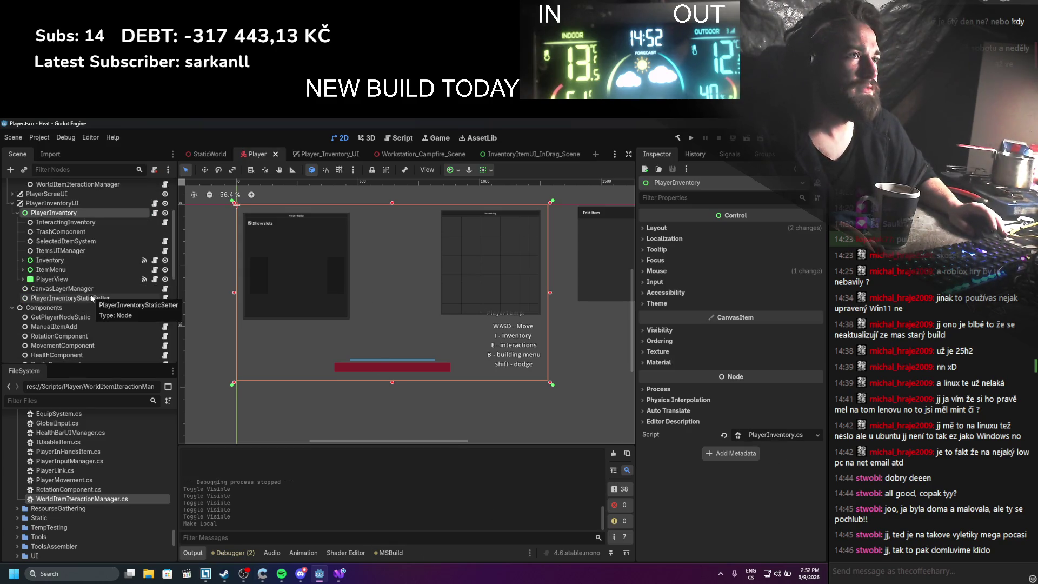
scroll(92, 298, up, 2)
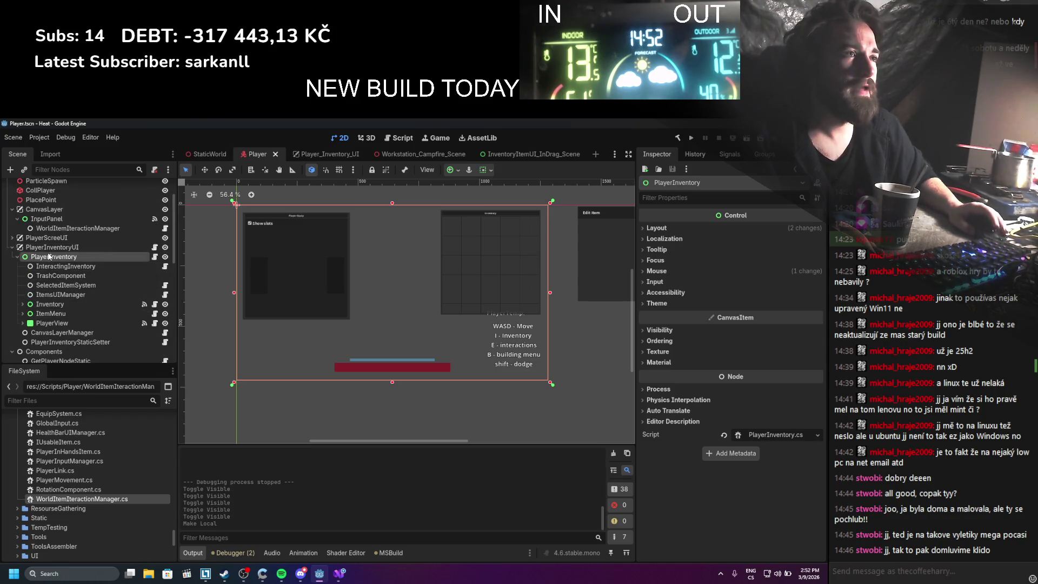
scroll(48, 256, up, 2)
click(43, 292)
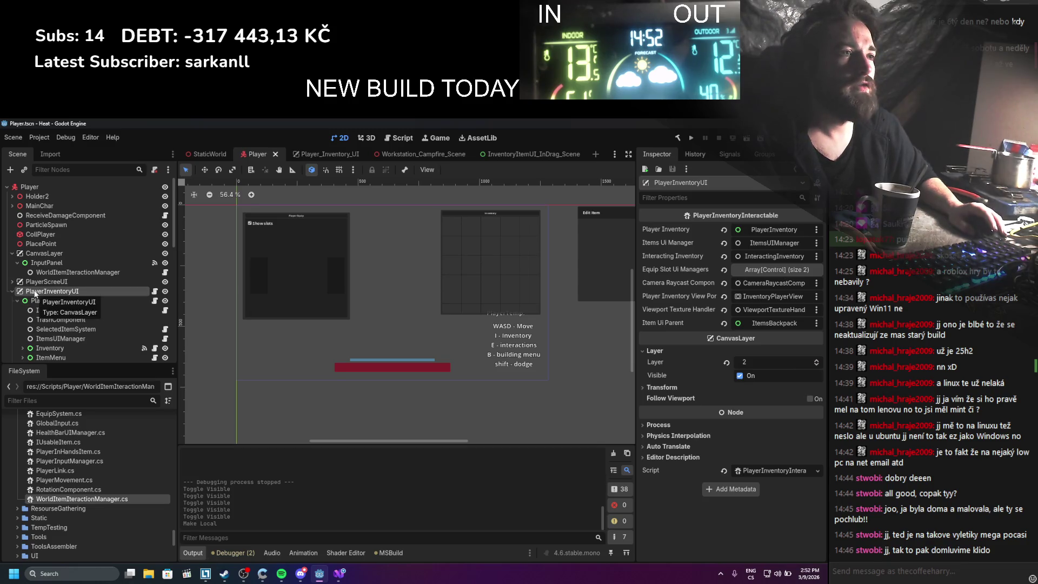
Add a CanvasLayer node and move it just above PlayerInventoryUI
scroll(37, 294, down, 2)
right_click(31, 249)
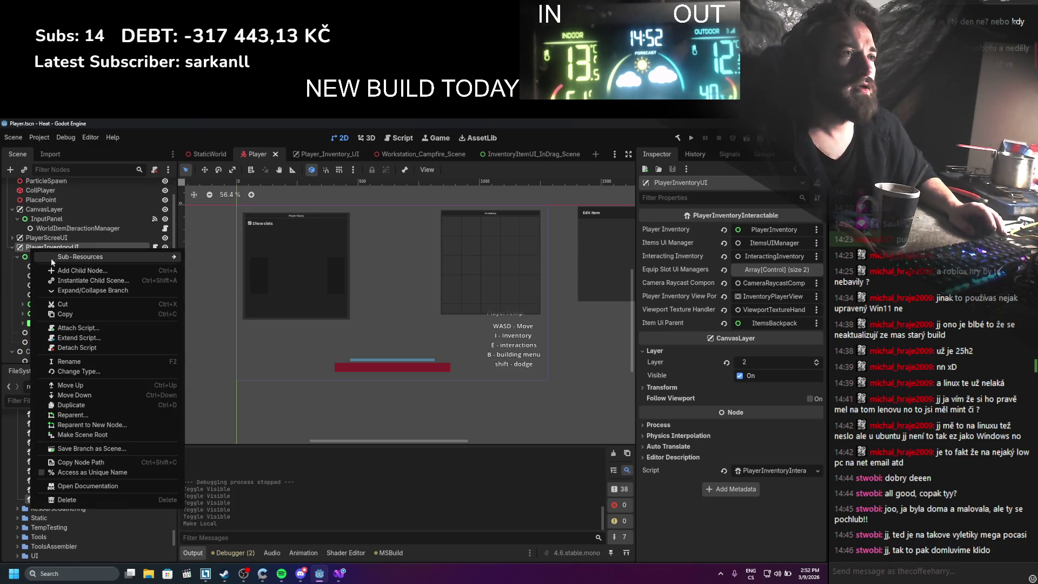
click(112, 268)
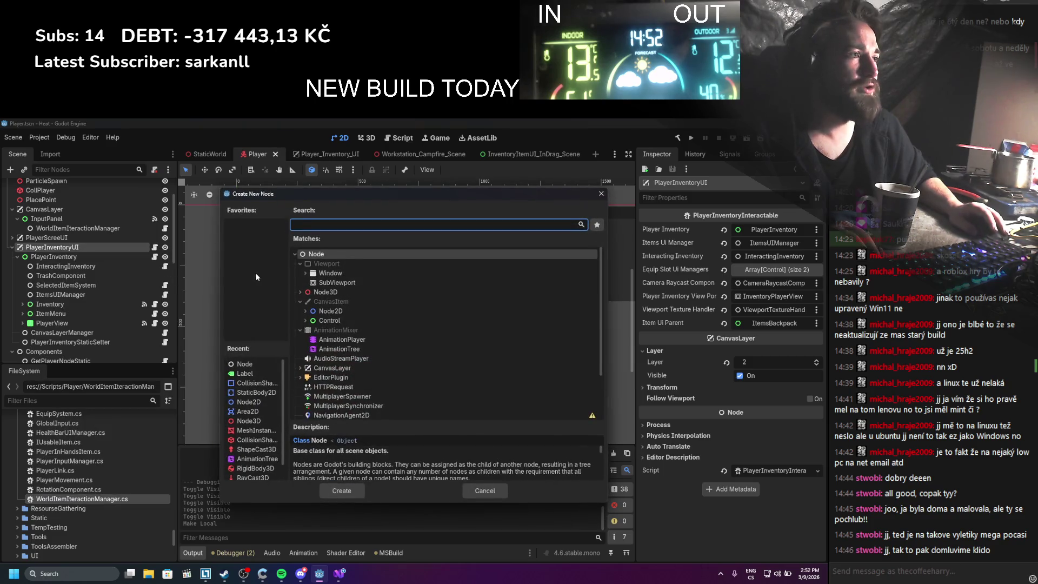
text(canvas)
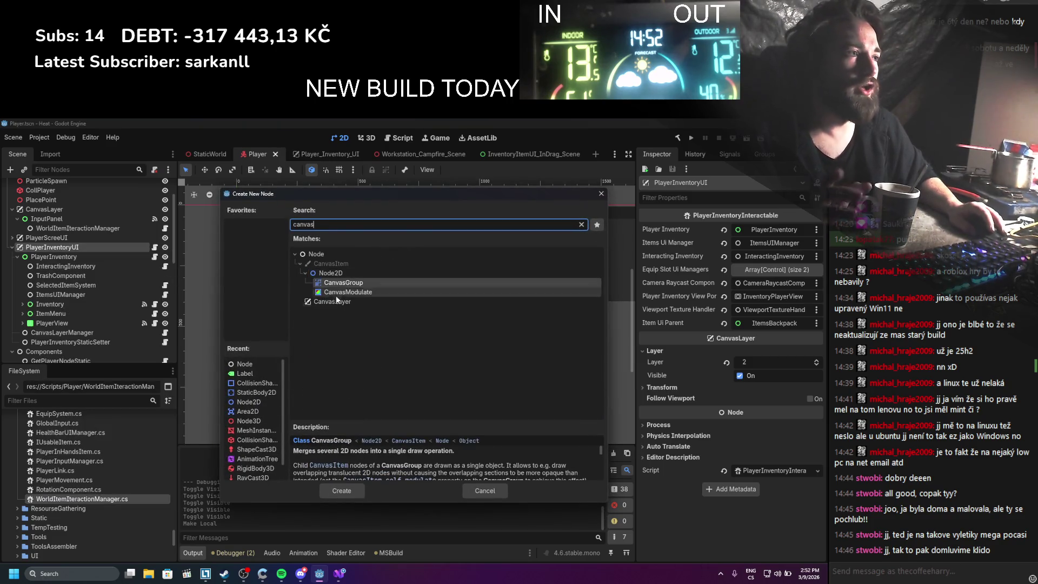
double_click(336, 301)
drag(48, 351, 52, 244)
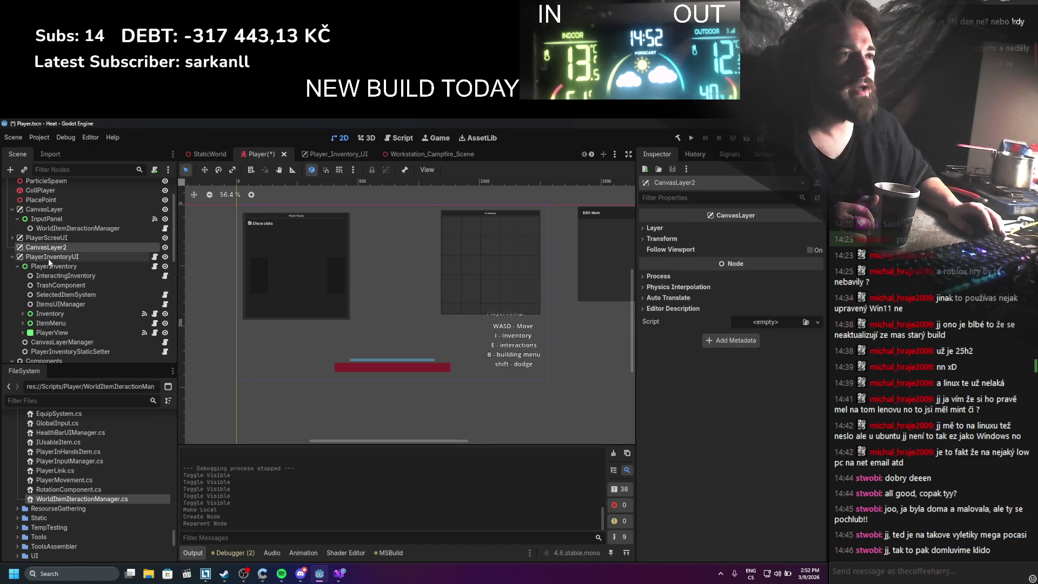
Check PlayerInventoryUI's properties, then select CanvasLayer2 and start renaming it
click(47, 257)
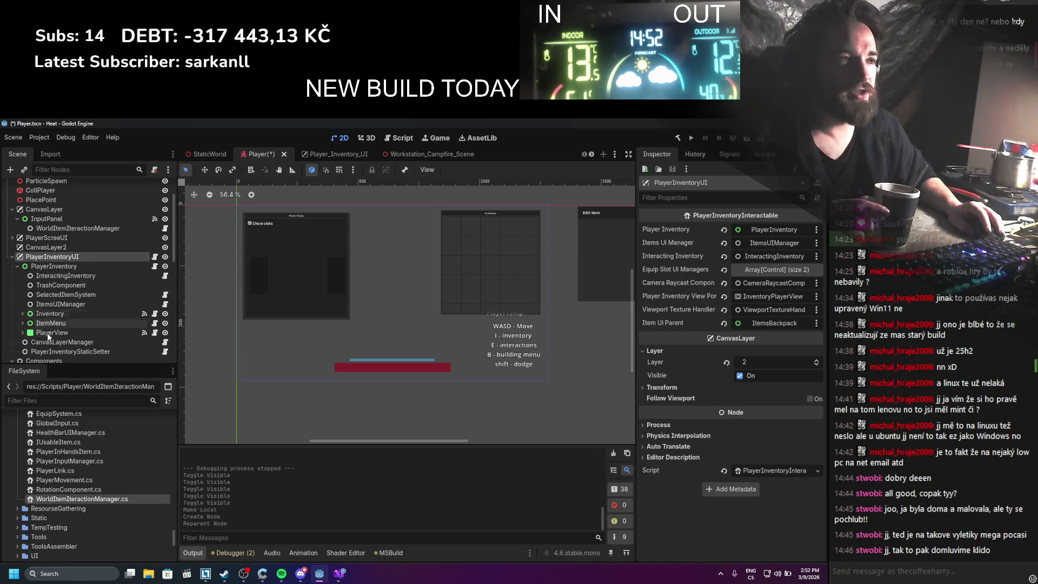
click(48, 334)
click(34, 258)
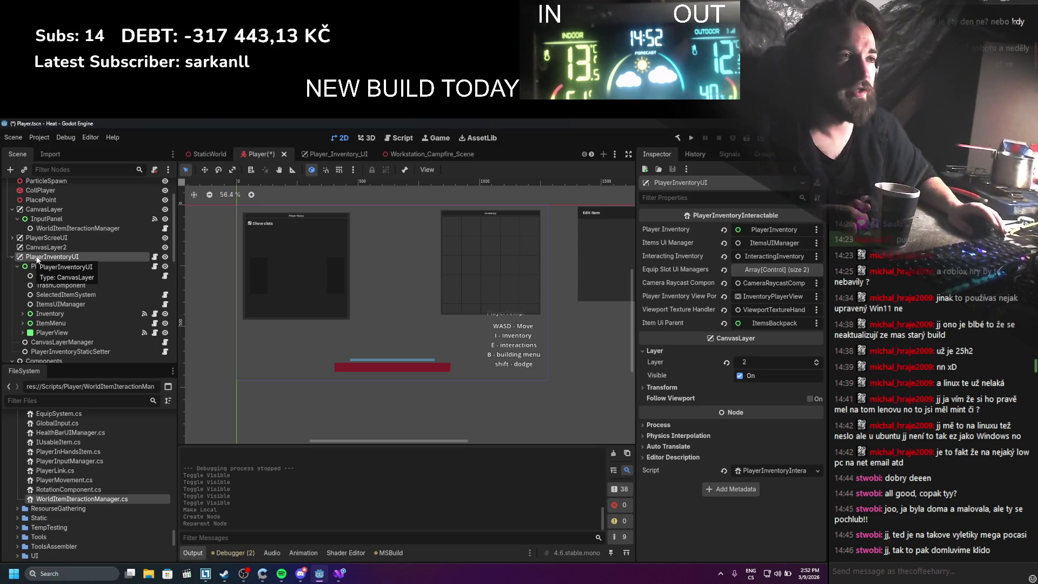
click(48, 247)
click(92, 248)
text(PlayerCharacterUI)
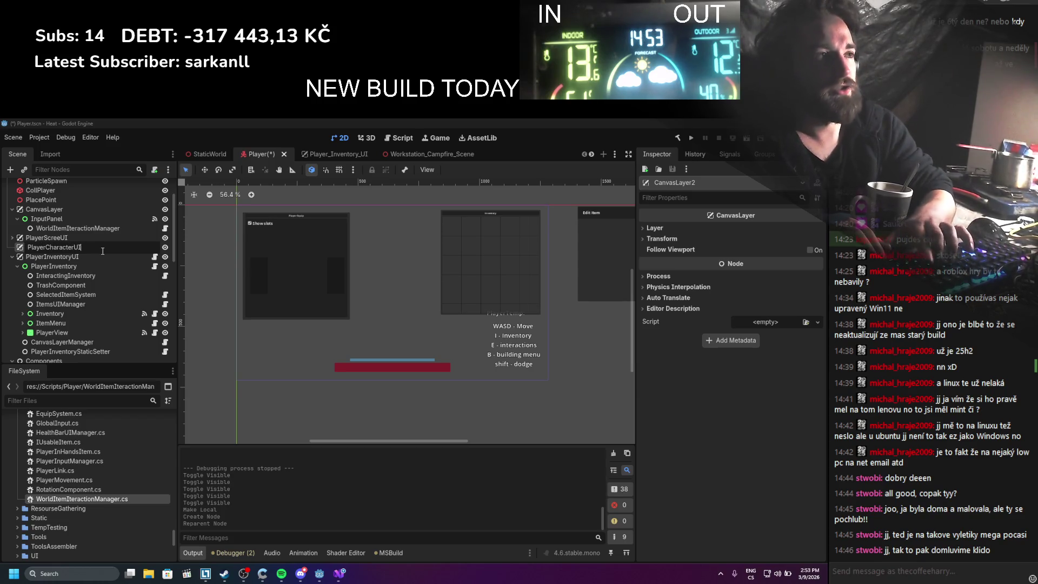
Name the layer PlayerCharacterUI, save, and move PlayerView under it
key(Return)
key(ctrl+s)
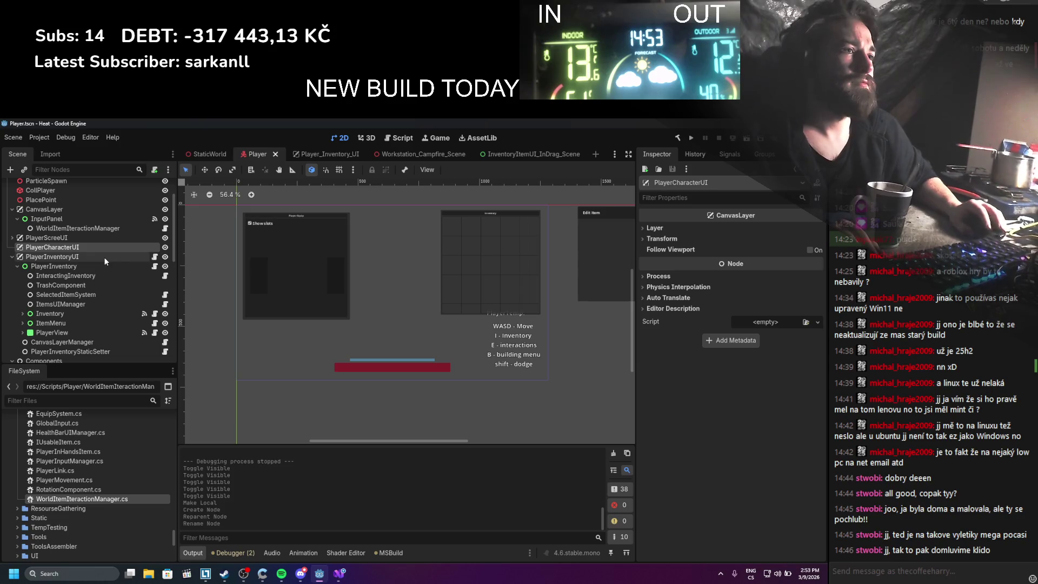
click(43, 314)
click(45, 332)
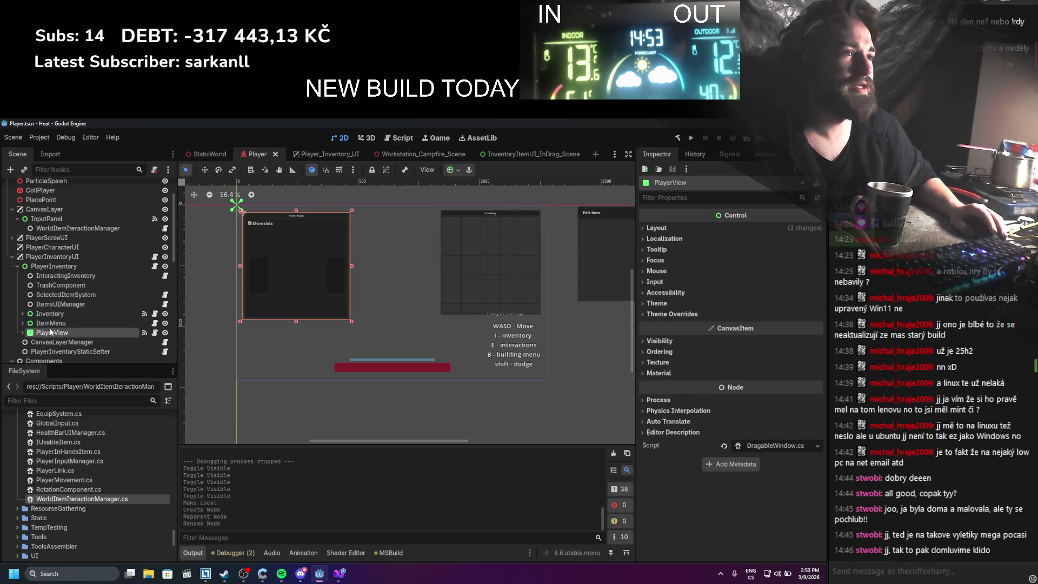
click(50, 324)
click(52, 334)
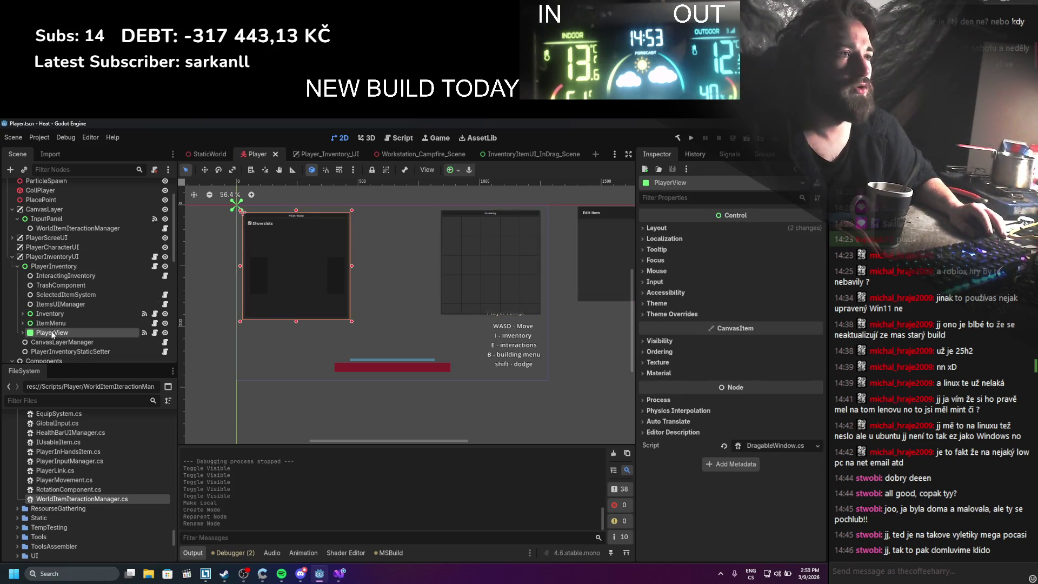
drag(51, 332, 38, 247)
click(18, 257)
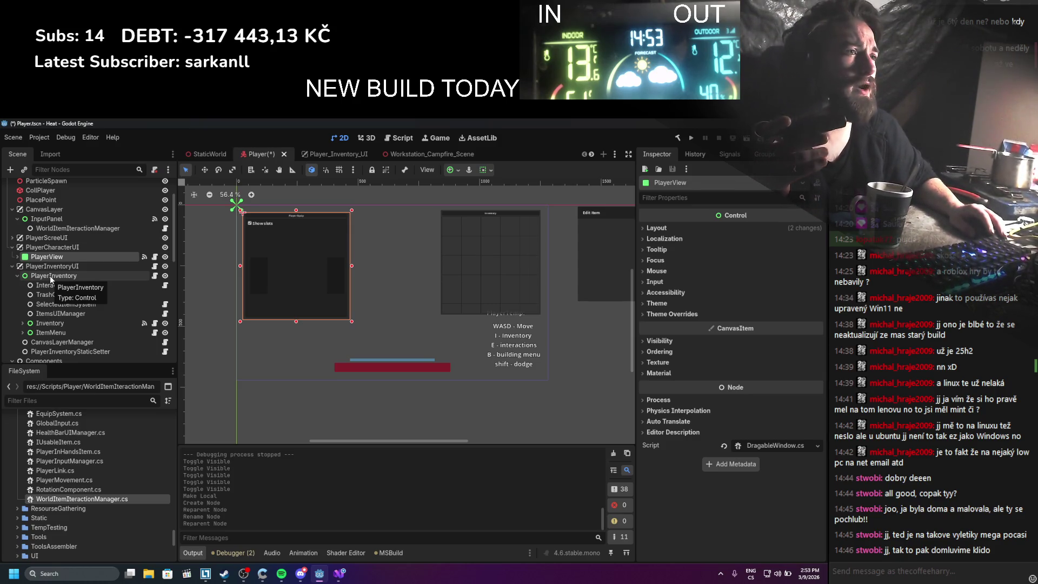
Toggle PlayerCharacterUI and inventory layer visibility to compare them
click(61, 276)
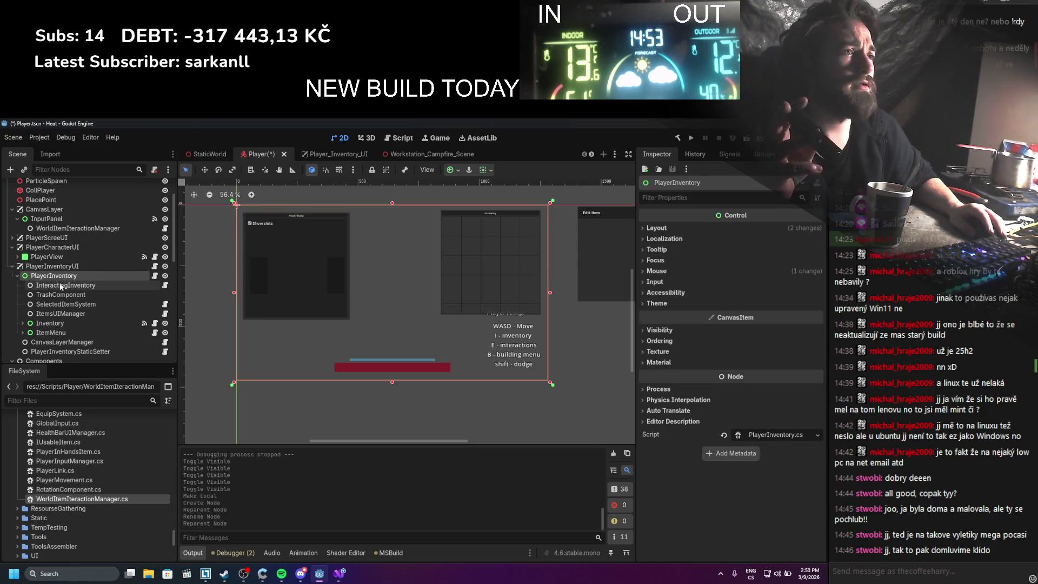
key(Up)
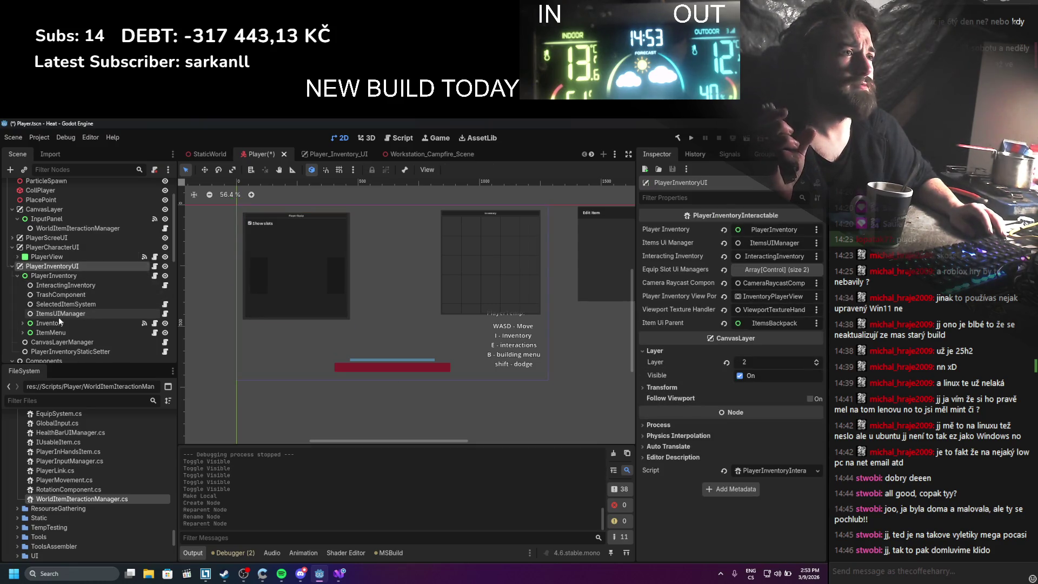
click(165, 246)
click(165, 247)
click(165, 266)
click(164, 266)
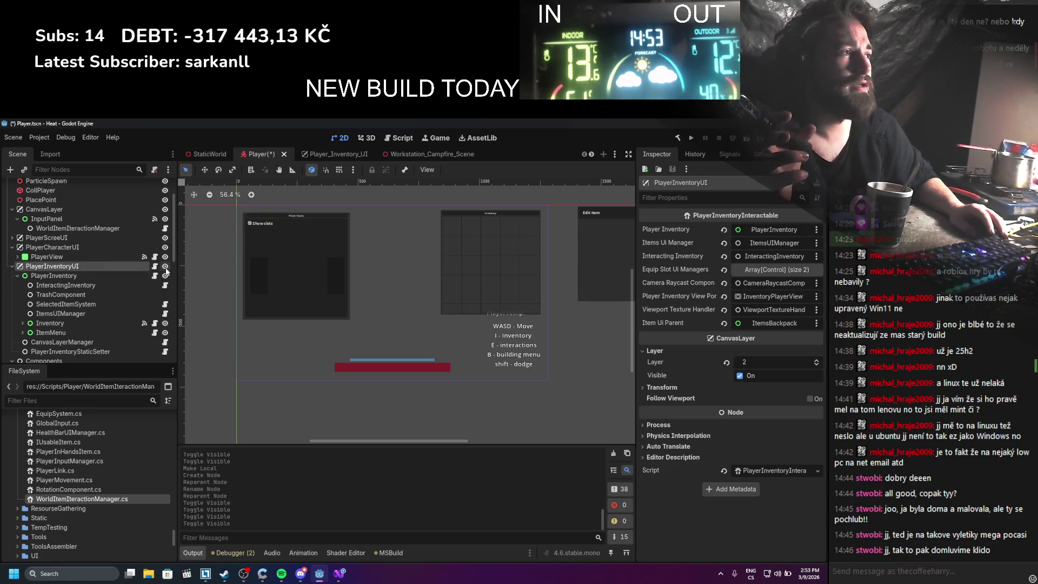
Duplicate ItemMenu as ItemMenu2, move it under PlayerCharacterUI, and save the scene
click(73, 332)
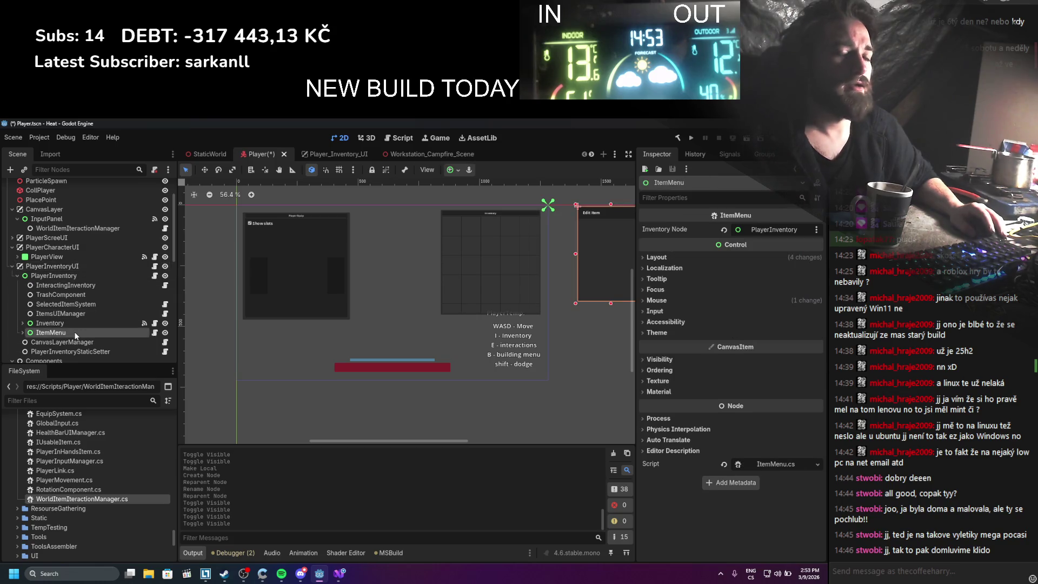
key(ctrl+d)
drag(60, 341, 70, 249)
key(ctrl+s)
click(17, 266)
click(17, 285)
Inspect PlayerInventoryUI with a wider Inspector panel and open the Player_Inventory_UI scene
click(35, 276)
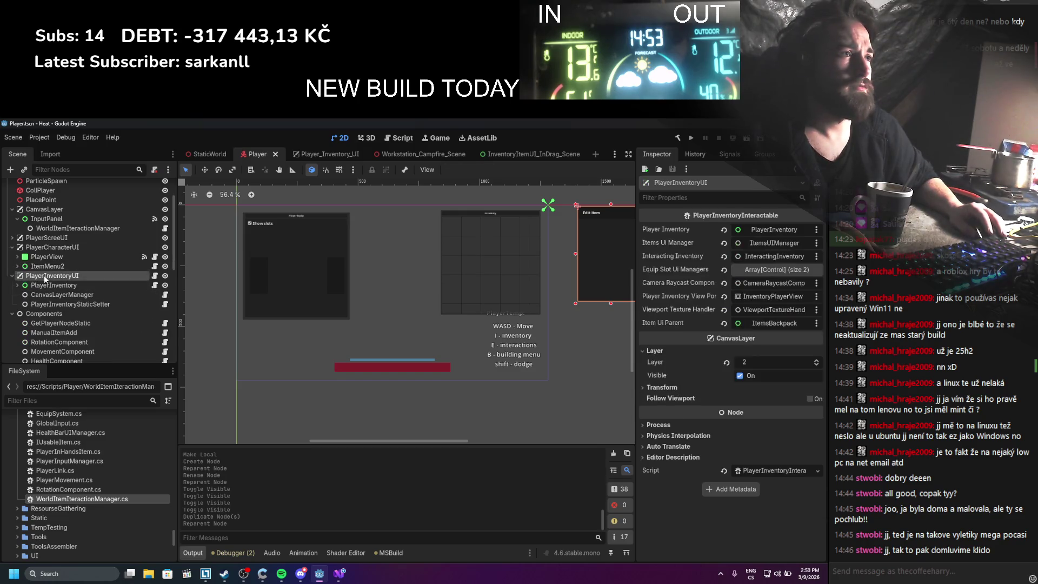
drag(635, 238, 523, 244)
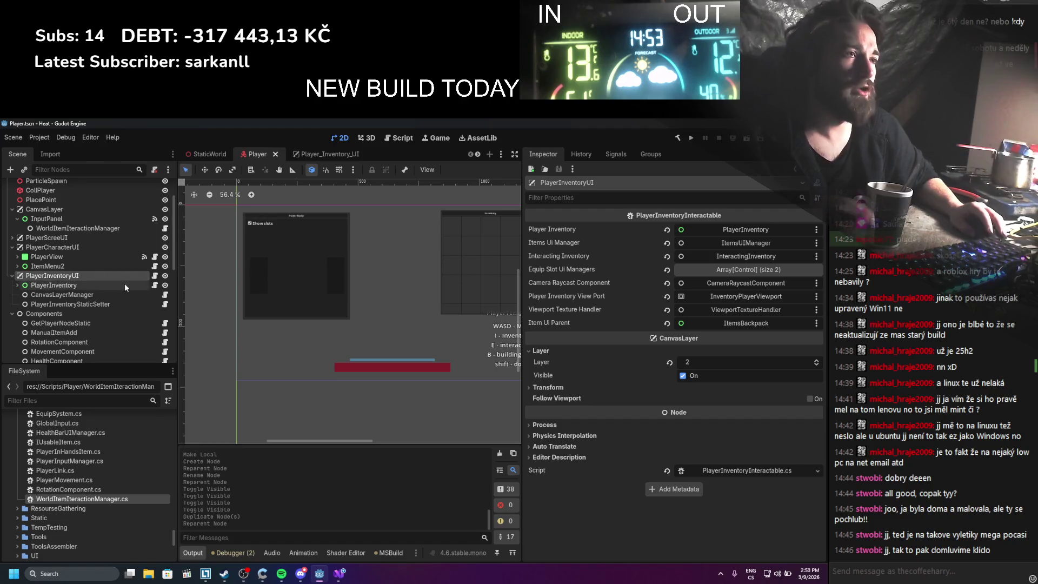
scroll(122, 283, down, 4)
click(348, 155)
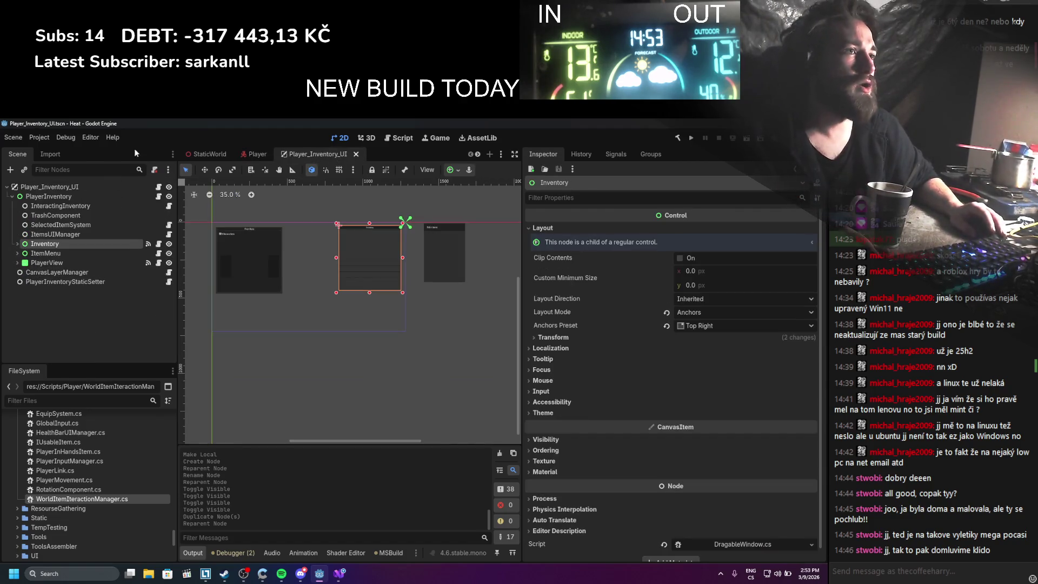
Close the Player_Inventory_UI tab and filter the FileSystem dock for 'Inventory'
click(355, 154)
text(playerinven)
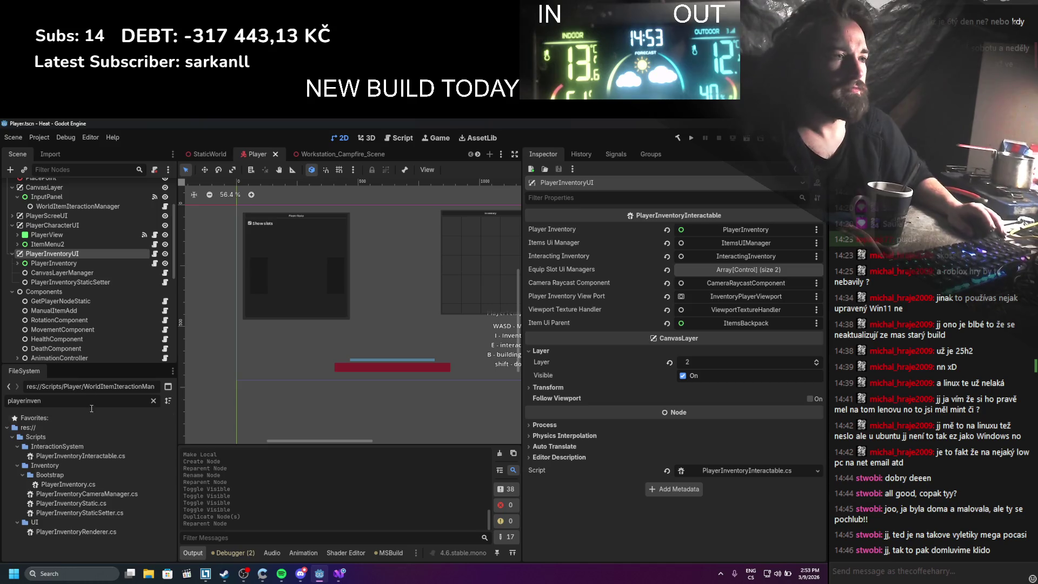
key(BackSpace)
key(BackSpace)
key(BackSpace)
text(Inven)
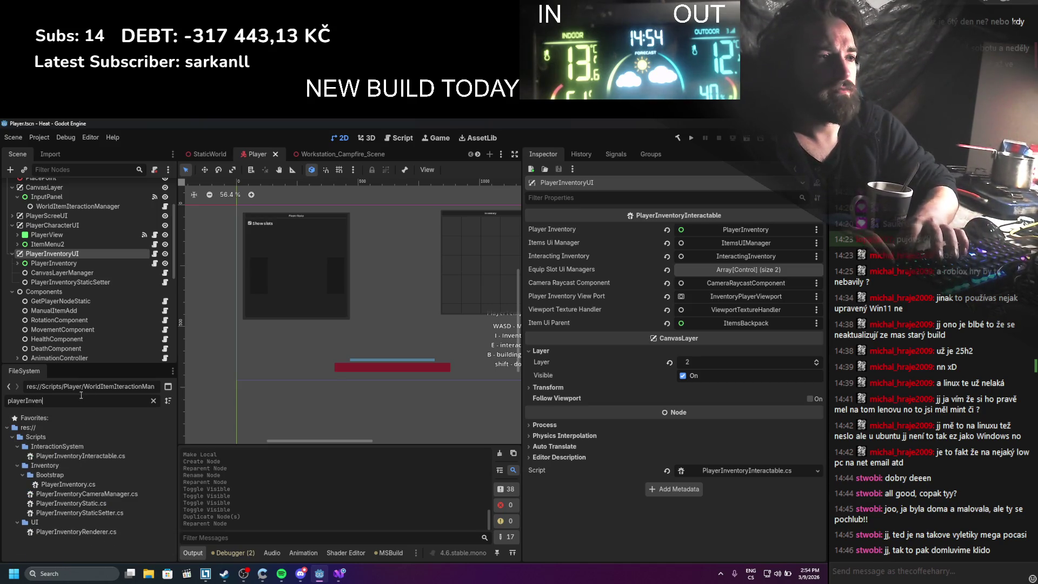
key(ctrl+a)
key(BackSpace)
text(Inventory)
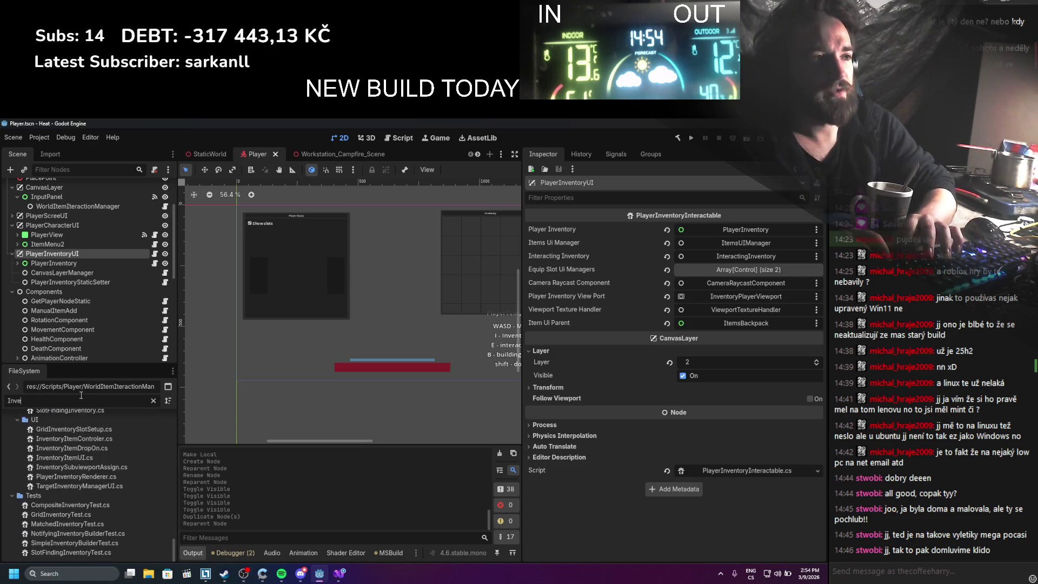
scroll(58, 449, up, 5)
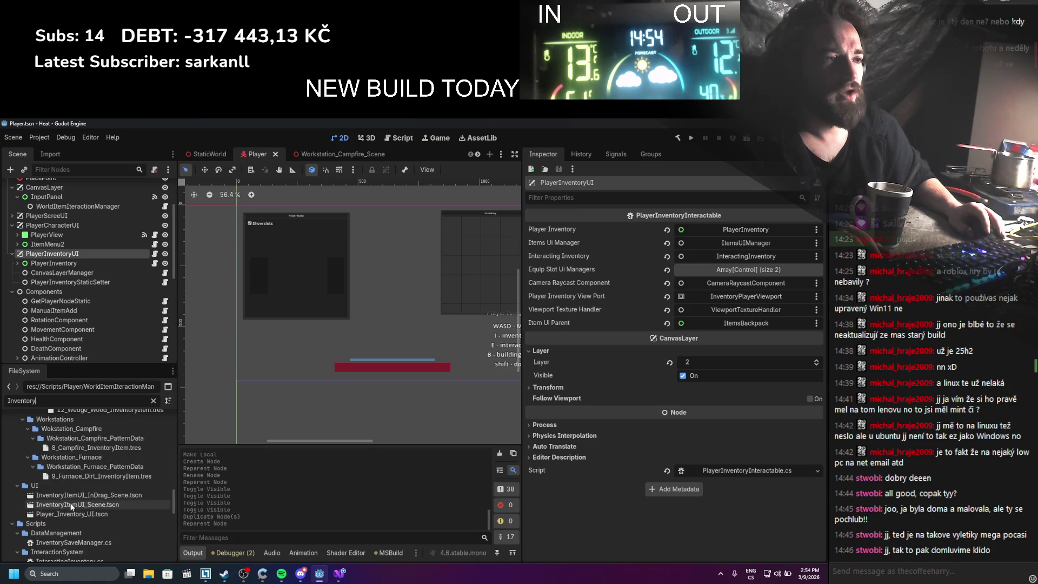
Delete Player_Inventory_UI.tscn from the project and collapse the Components group
click(67, 513)
right_click(78, 517)
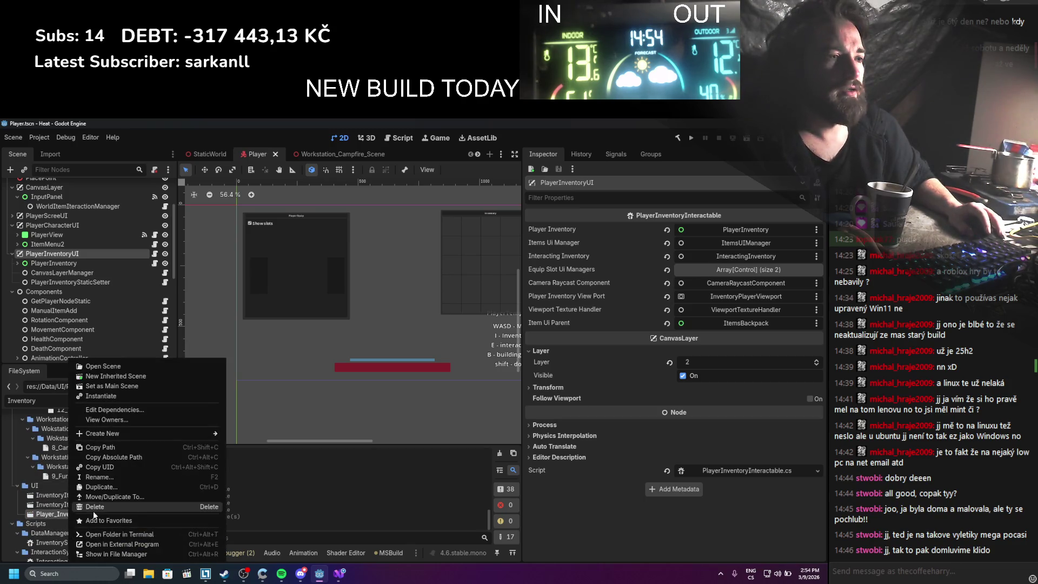
click(93, 508)
click(353, 392)
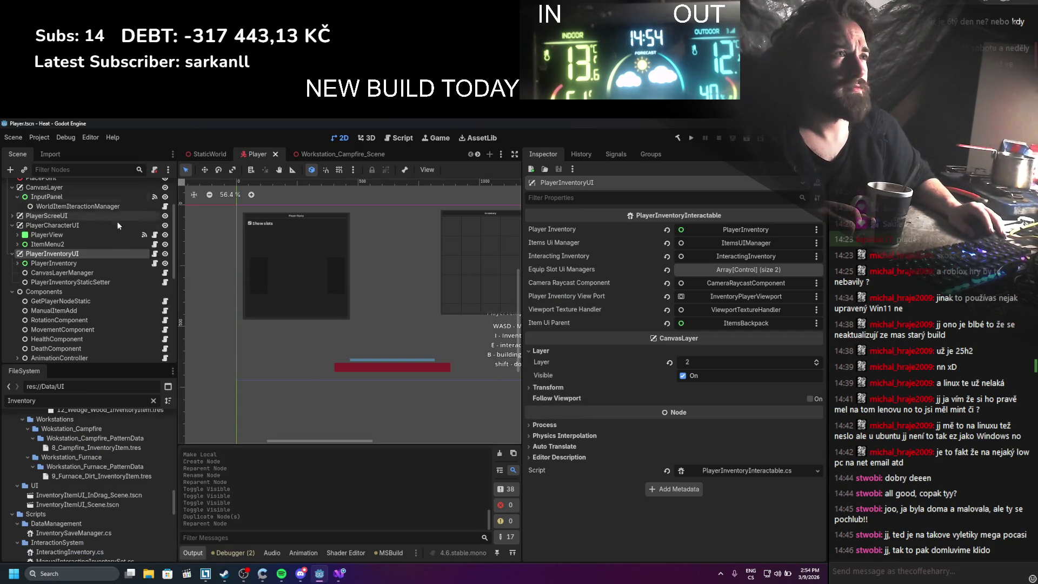
scroll(102, 303, down, 1)
scroll(102, 294, up, 1)
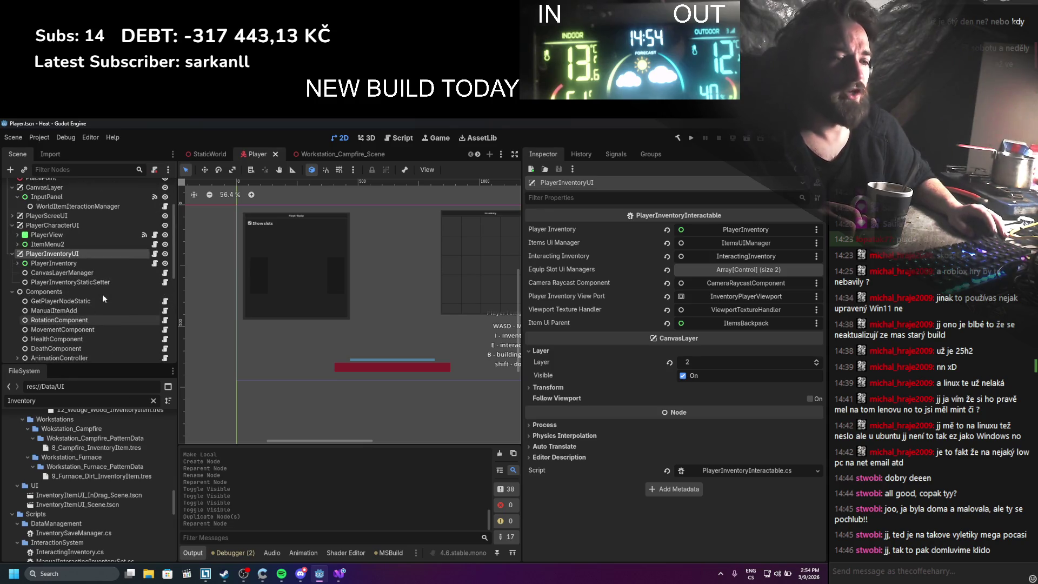
scroll(102, 300, down, 2)
scroll(102, 299, down, 2)
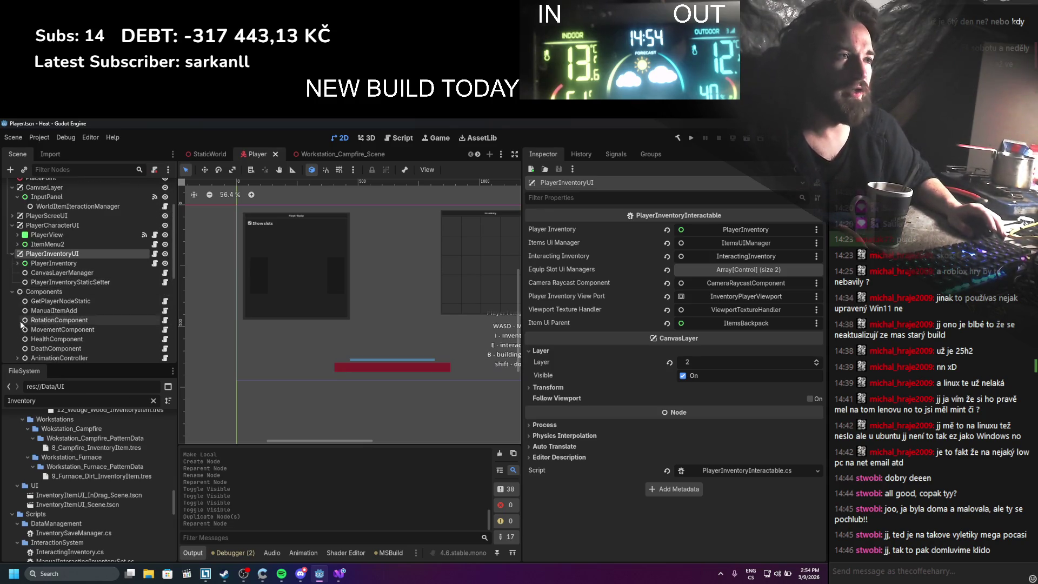
scroll(17, 301, up, 4)
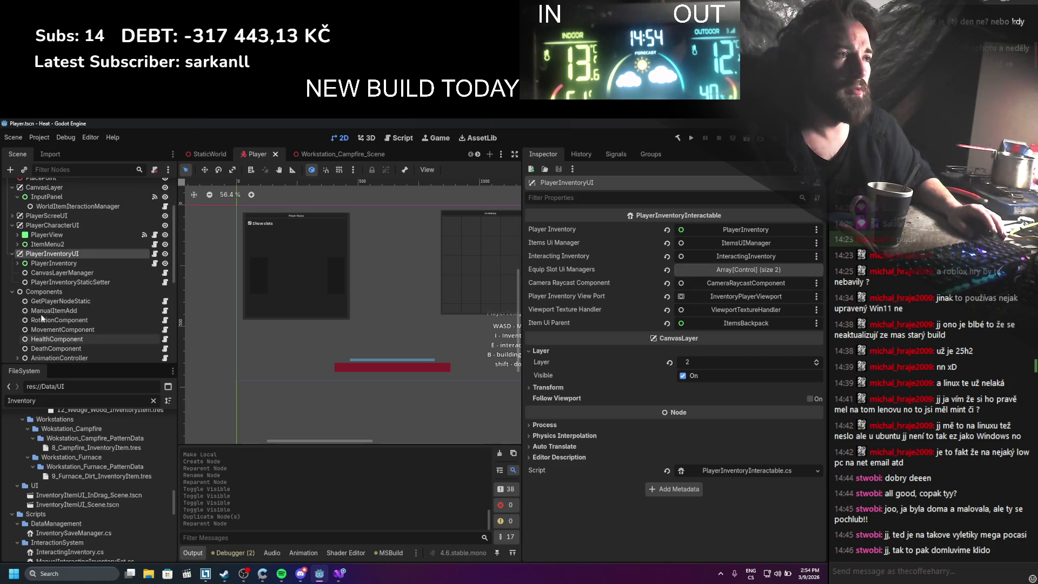
click(13, 292)
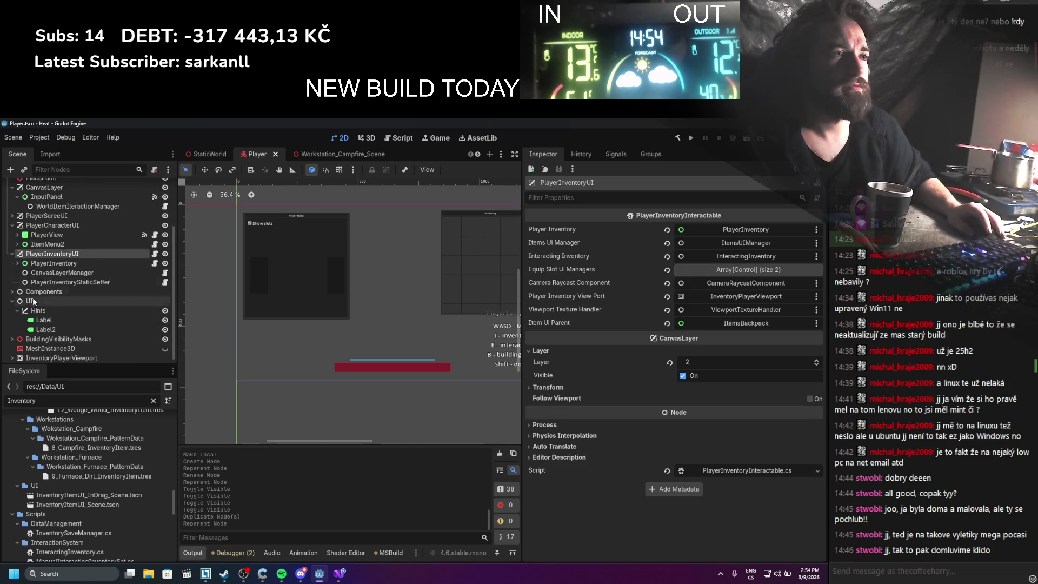
Inspect PlayerInventoryStaticSetter, PlayerInventory, CanvasLayerManager and PlayerInventoryUI properties
click(12, 301)
click(54, 307)
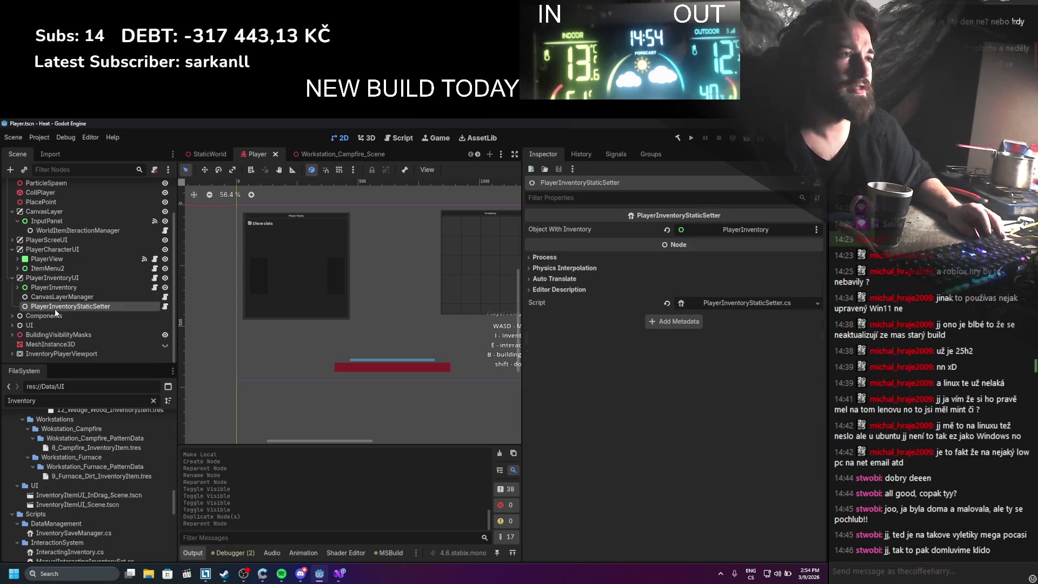
click(56, 290)
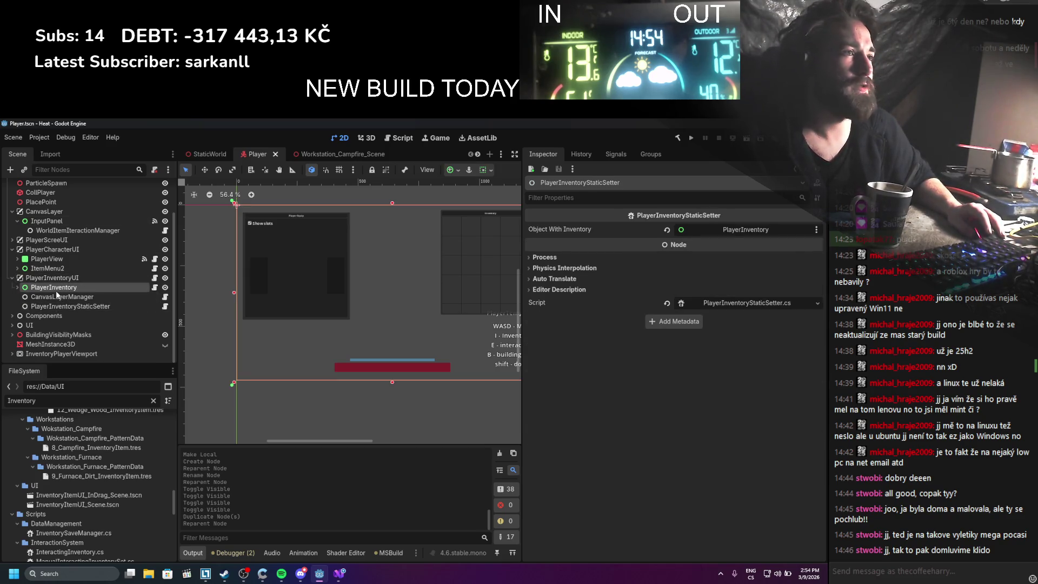
click(56, 298)
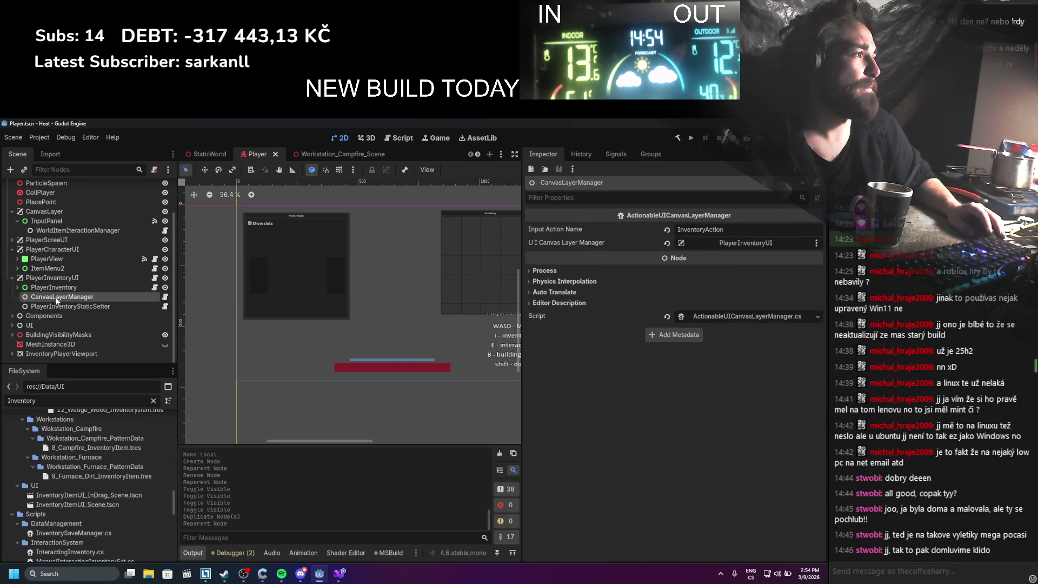
click(56, 306)
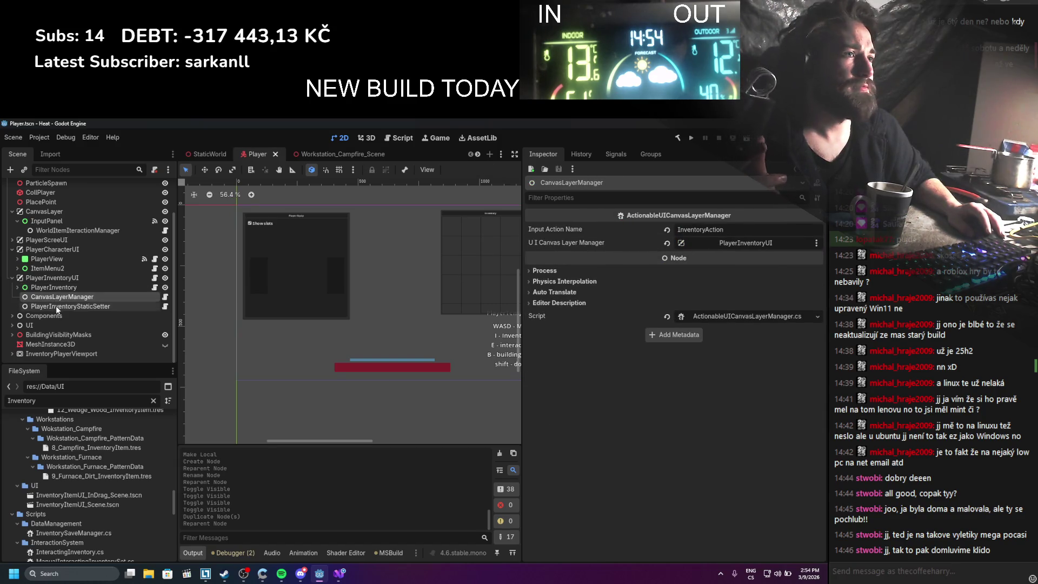
click(69, 279)
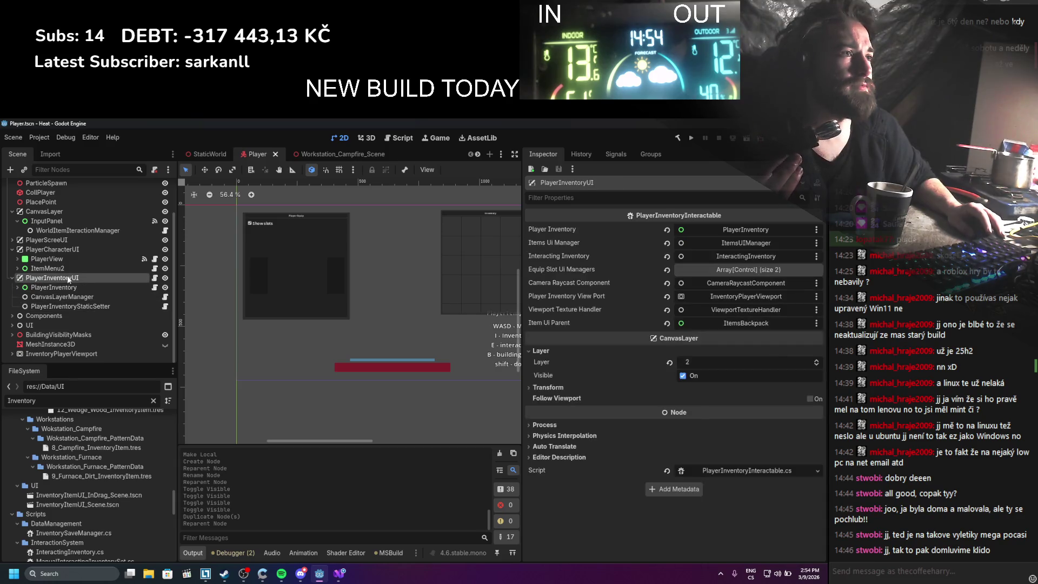
Toggle PlayerInventoryUI off and on, then open its PlayerInventoryInteractable.cs script
click(166, 277)
click(163, 279)
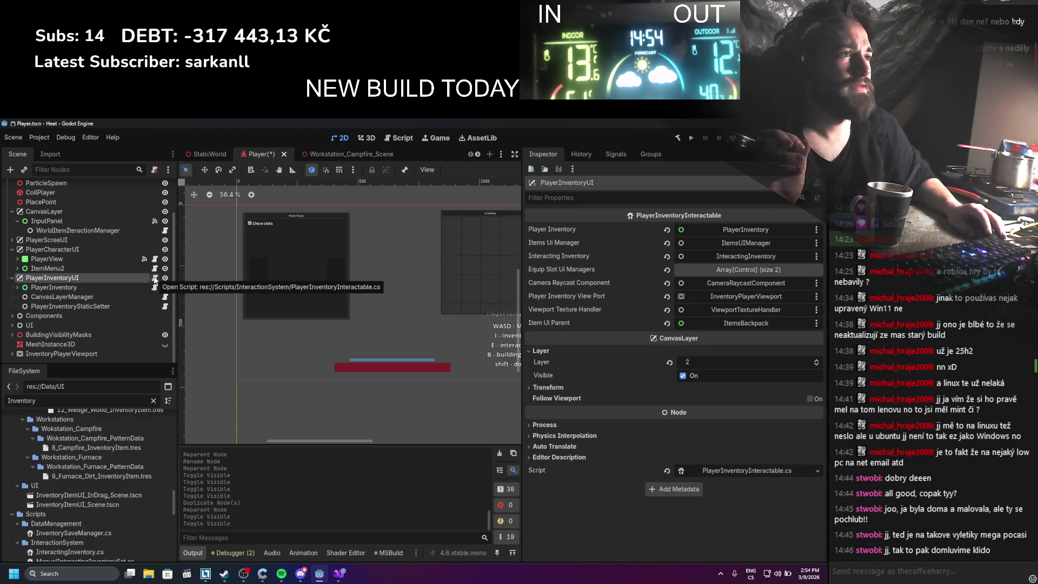
click(155, 279)
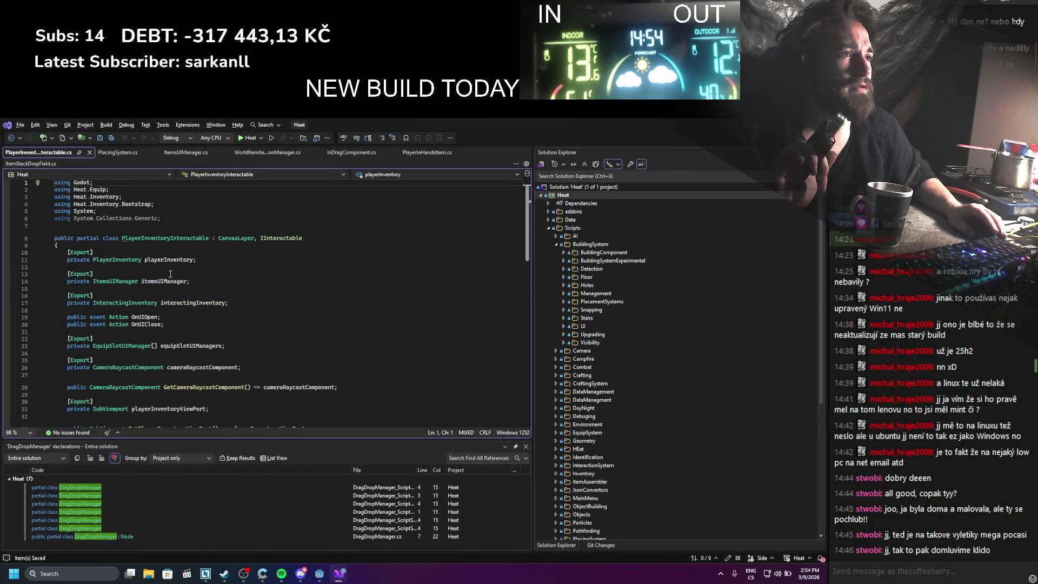
Scroll through PlayerInventoryInteractable.cs's exported fields, then return to Godot with Alt+Tab
scroll(172, 272, down, 7)
scroll(171, 272, down, 1)
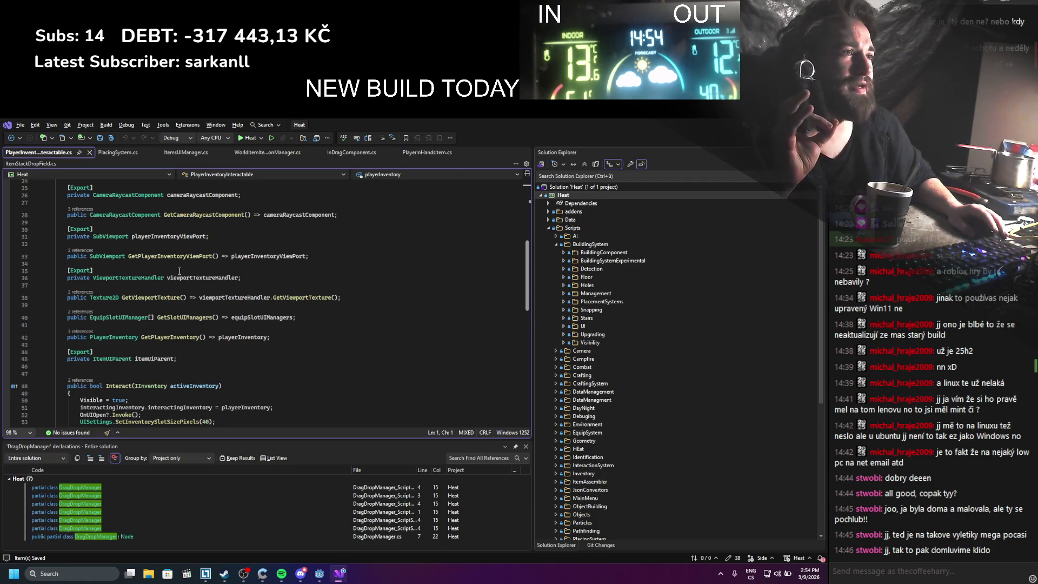
scroll(179, 271, down, 4)
scroll(179, 272, down, 4)
scroll(177, 270, up, 9)
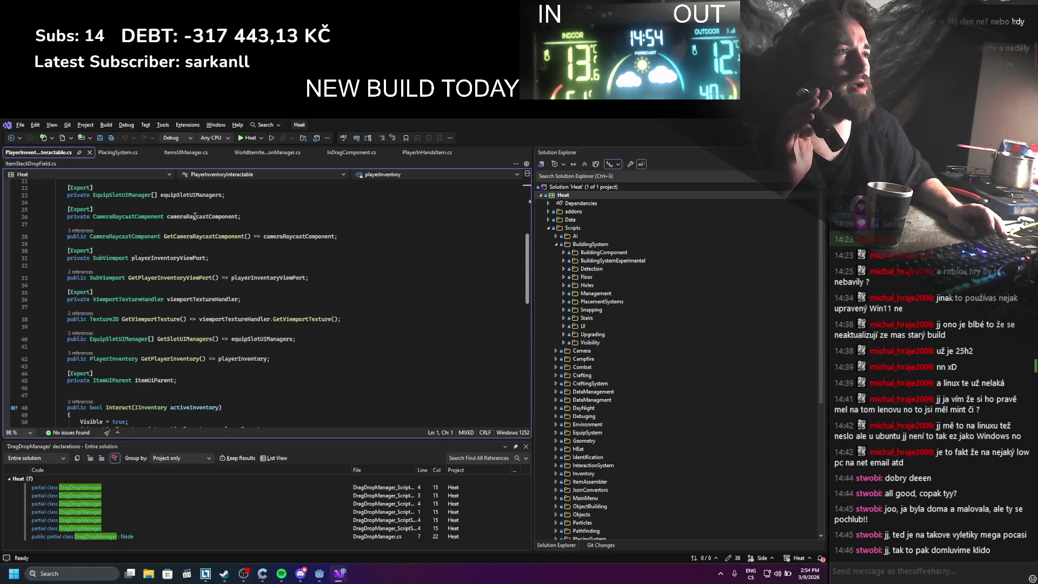
key(alt+Tab)
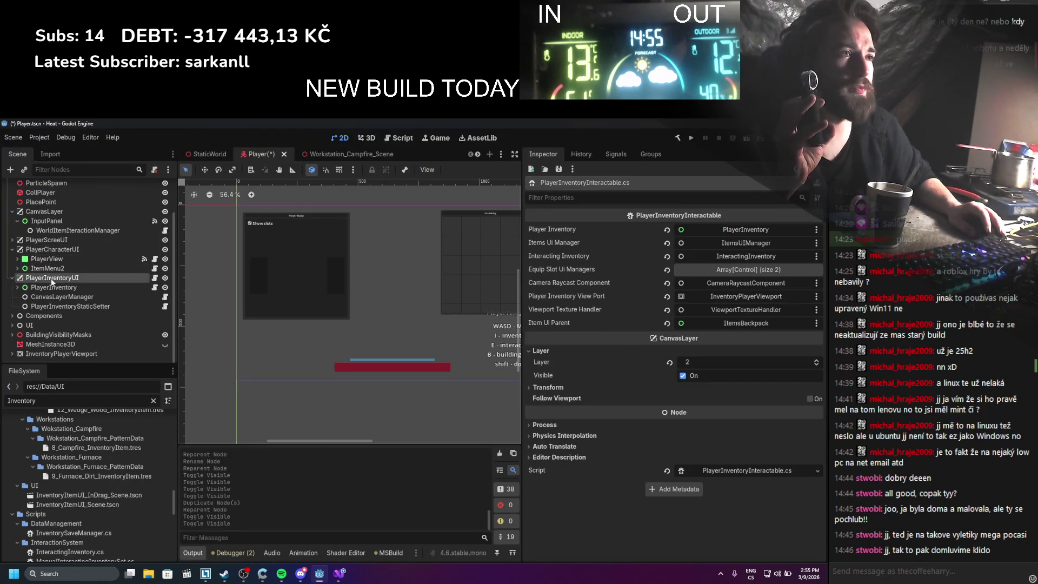
Expand and collapse PlayerView, PlayerCharacterUI, PlayerInventoryUI and Components in the scene tree
click(15, 260)
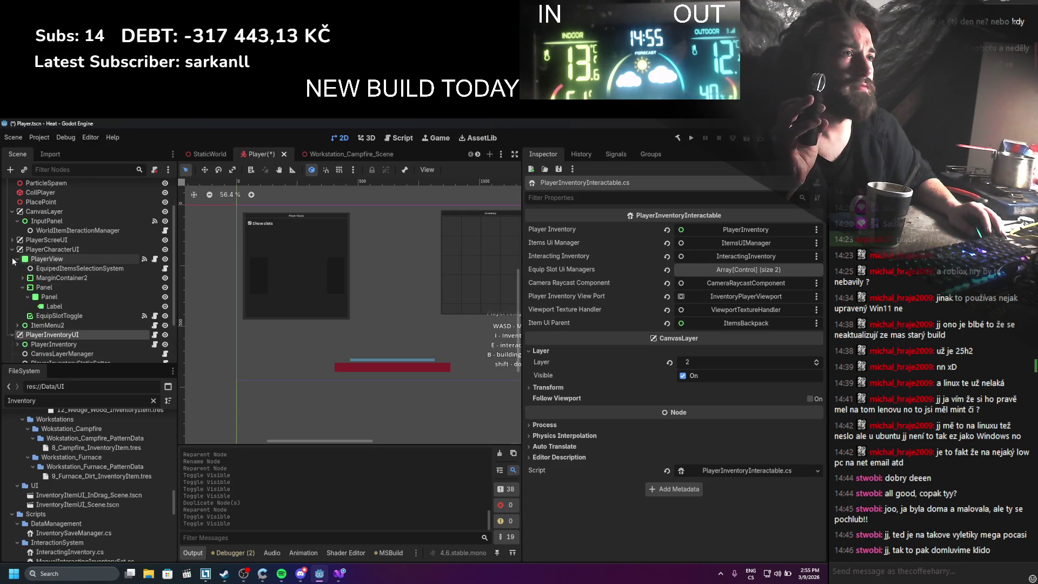
click(16, 260)
click(16, 261)
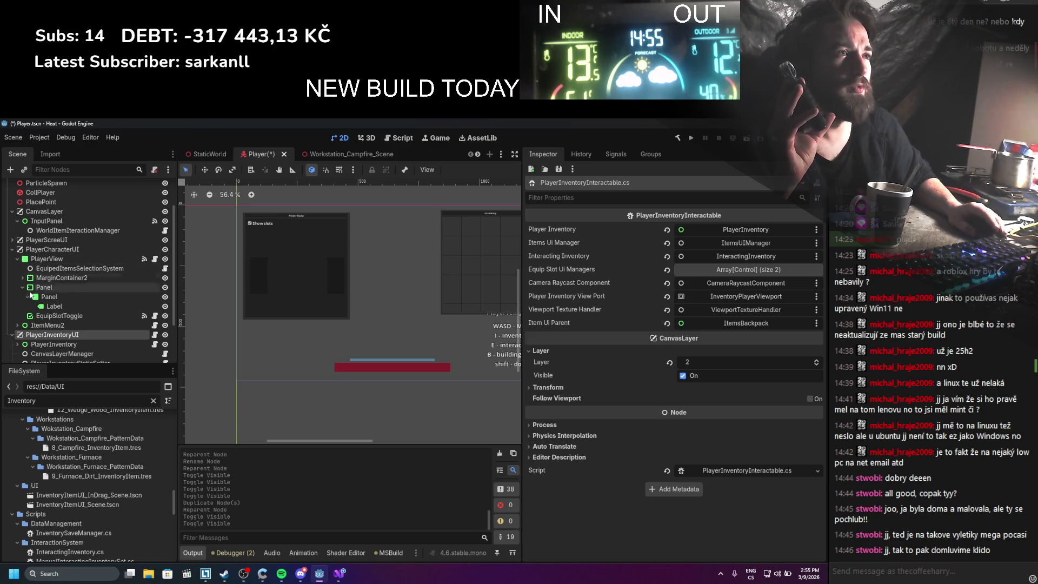
scroll(31, 297, up, 2)
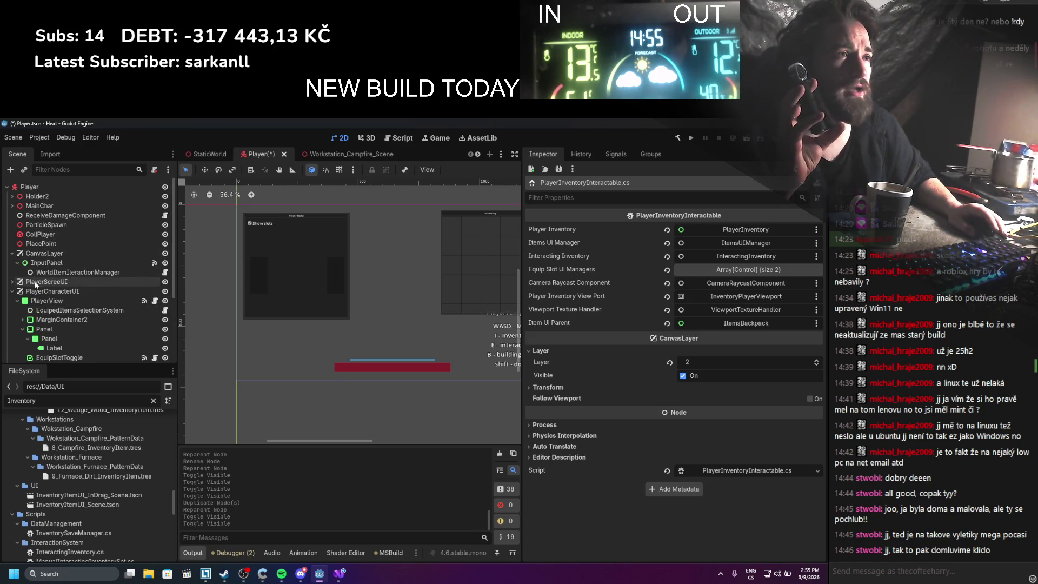
click(12, 291)
click(12, 300)
click(12, 310)
click(12, 309)
click(12, 301)
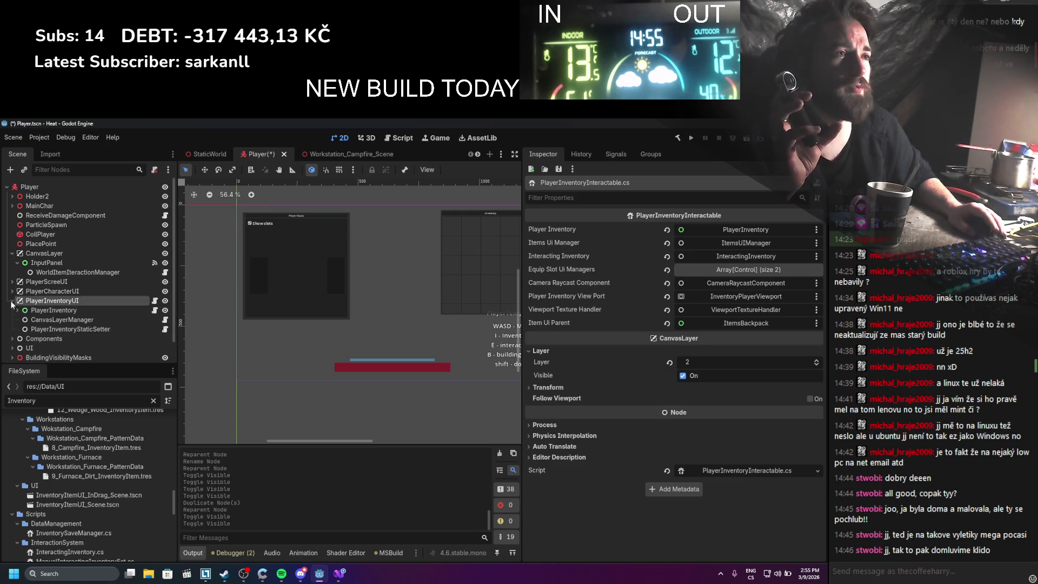
scroll(16, 310, down, 1)
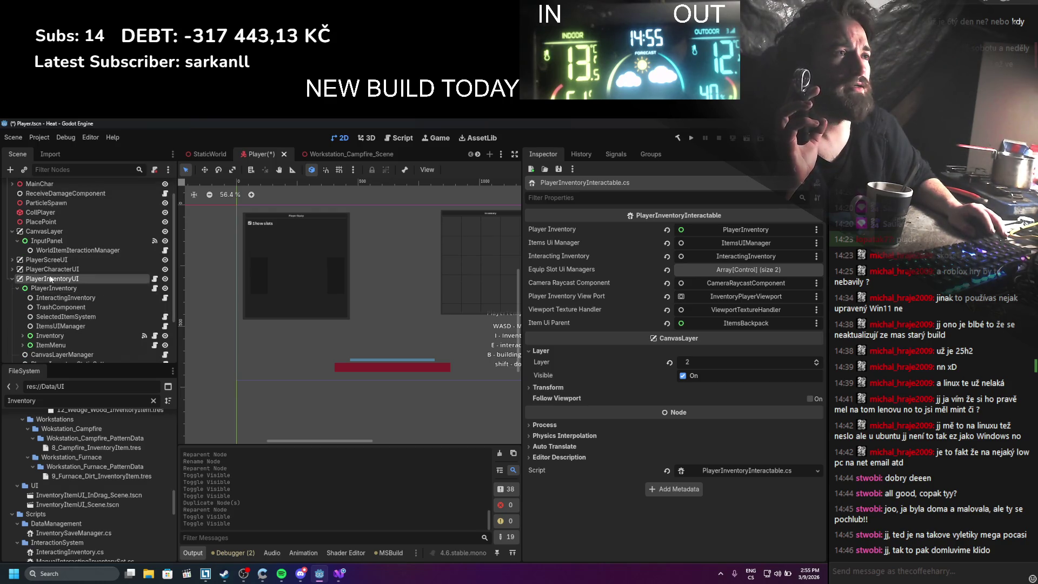
Rename PlayerScreeUI to 'ppp' and save the Player scene
click(73, 261)
double_click(46, 259)
text(ppp)
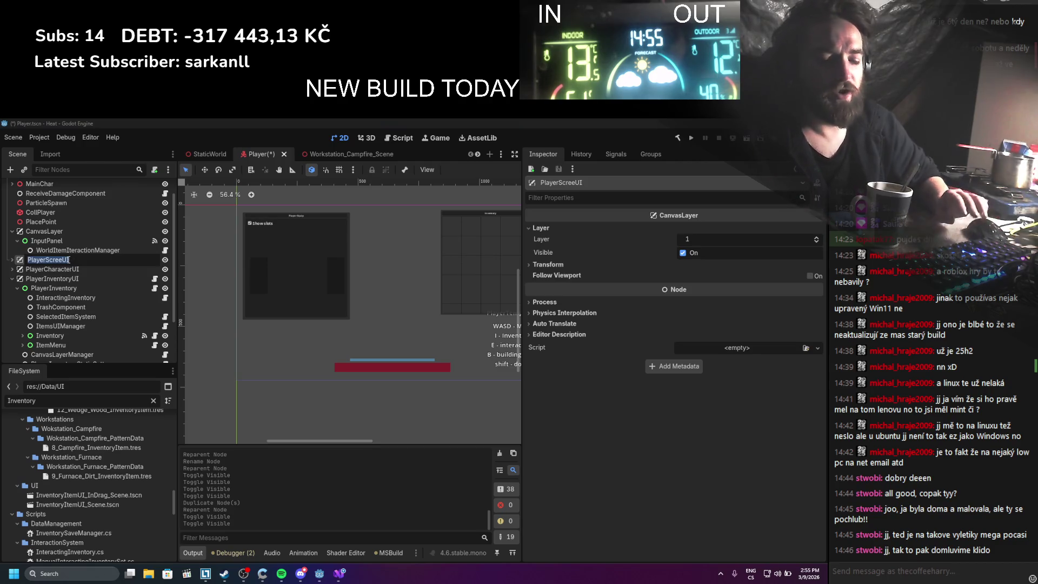
key(Return)
key(ctrl+s)
Expand and collapse Inventory, then collapse PlayerInventoryUI's children
scroll(92, 289, down, 2)
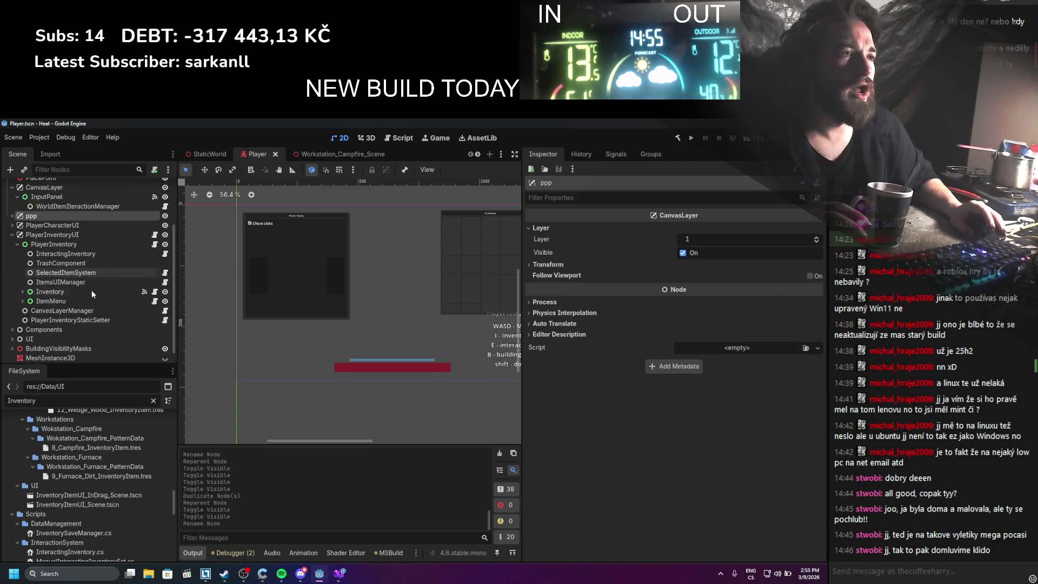
click(22, 292)
click(20, 292)
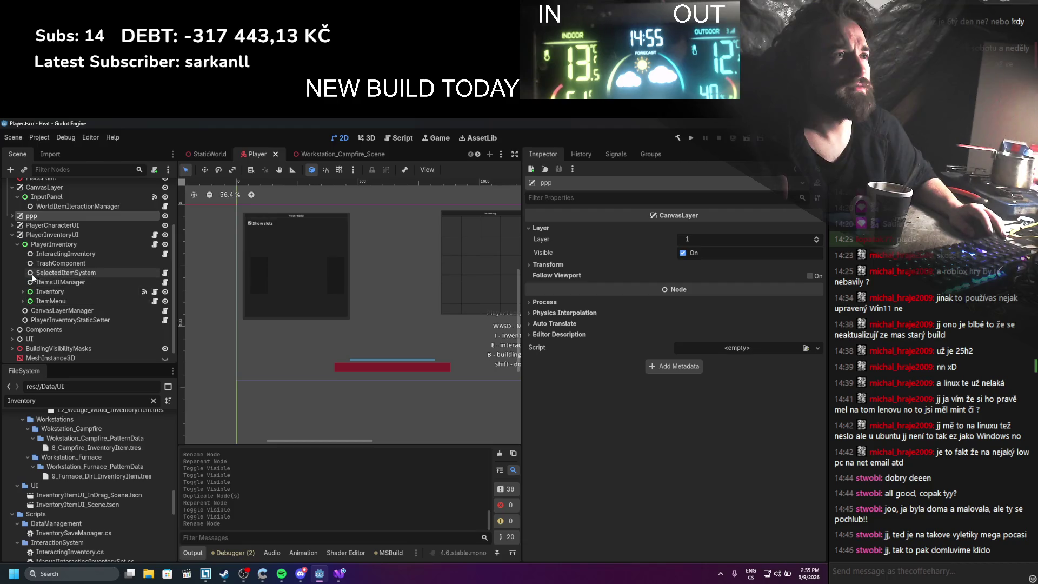
click(12, 234)
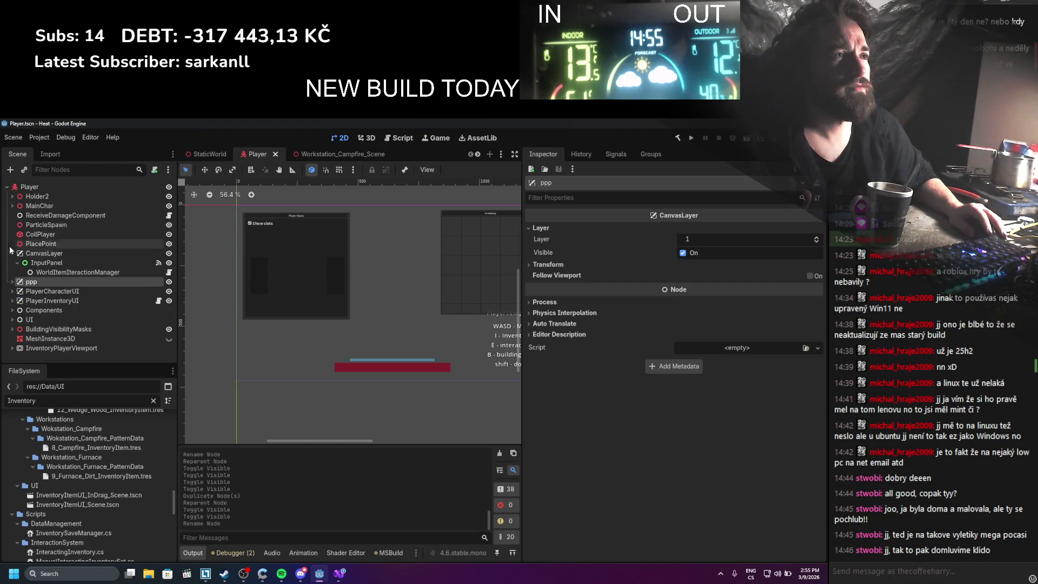
Expand PlayerCharacterUI, MarginContainer2 and ItemMenu2 to reveal the equipment slots
click(12, 291)
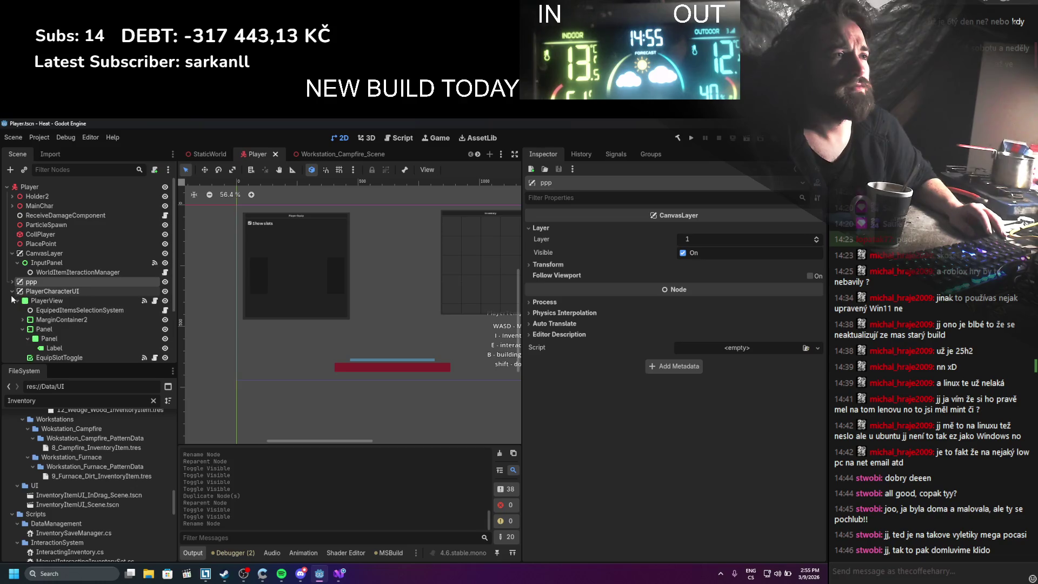
scroll(21, 302, down, 1)
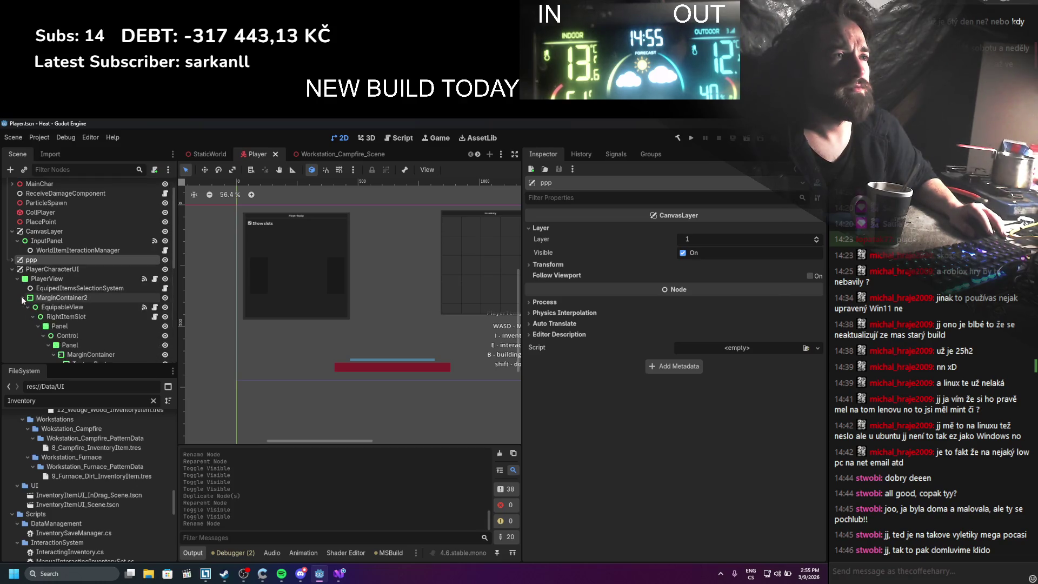
click(22, 298)
scroll(23, 318, down, 4)
scroll(24, 318, down, 3)
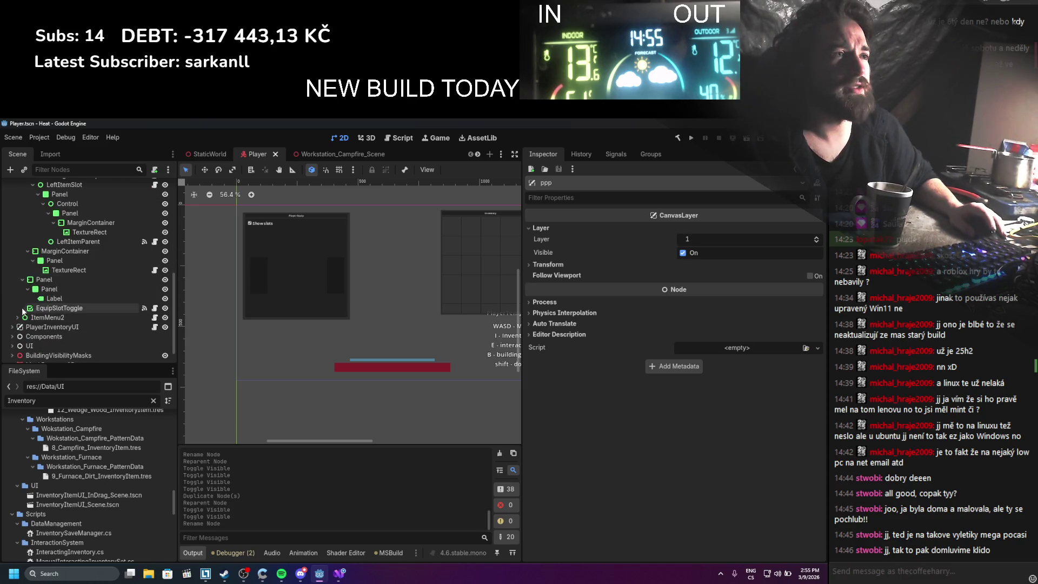
click(17, 317)
scroll(27, 308, up, 5)
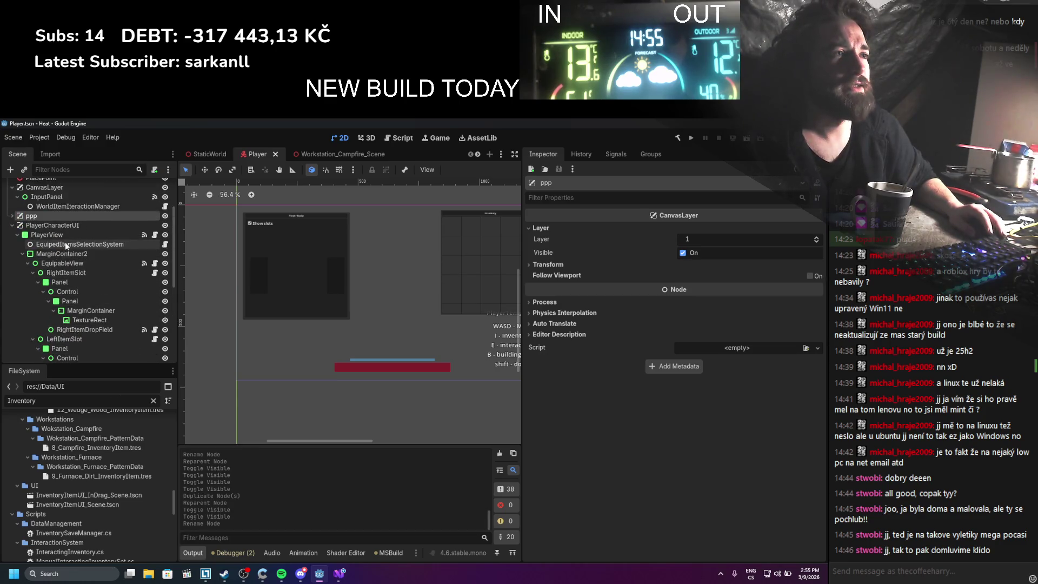
Inspect the right item slot, then PlayerView's properties, signal connections and recent edit history
click(77, 286)
click(67, 273)
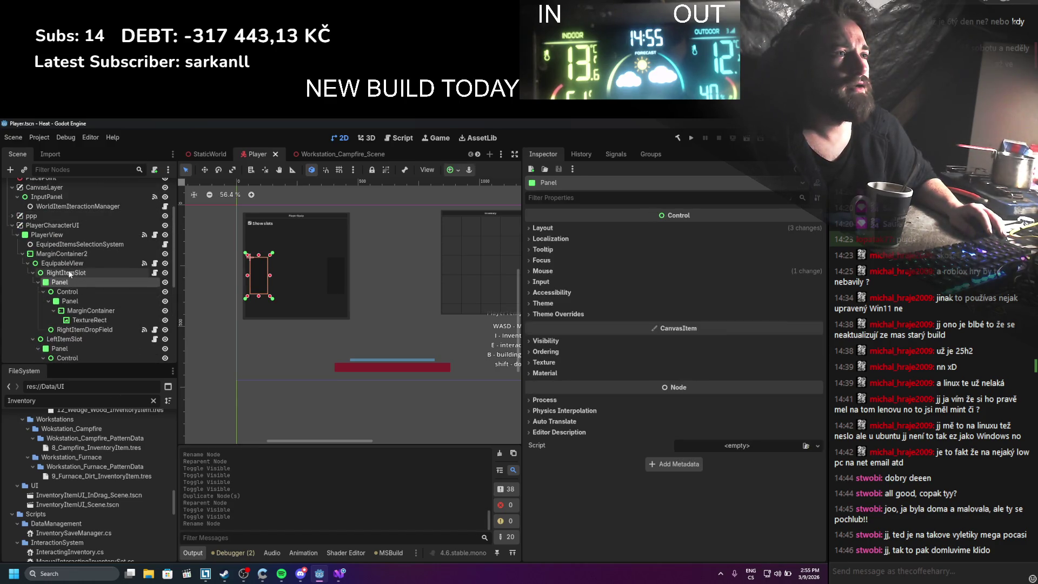
click(54, 235)
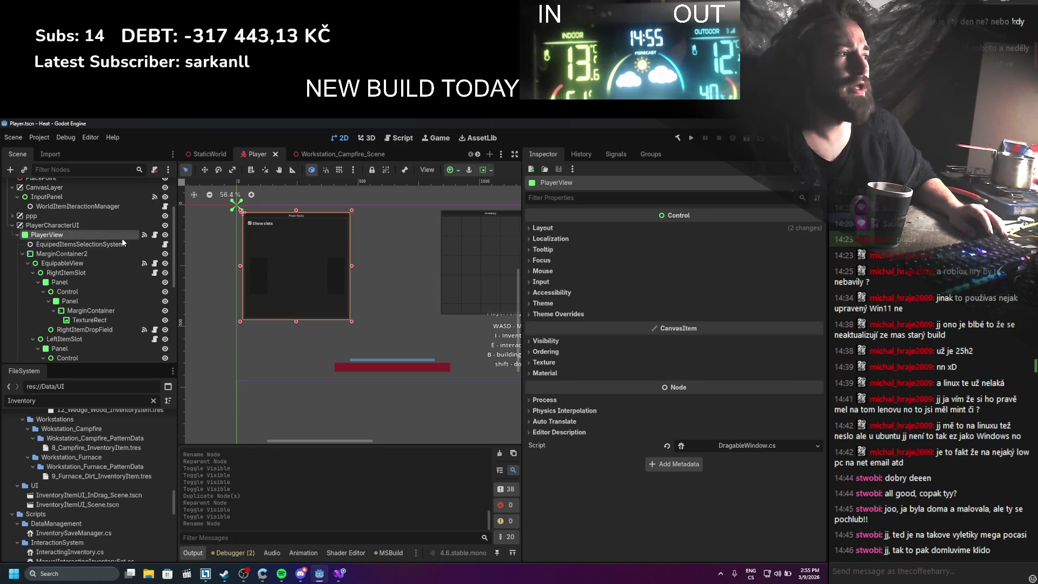
click(603, 154)
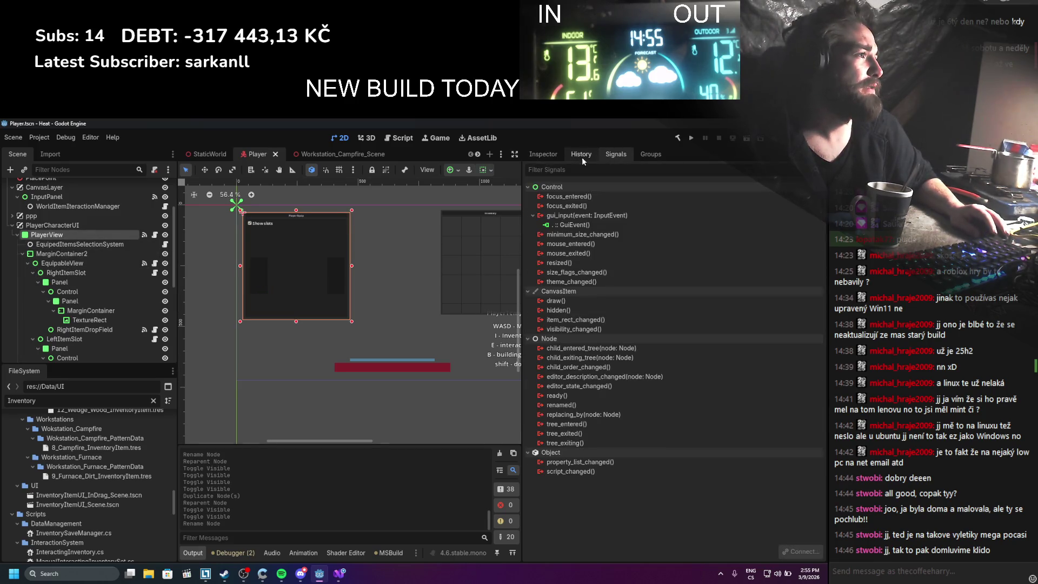
click(553, 158)
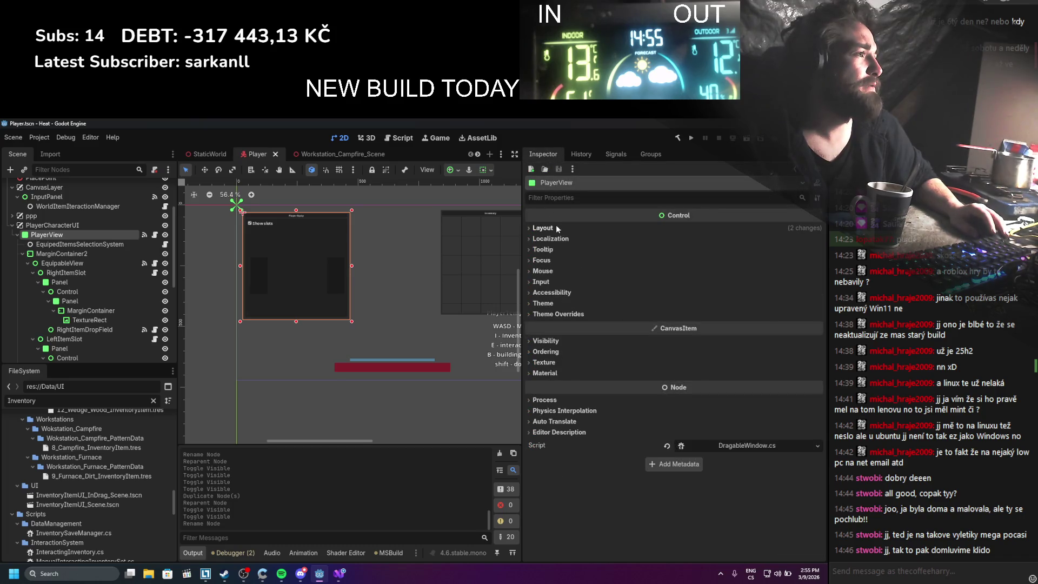
click(580, 153)
click(614, 154)
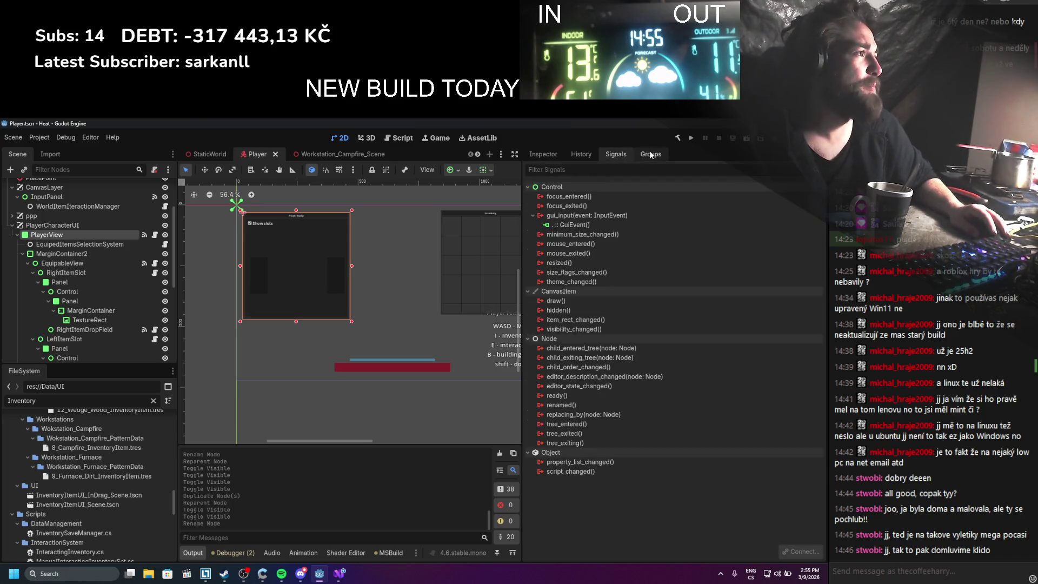
click(549, 153)
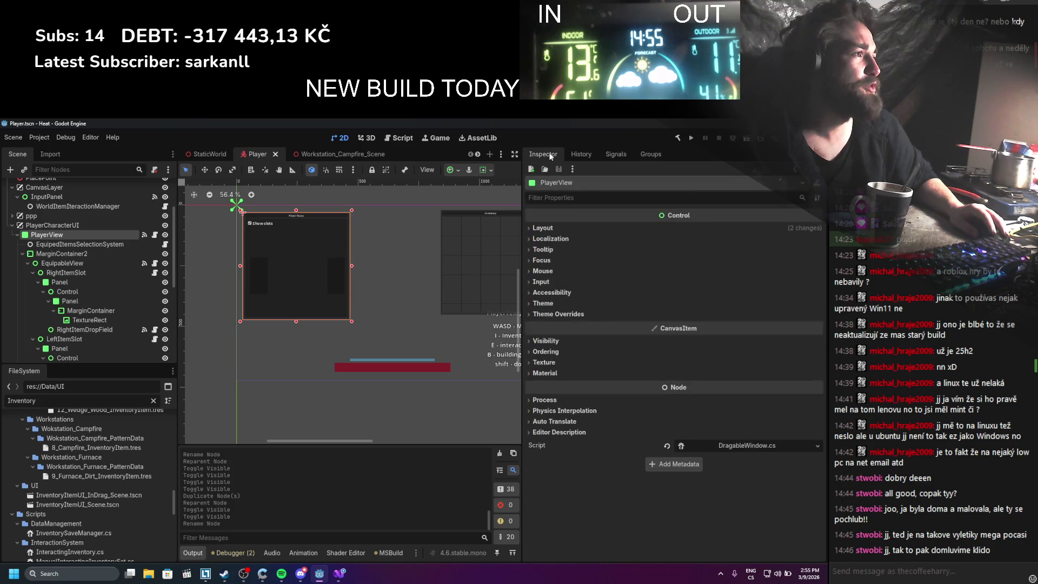
Review RightItemSlot's slot manager settings and its TextureRect, then collapse both item slots
click(67, 255)
click(67, 272)
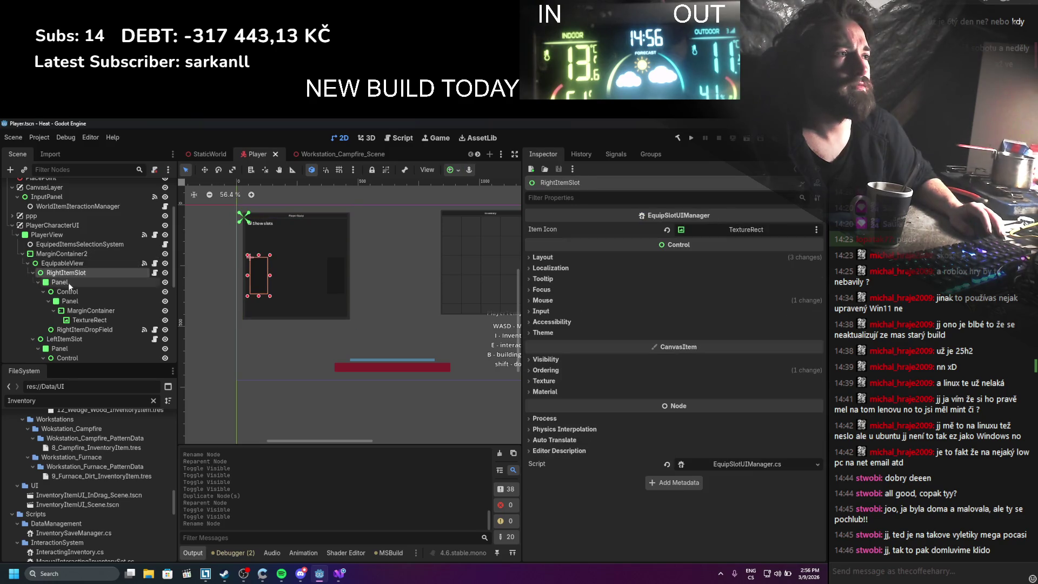
click(80, 320)
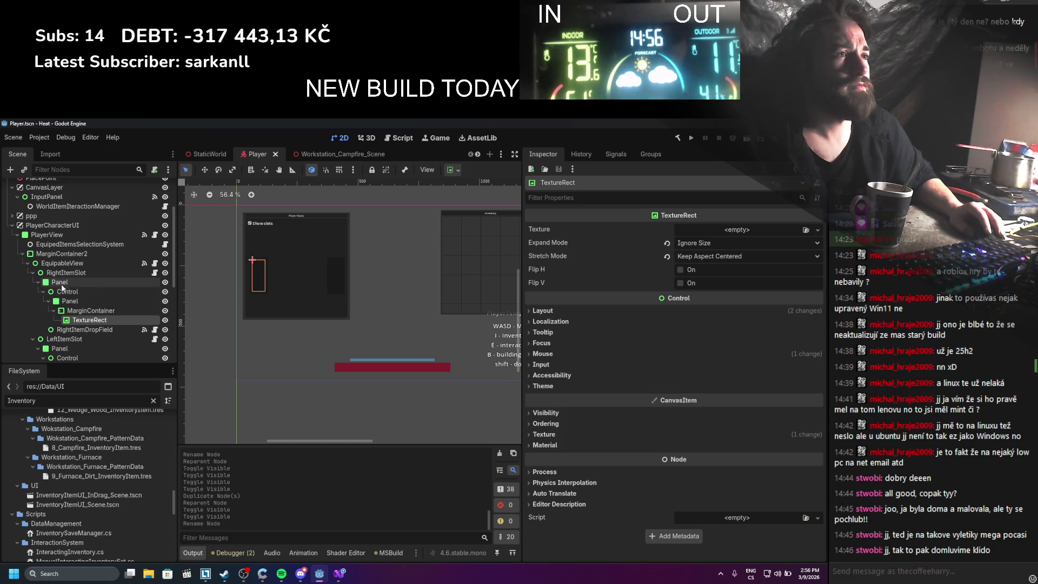
click(33, 272)
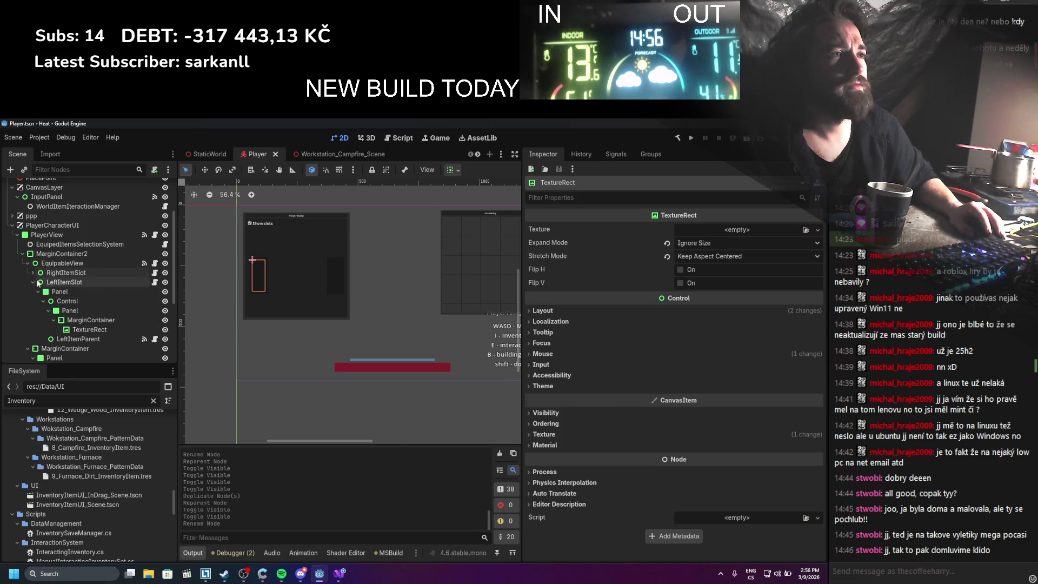
click(33, 282)
Select the character-view TextureRect and open its InventorySubviewportAssign.cs script
click(53, 301)
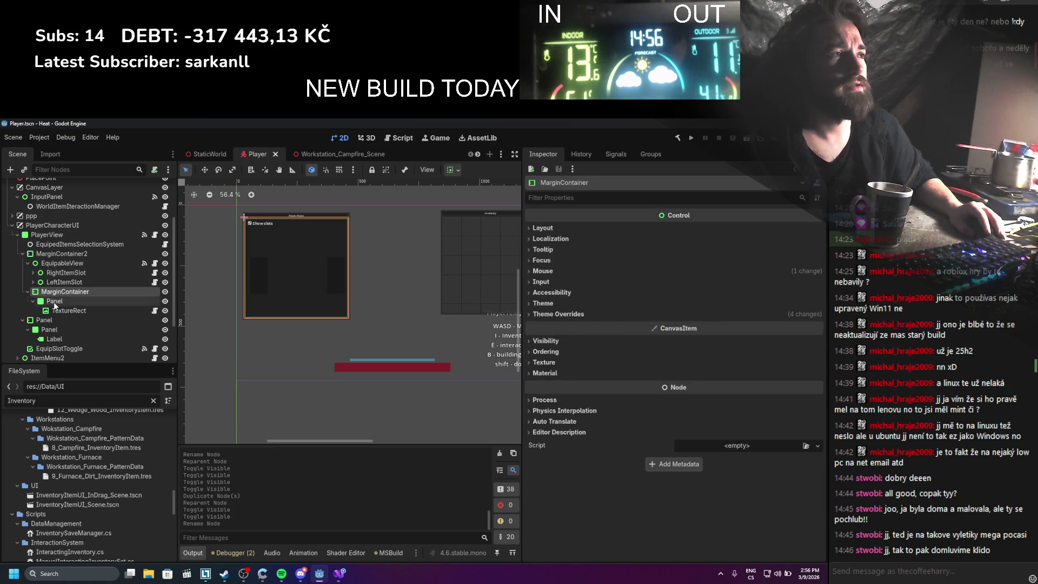
click(71, 312)
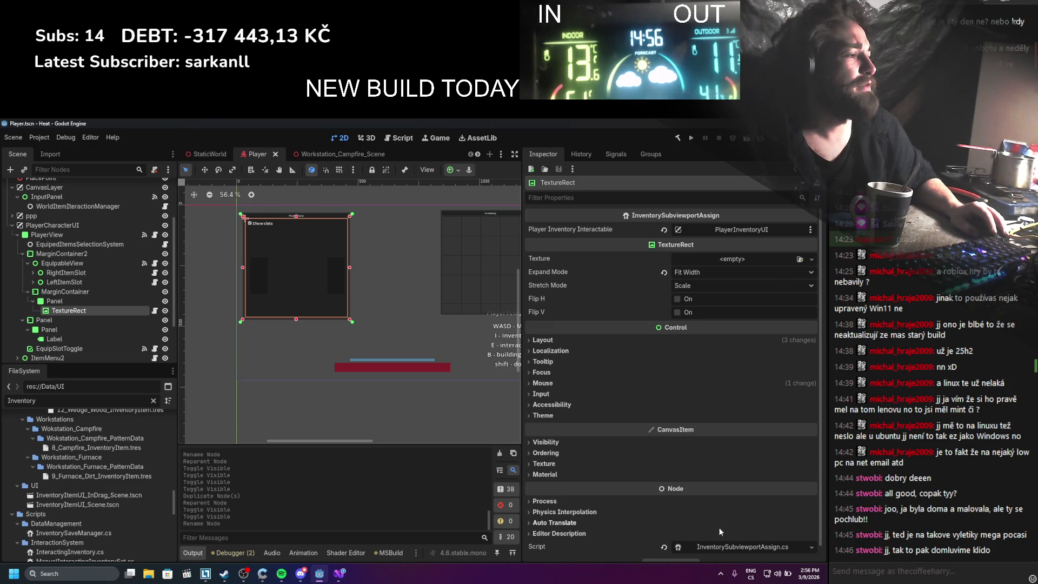
click(718, 547)
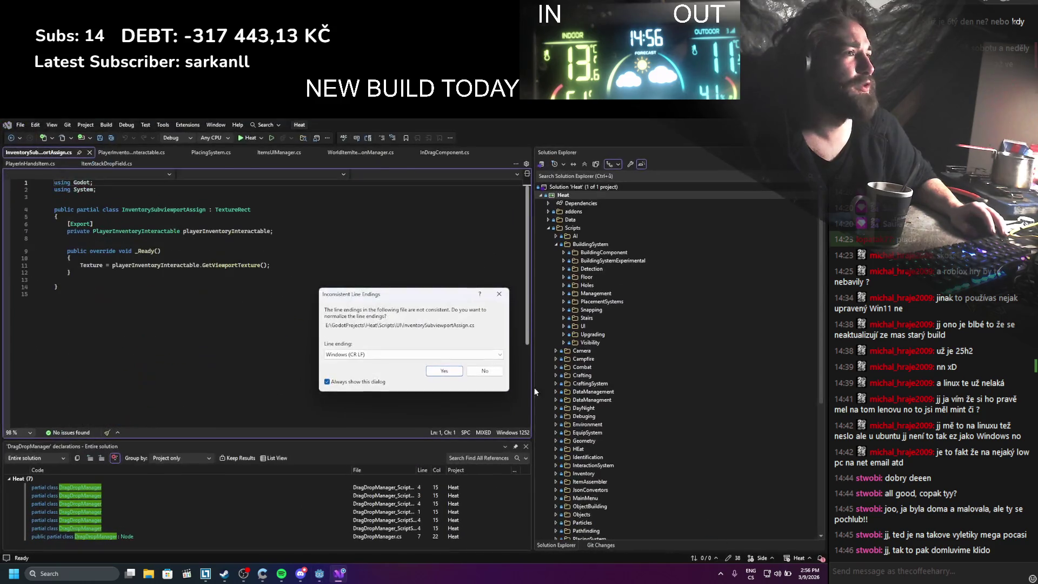
Normalize InventorySubviewportAssign.cs line endings and save it in Visual Studio
click(452, 373)
click(402, 341)
key(ctrl+s)
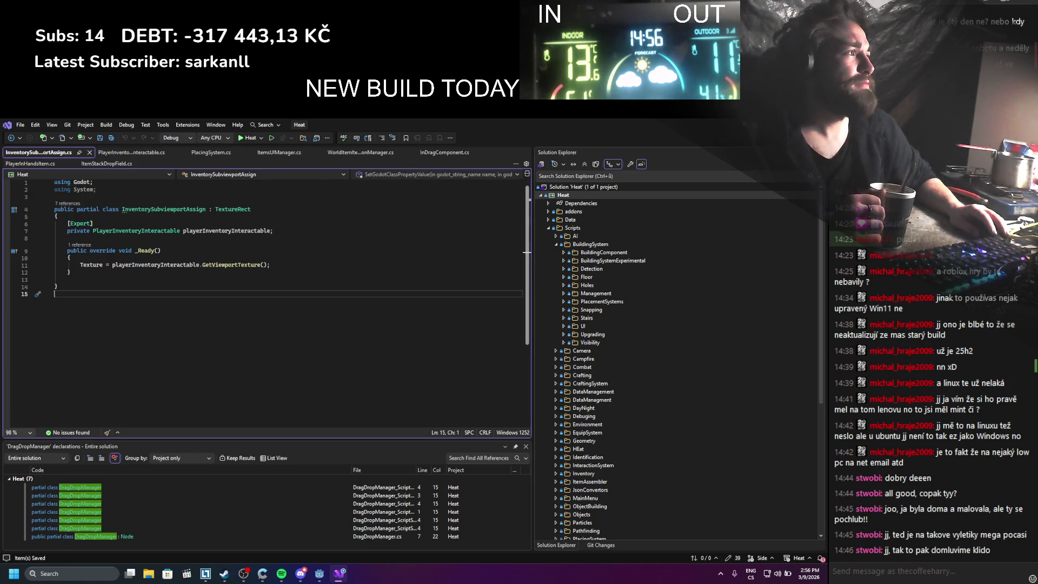
Back in Godot, expand Holder2 and inspect CameraRaycastComponent's properties
key(alt+Tab)
scroll(98, 276, up, 2)
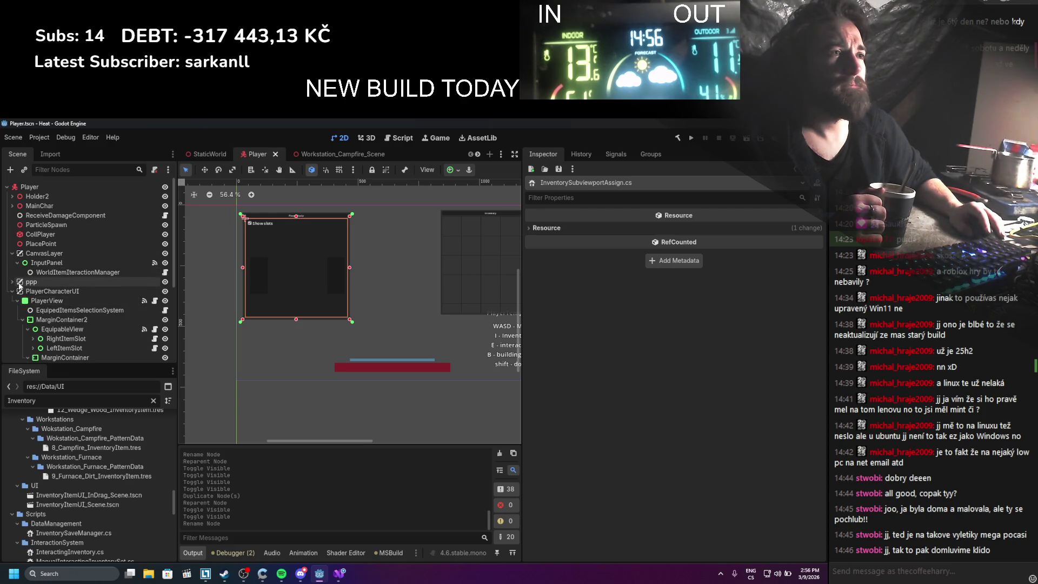
click(11, 196)
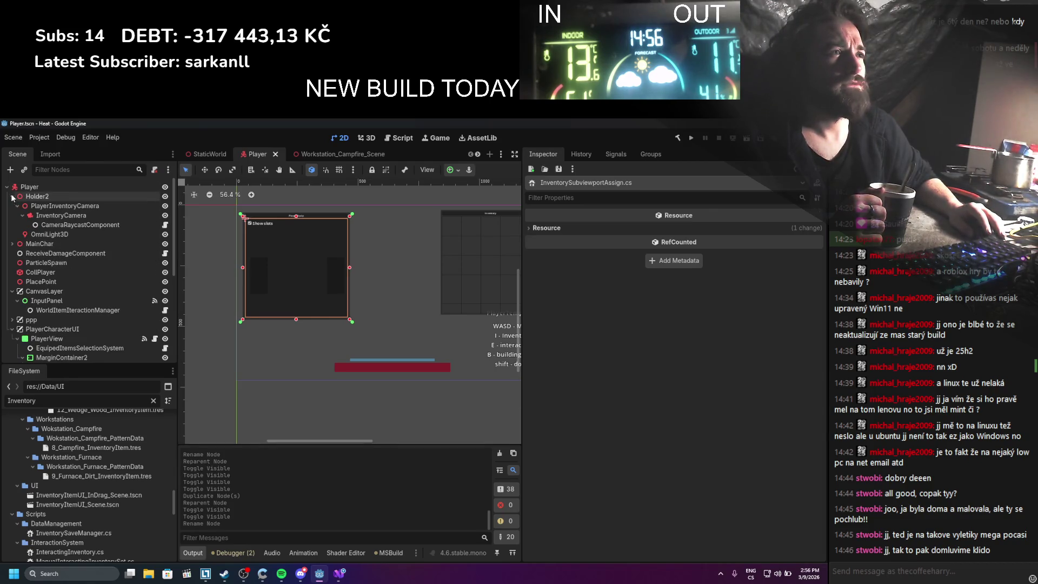
click(40, 206)
click(50, 222)
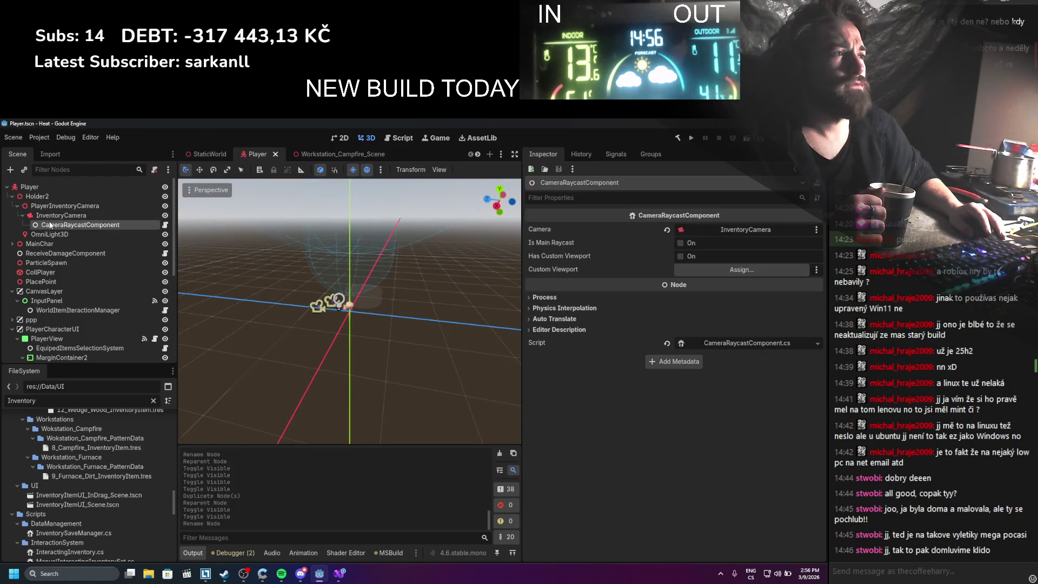
click(48, 205)
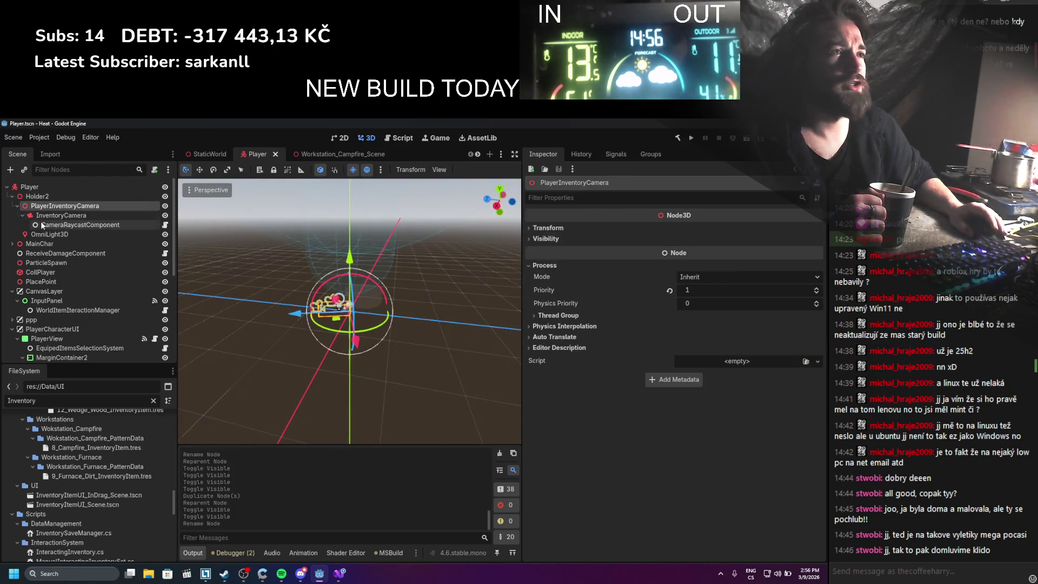
click(80, 226)
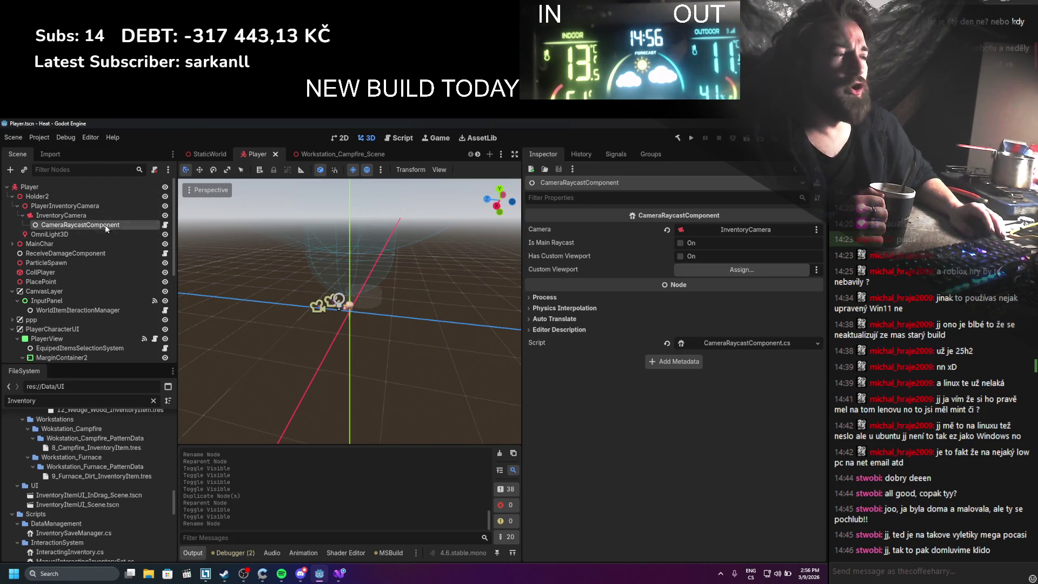
scroll(87, 237, down, 4)
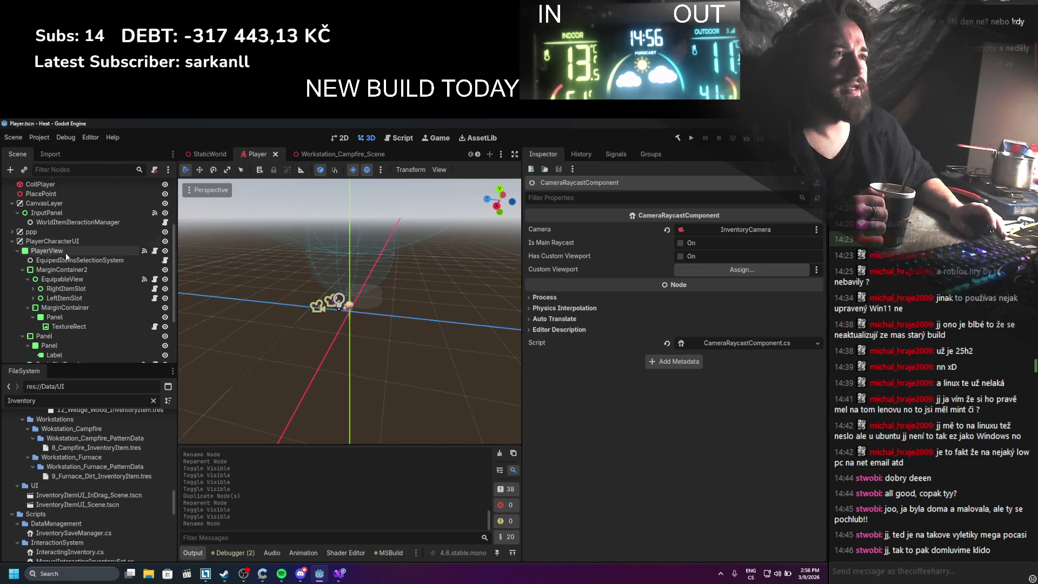
click(62, 241)
scroll(65, 287, up, 4)
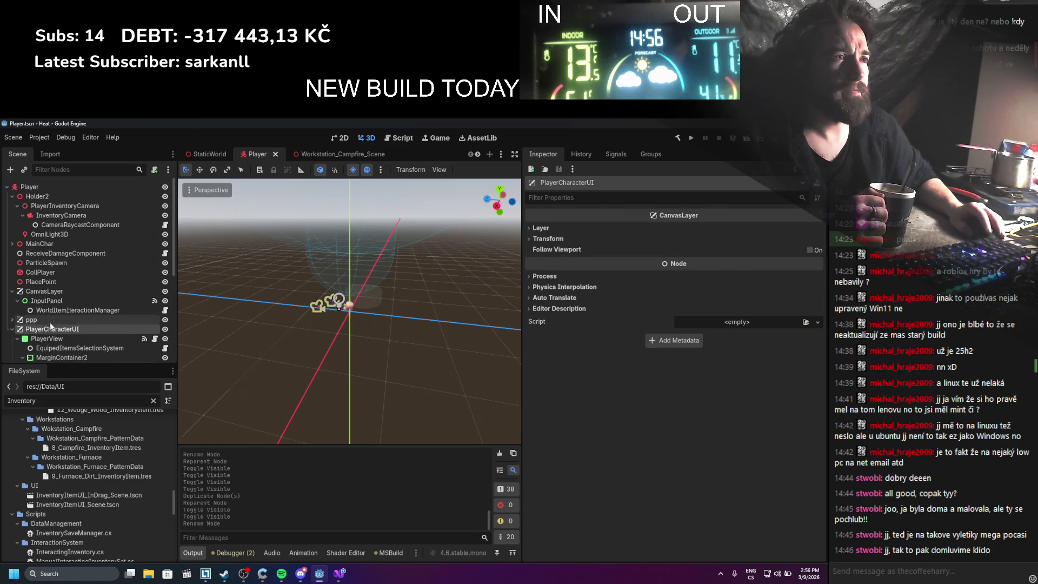
scroll(66, 312, down, 4)
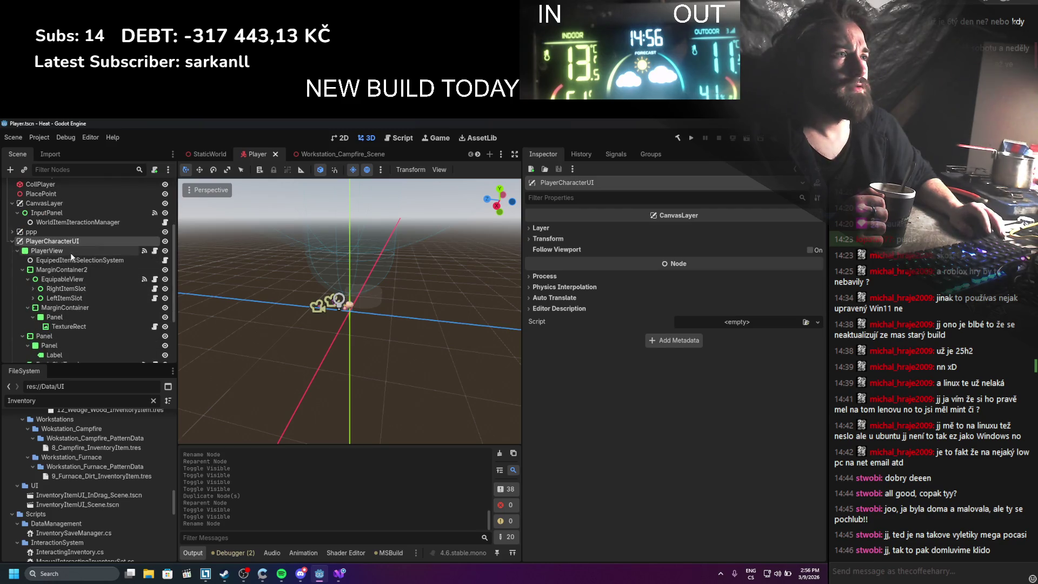
click(12, 241)
click(54, 306)
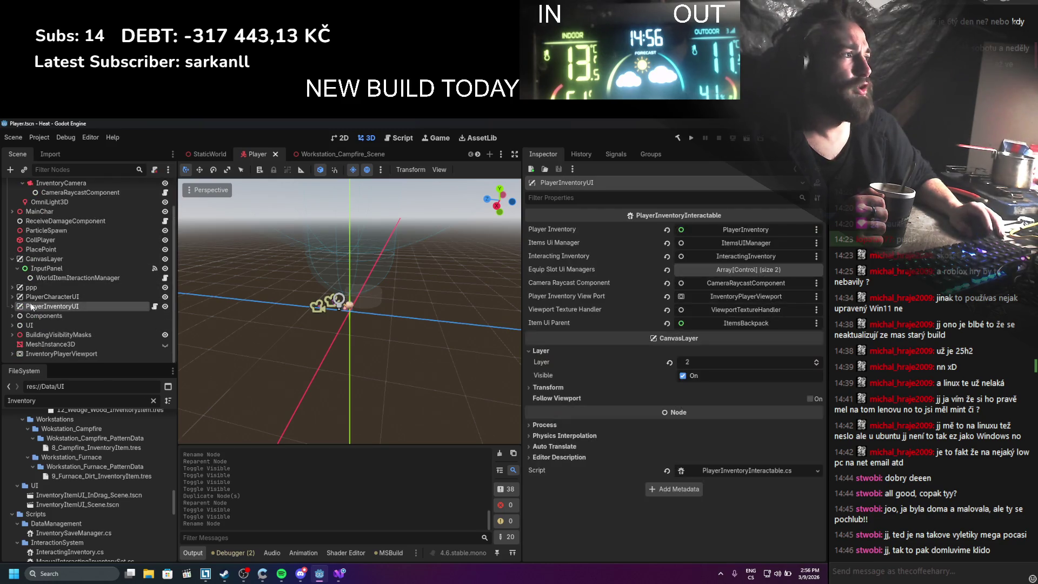
scroll(91, 256, up, 2)
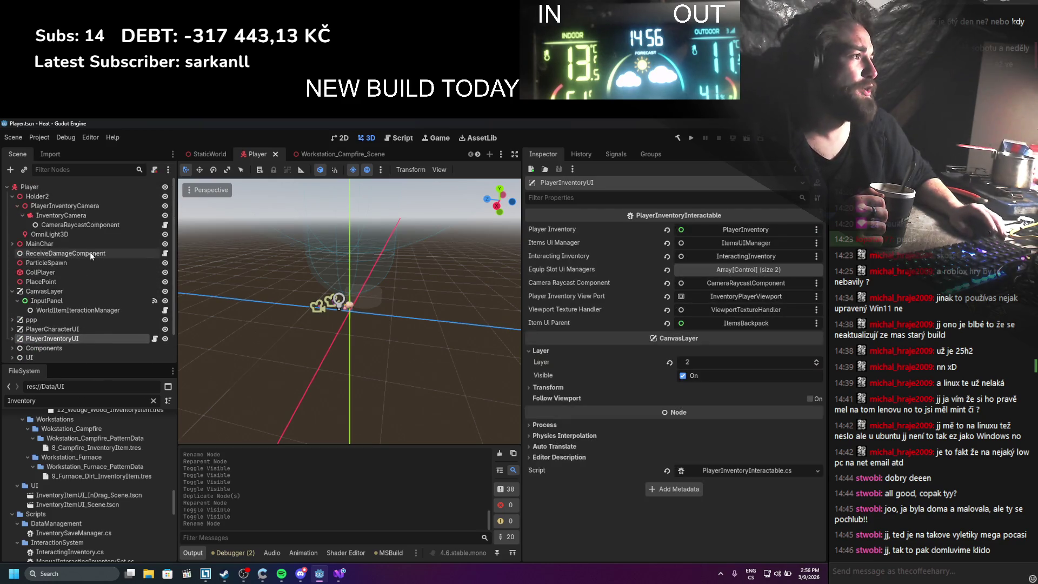
click(86, 225)
scroll(50, 324, down, 2)
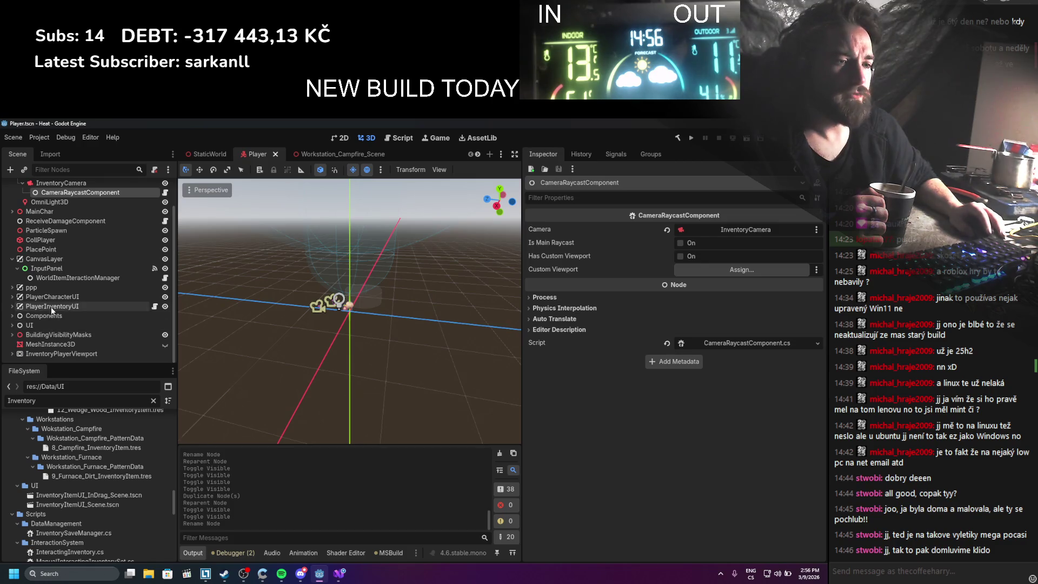
click(52, 306)
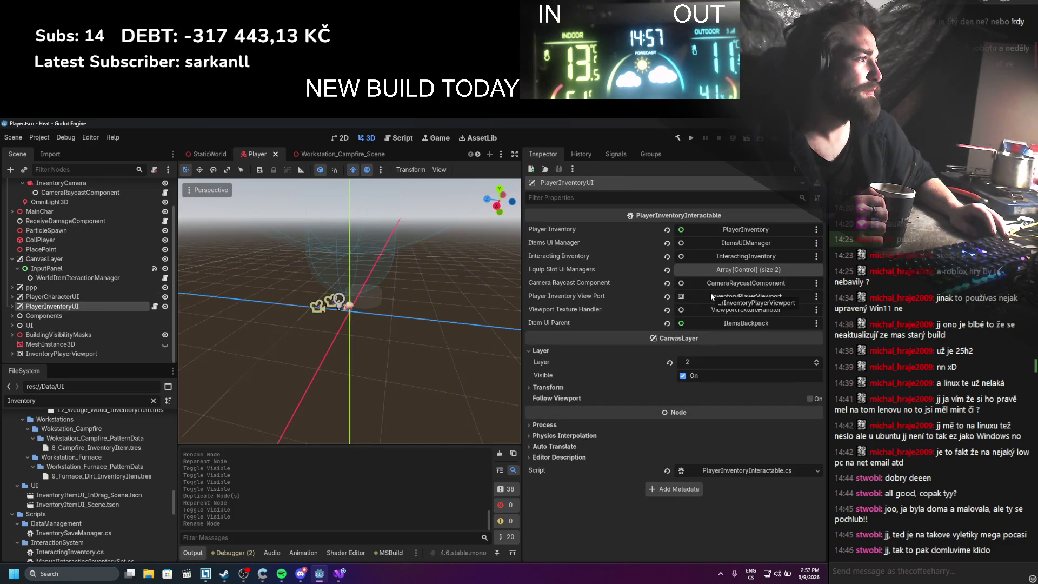
scroll(44, 209, up, 2)
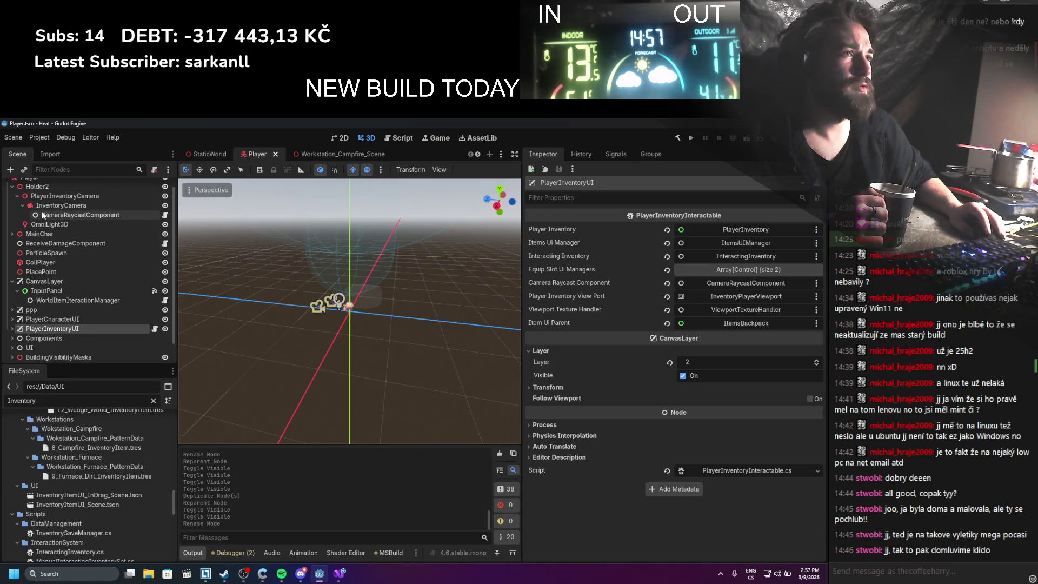
Rename CameraRaycastComponent to CharacteCameraRaycast and InventoryCamera to CharacterCamera, then save
double_click(61, 214)
text(Inv)
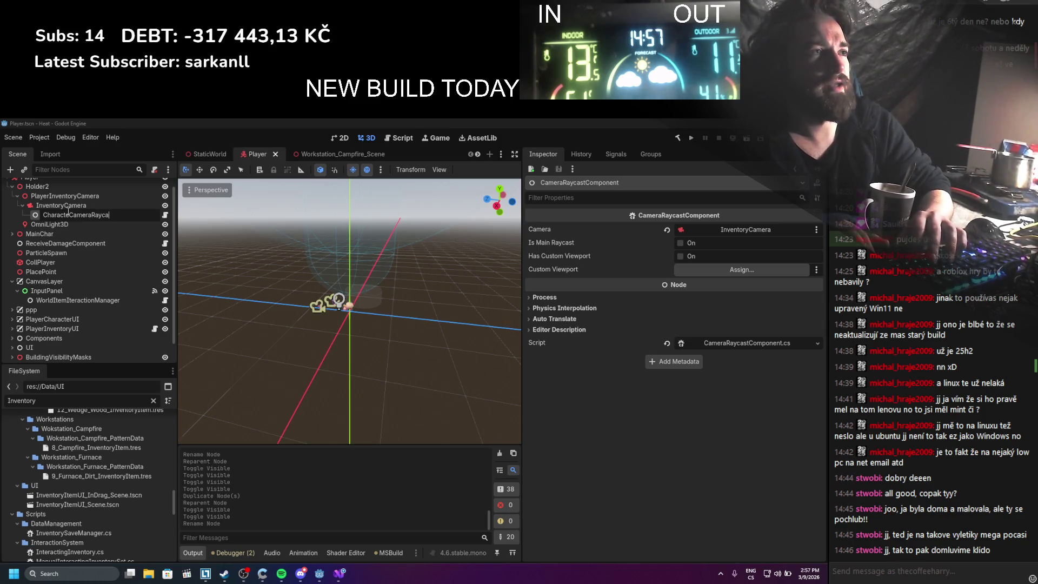
key(Return)
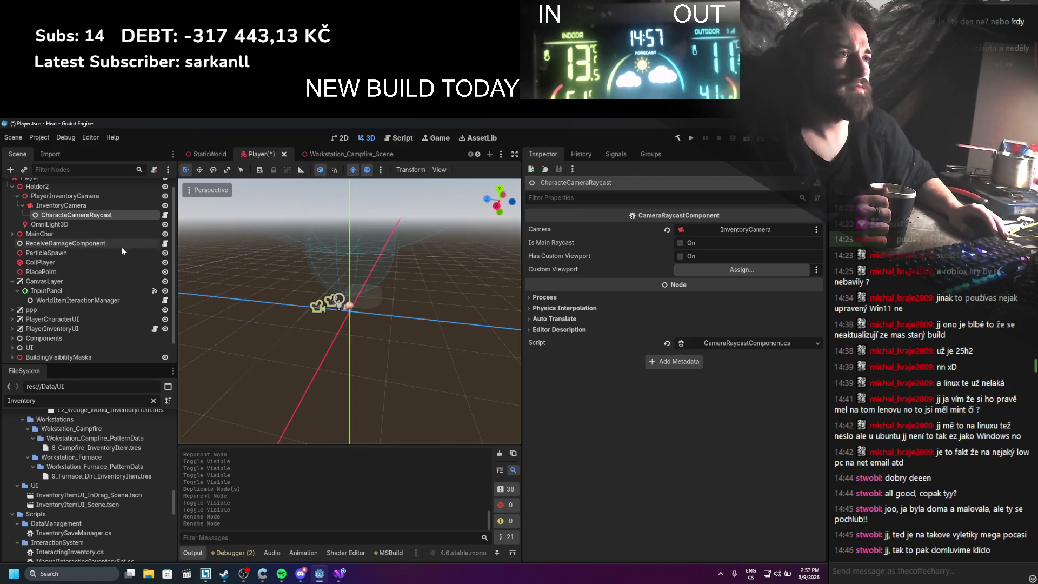
click(79, 207)
key(F2)
text(CharacterCa)
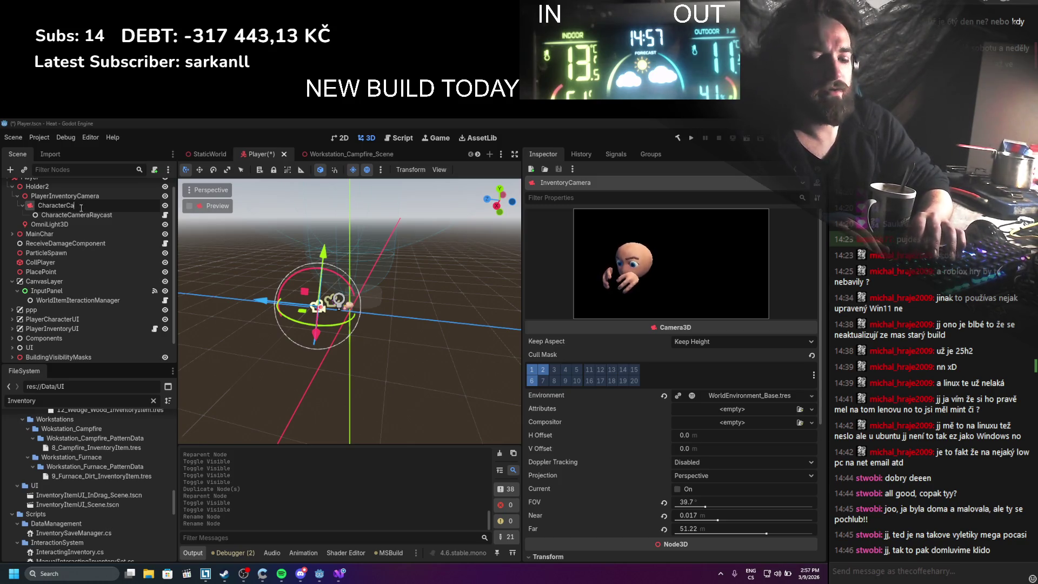
text(mera)
key(Return)
key(ctrl+s)
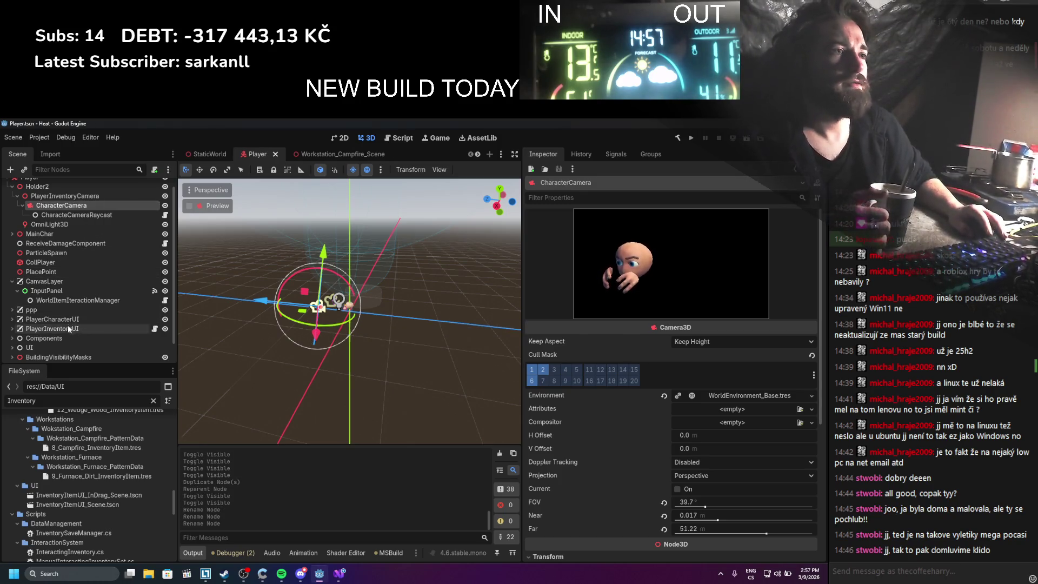
Inspect PlayerInventoryUI and browse PlayerCharacterUI's child nodes
click(69, 326)
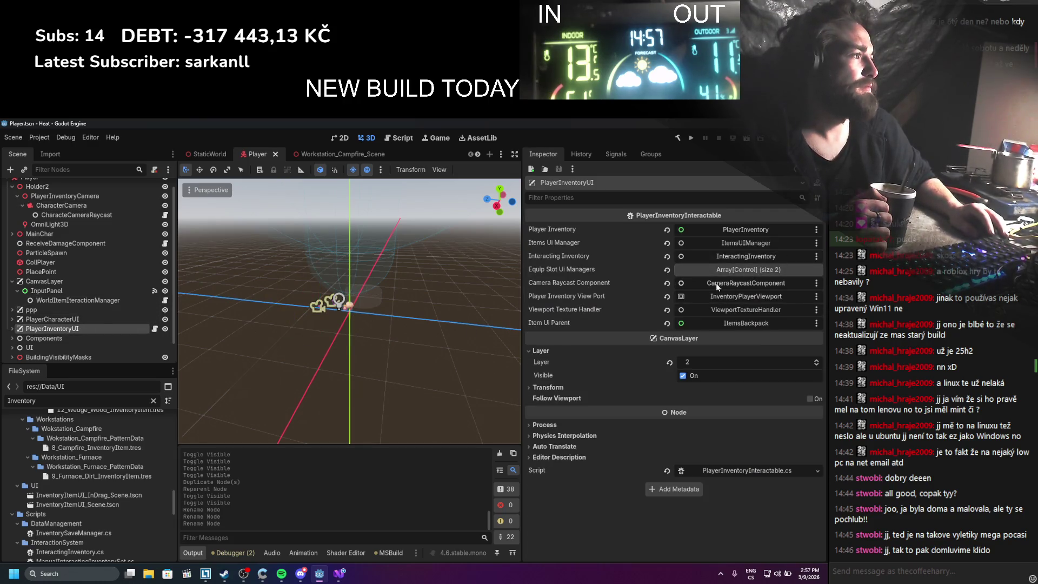
click(12, 319)
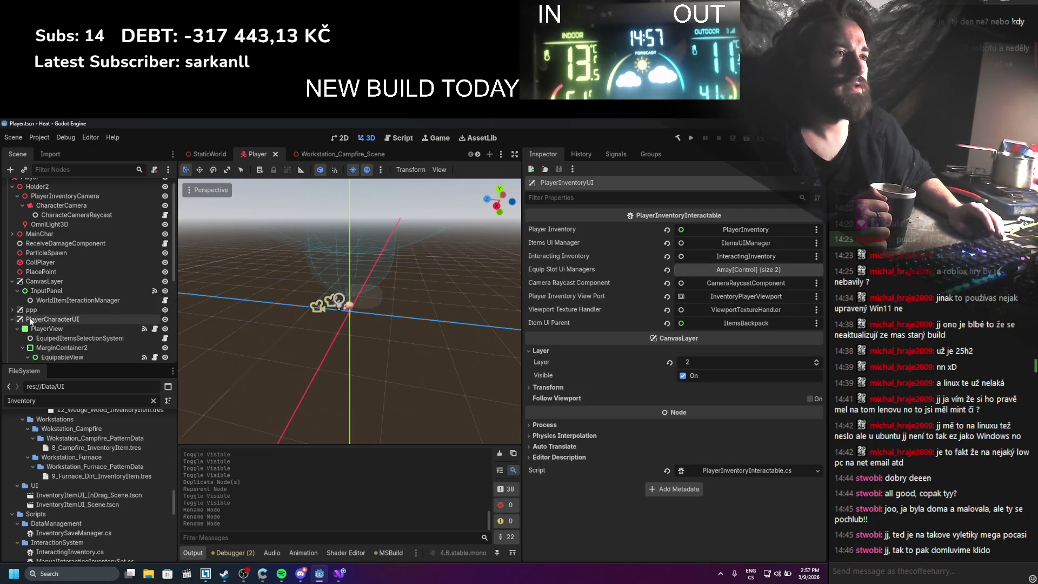
scroll(53, 307, down, 3)
scroll(32, 291, up, 2)
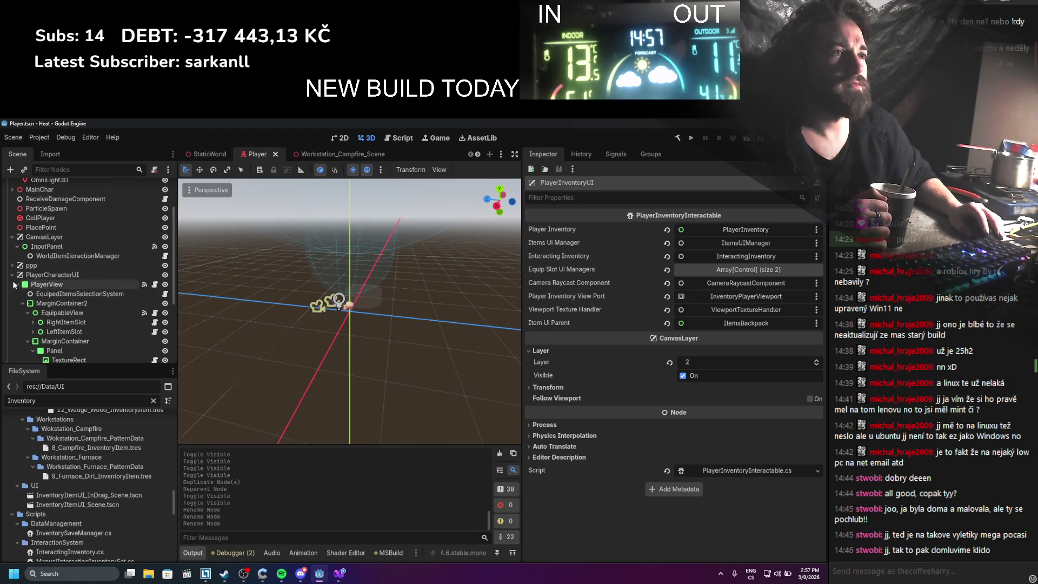
click(13, 280)
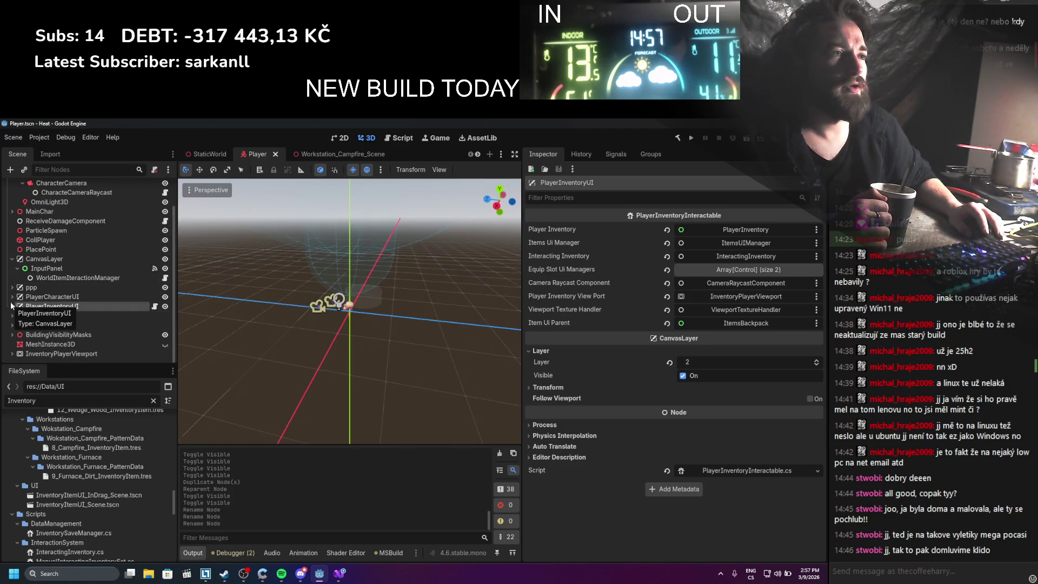
Rename PlayerCharacterUI to CharacterUI and PlayerInventoryUI to InventoryUI
click(44, 298)
click(44, 297)
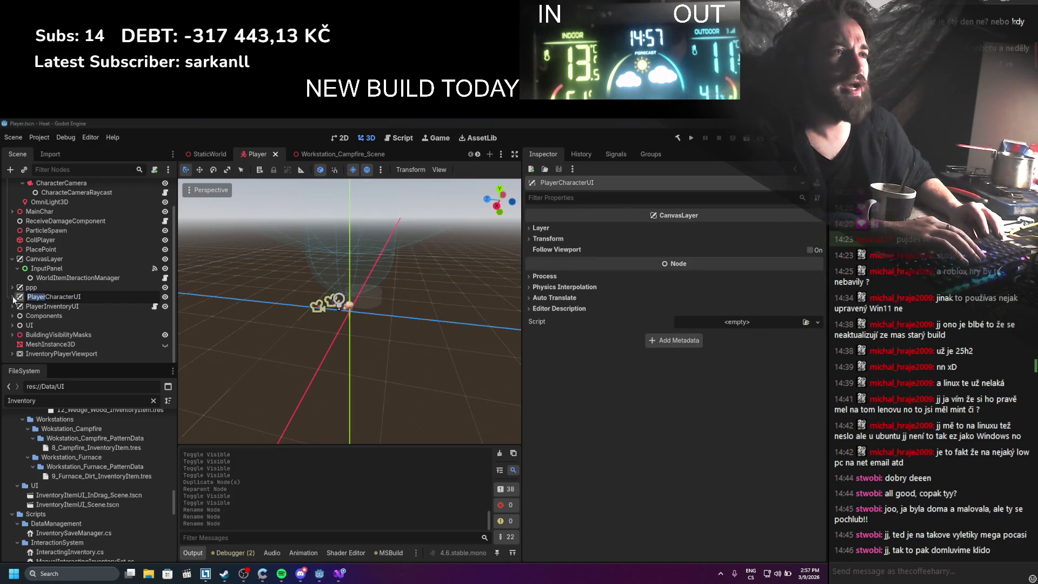
key(BackSpace)
key(Return)
double_click(44, 305)
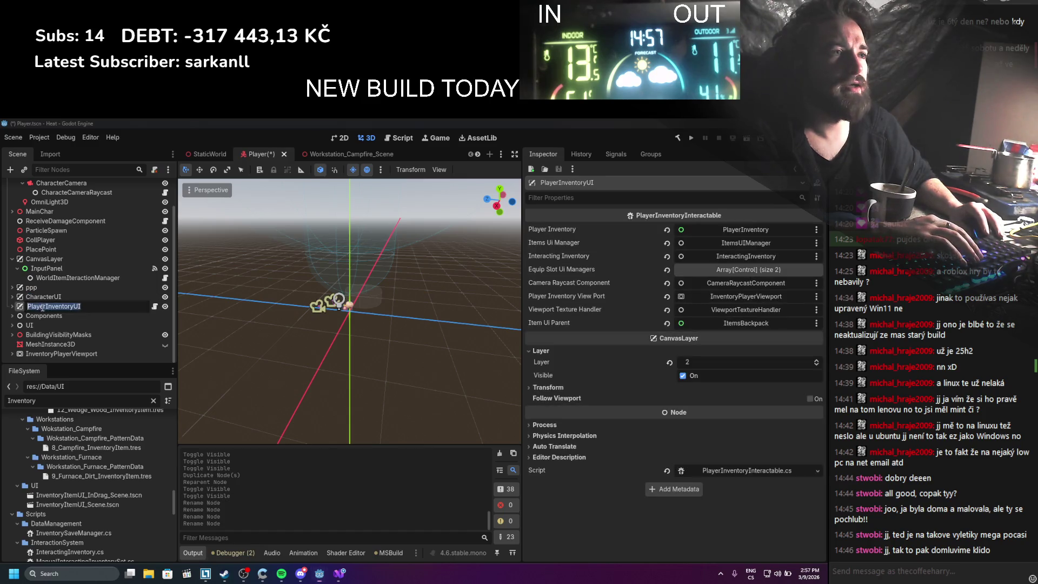
key(BackSpace)
key(Return)
scroll(107, 189, up, 3)
scroll(77, 203, down, 2)
scroll(81, 235, down, 1)
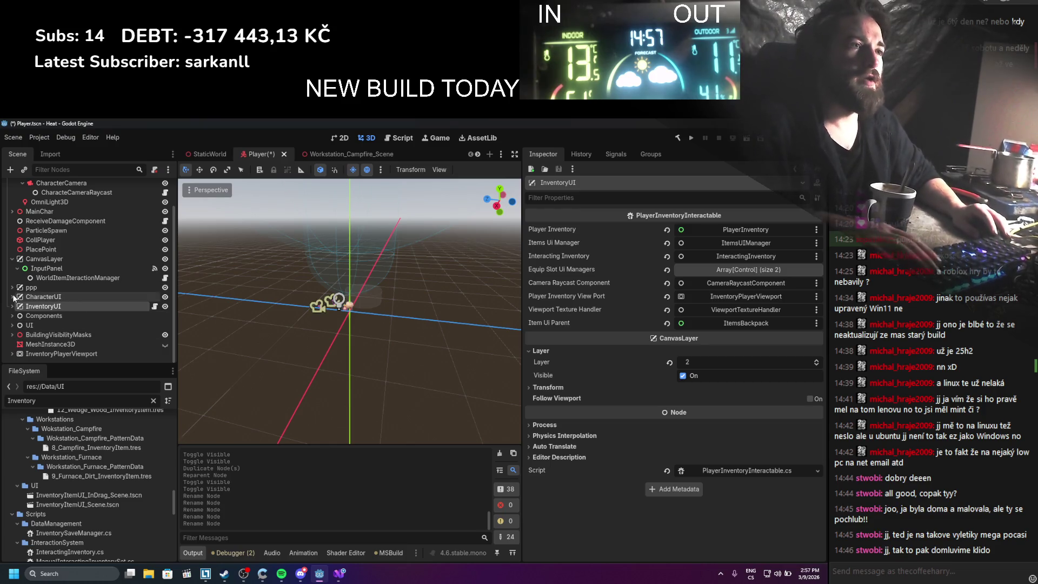
Open the CharacterUI TextureRect's script in Visual Studio, close it, and return to Godot
click(70, 293)
scroll(69, 293, down, 3)
scroll(69, 293, down, 2)
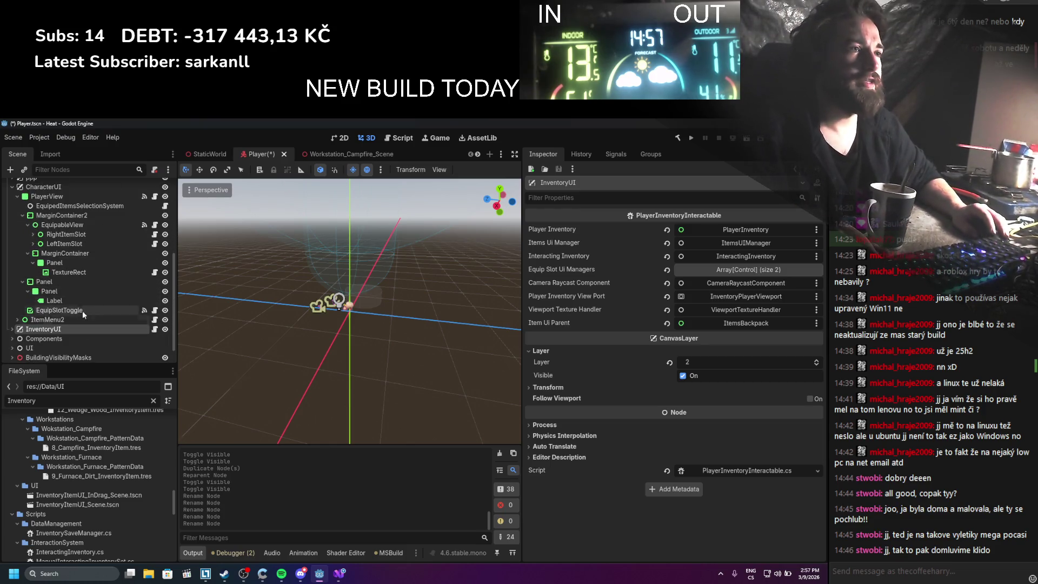
click(94, 273)
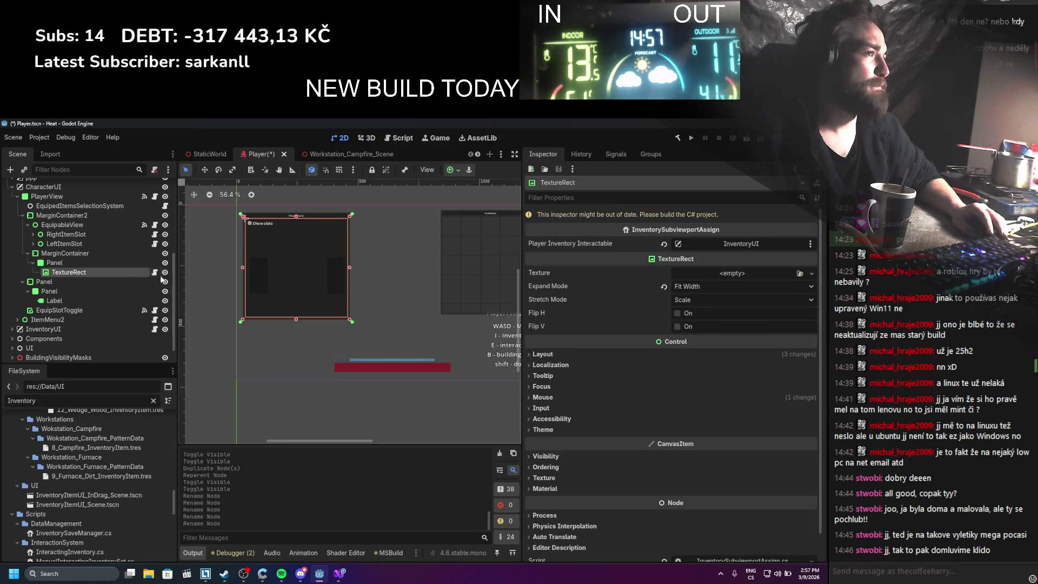
scroll(677, 475, down, 1)
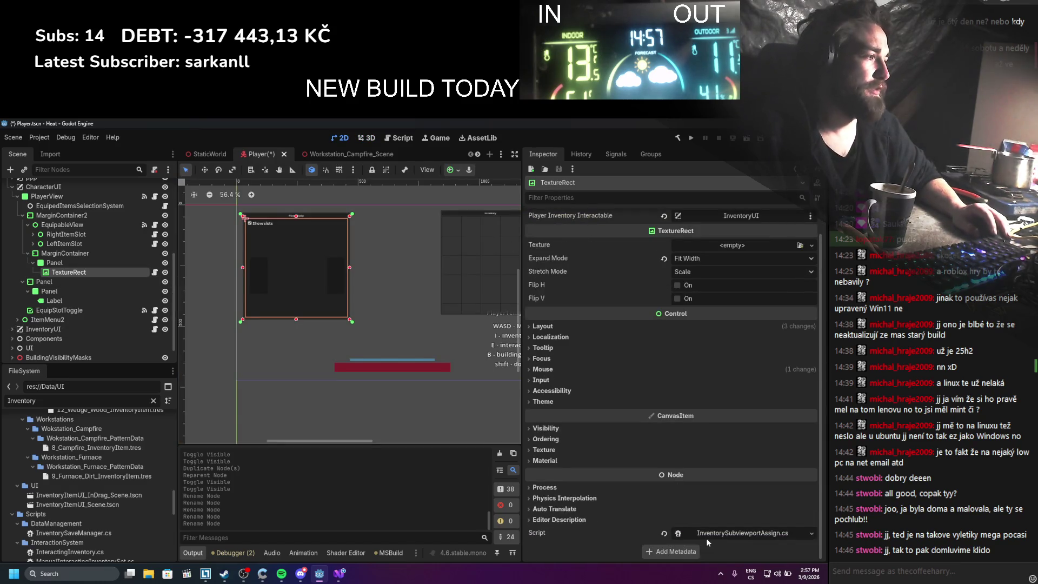
click(706, 536)
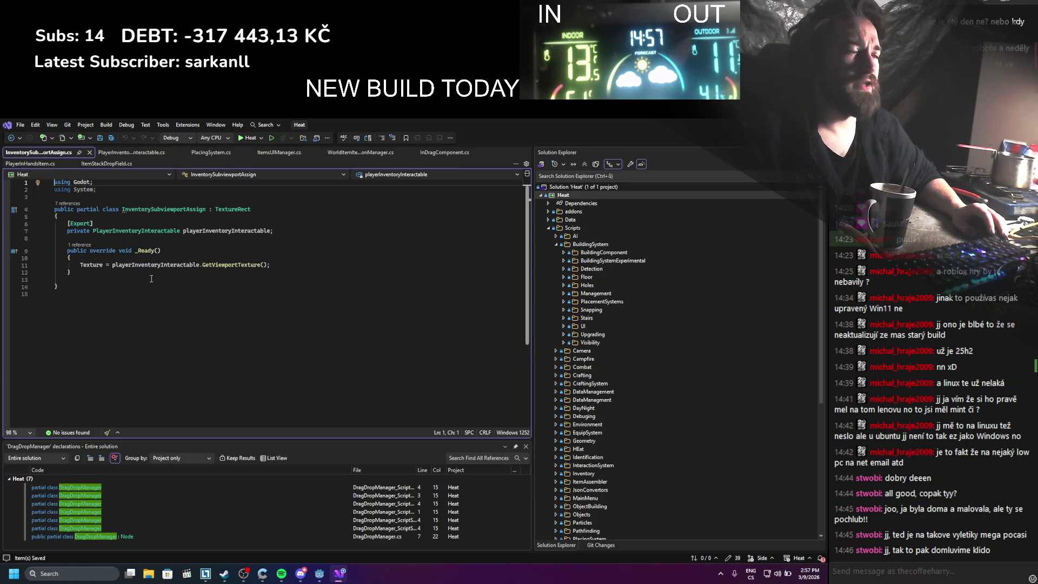
click(93, 152)
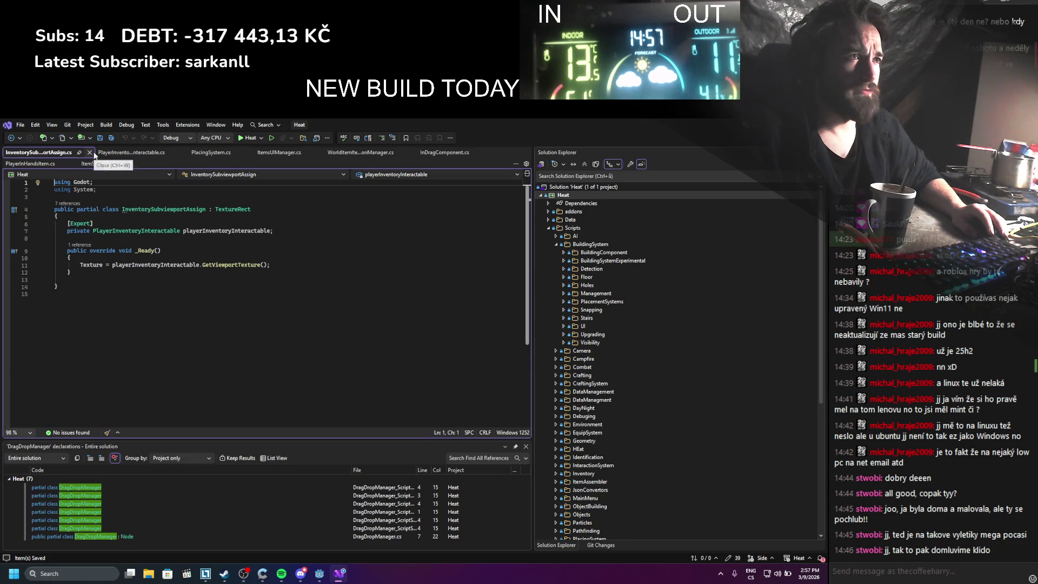
key(alt+Tab)
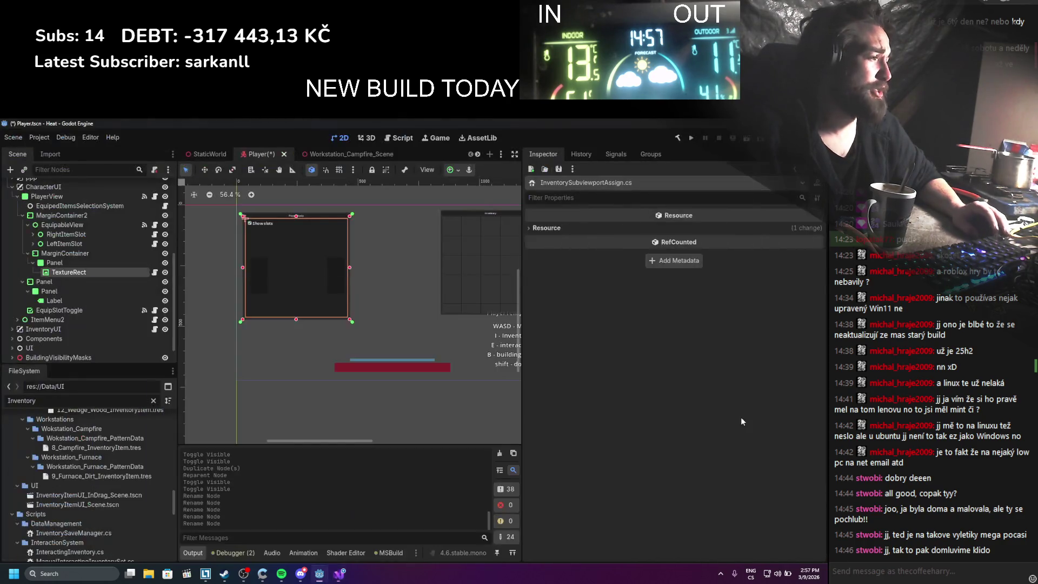
Clear the TextureRect's Script property and save the Player scene
click(124, 273)
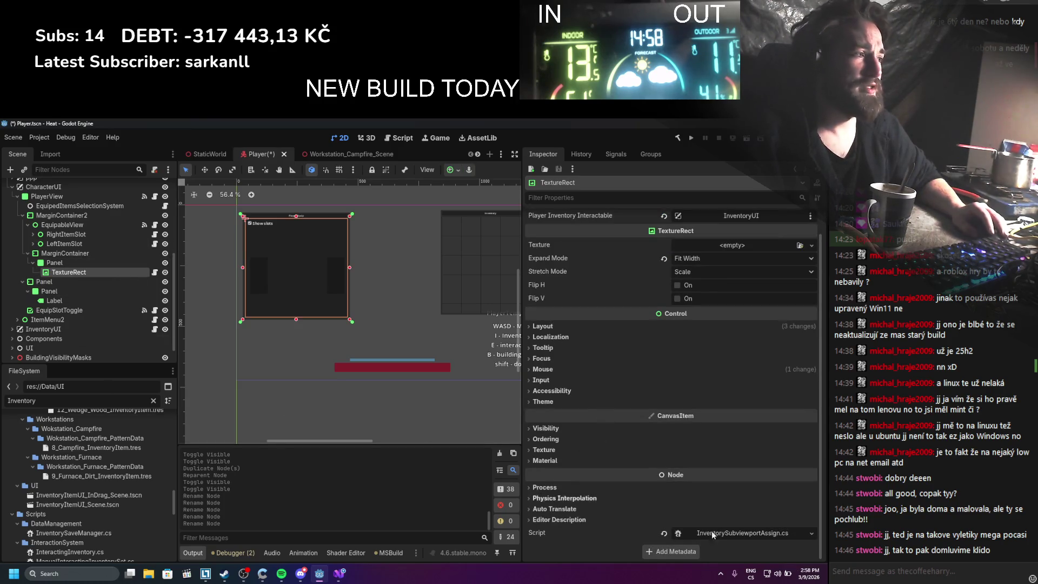
click(663, 534)
key(ctrl+s)
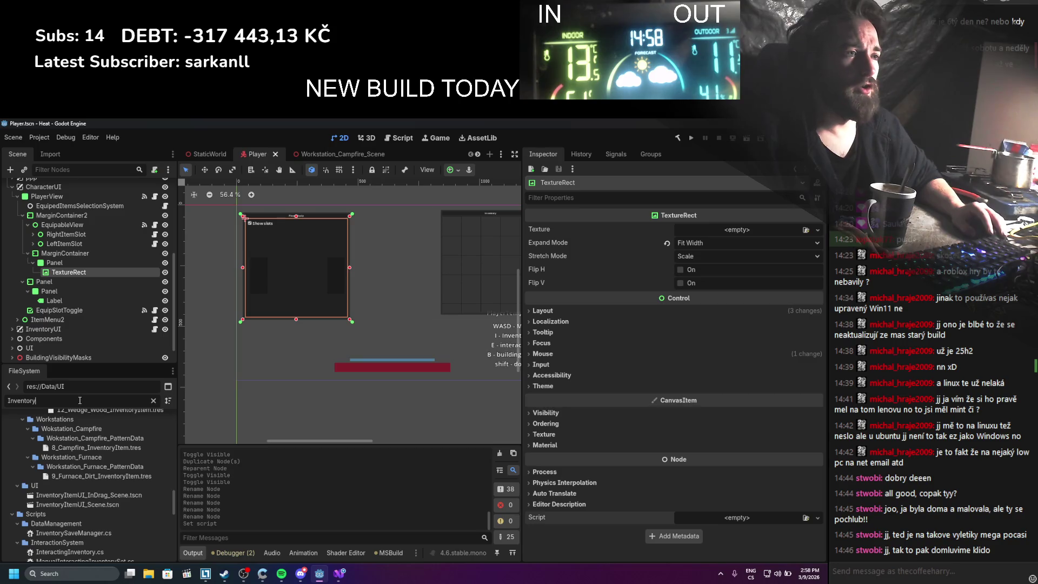
Find InventorySubviewportAssign.cs in FileSystem with 'subv' and delete it from the project
click(85, 400)
text(subv)
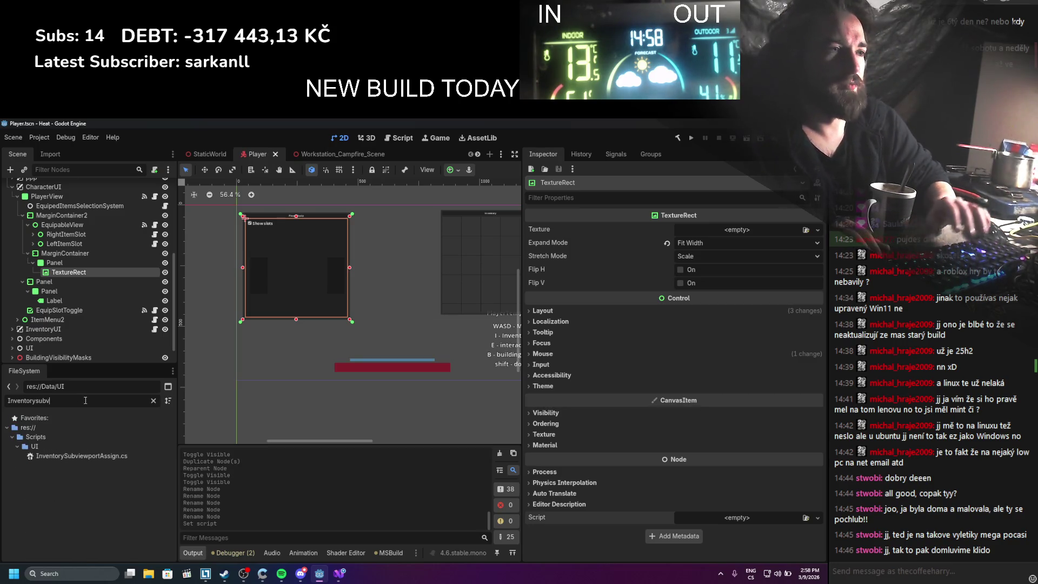
right_click(116, 455)
click(98, 458)
right_click(97, 458)
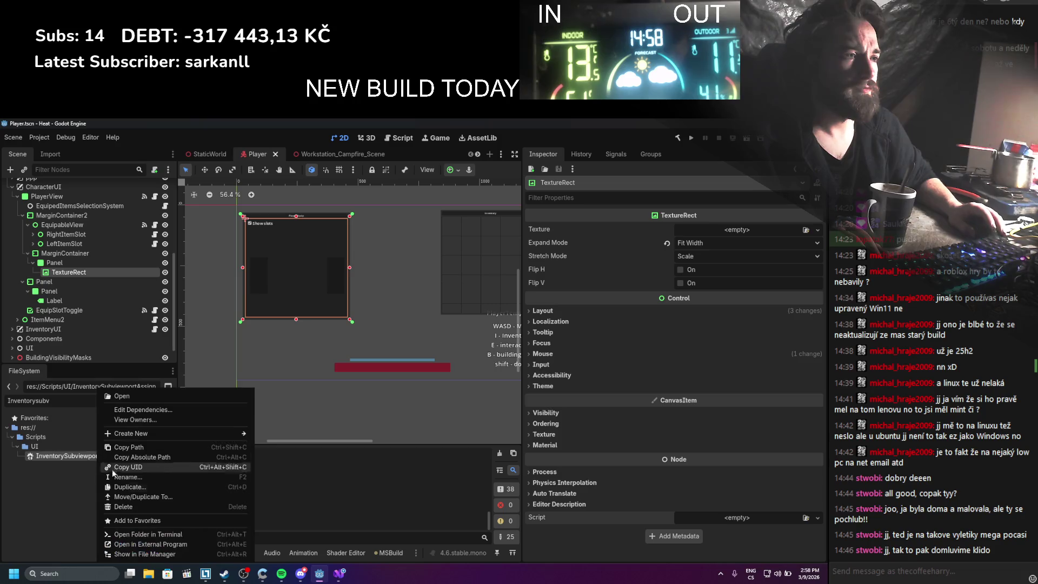
click(124, 511)
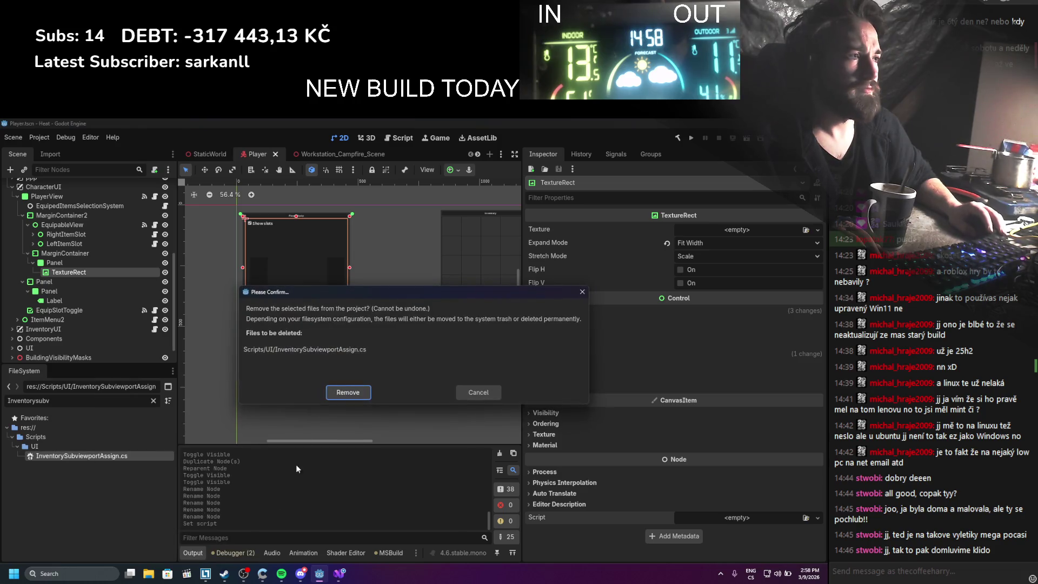
click(341, 393)
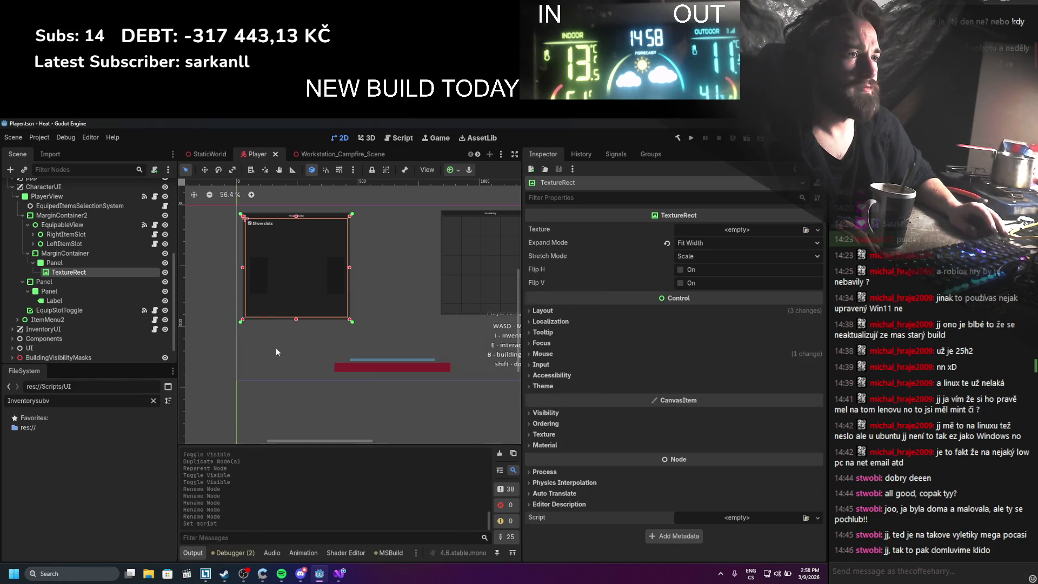
Cancel a prompted deletion of the TextureRect node, then open its Texture type list
right_click(76, 273)
click(116, 489)
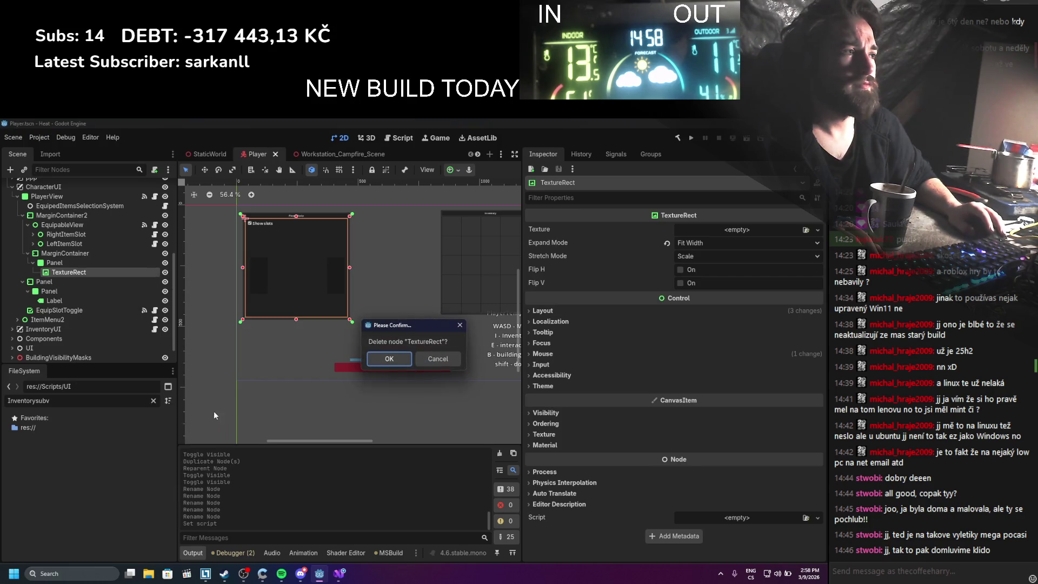
click(437, 360)
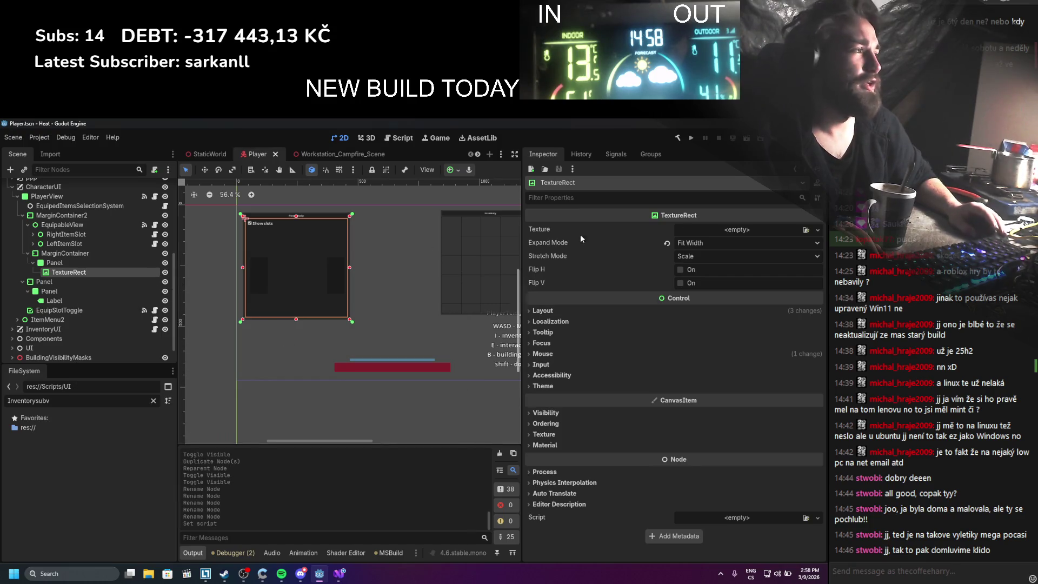
click(816, 230)
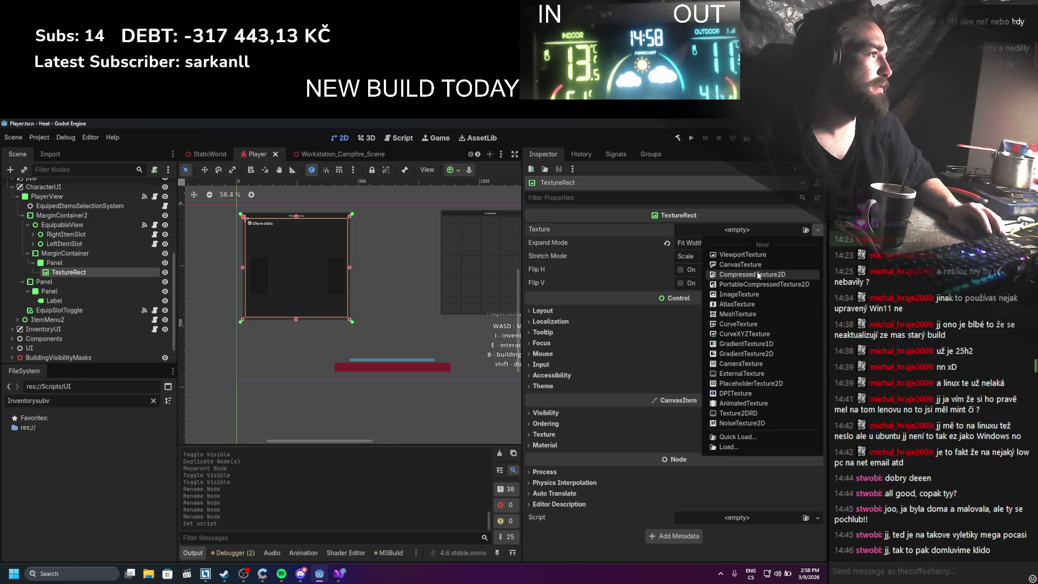
scroll(142, 265, up, 10)
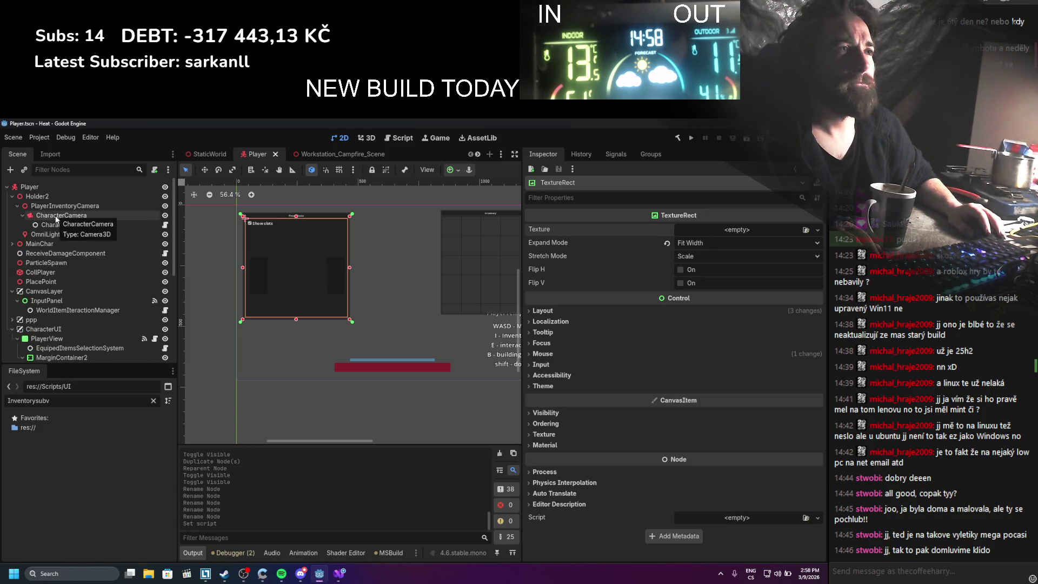
Compare PlayerInventoryCamera, InventoryCamera, CharacterCamera and CharacteCameraRaycast previews and settings in 3D
click(55, 216)
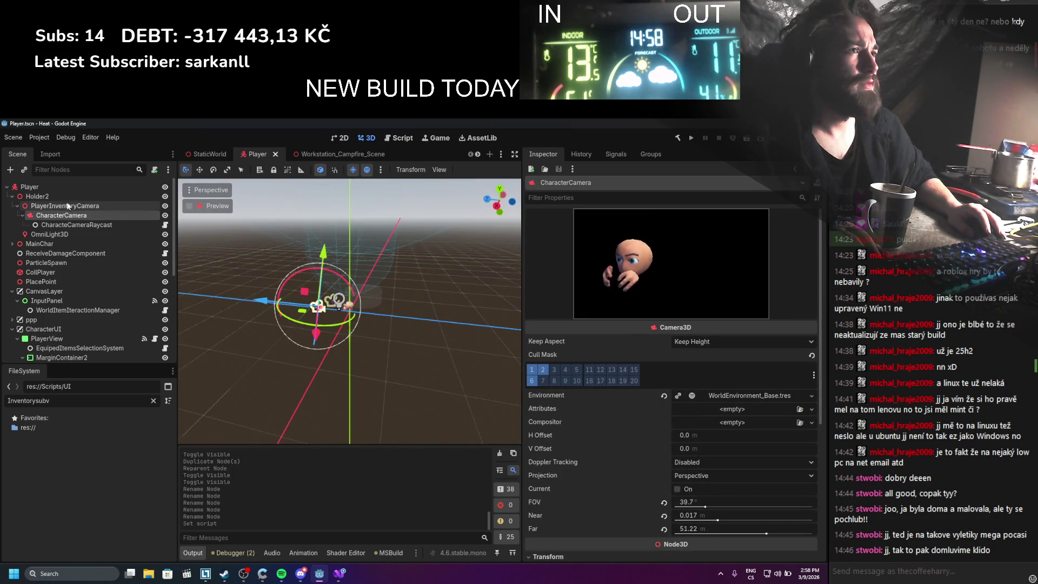
click(67, 207)
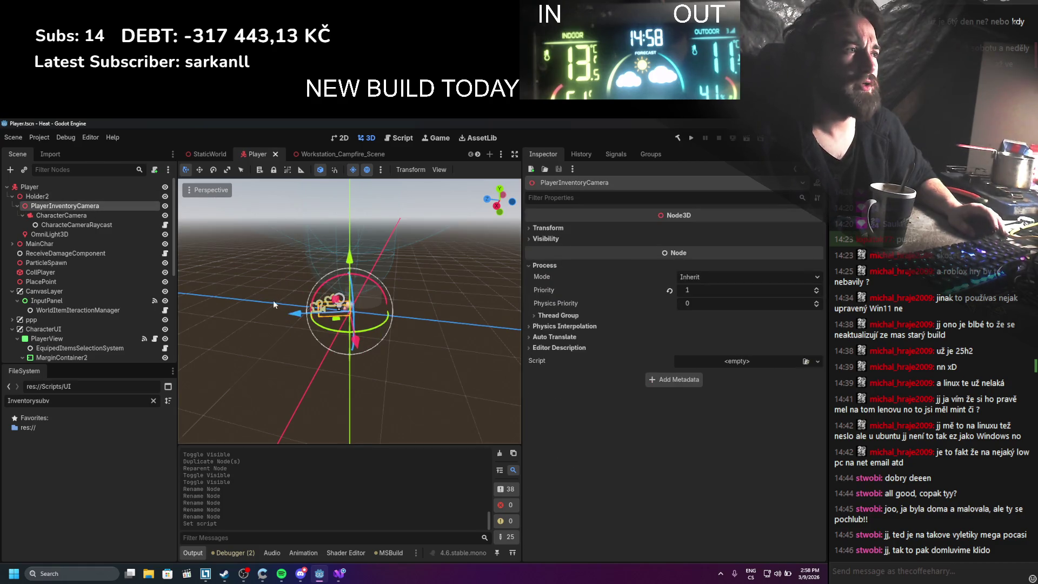
scroll(324, 338, up, 3)
scroll(324, 338, up, 4)
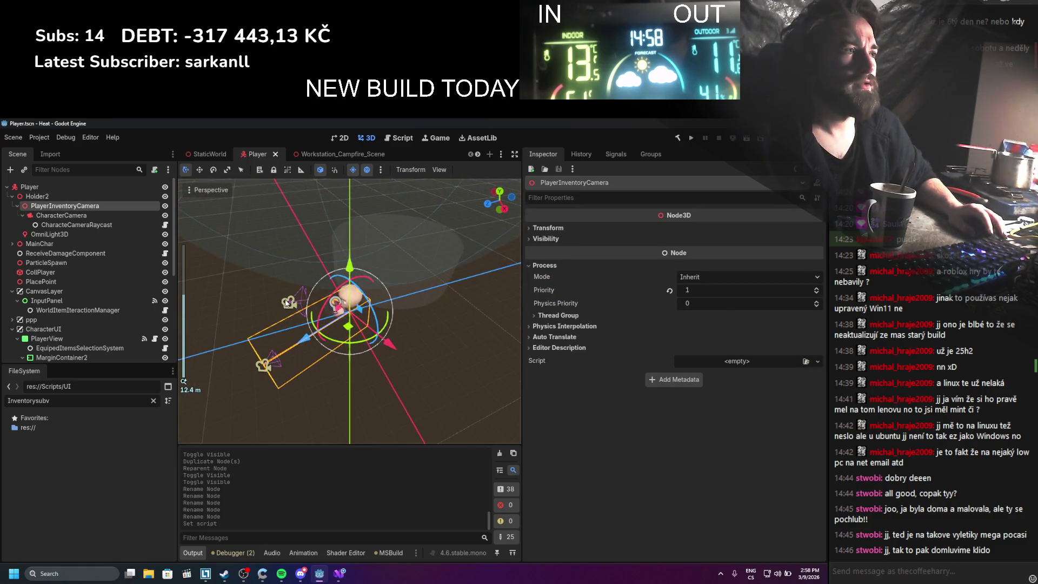
click(287, 302)
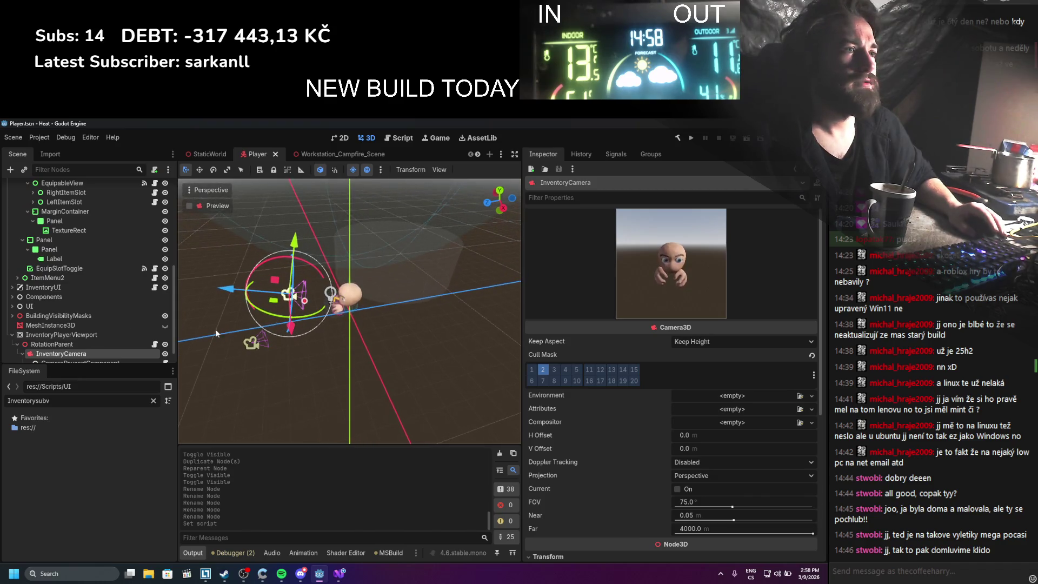
scroll(114, 331, up, 10)
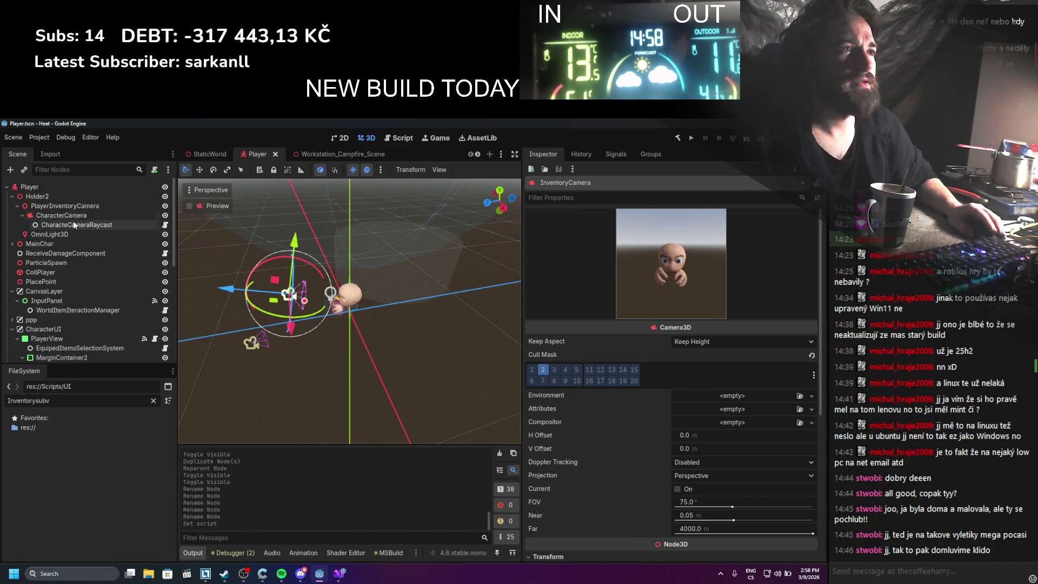
click(74, 216)
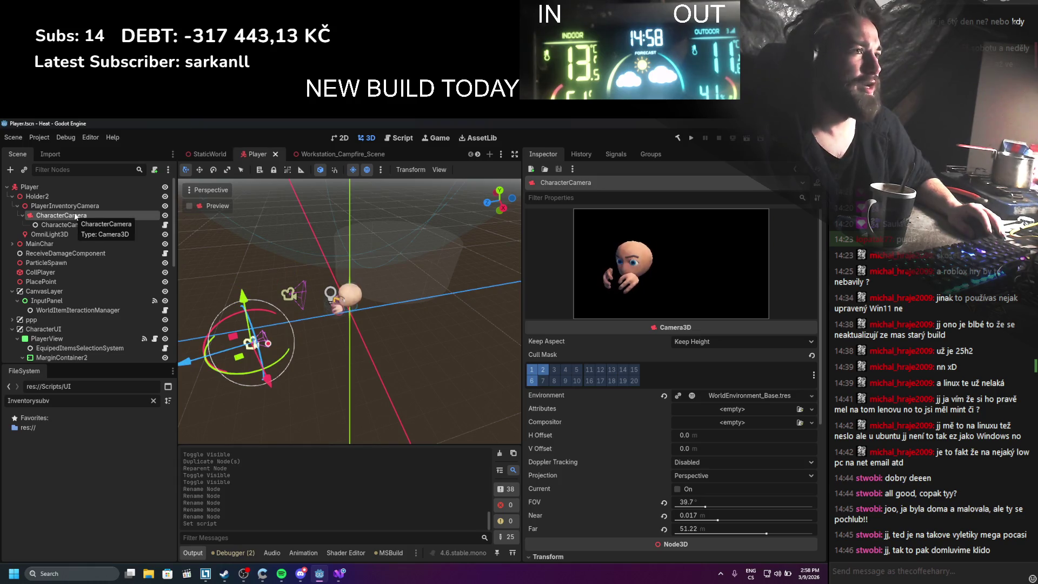
click(73, 227)
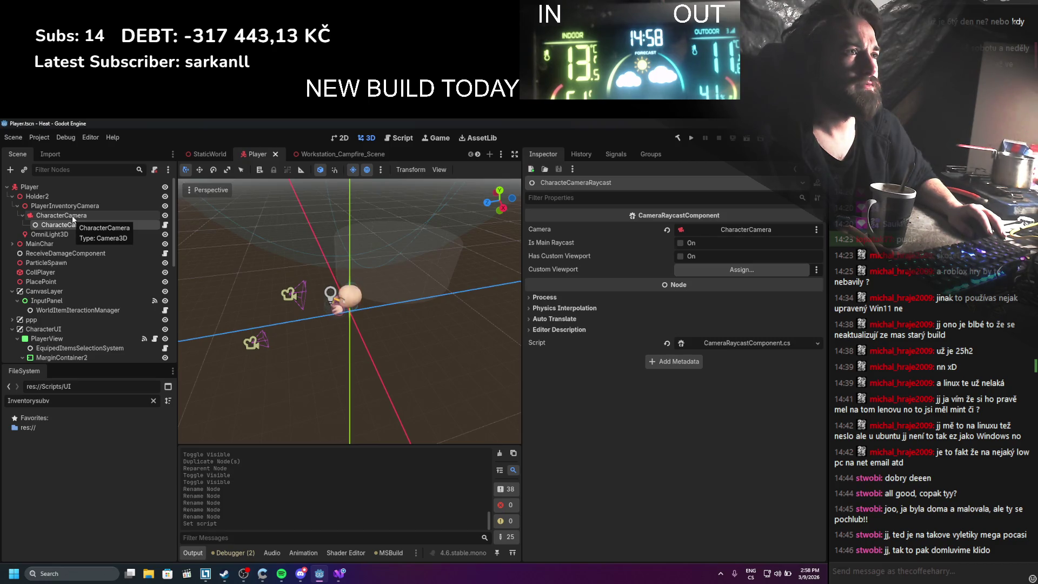
scroll(86, 260, down, 5)
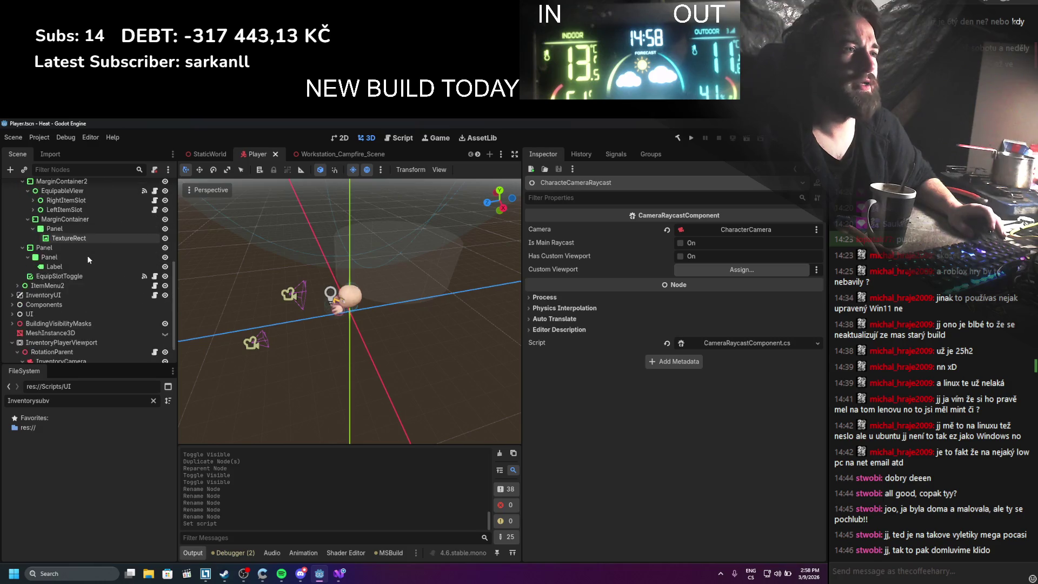
Delete Holder2 together with its old cameras, raycast and OmniLight3D
scroll(86, 254, up, 8)
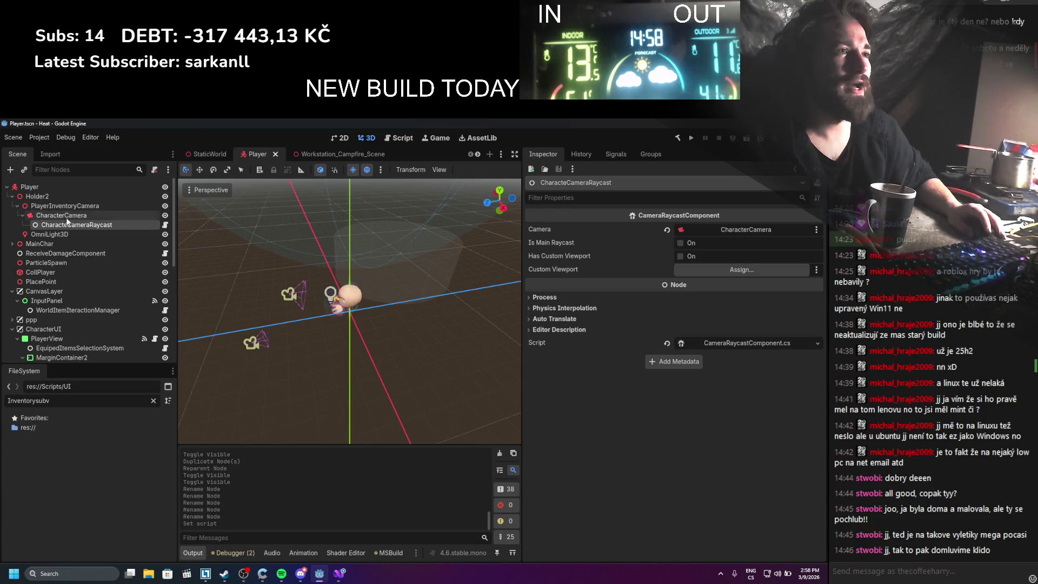
shift+click(56, 196)
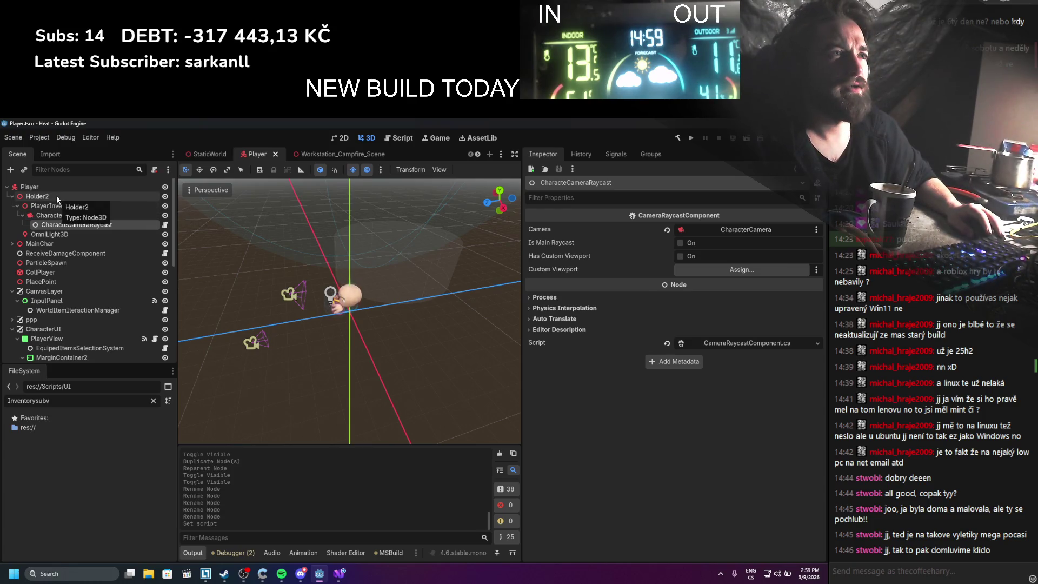
shift+click(57, 236)
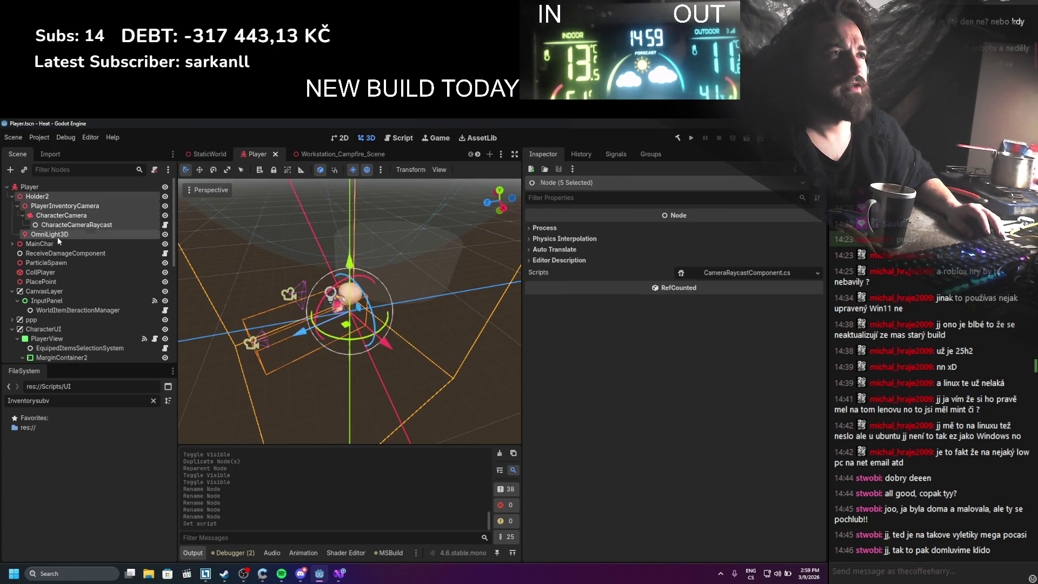
right_click(47, 198)
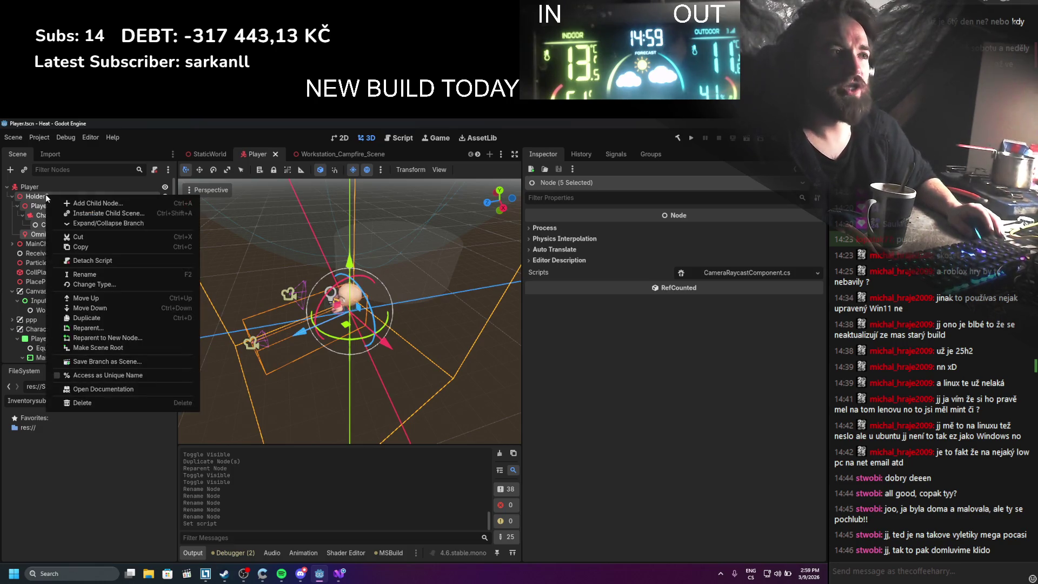
click(95, 402)
click(394, 358)
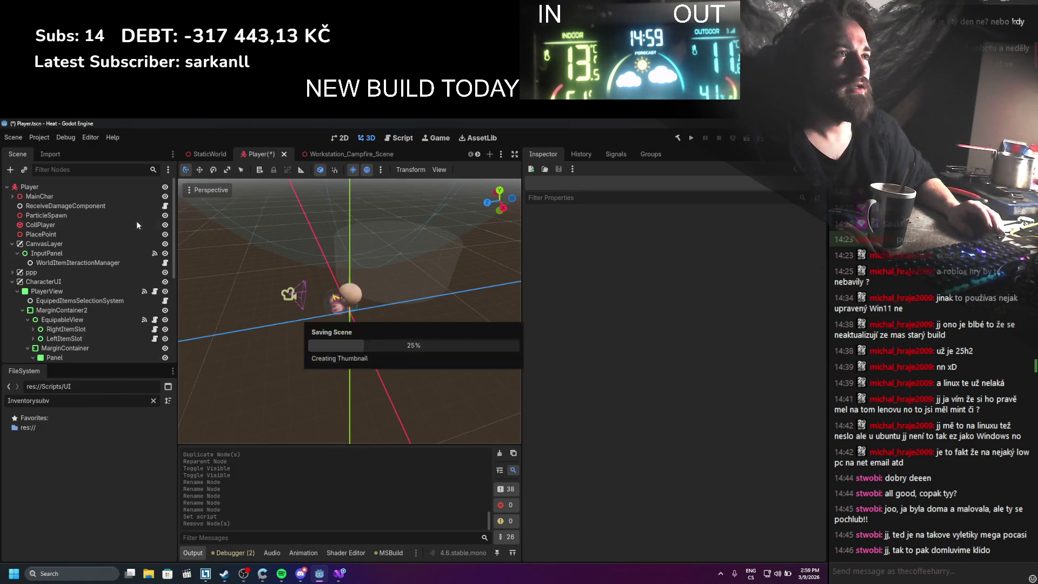
Review InventoryCamera's settings and bring up InventoryPlayerViewport's node menu
scroll(104, 218, down, 10)
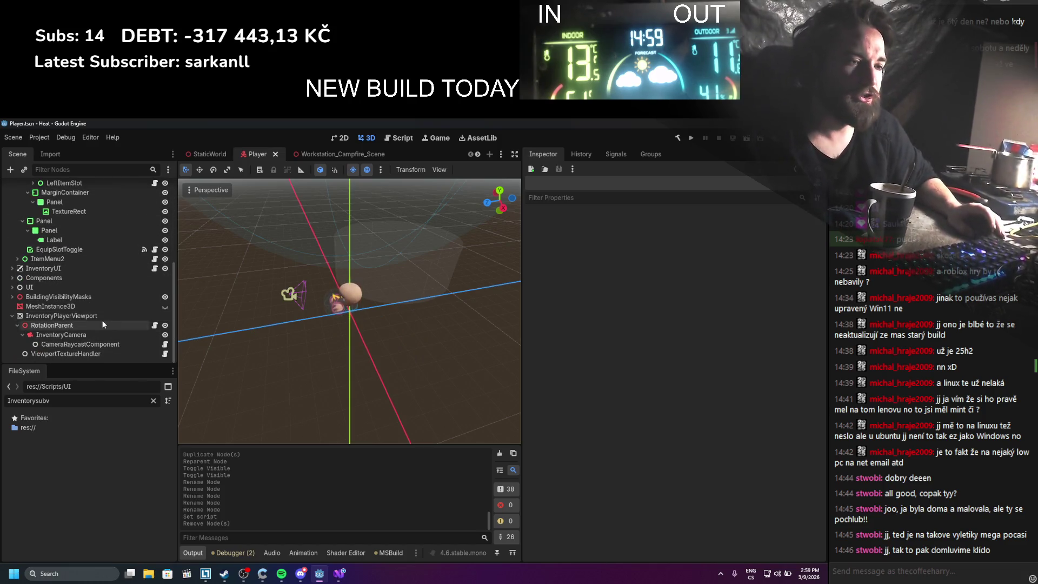
click(79, 334)
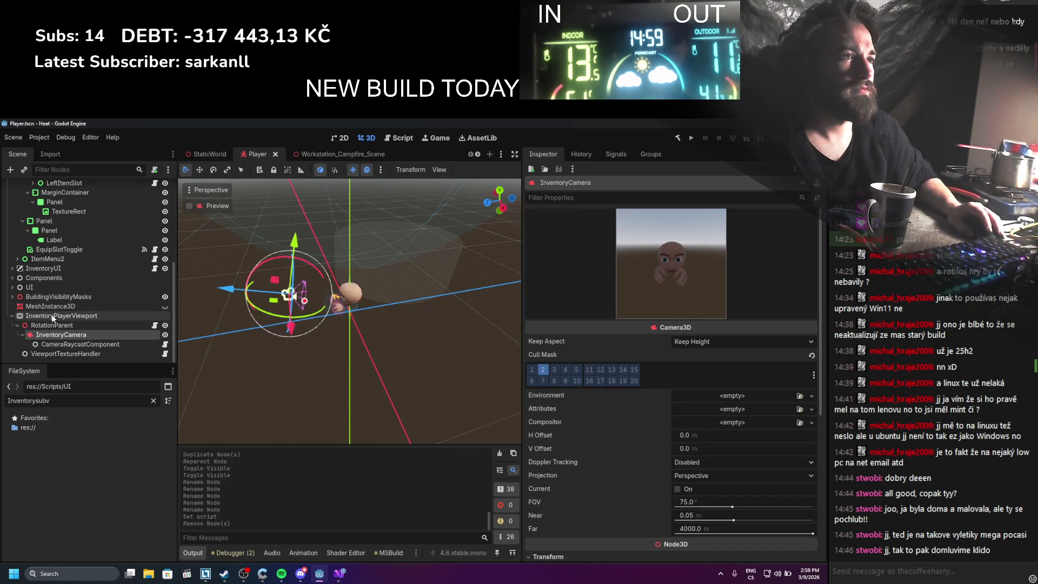
right_click(50, 316)
Add an OmniLight3D under InventoryPlayerViewport, move it near the character, and save
click(70, 322)
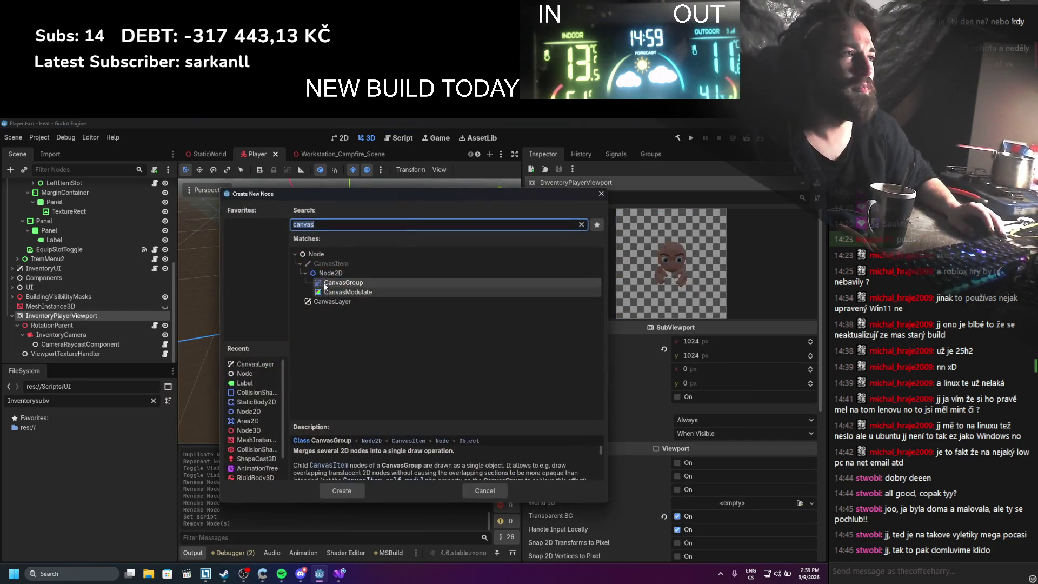
text(lighp)
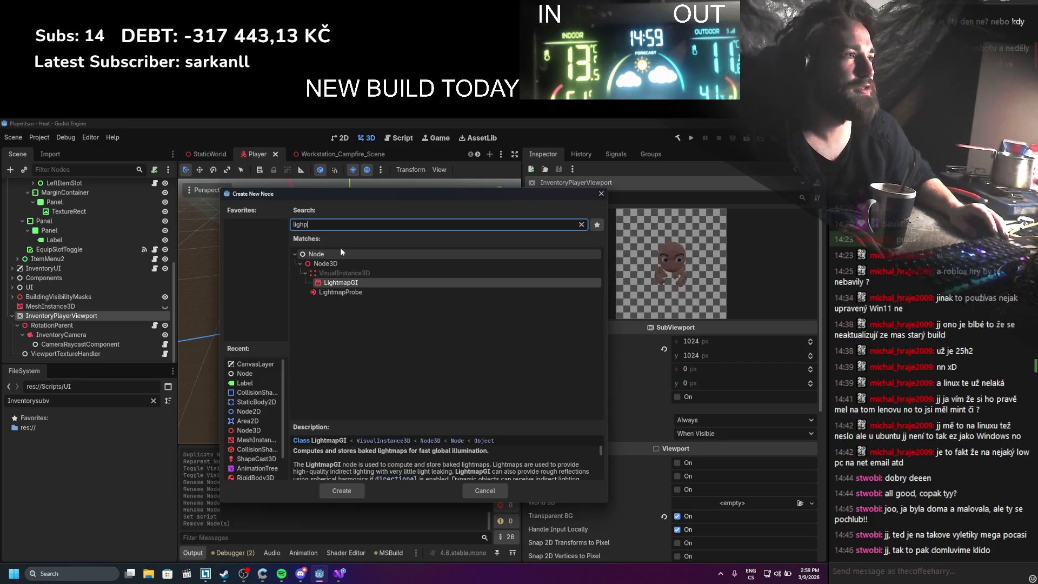
key(BackSpace)
key(BackSpace)
key(BackSpace)
text(point)
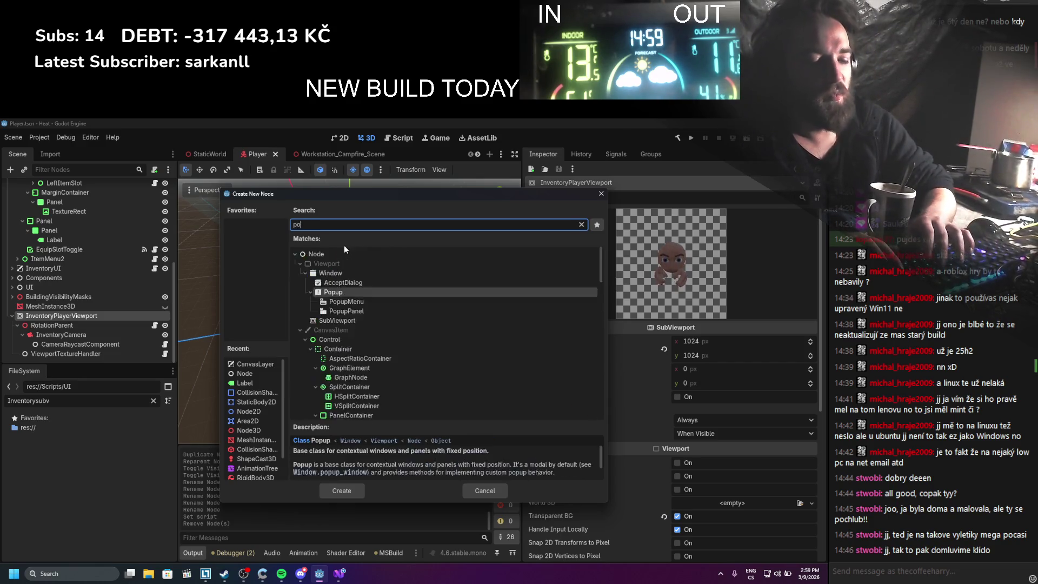
scroll(346, 260, down, 1)
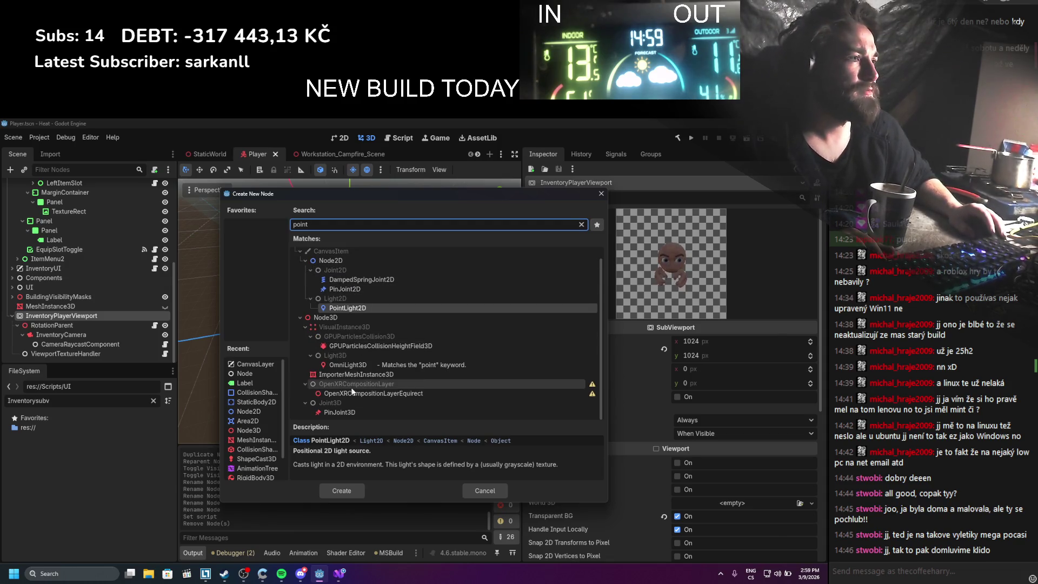
double_click(347, 365)
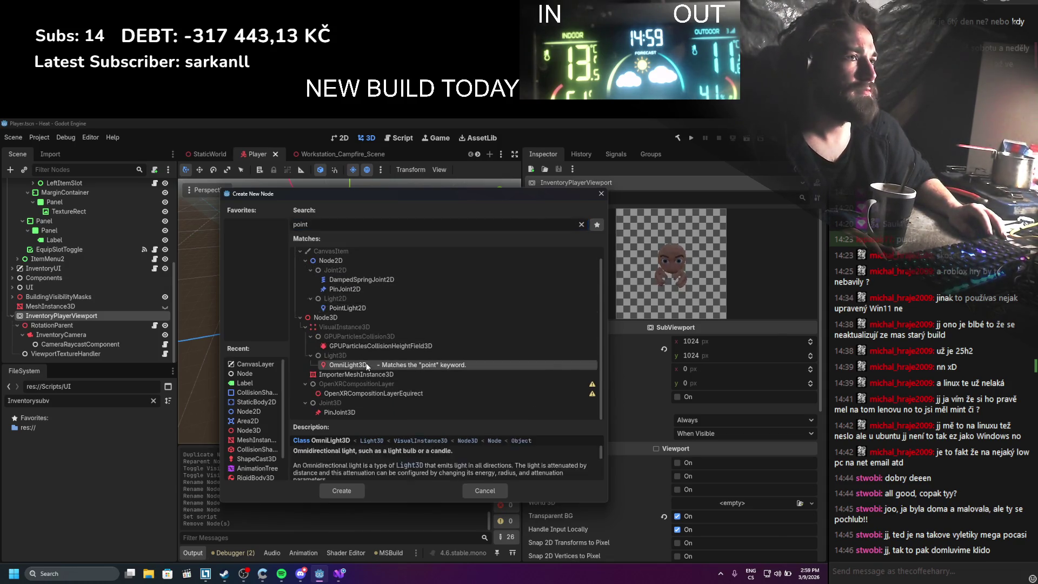
key(w)
mouse_move(292, 281)
mouse_down()
mouse_move(300, 267)
mouse_move(265, 276)
mouse_up()
drag(339, 282, 419, 297)
key(ctrl+s)
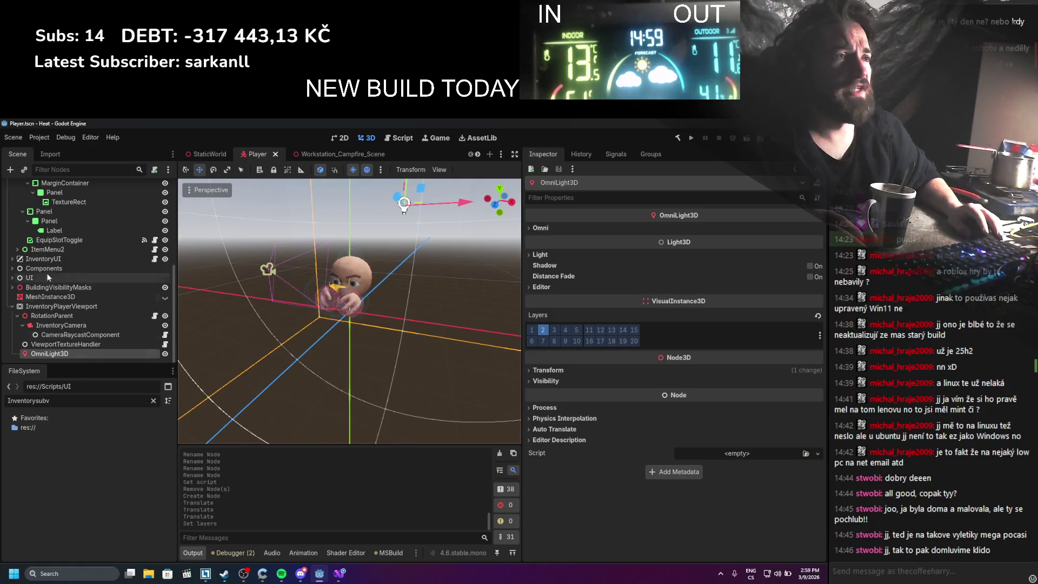
Inspect RotationParent, InventoryCamera and InventoryPlayerViewport, then save the scene
click(63, 314)
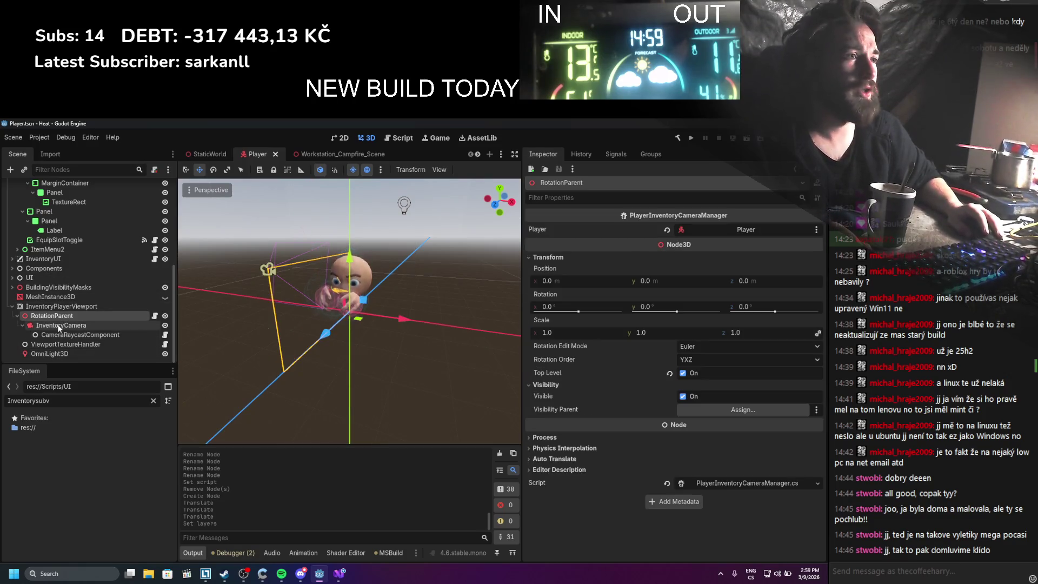
click(58, 326)
click(79, 307)
key(ctrl+s)
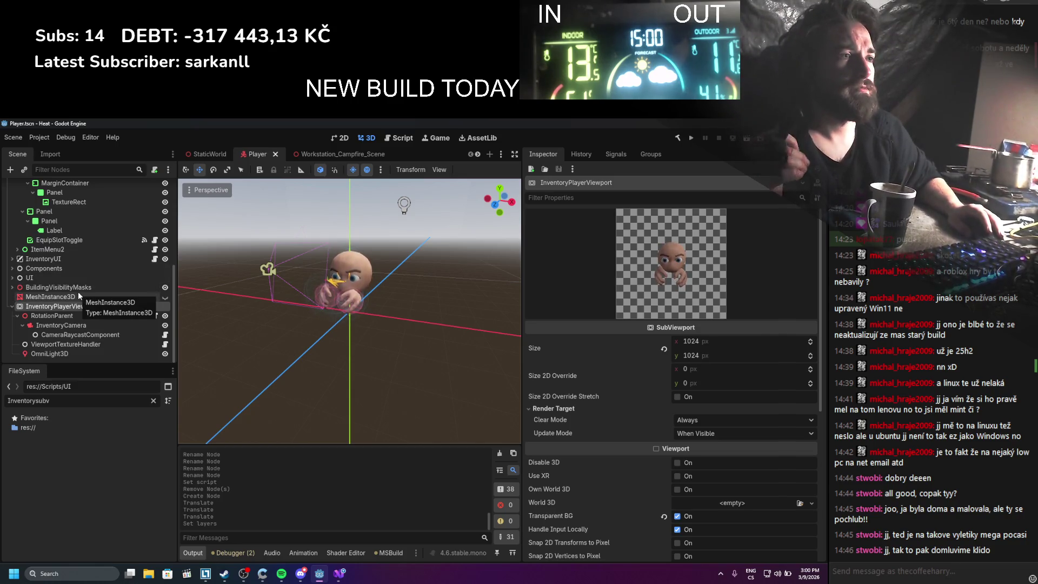
Rename InventoryCamera to CharacterCamera and its raycast to CharacterCameraRaycast, then save
click(79, 315)
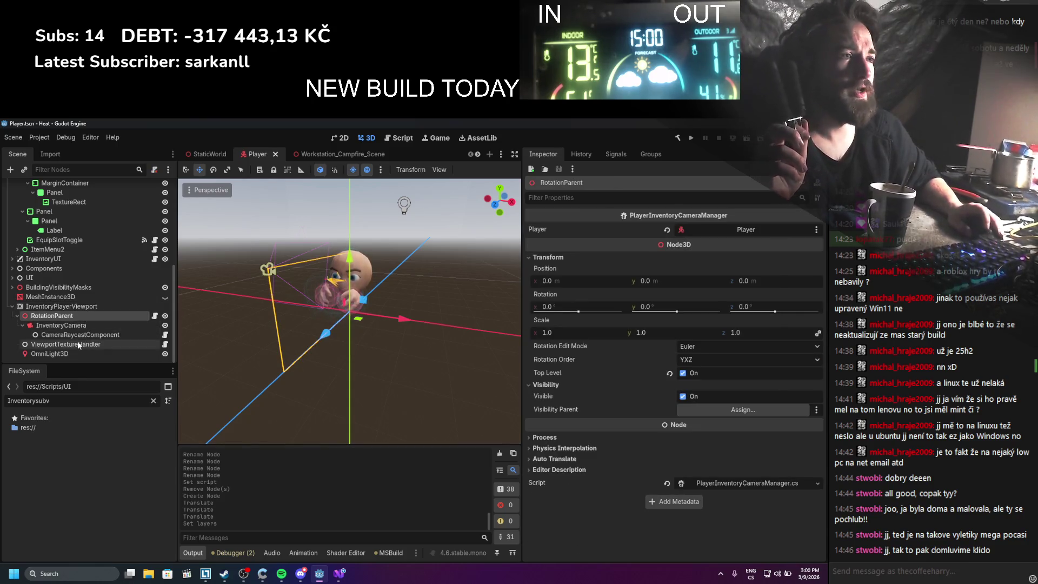
double_click(75, 335)
double_click(69, 324)
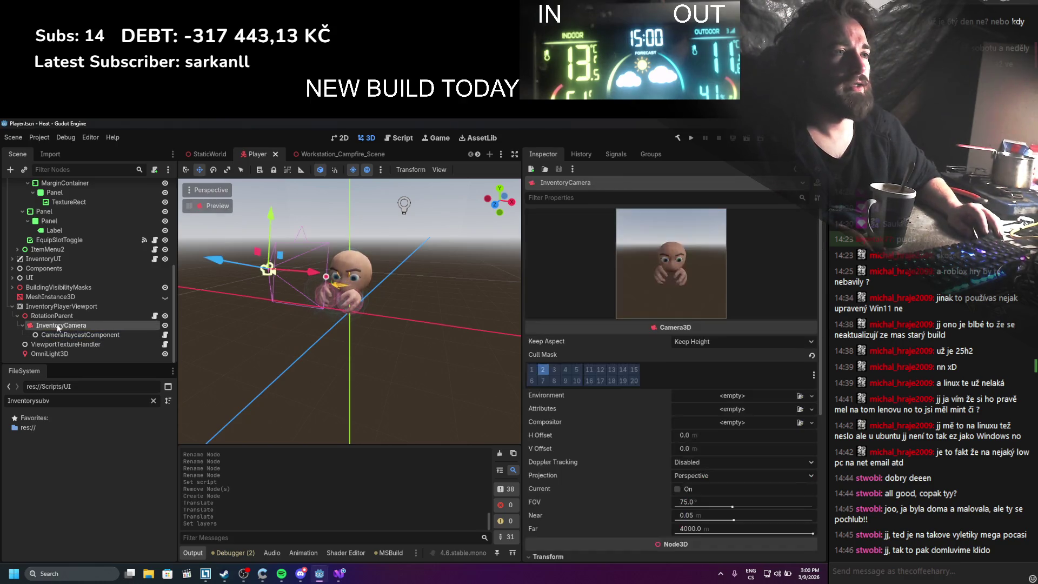
text(Charact)
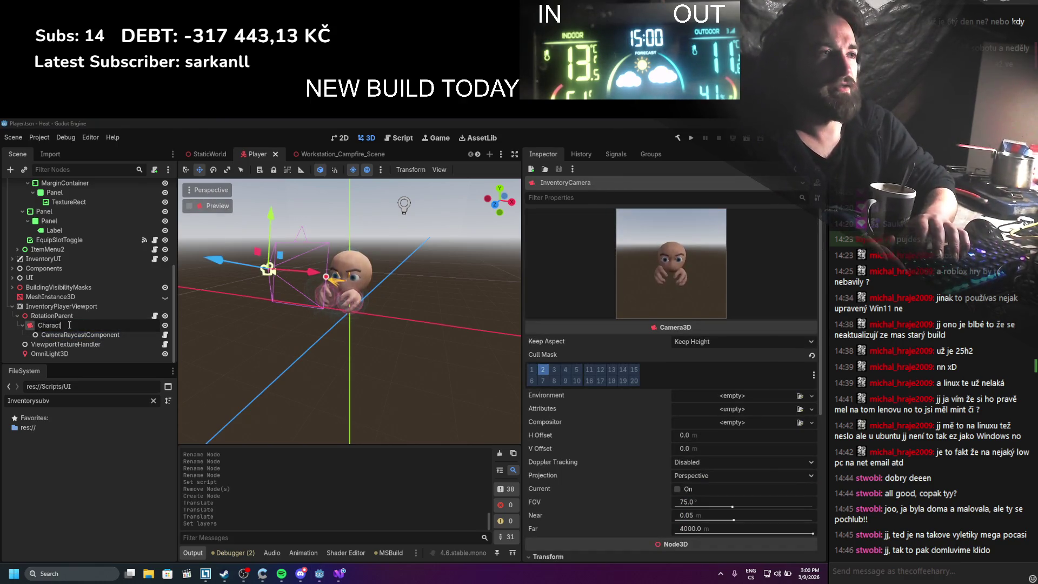
text(Camera)
key(Return)
double_click(100, 334)
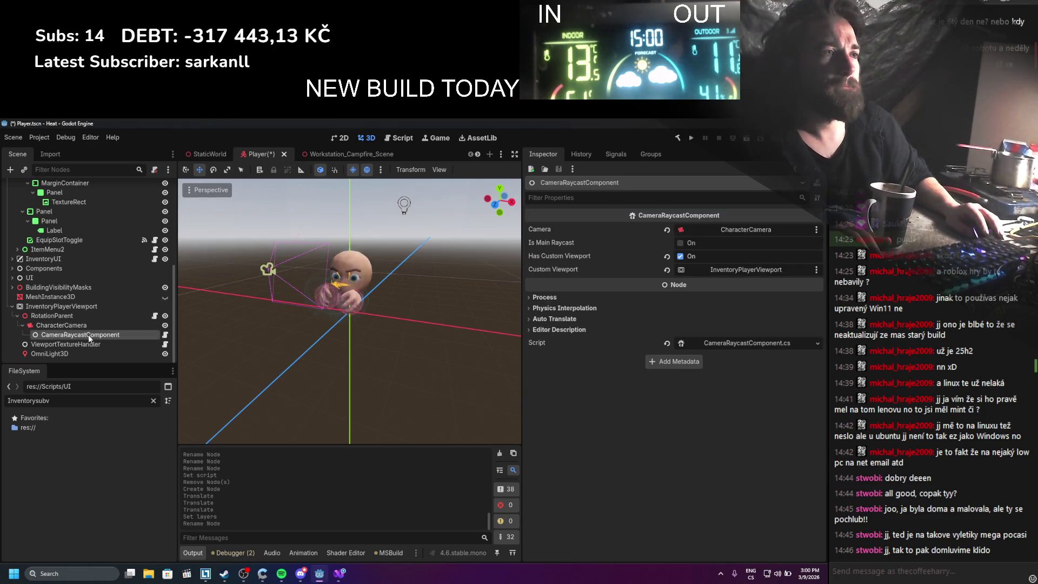
text(CharacterCameraR)
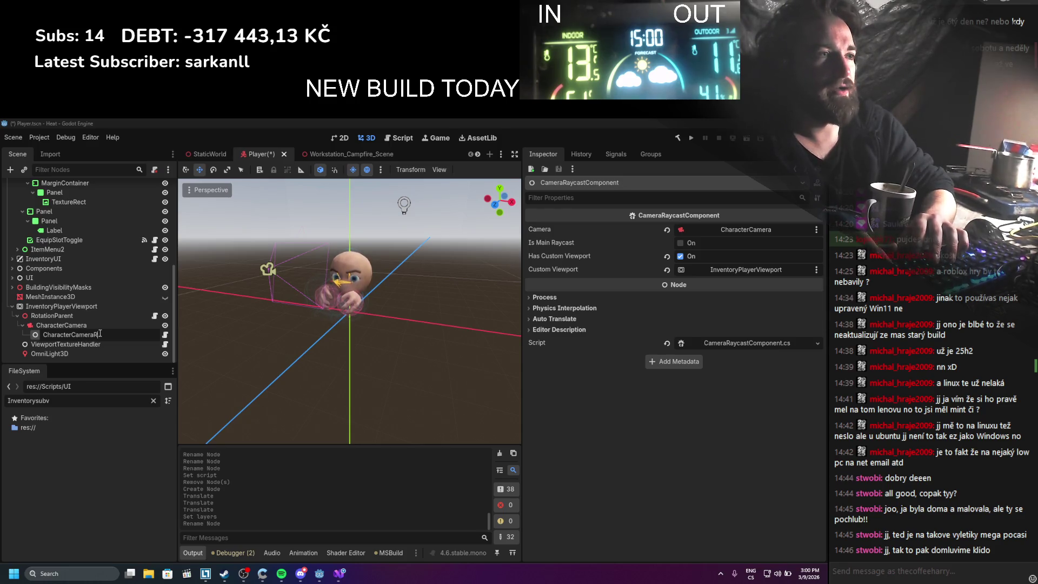
text(ast)
key(Return)
key(ctrl+s)
Select the TextureRect under CharacterUI
scroll(99, 332, up, 5)
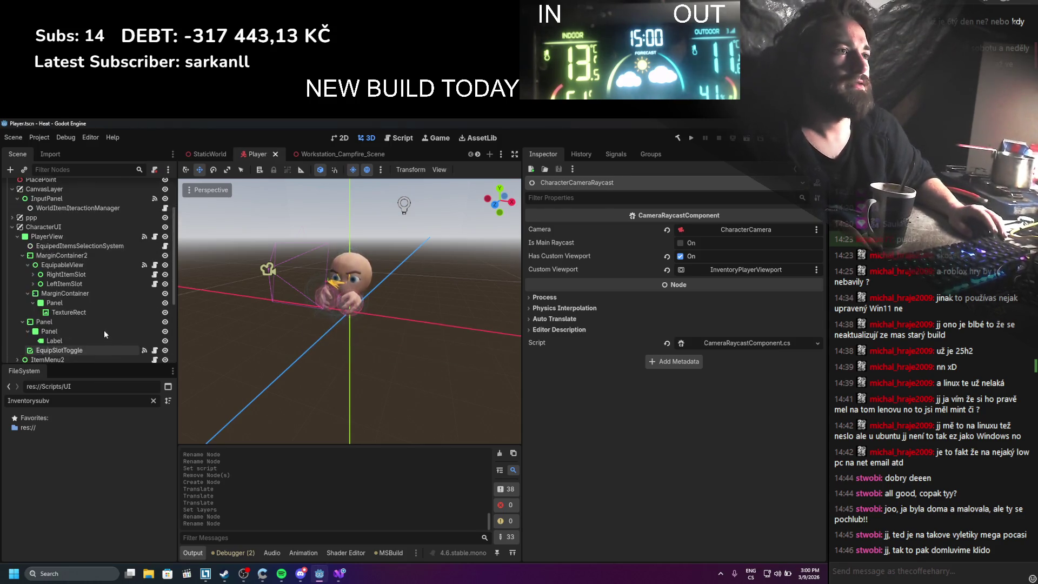
scroll(84, 280, down, 2)
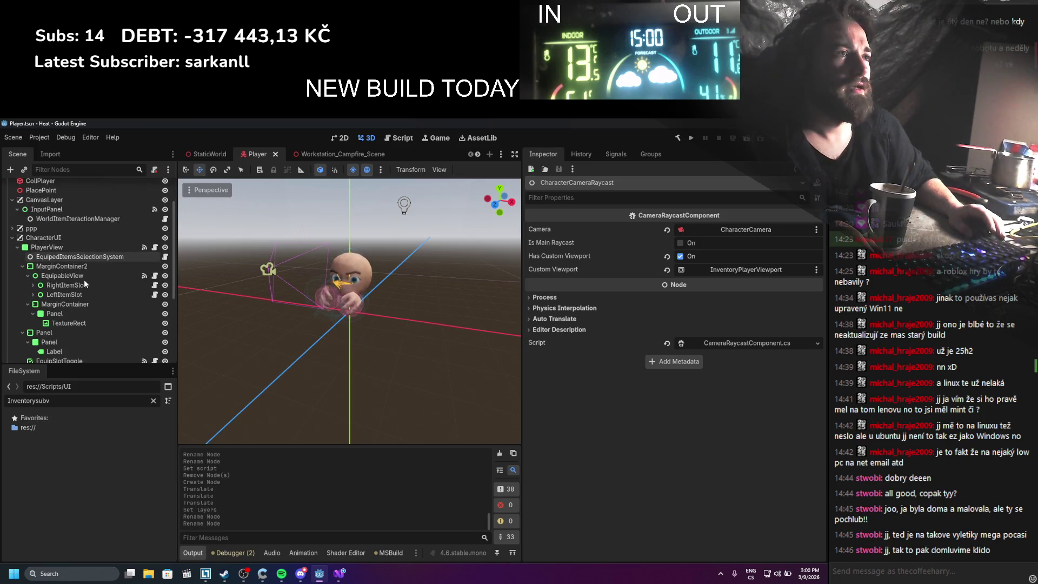
scroll(79, 293, down, 2)
click(80, 301)
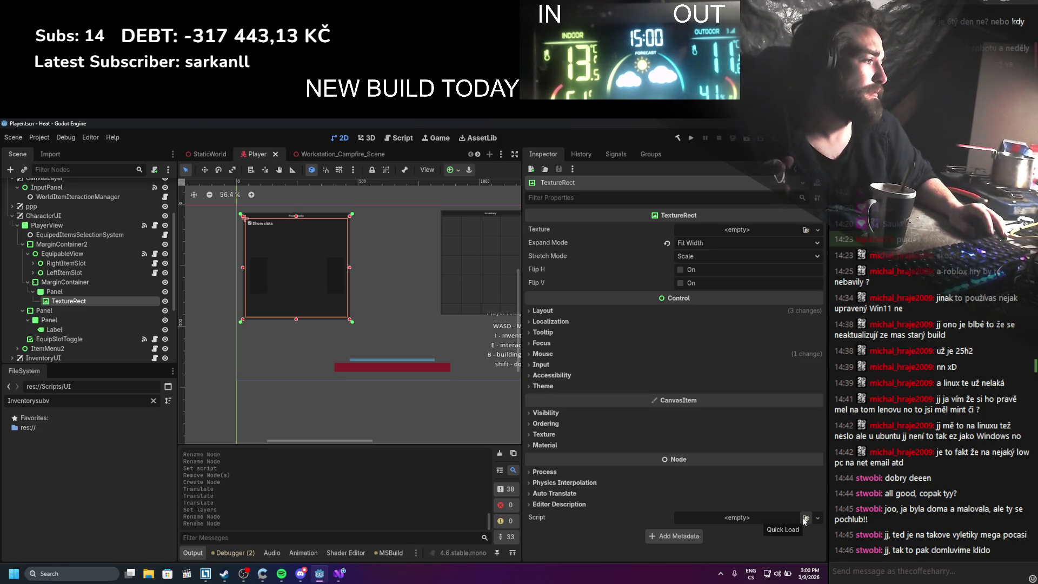
Give the TextureRect a new ViewportTexture from InventoryPlayerViewport and save the scene
click(816, 230)
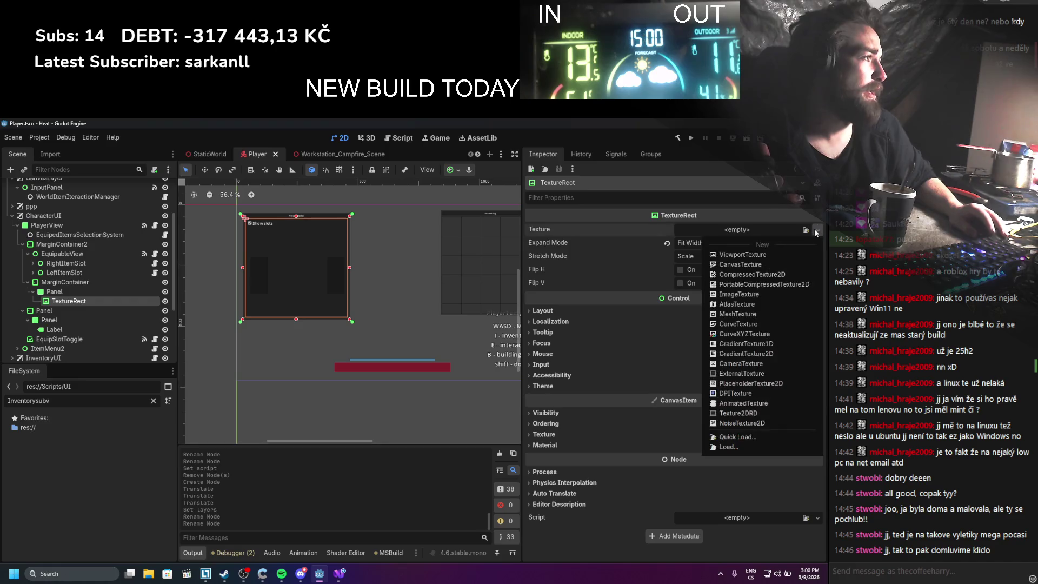
click(754, 255)
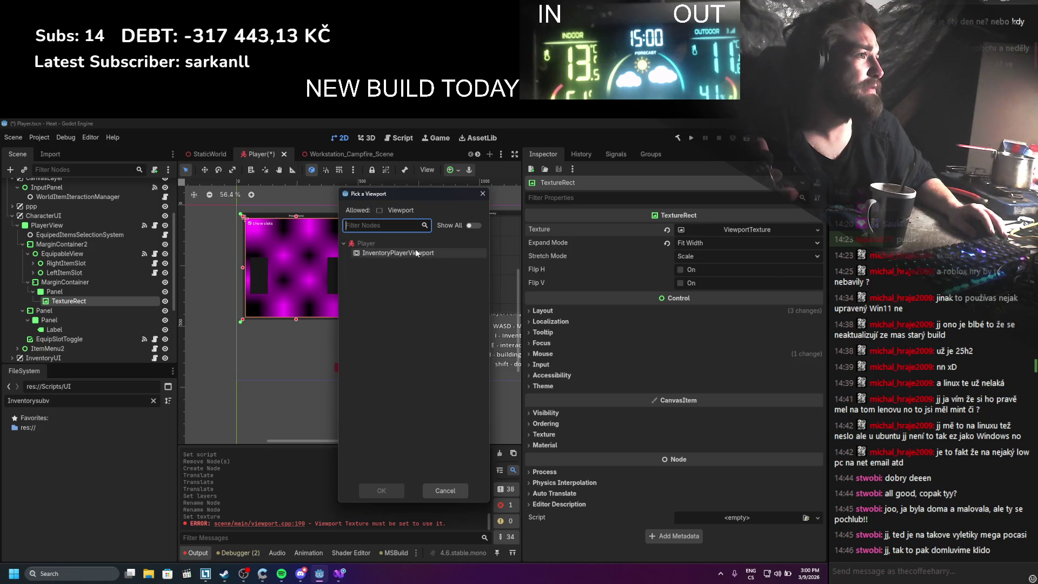
click(415, 253)
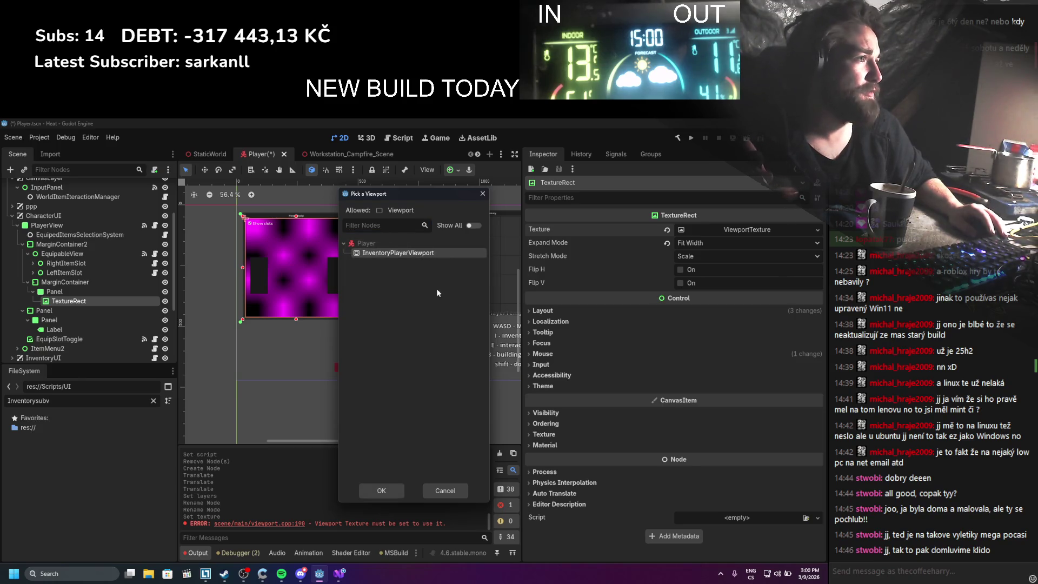
click(378, 490)
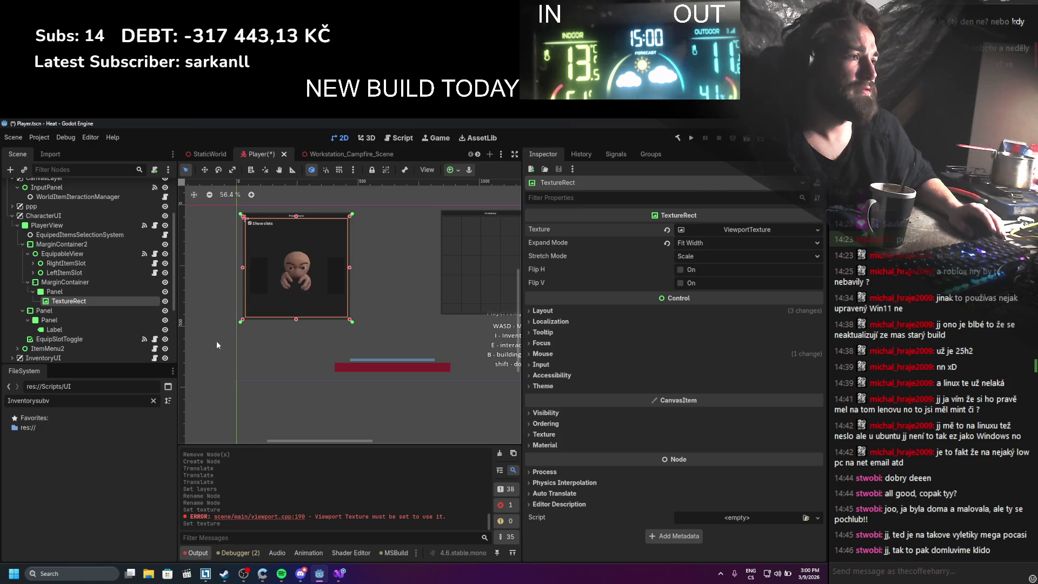
key(ctrl+s)
scroll(102, 299, down, 5)
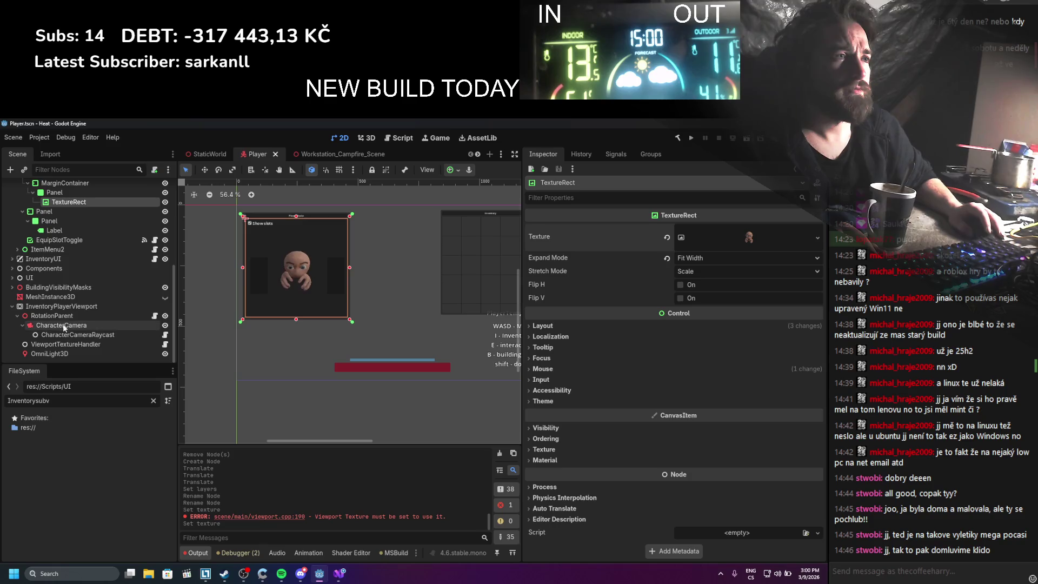
Rename the InventoryPlayerViewport node to 'CharacterViewport' and save the Player scene
click(62, 306)
double_click(63, 306)
text(Char)
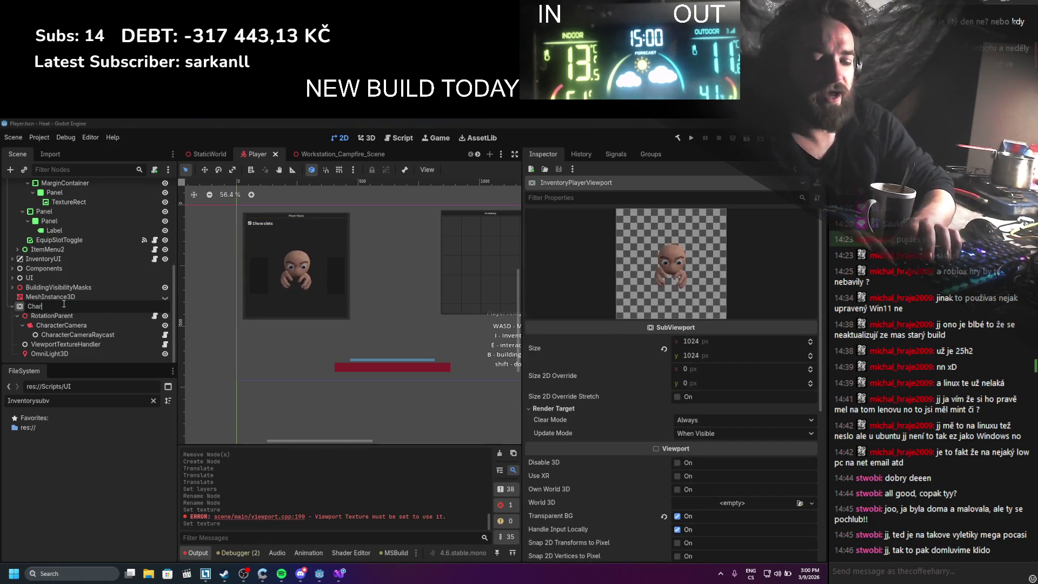
text(acterViewPort)
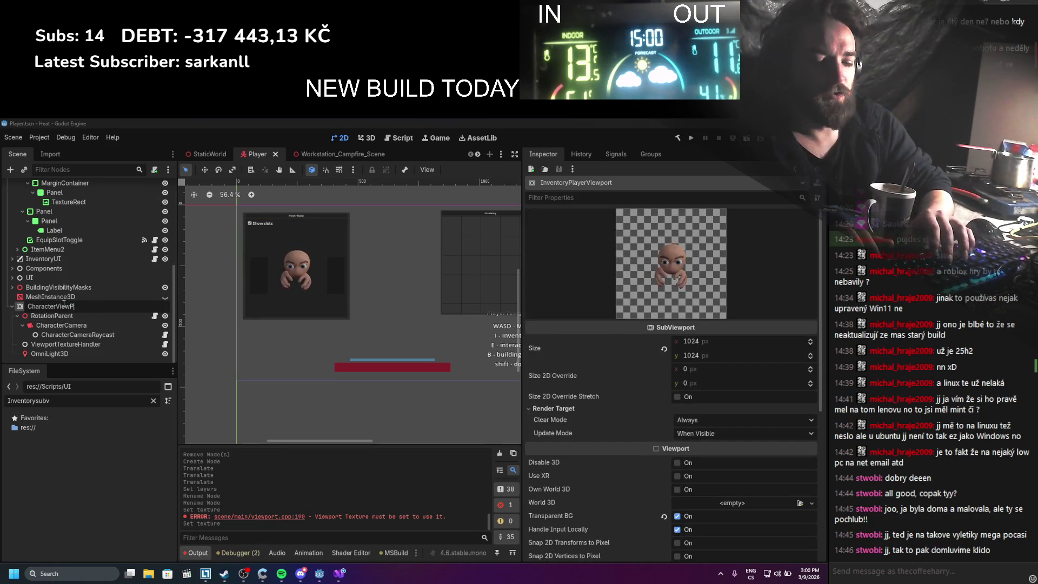
key(Return)
key(ctrl+s)
double_click(76, 305)
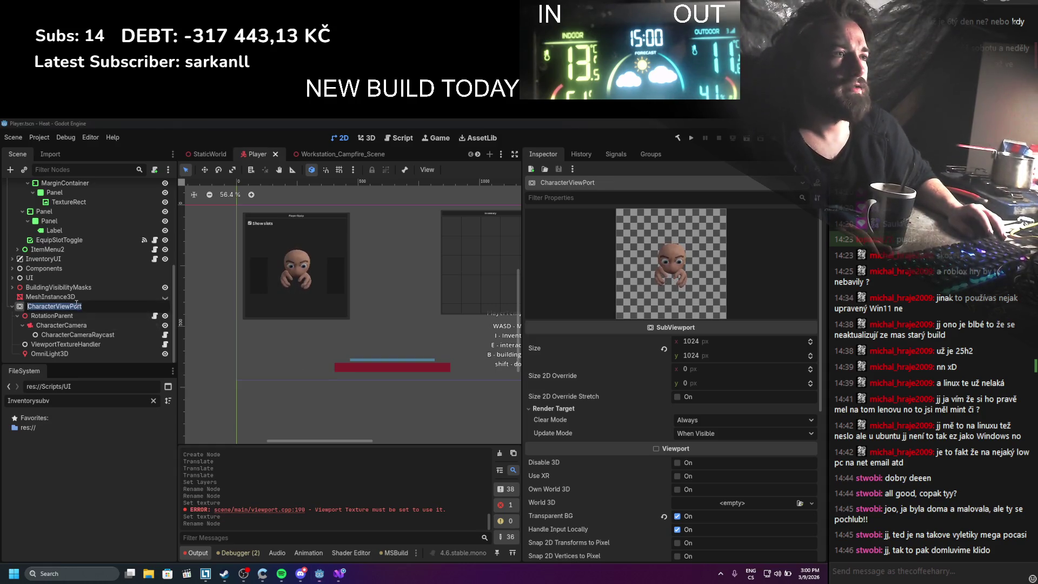
text(CharacterViewport)
key(Return)
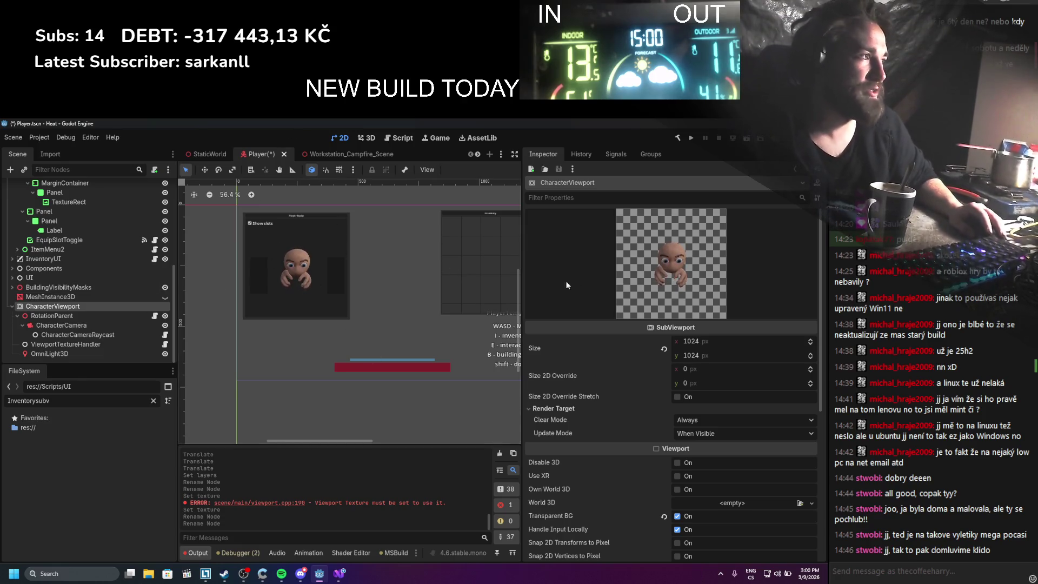
key(ctrl+s)
Open RotationParent's PlayerInventoryCameraManager.cs in Visual Studio and accept line-ending normalization
scroll(330, 267, right, 3)
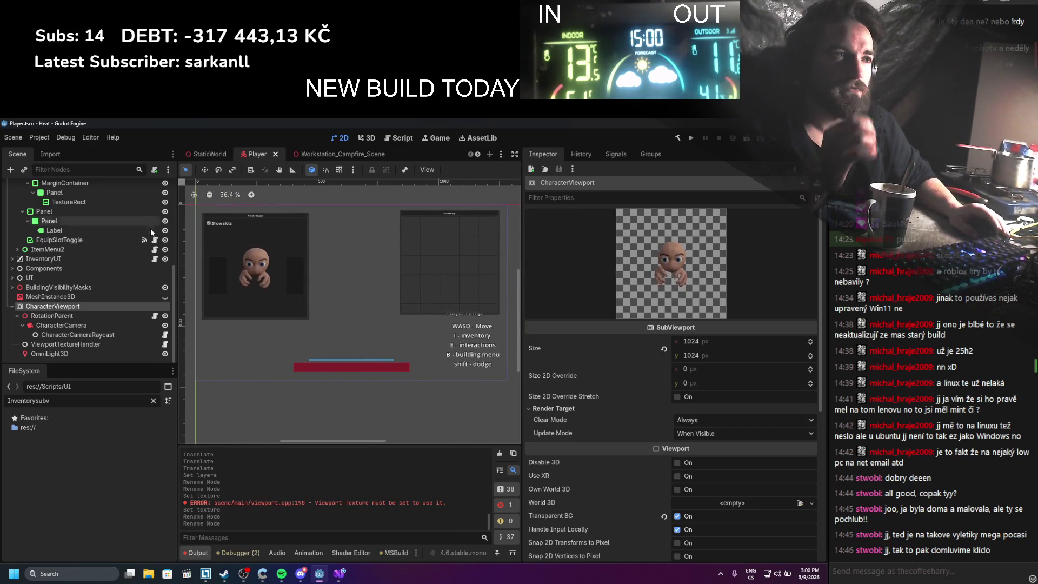
scroll(11, 312, up, 3)
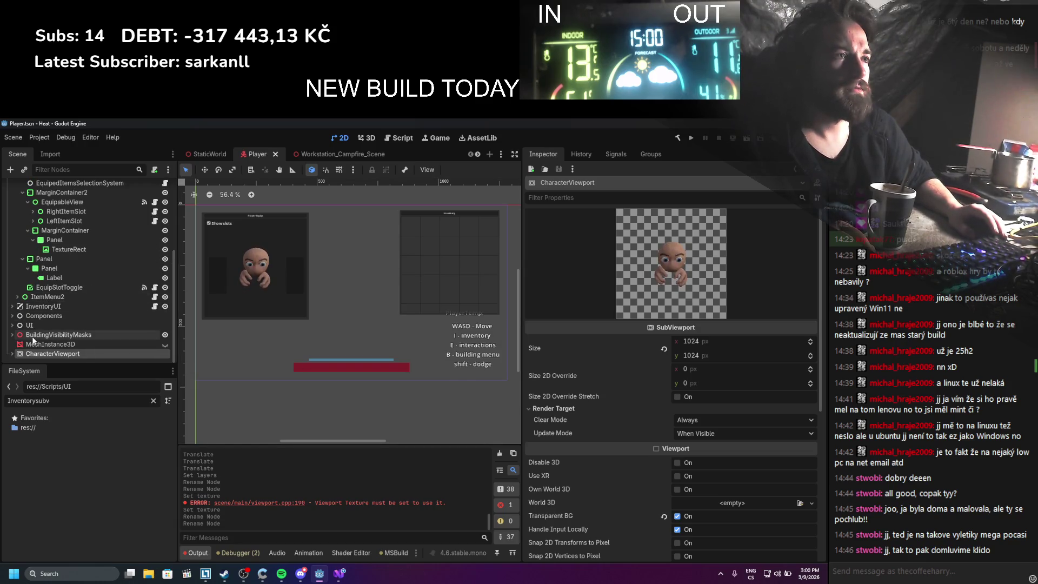
click(12, 353)
scroll(14, 355, down, 3)
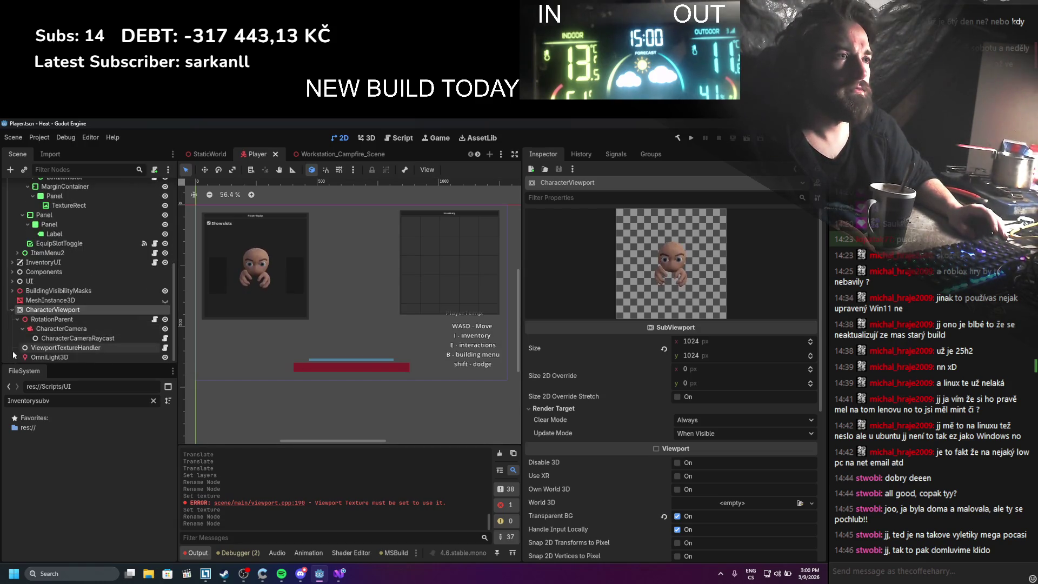
click(48, 318)
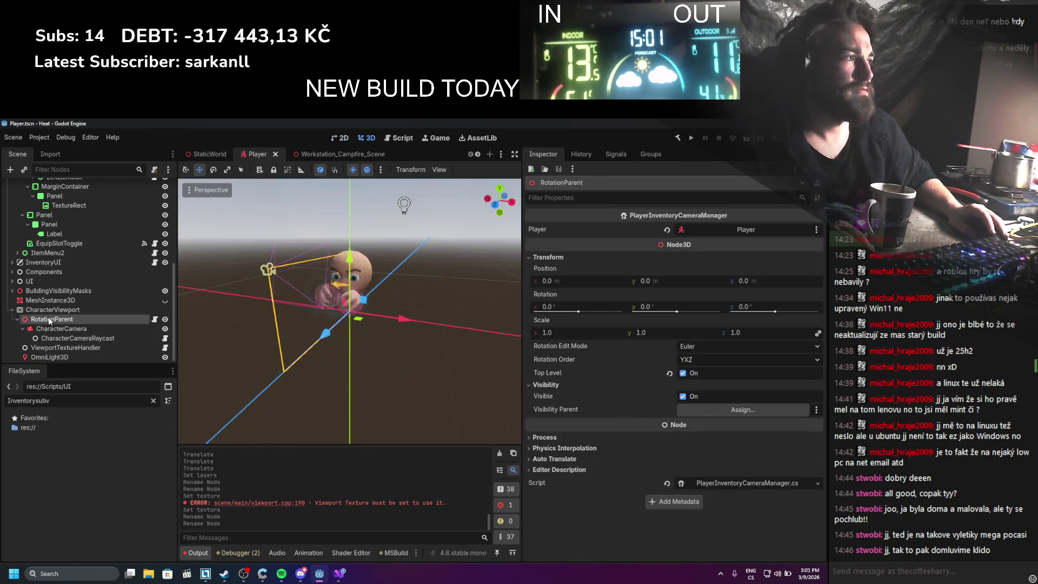
click(735, 480)
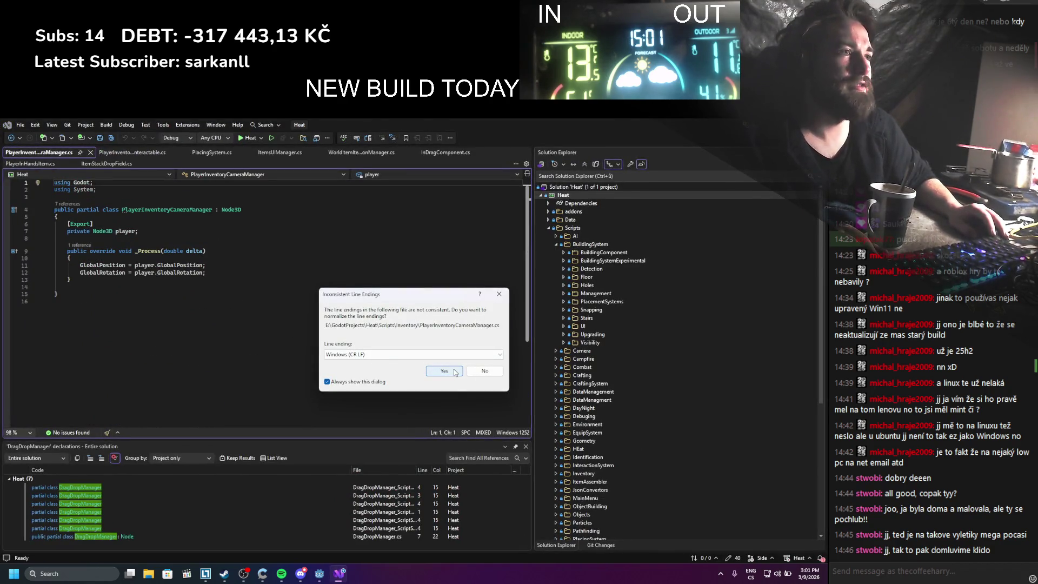
click(444, 371)
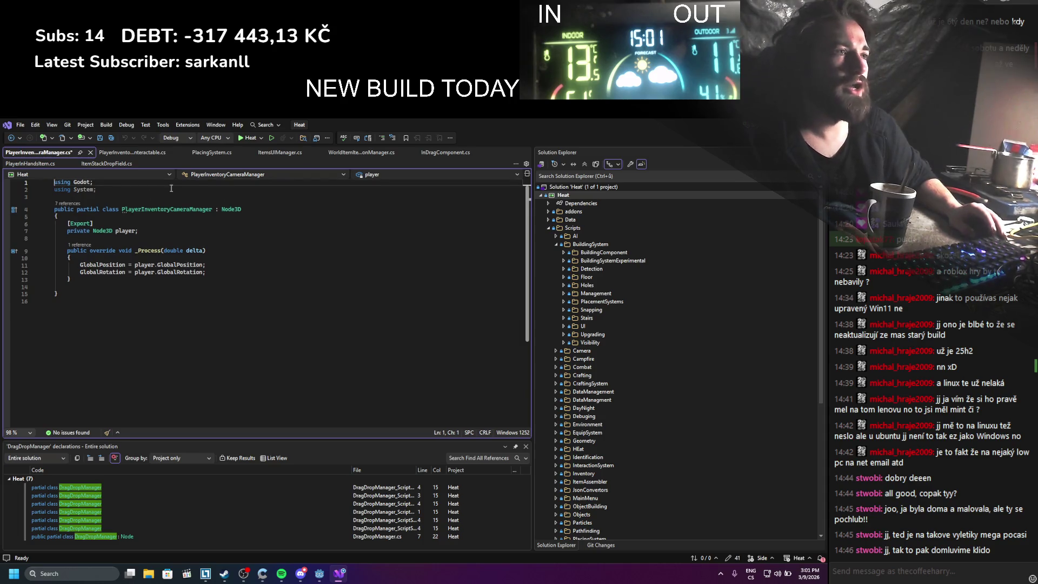
key(alt+Tab)
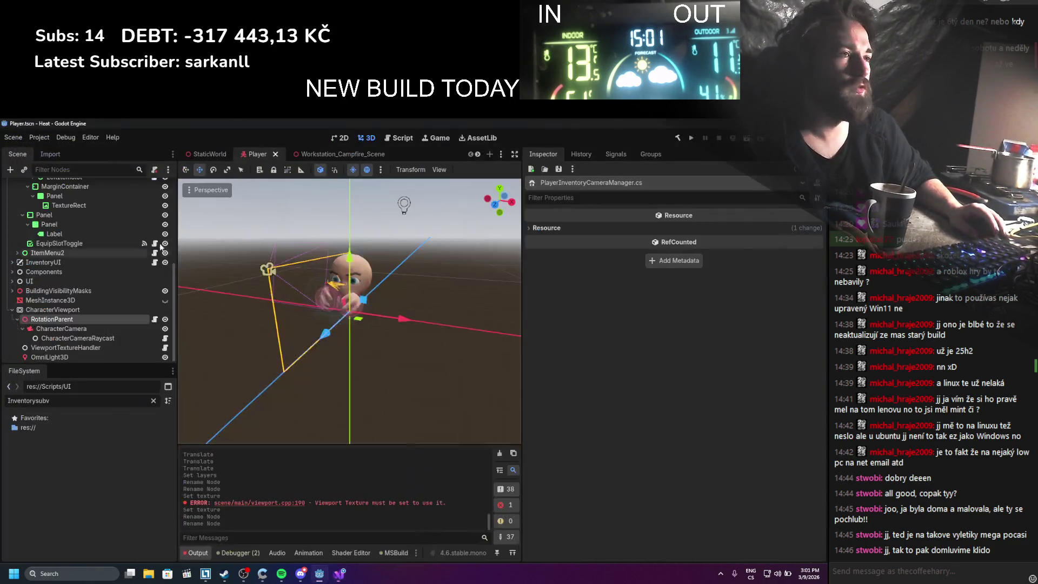
Reparent CharacterViewport under CharacterUI, above PlayerView, and save the Player scene
scroll(93, 320, up, 3)
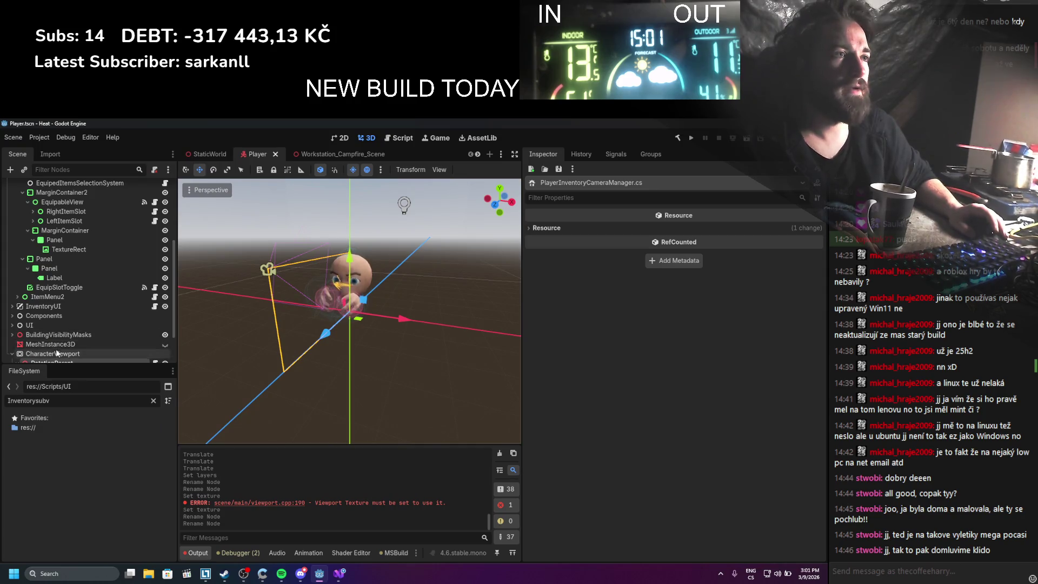
click(52, 354)
scroll(49, 351, up, 4)
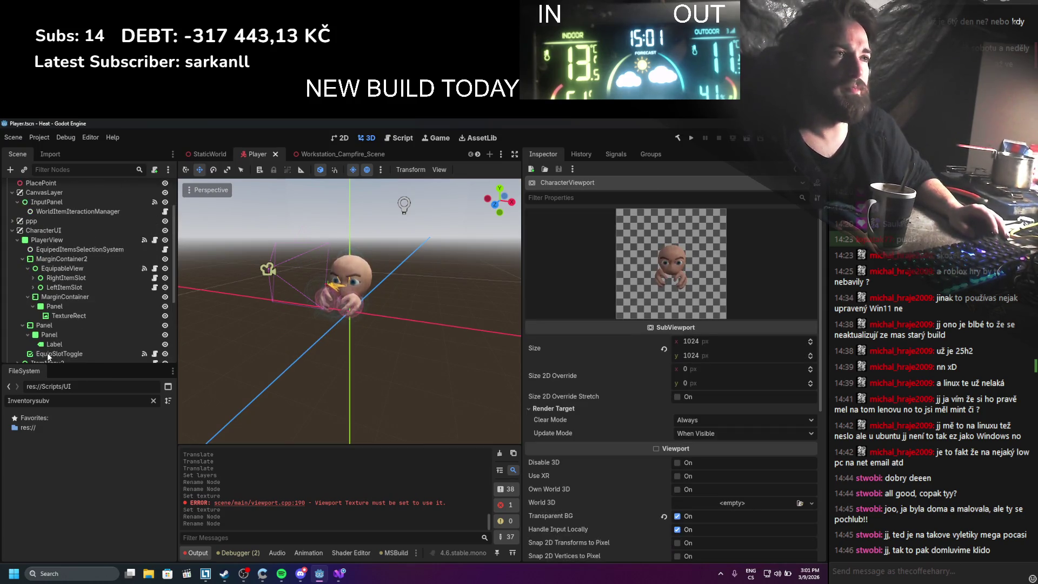
click(18, 240)
drag(40, 242, 38, 236)
click(17, 240)
key(ctrl+s)
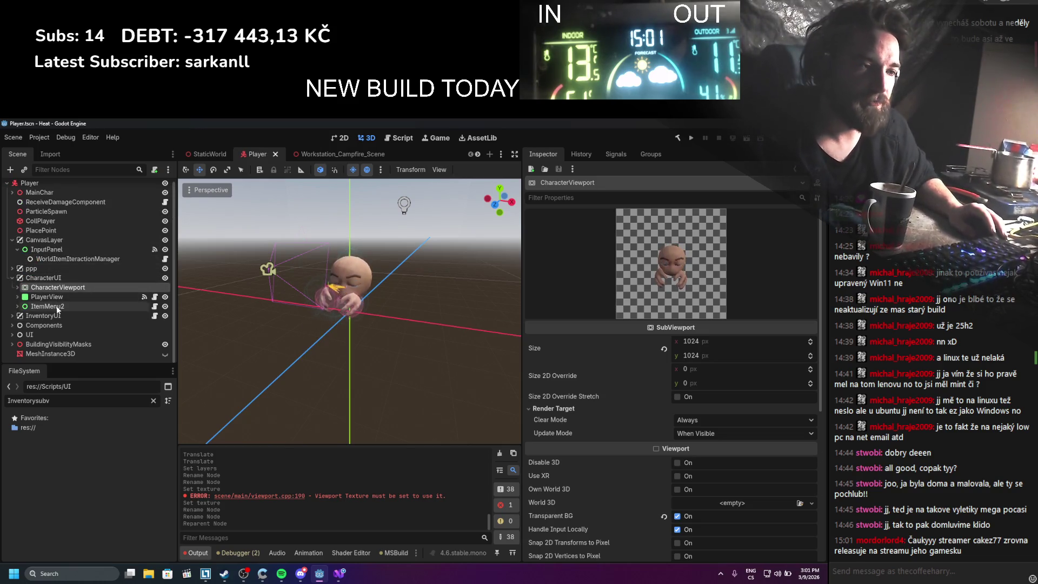
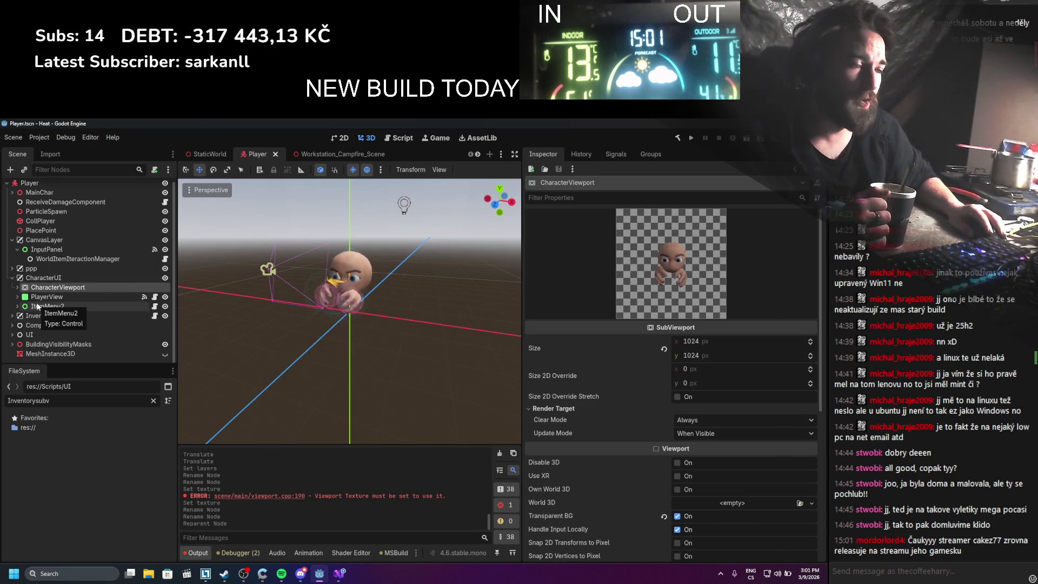
Delete the MeshInstance3D node from the Player scene and save the scene
scroll(382, 320, up, 7)
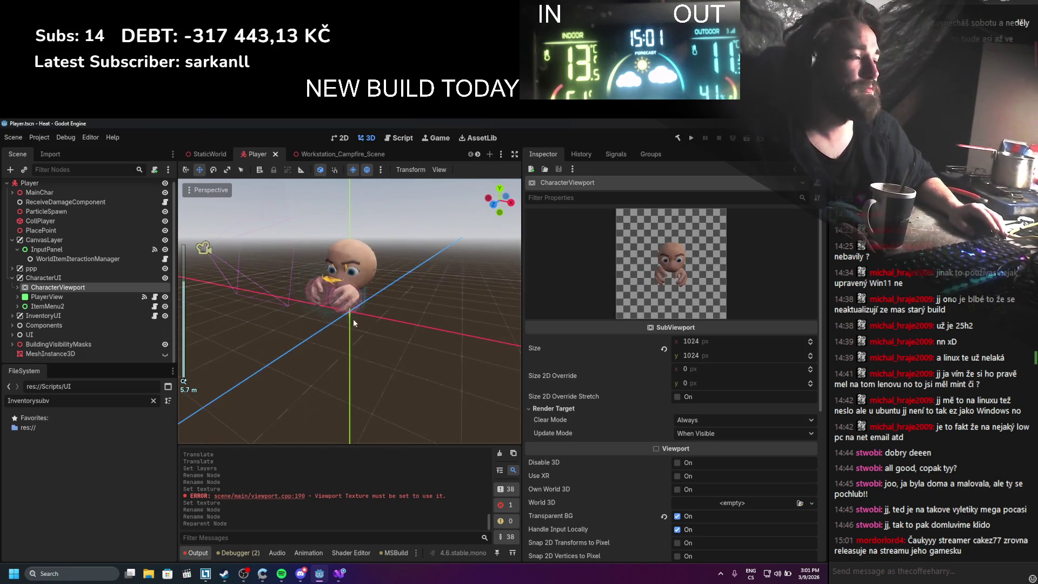
drag(340, 298, 352, 301)
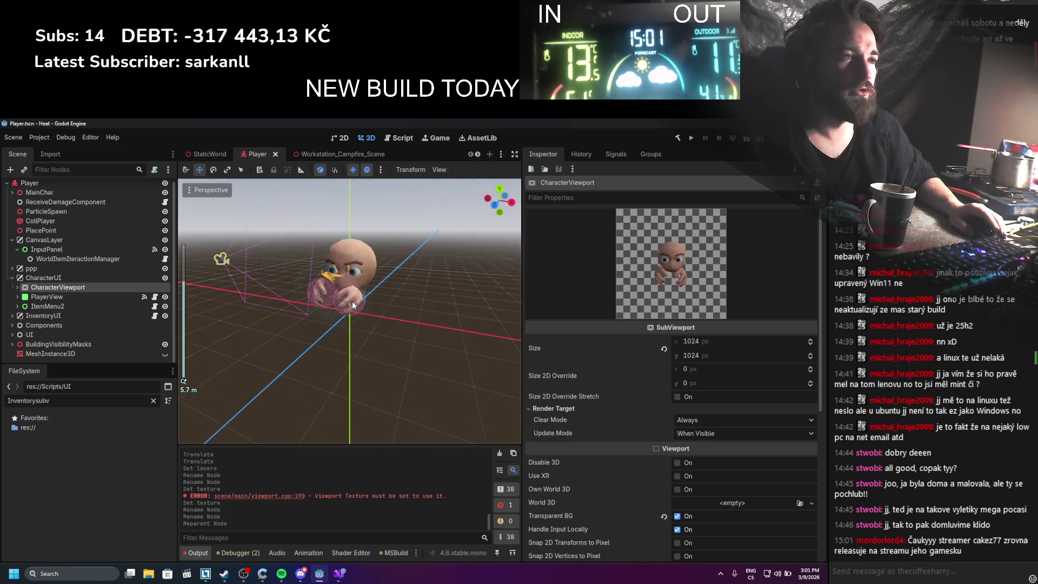
click(87, 353)
double_click(165, 354)
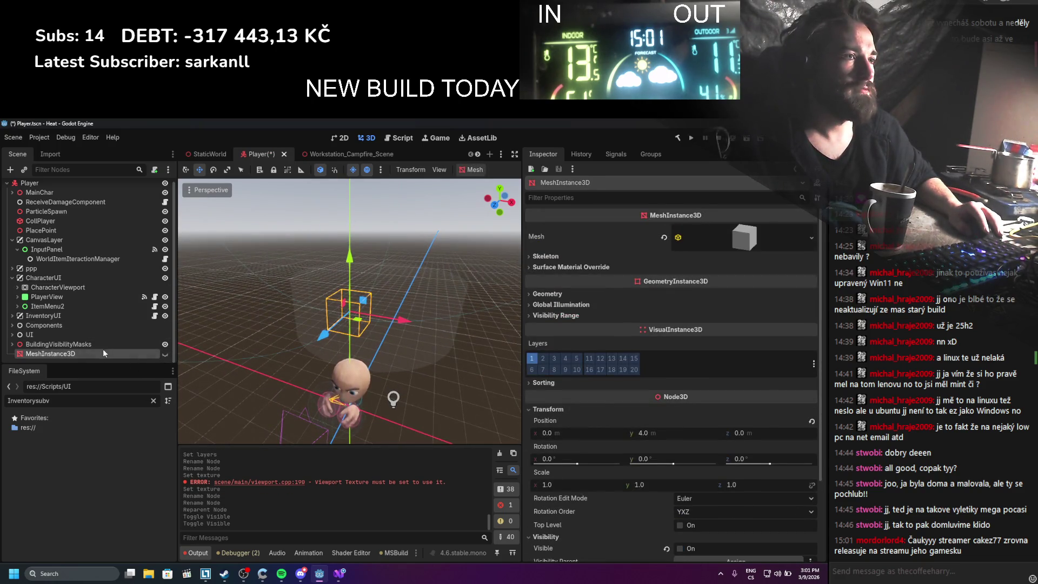
right_click(57, 351)
click(106, 556)
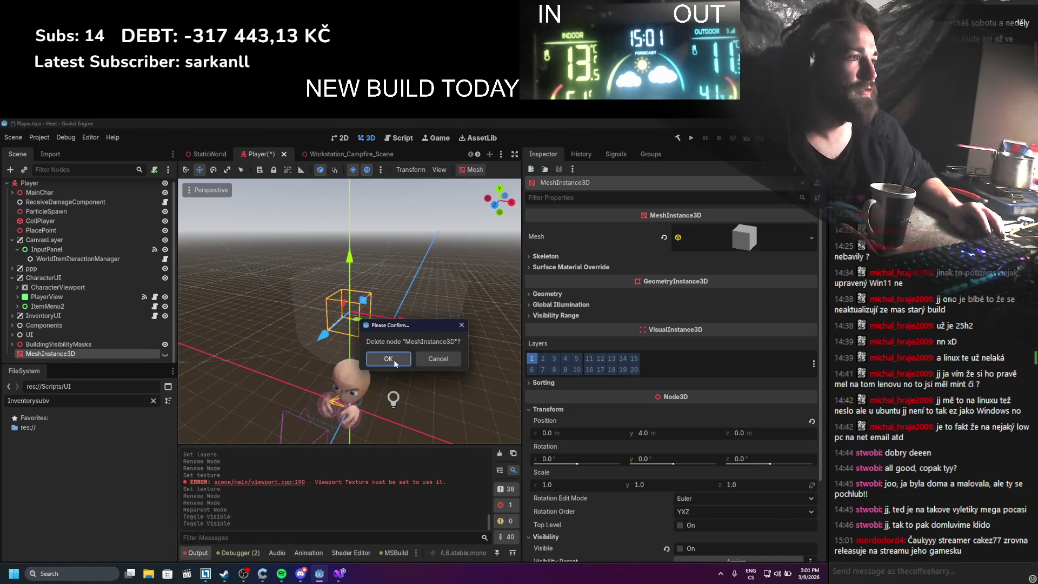
click(388, 358)
key(ctrl+s)
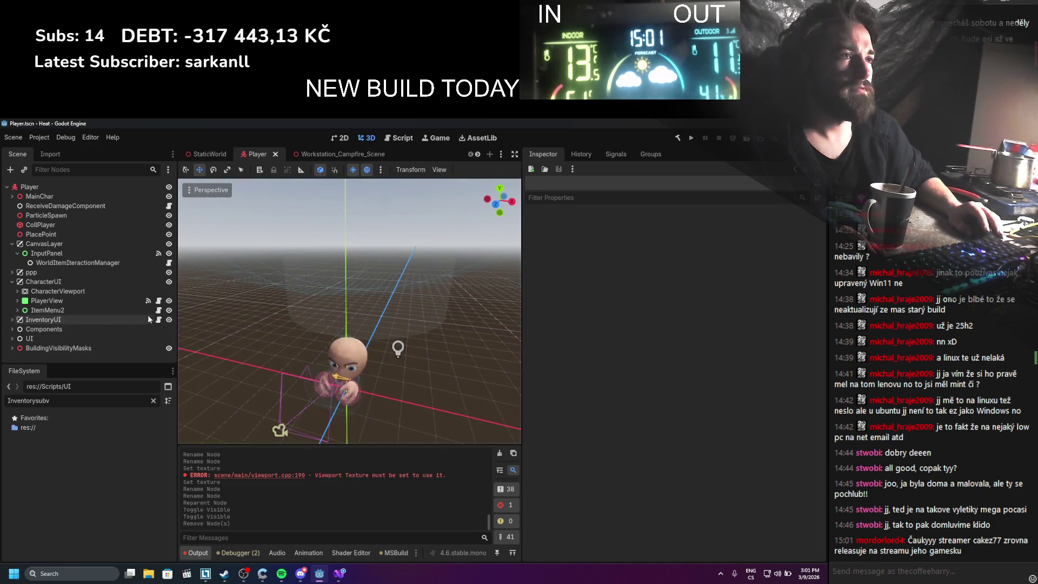
Delete the BuildingVisibilityMasks node together with its children
click(125, 350)
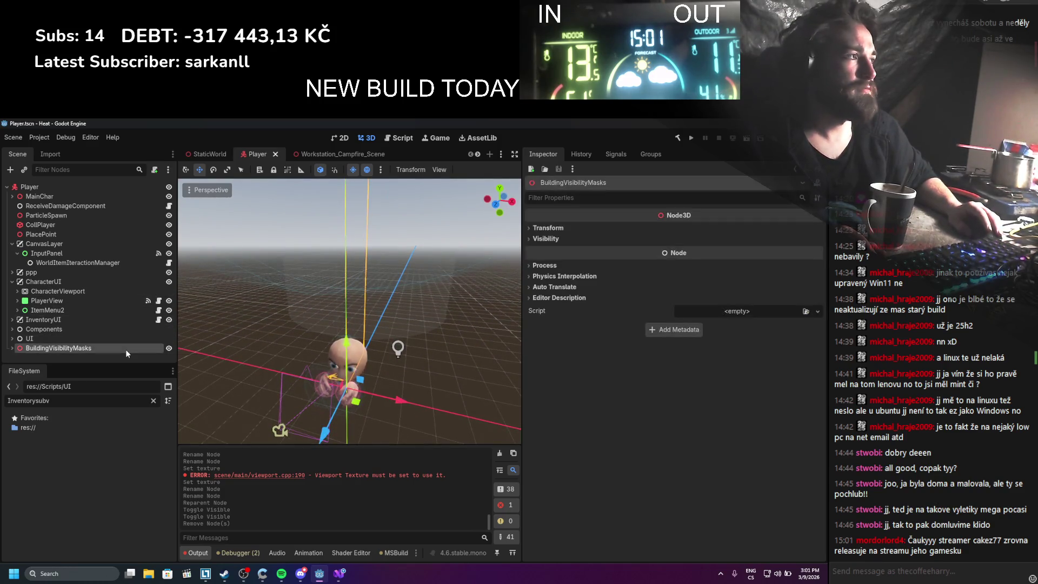
scroll(313, 349, down, 10)
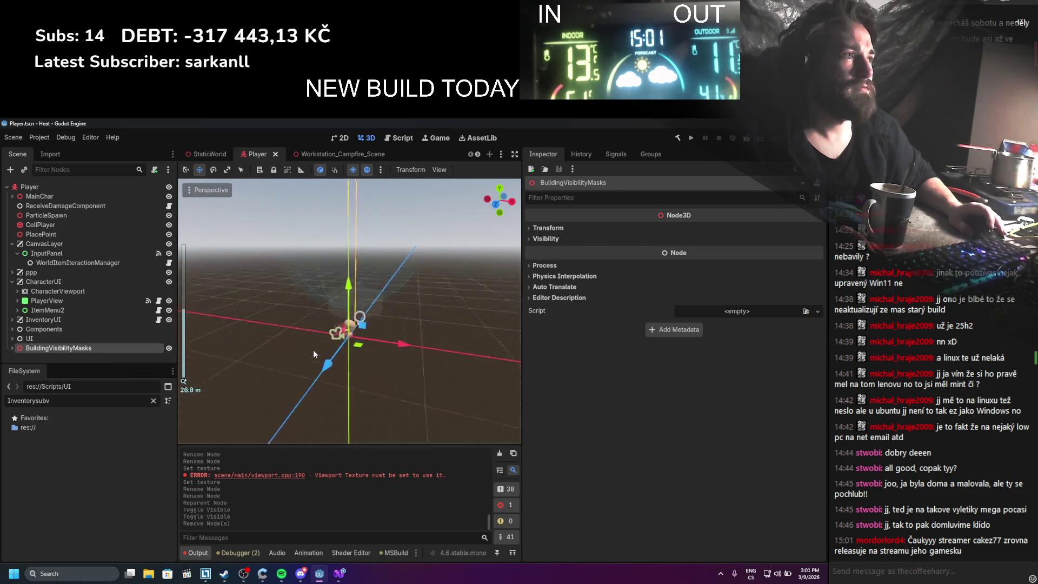
drag(315, 351, 125, 388)
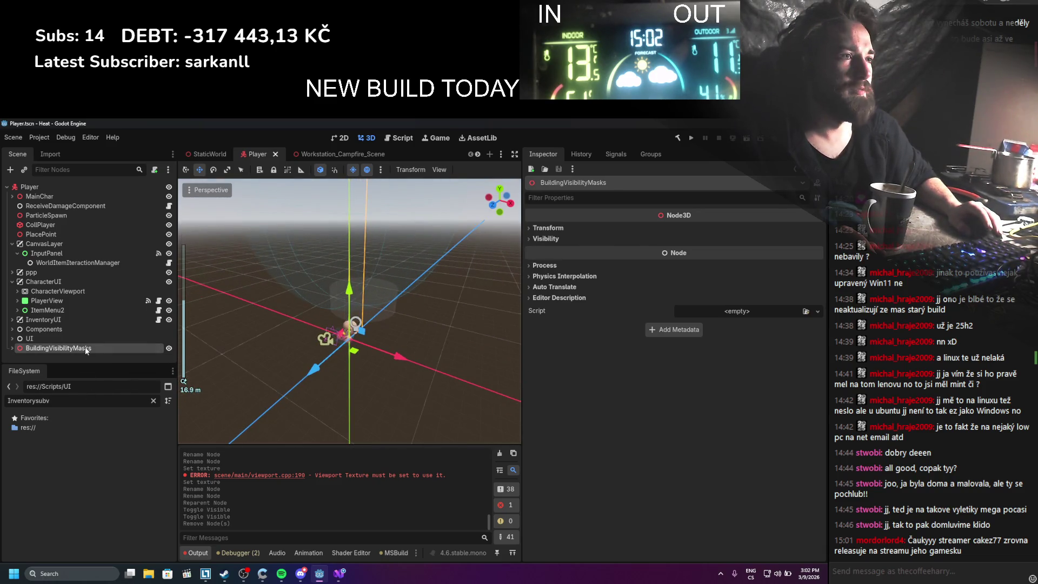
right_click(85, 349)
click(128, 552)
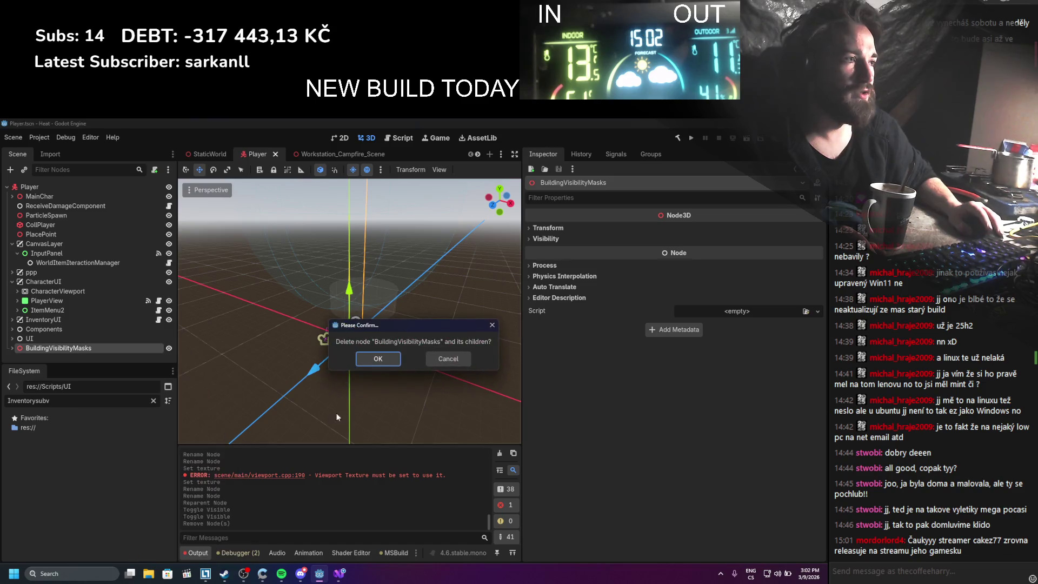
click(389, 358)
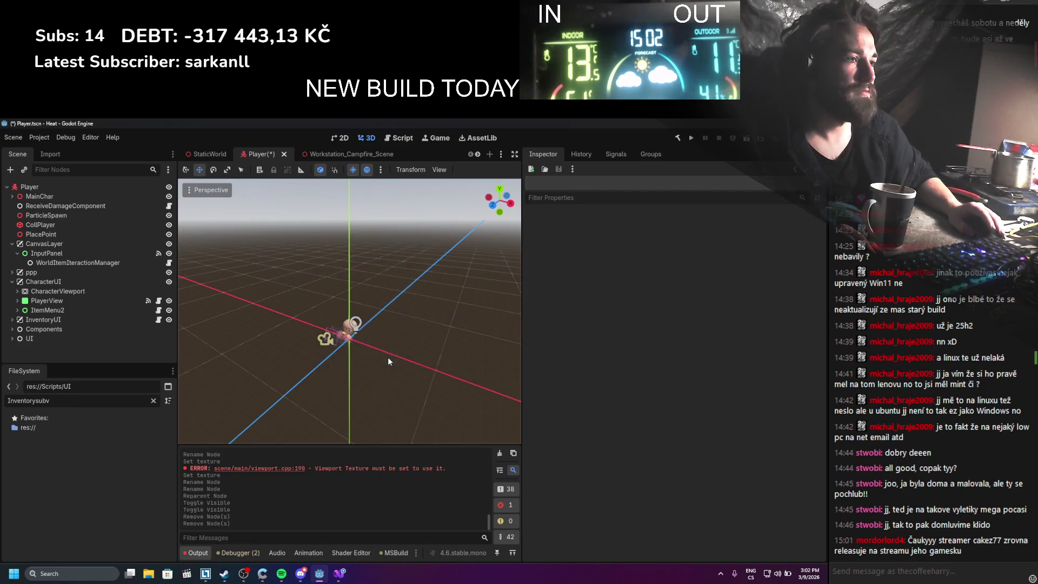
click(13, 338)
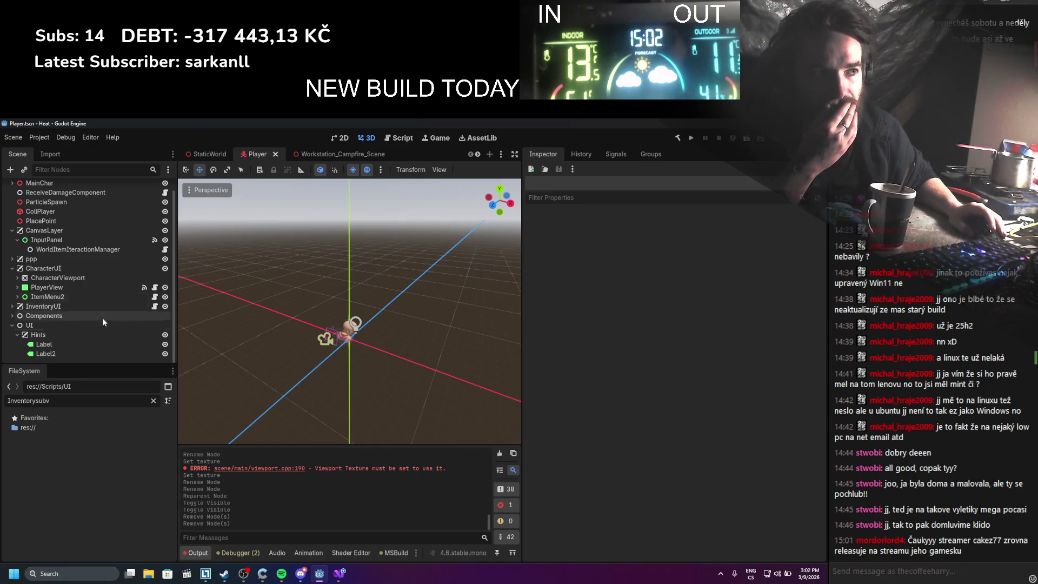
Select the InventoryUI node and open its PlayerInventoryInteractable.cs script from the Inspector
click(12, 325)
scroll(376, 362, up, 2)
drag(376, 362, 333, 318)
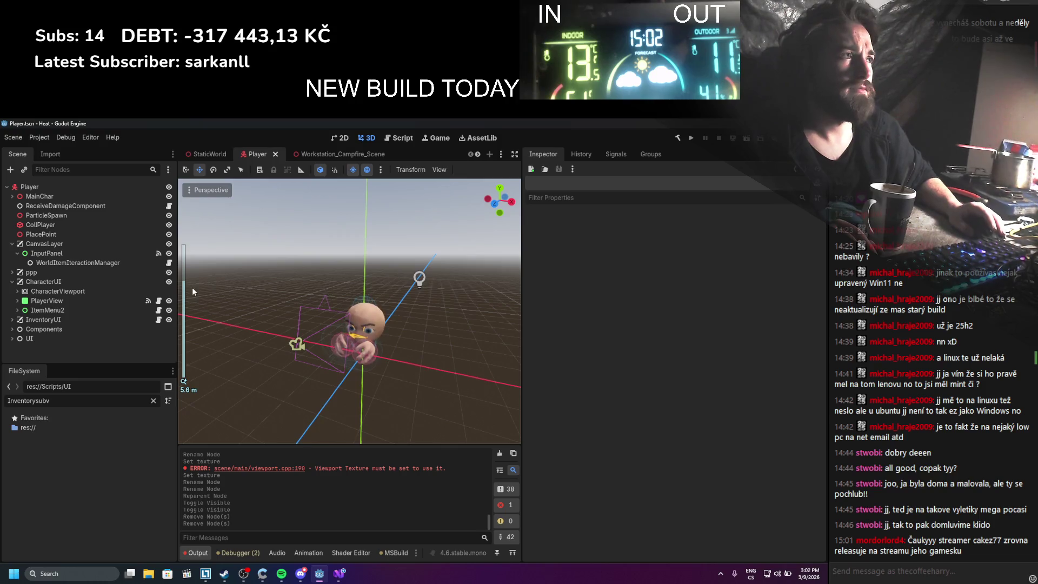
click(11, 281)
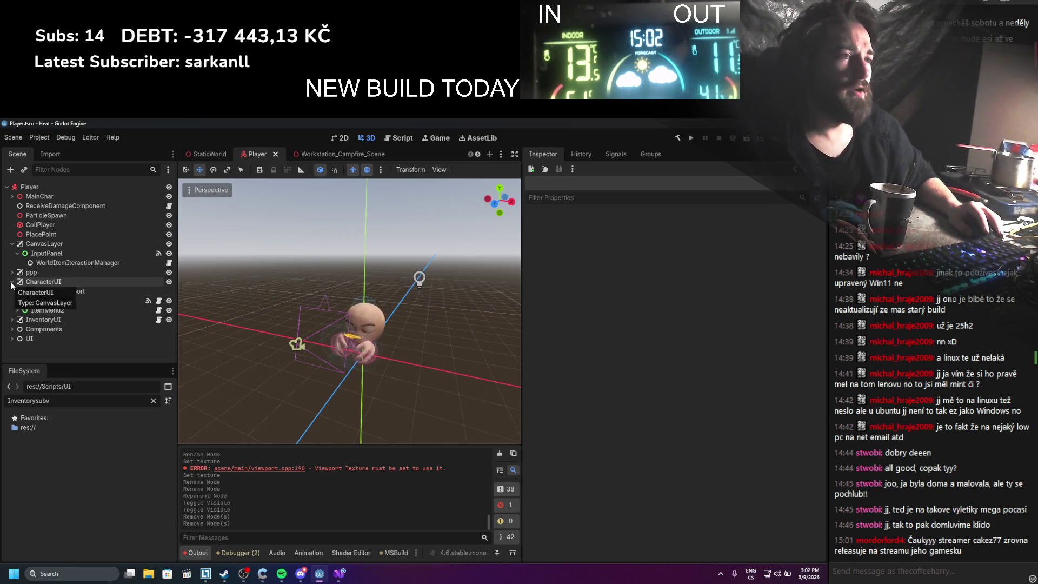
click(37, 282)
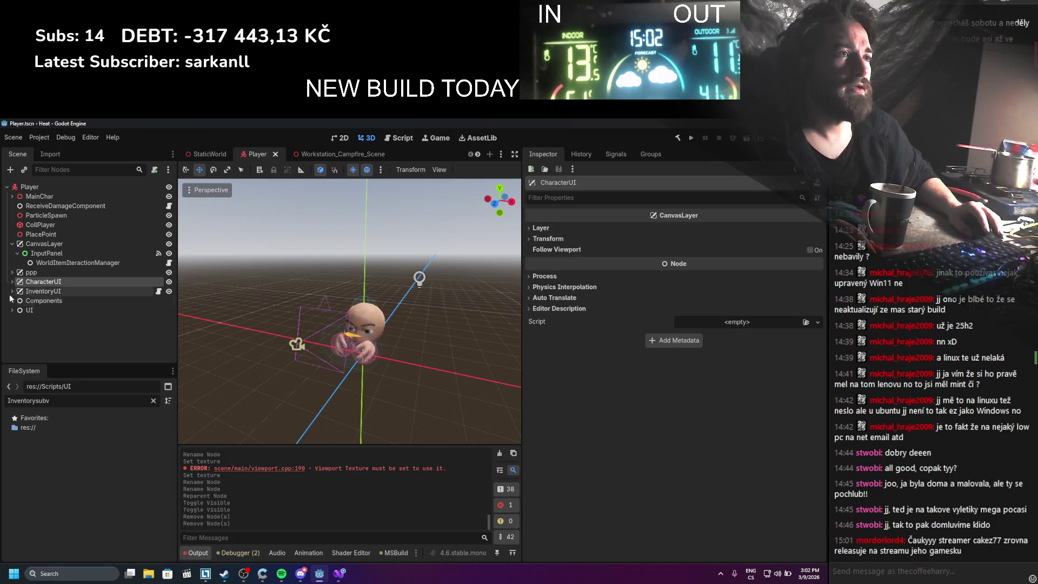
click(12, 291)
click(100, 292)
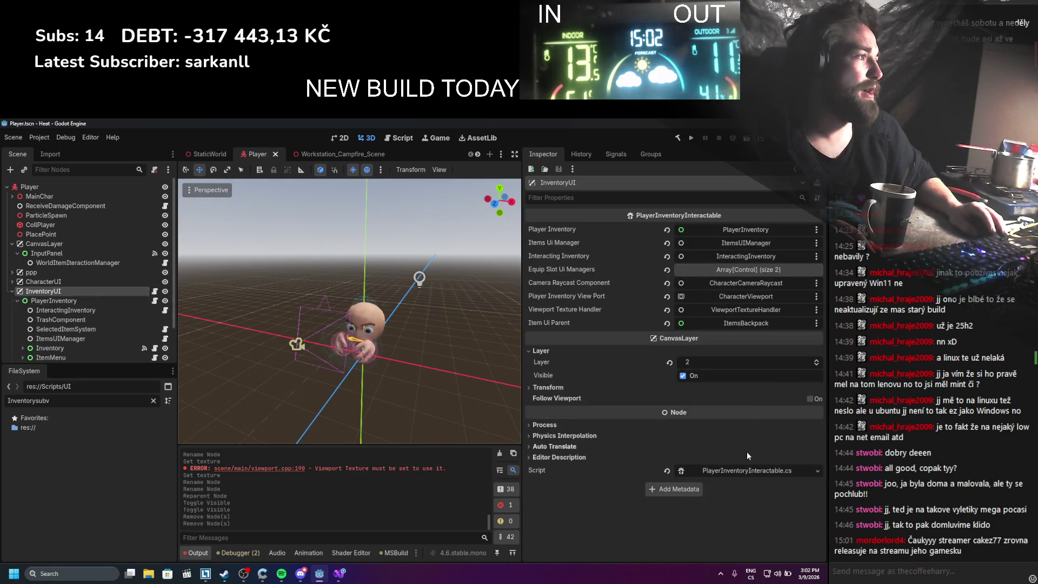
click(732, 469)
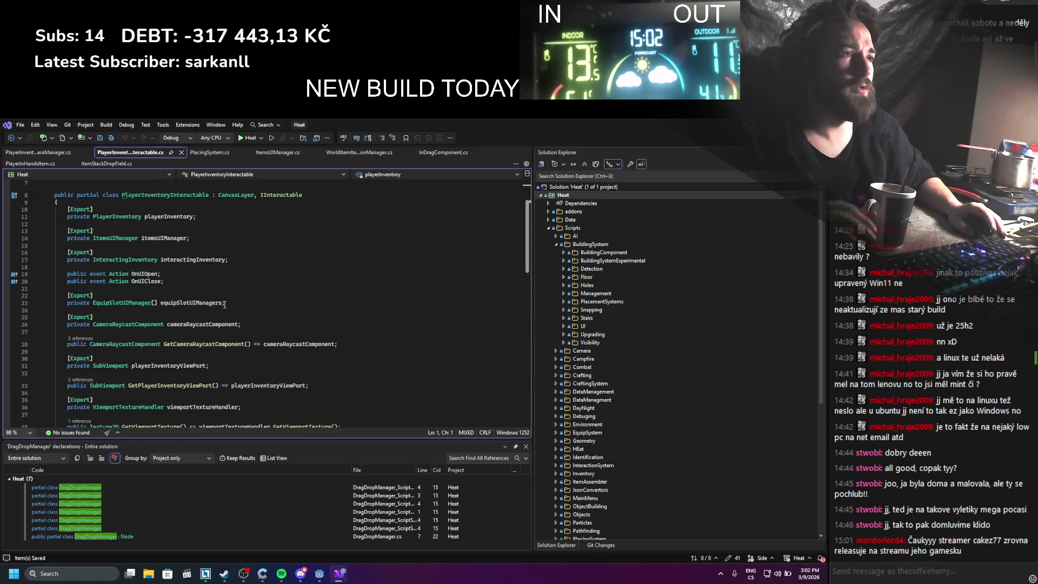
Remove the exported cameraRaycastComponent field and its getter from PlayerInventoryInteractable.cs
scroll(224, 304, down, 1)
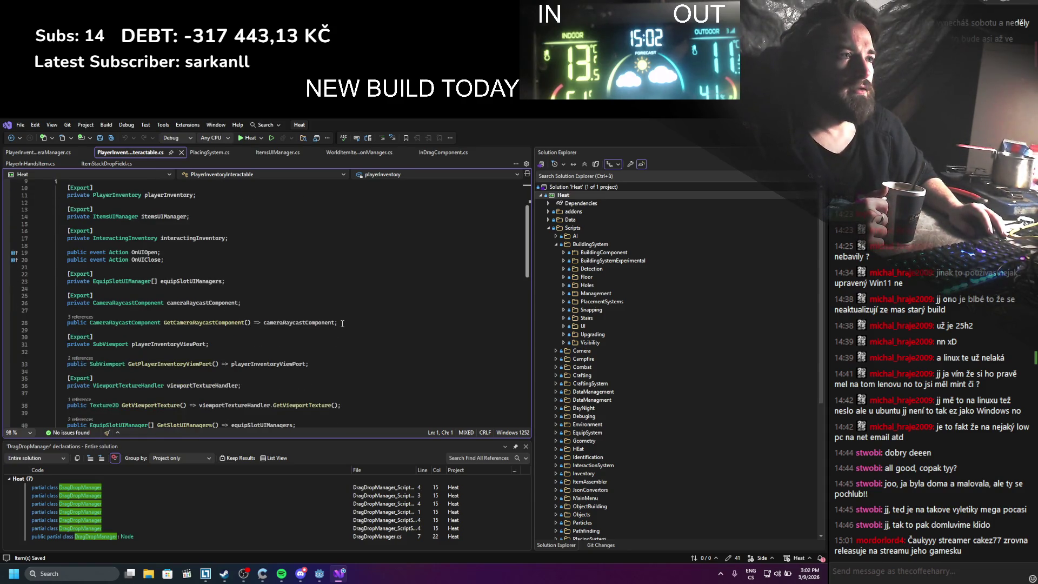
mouse_move(329, 325)
mouse_down()
mouse_move(54, 323)
mouse_move(17, 300)
mouse_up()
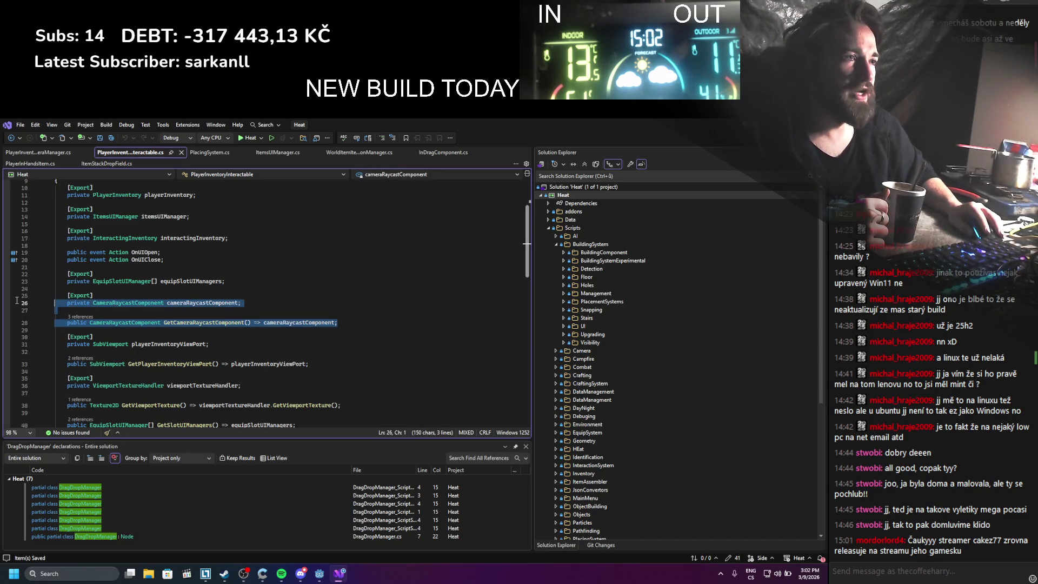
key(BackSpace)
key(BackSpace)
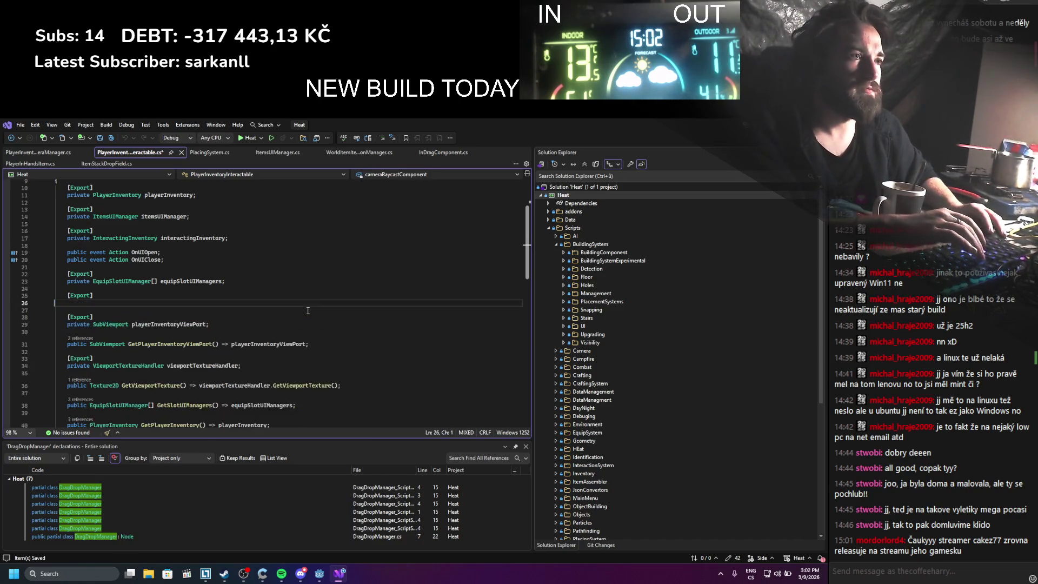
key(shift+Up)
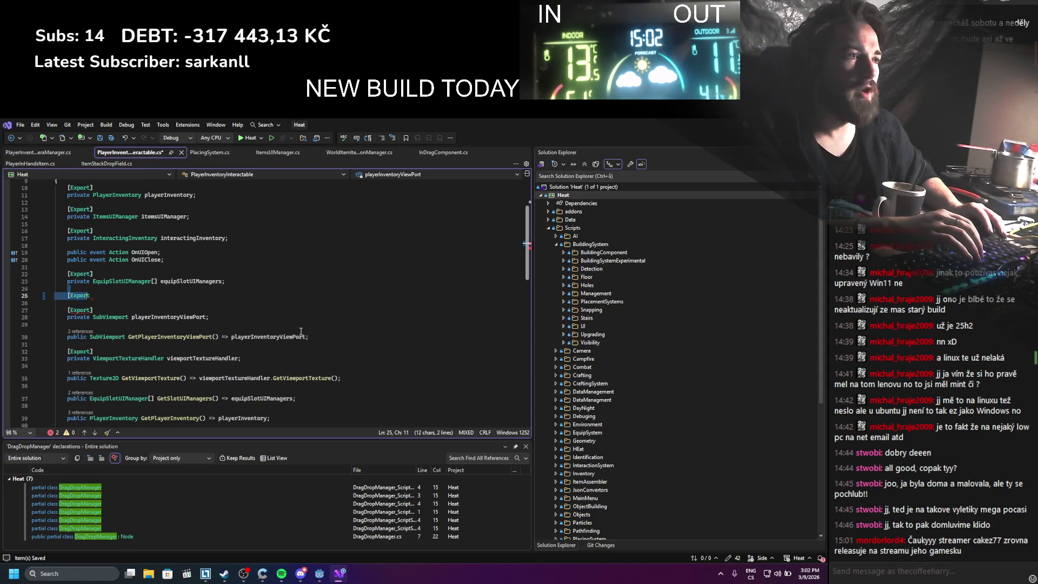
Remove the playerInventoryViewPort and viewportTextureHandler exports and their getters
drag(284, 332, 21, 306)
key(BackSpace)
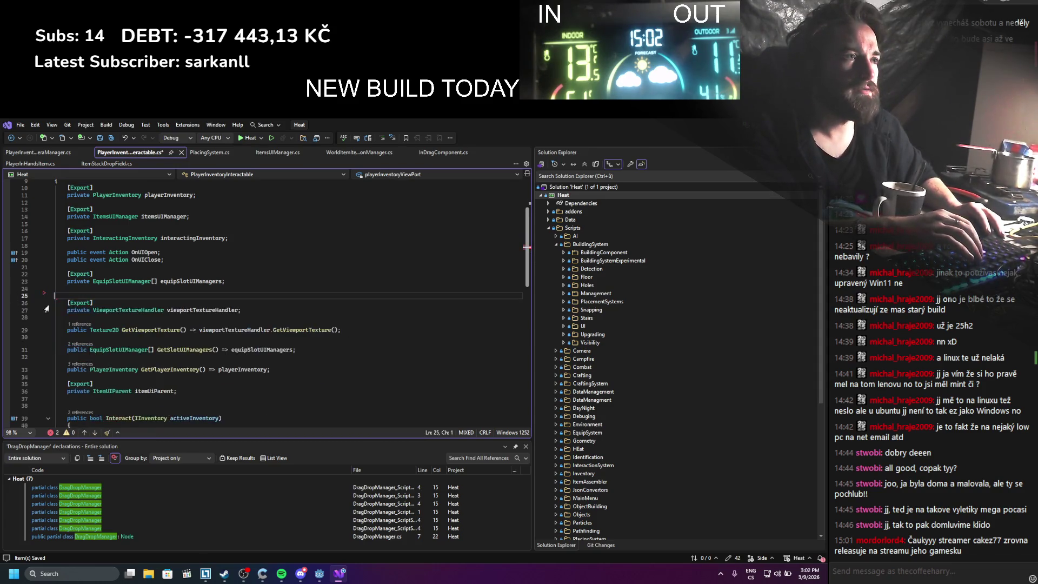
key(BackSpace)
click(220, 297)
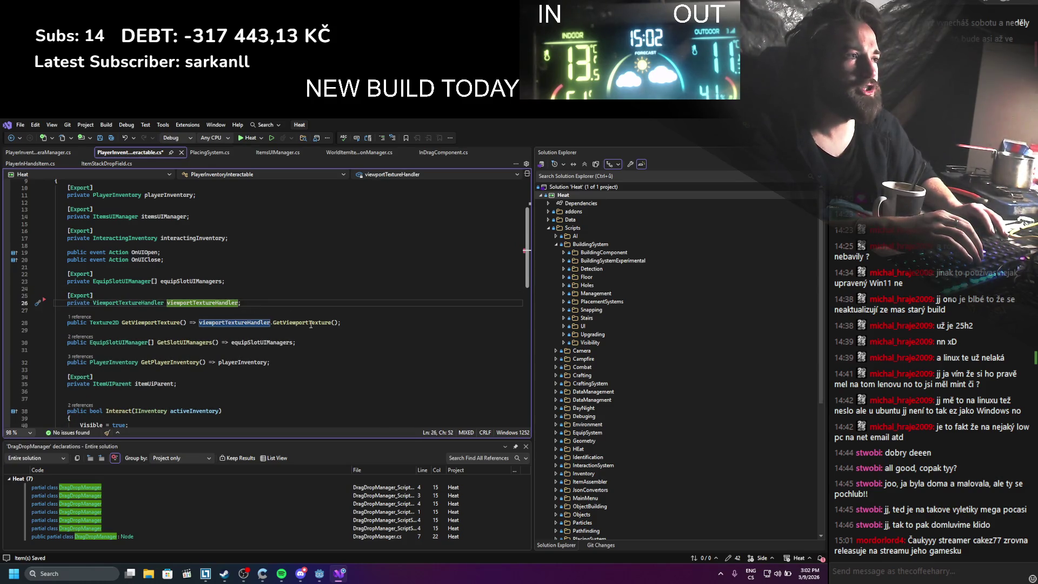
mouse_move(355, 326)
mouse_down()
mouse_move(55, 322)
mouse_move(54, 295)
mouse_up()
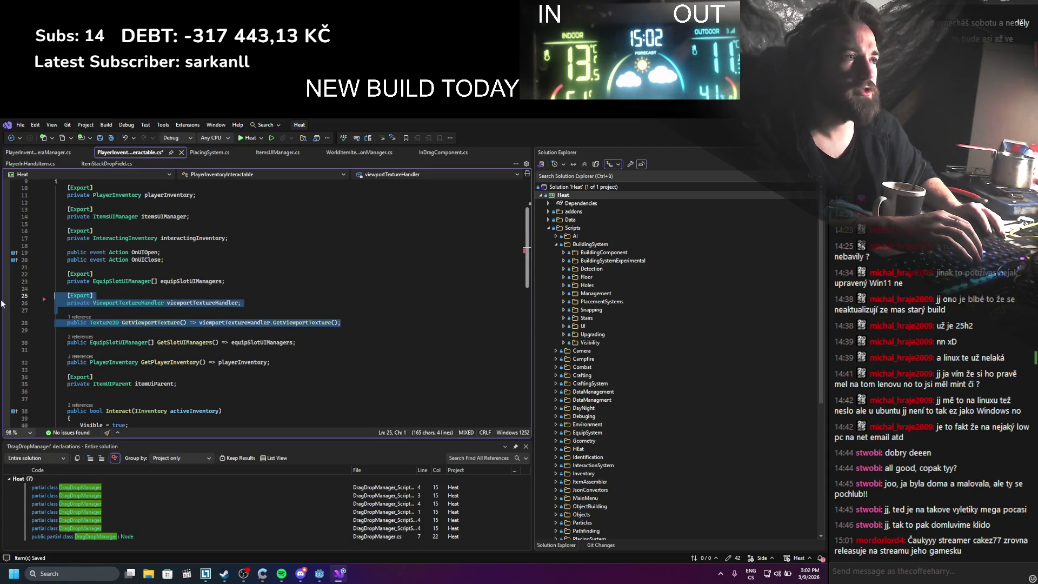
key(BackSpace)
key(BackSpace)
key(BackSpace)
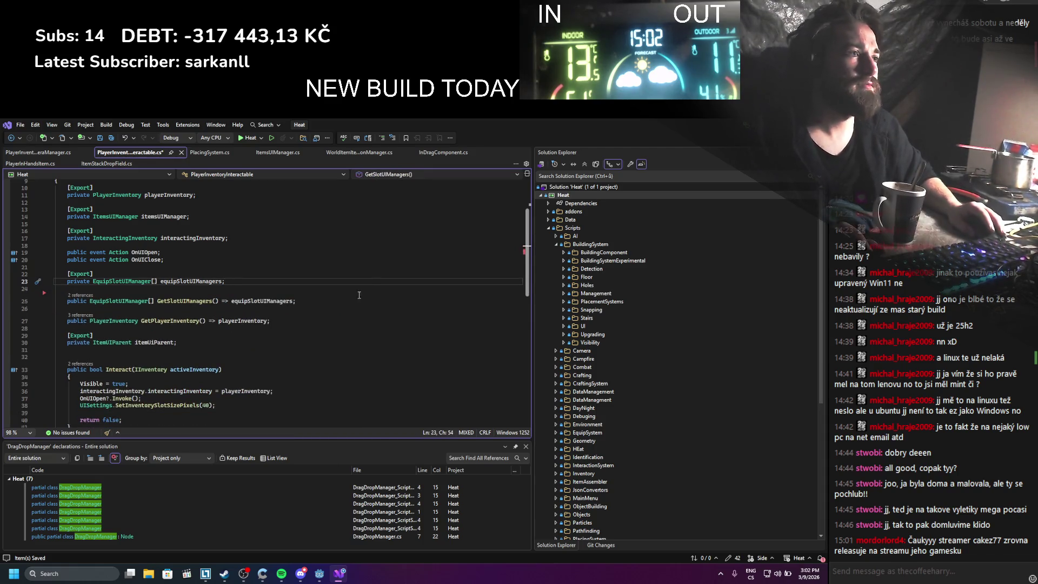
key(alt+Tab)
text(viewpo)
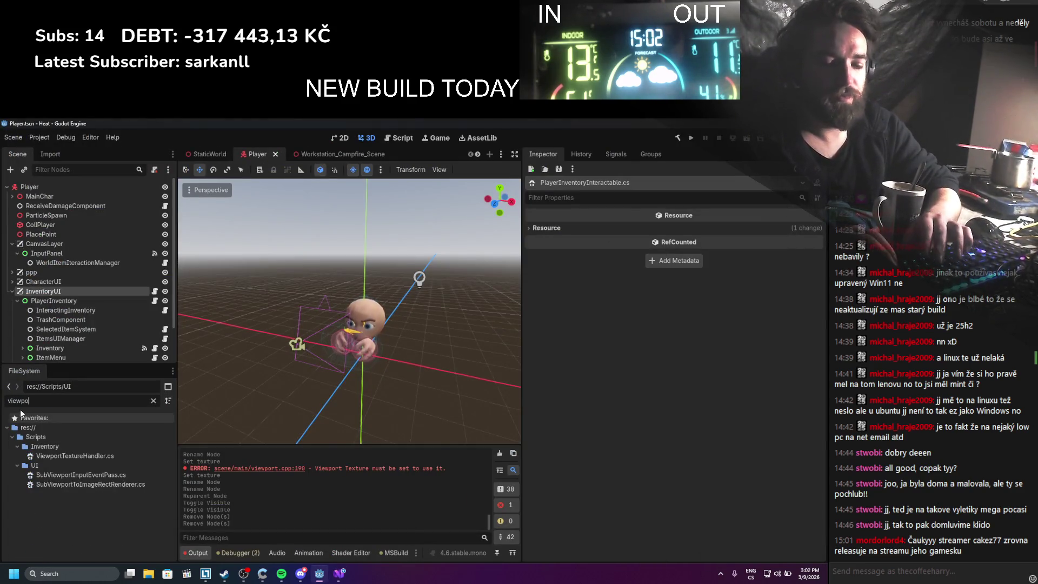
Open ViewportTextureHandler.cs, then start deleting it but cancel to keep the file
double_click(49, 460)
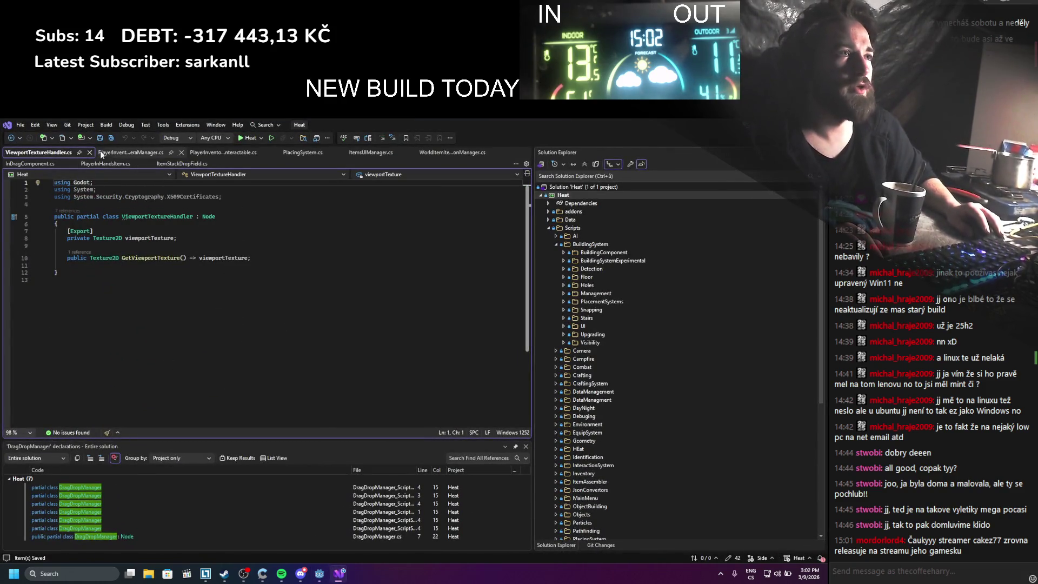
click(139, 150)
key(alt+Tab)
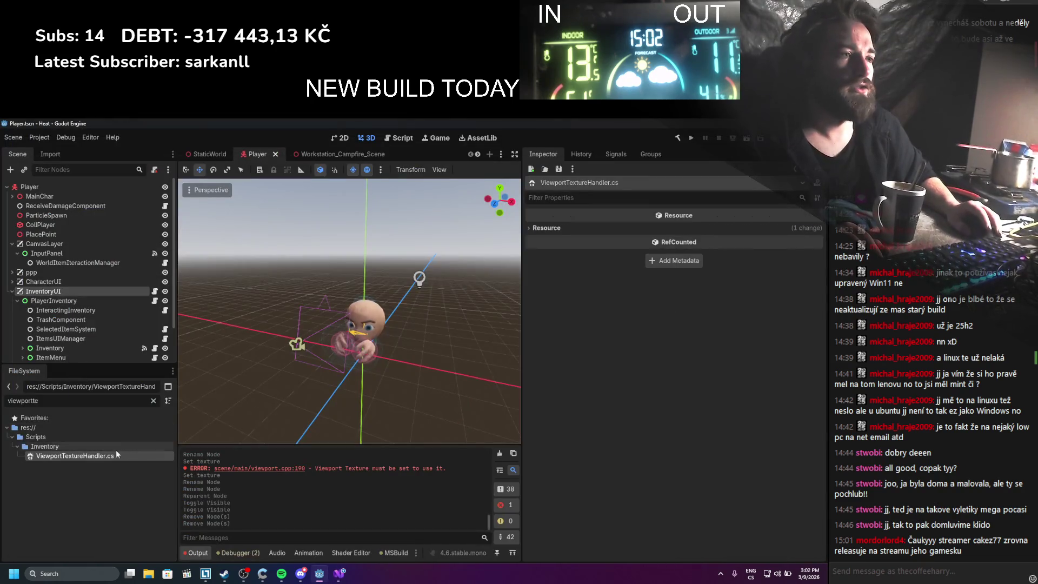
right_click(117, 455)
click(131, 507)
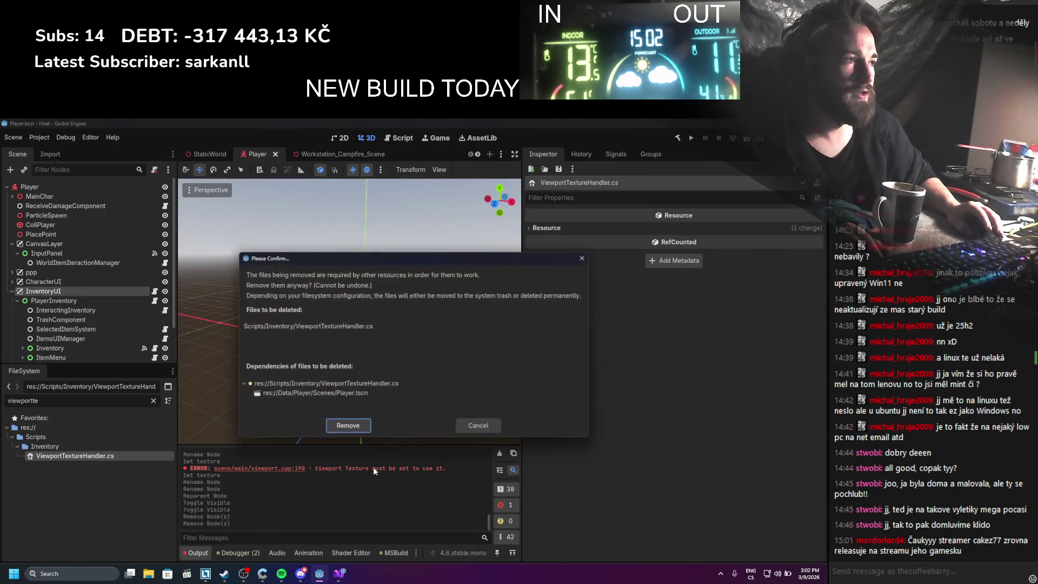
click(475, 421)
scroll(90, 311, down, 2)
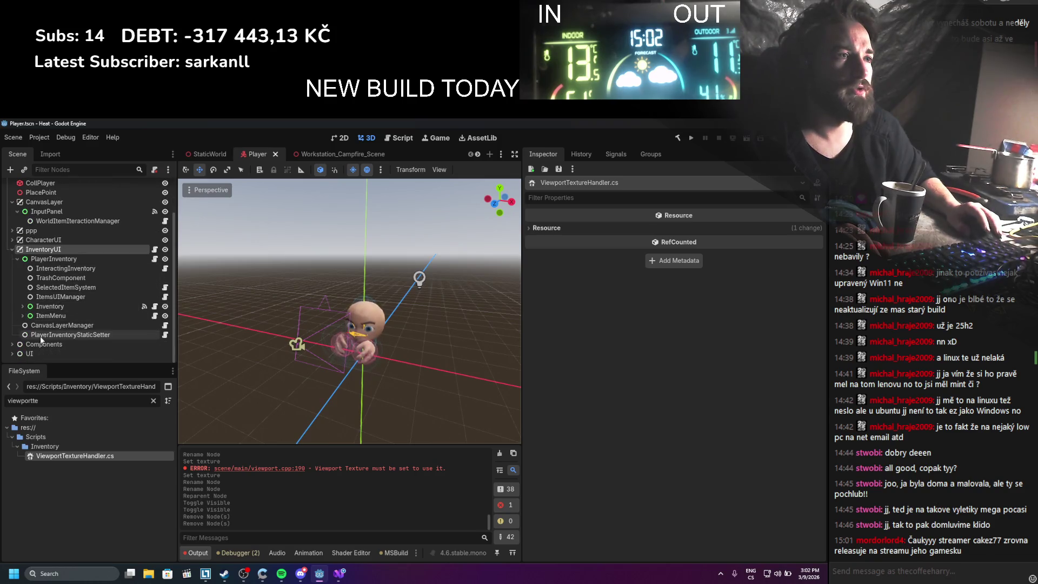
Expand CharacterUI and CharacterViewport and select the ViewportTextureHandler node
click(12, 231)
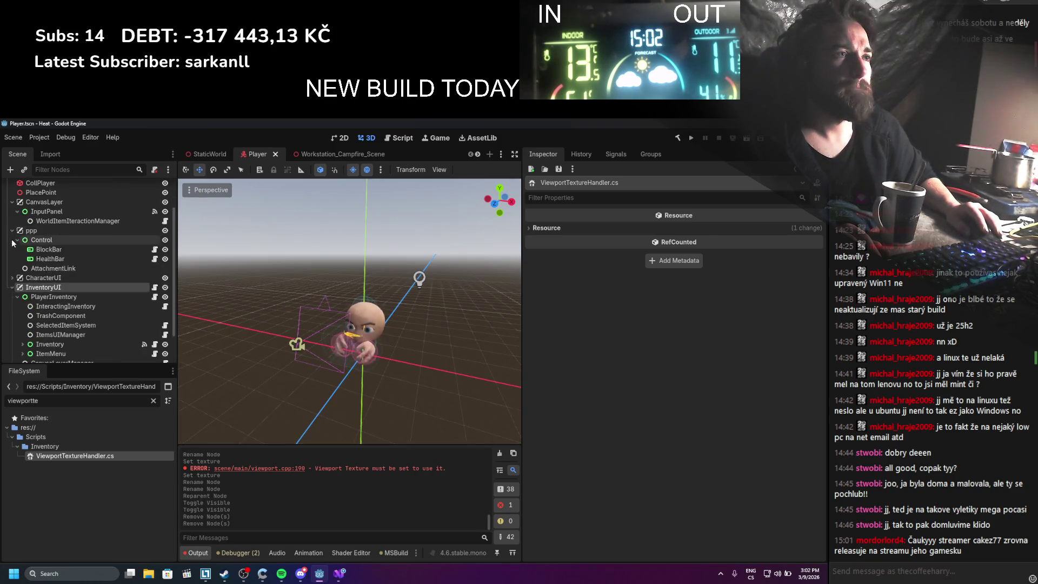
click(12, 230)
click(12, 239)
click(17, 249)
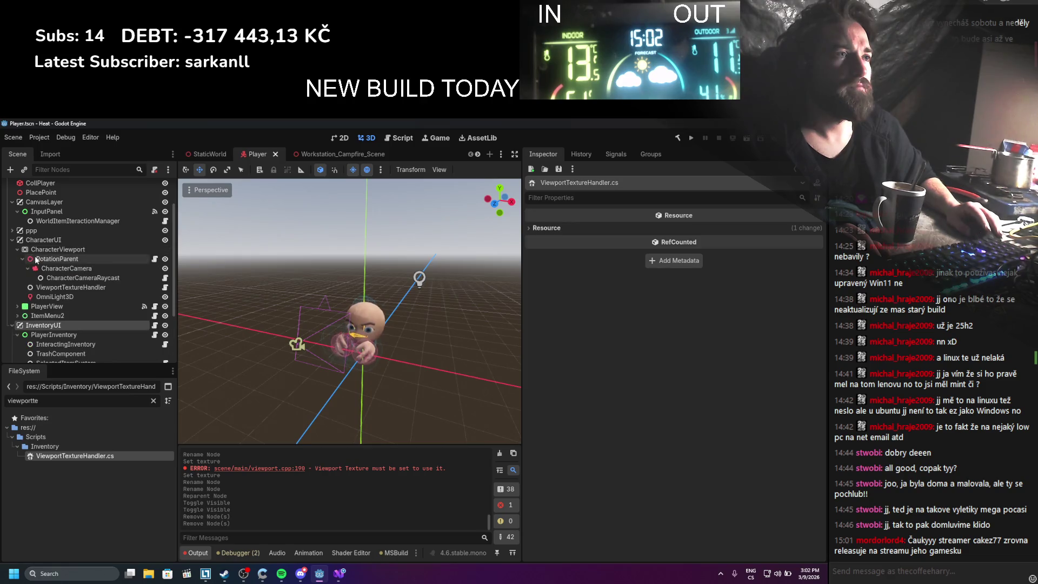
click(59, 258)
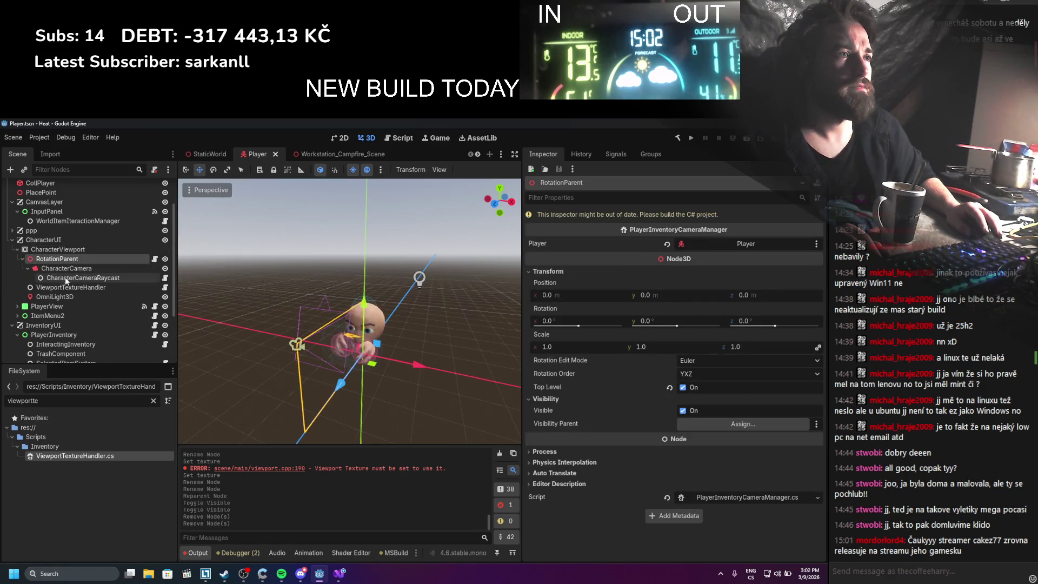
click(75, 288)
right_click(76, 287)
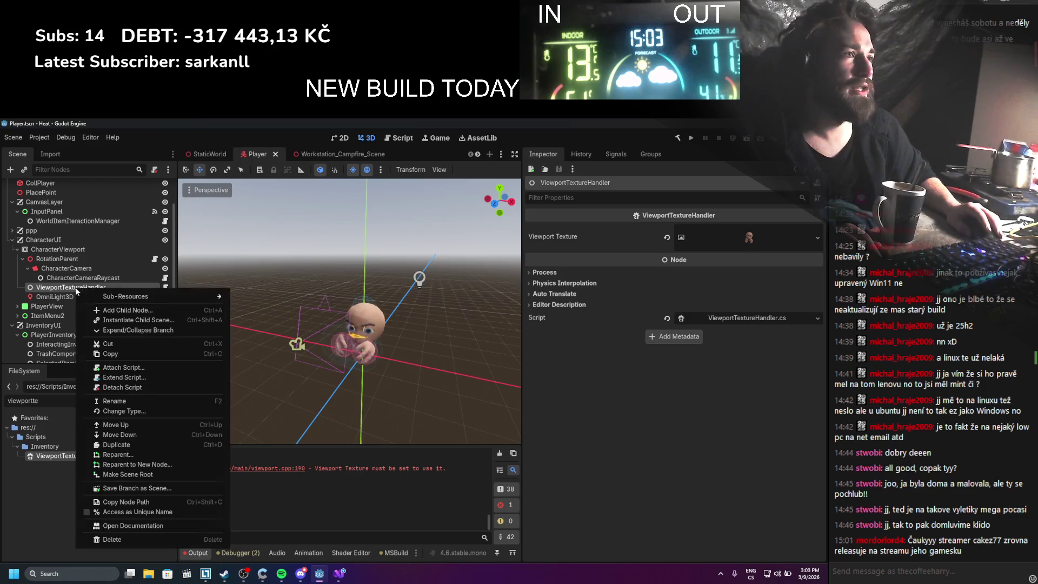
Delete the ViewportTextureHandler node and its ViewportTextureHandler.cs script file
click(147, 540)
click(381, 360)
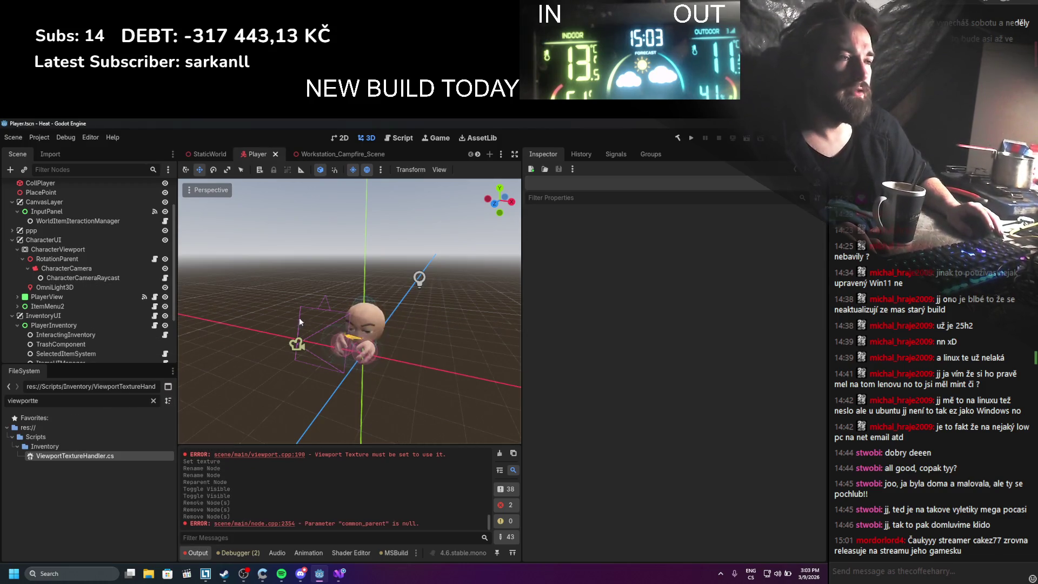
right_click(96, 453)
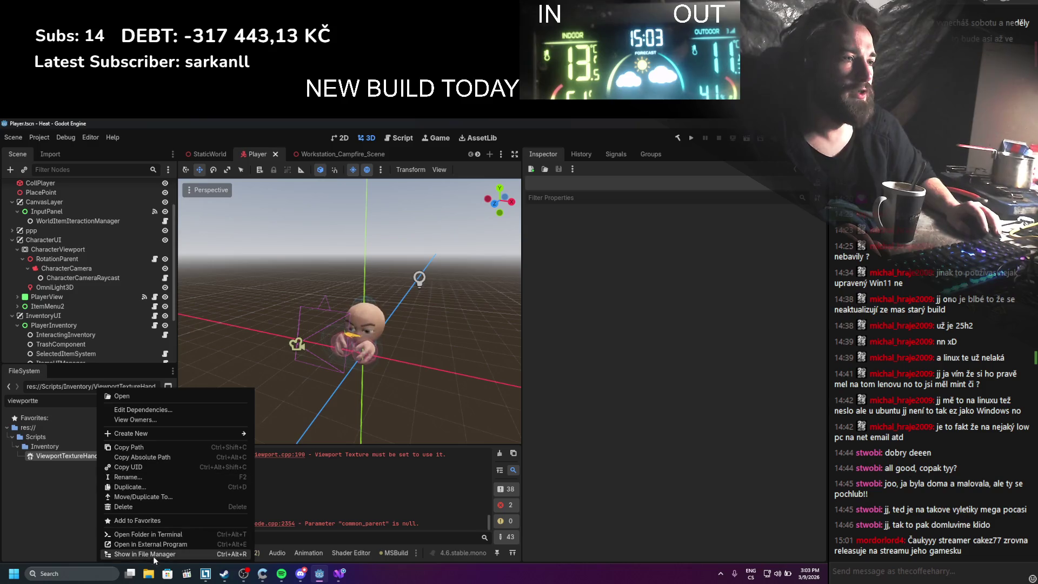
click(129, 506)
click(348, 390)
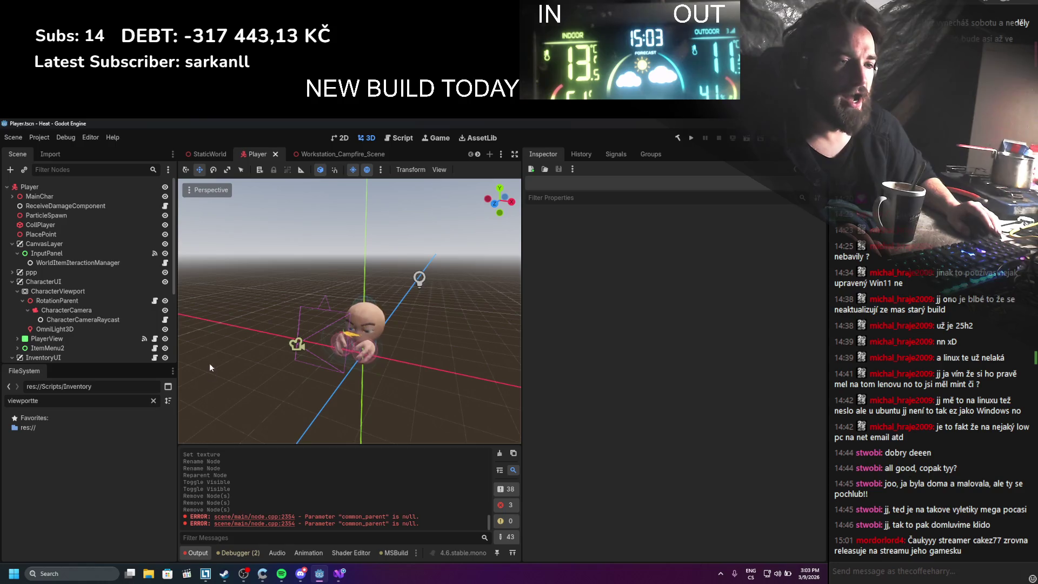
Select InventoryUI and open its PlayerInventoryInteractable script in the code editor
scroll(76, 286, down, 3)
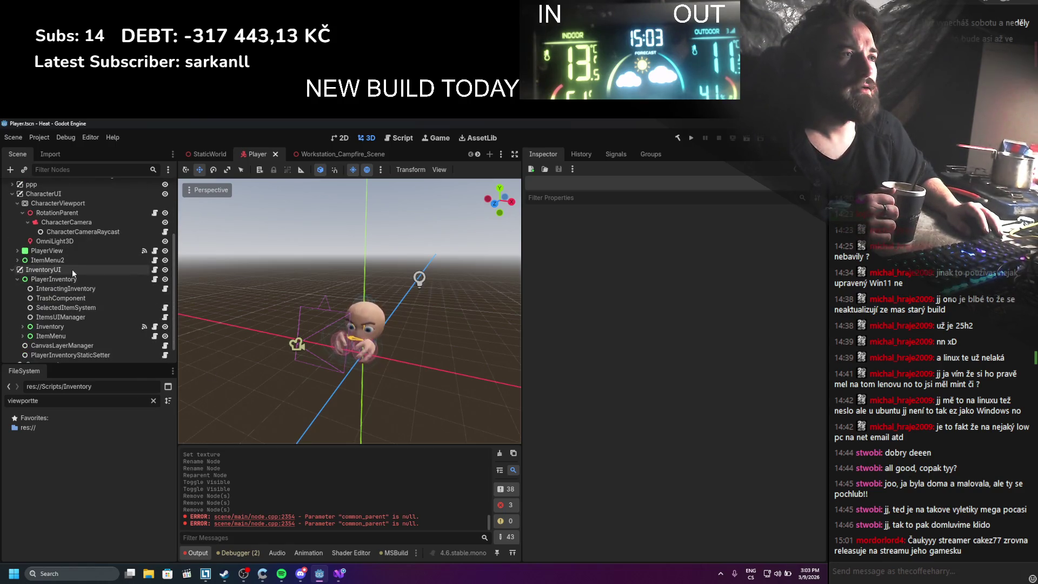
scroll(67, 260, up, 1)
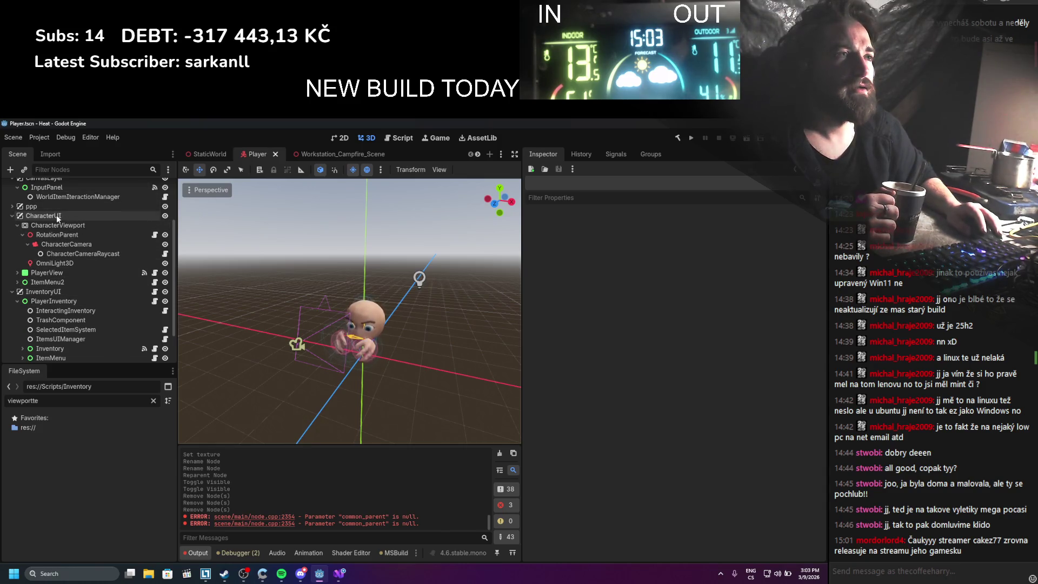
click(43, 291)
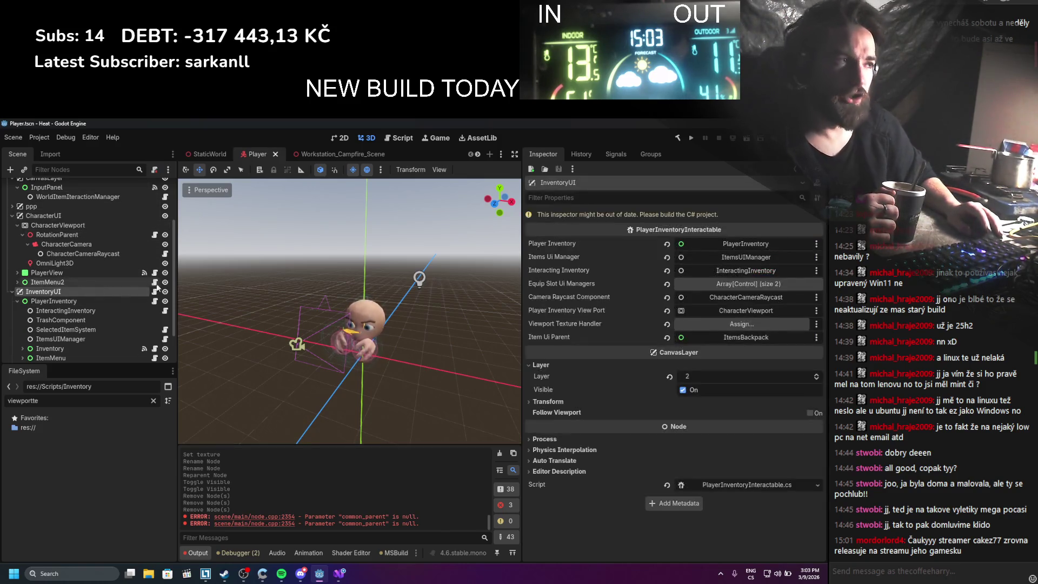
click(751, 484)
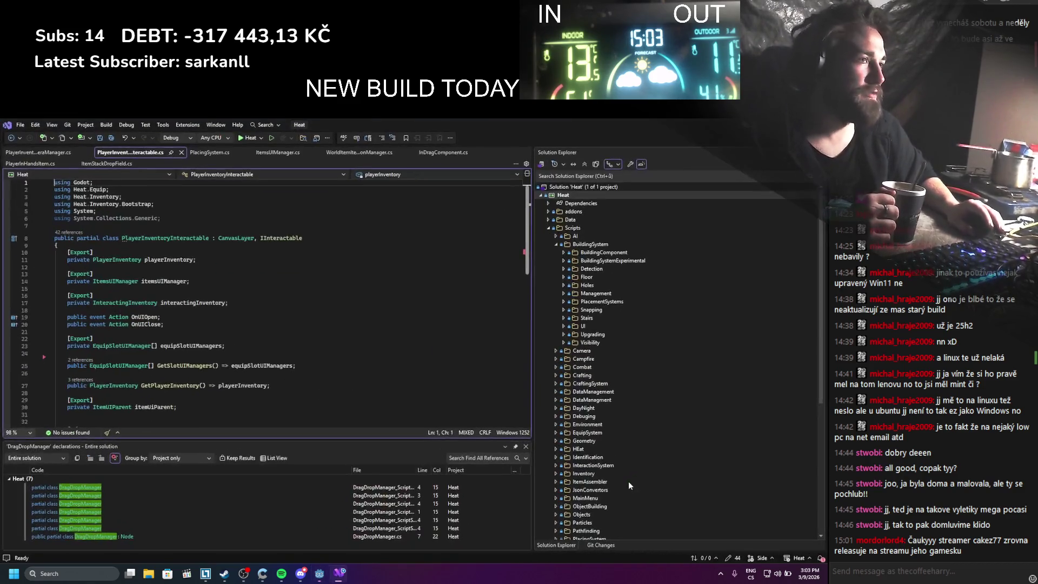
Delete the interactingInventory assignment and the GetPlayerInventory() accessor, then save the script
scroll(238, 307, down, 1)
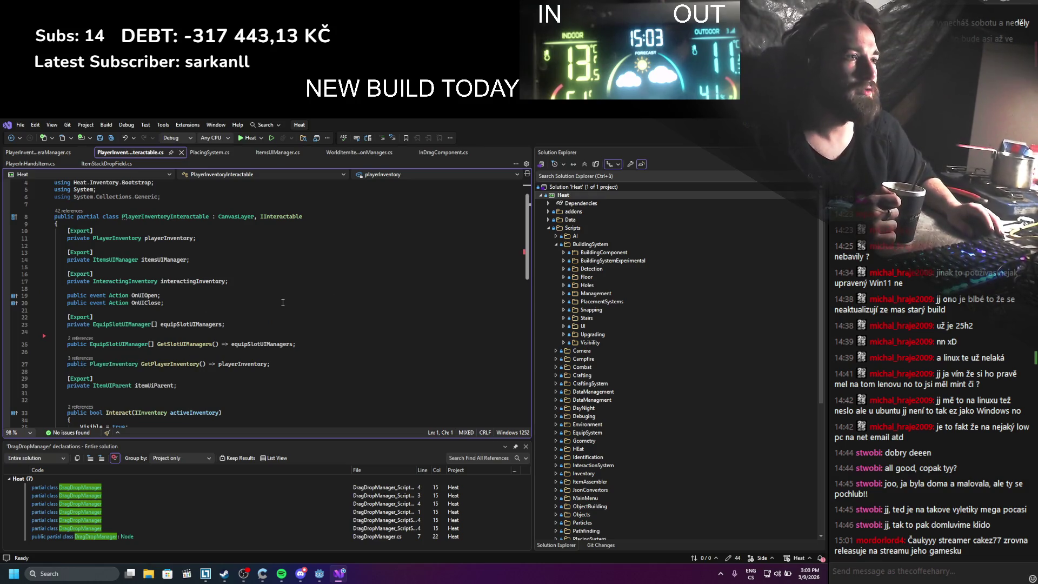
click(162, 353)
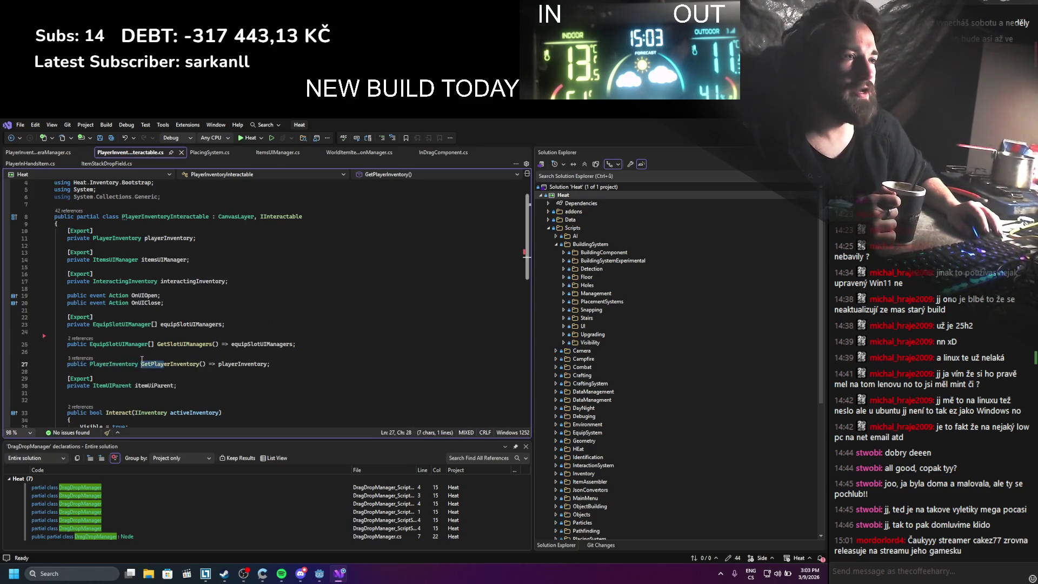
scroll(205, 303, down, 5)
click(229, 255)
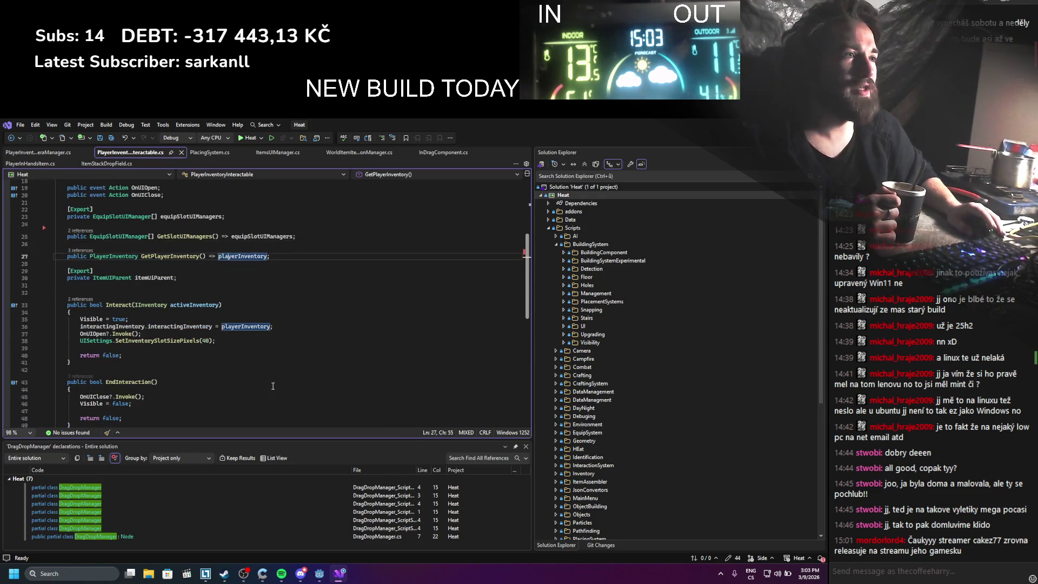
scroll(273, 385, down, 2)
scroll(277, 367, up, 4)
drag(280, 350, 75, 349)
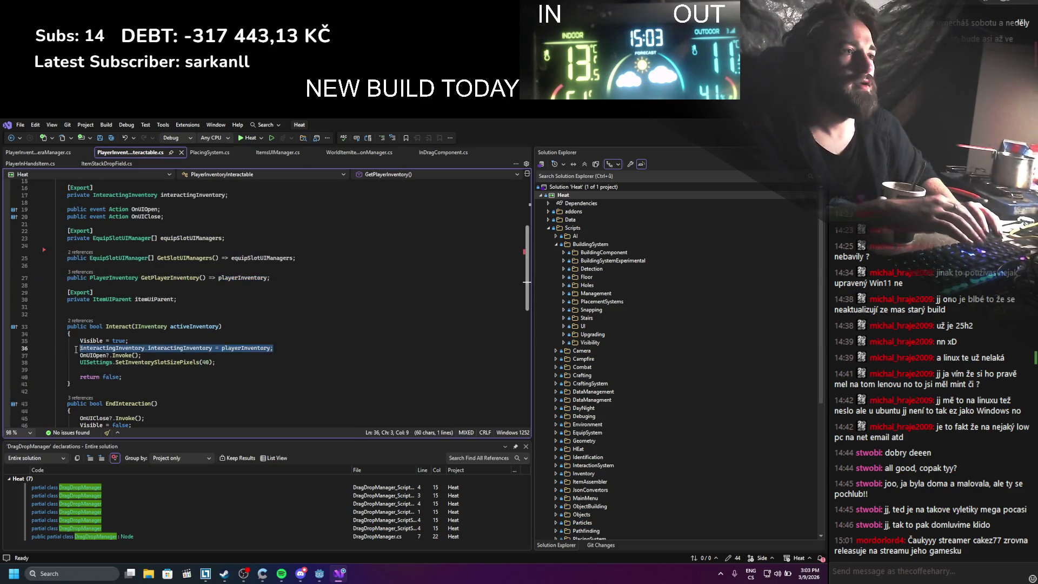
key(ctrl+x)
drag(271, 278, 54, 278)
key(Delete)
key(BackSpace)
key(BackSpace)
scroll(216, 313, up, 4)
key(ctrl+s)
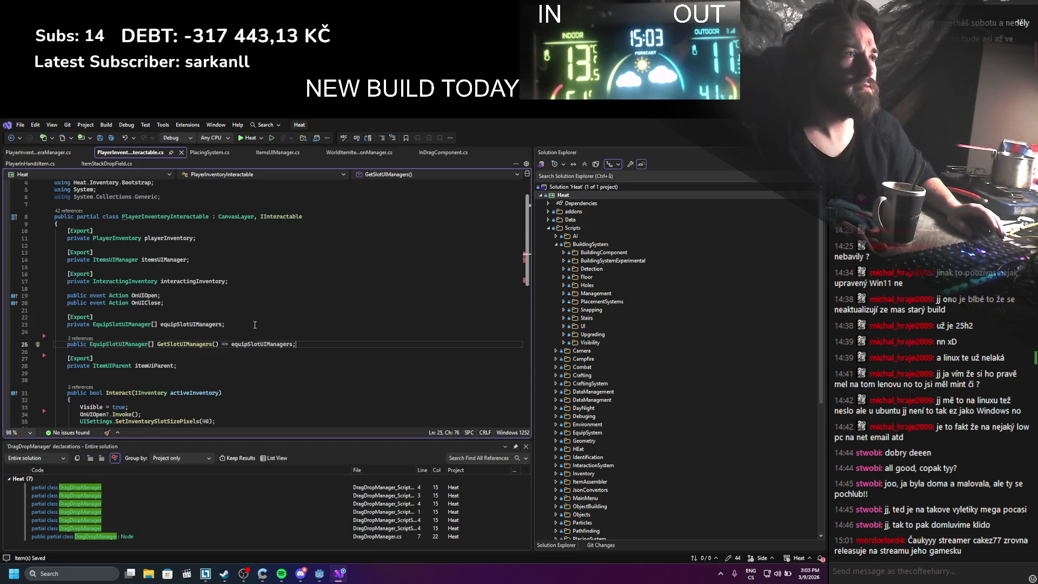
Delete the exported playerInventory field and rebuild the C# project in Godot
click(168, 238)
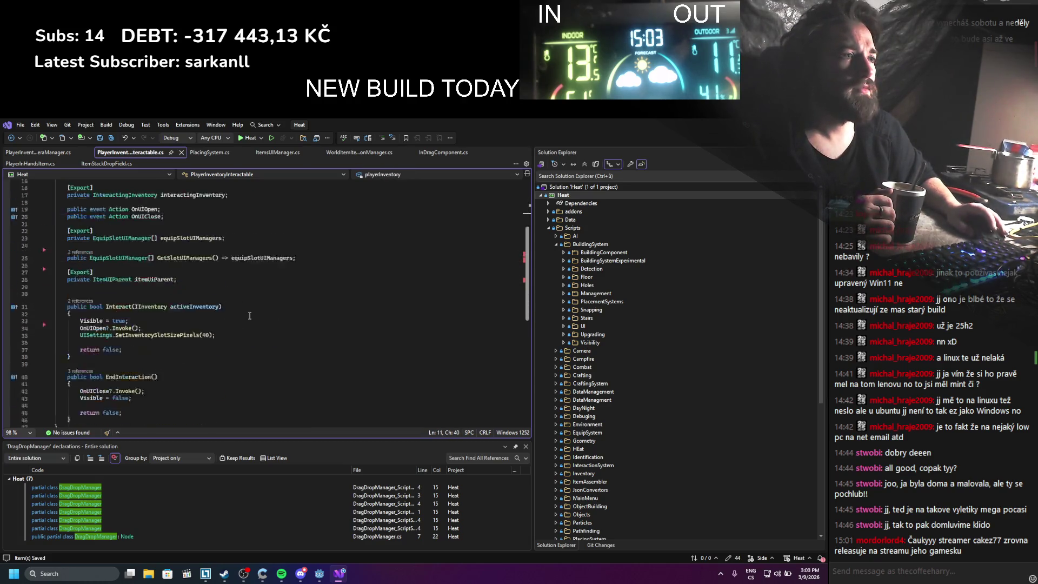
scroll(207, 271, up, 1)
key(shift+Up)
key(shift+Up)
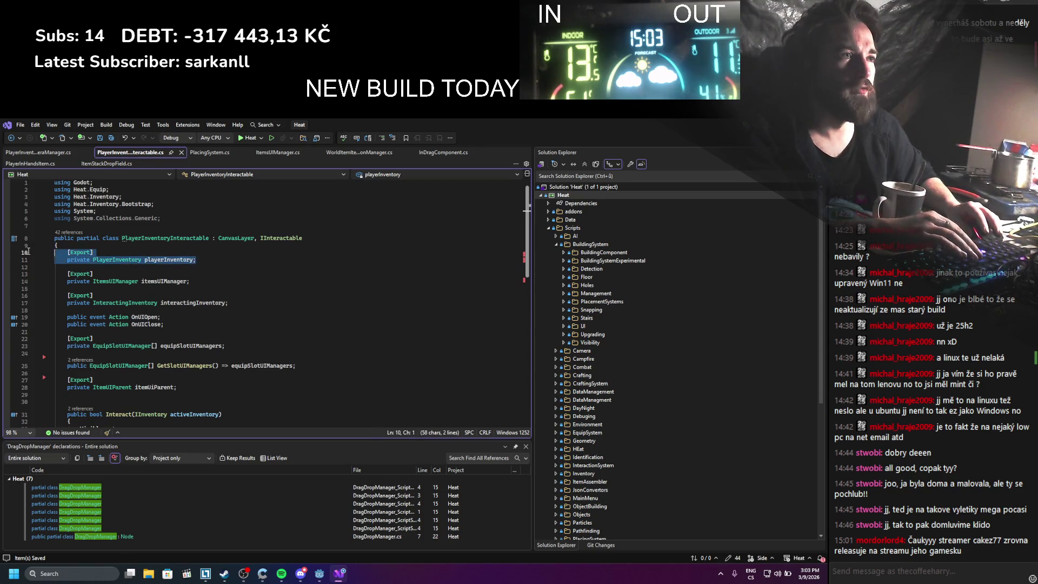
key(Delete)
scroll(243, 297, down, 1)
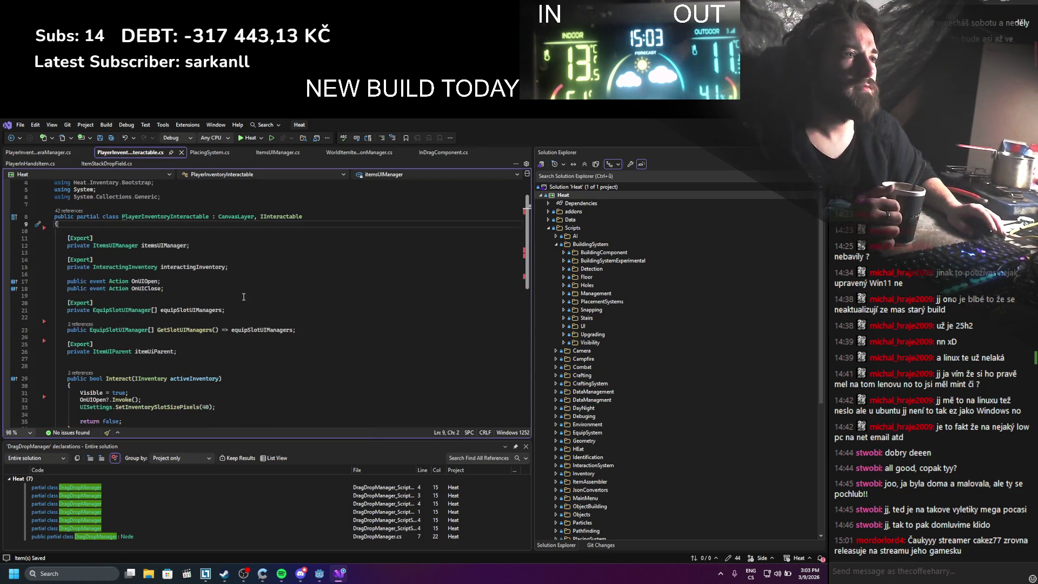
key(alt+Tab)
click(678, 138)
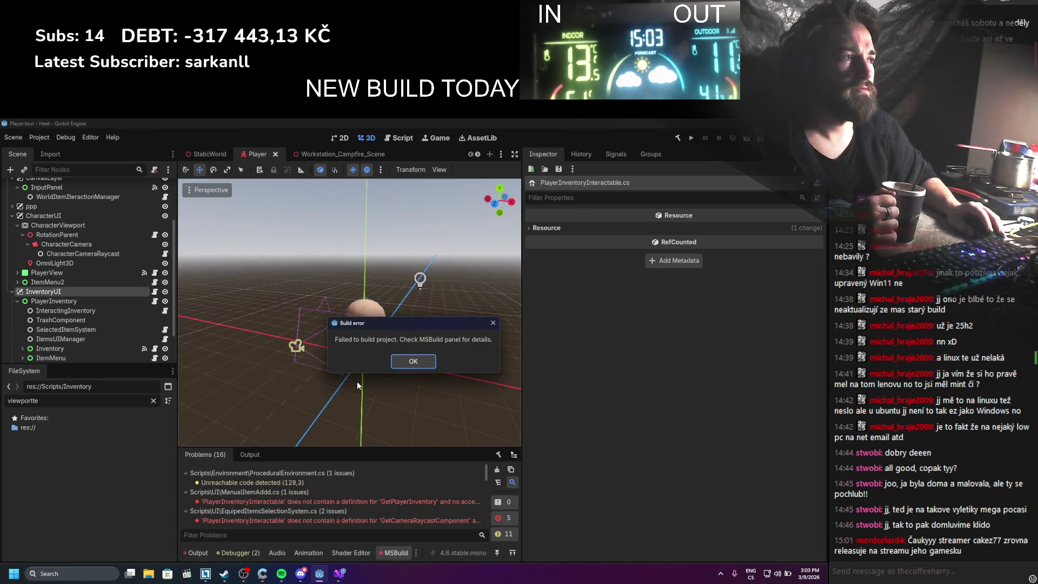
Dismiss the build error and attach PlayerInventory.cs to the Components/PlayerInventory node
click(413, 361)
scroll(96, 259, down, 3)
click(96, 236)
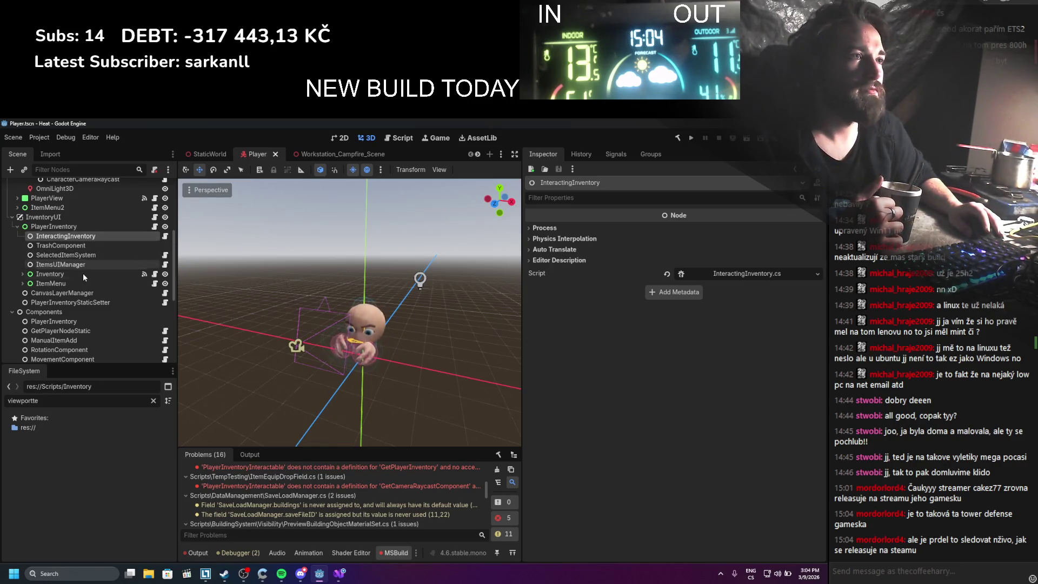
click(66, 321)
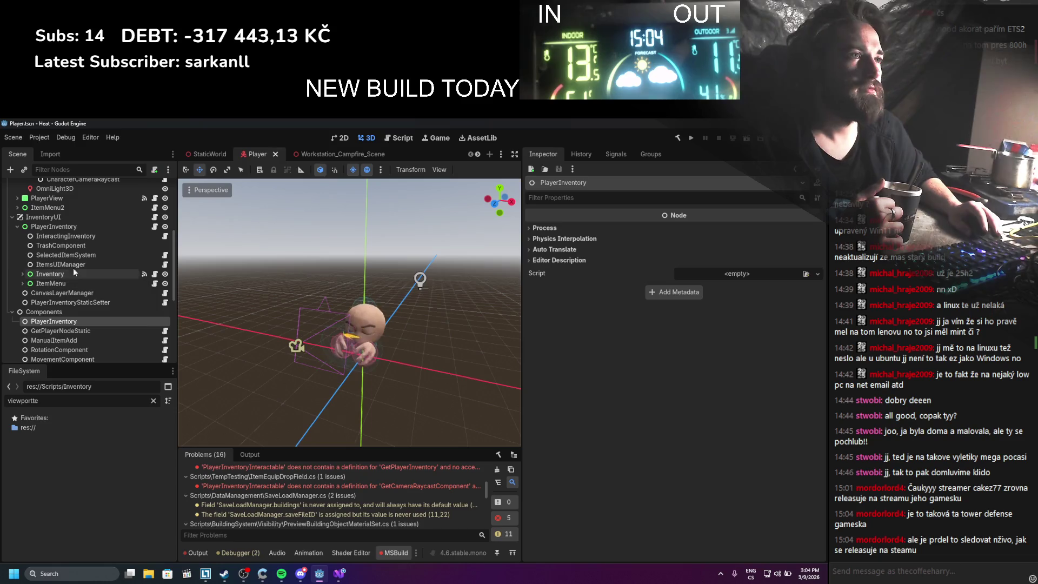
click(50, 227)
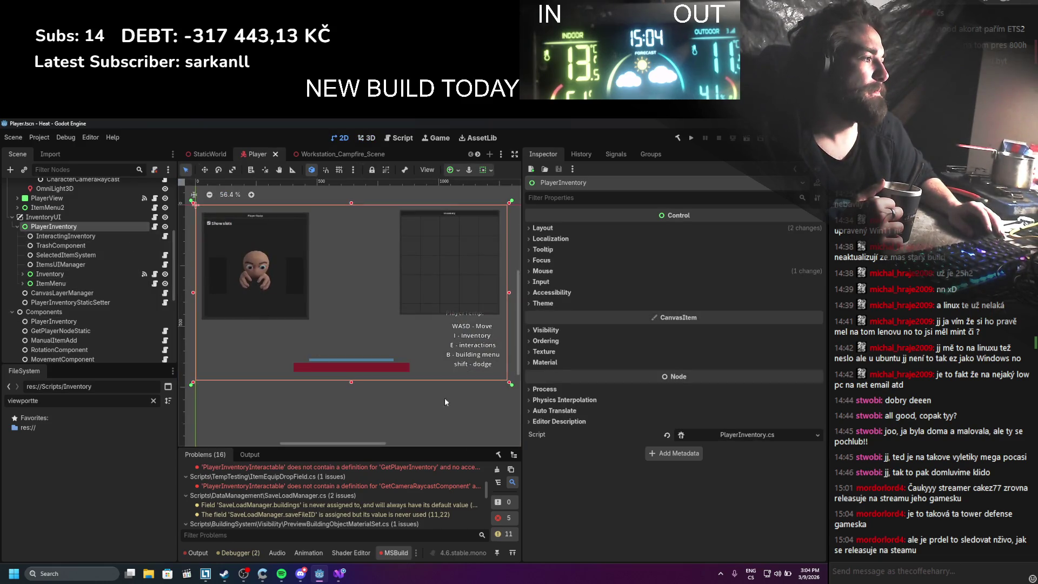
mouse_move(745, 435)
mouse_down()
mouse_move(70, 186)
mouse_move(79, 282)
mouse_up()
drag(38, 400, 2, 391)
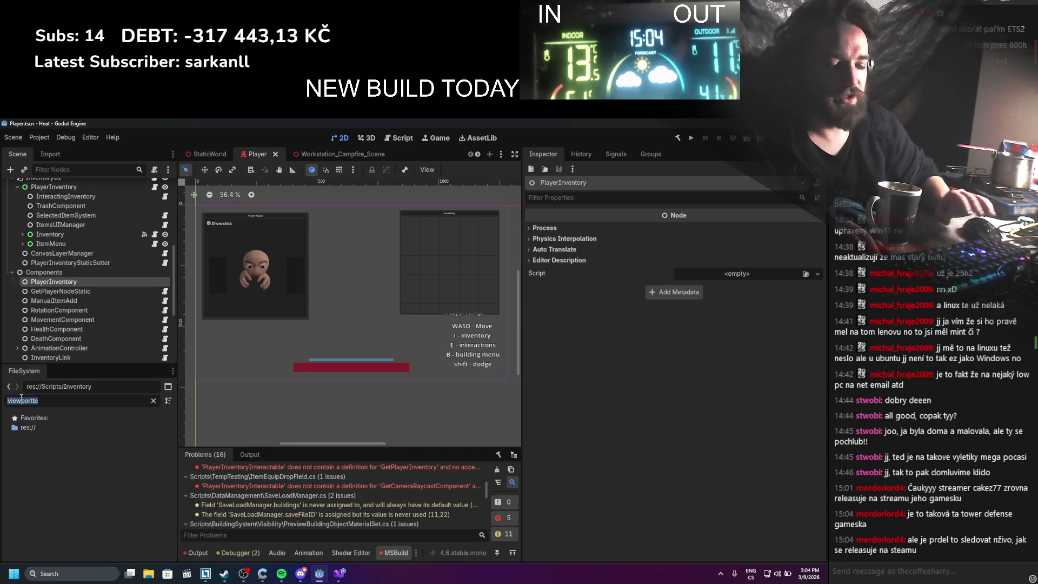
text(playerinven)
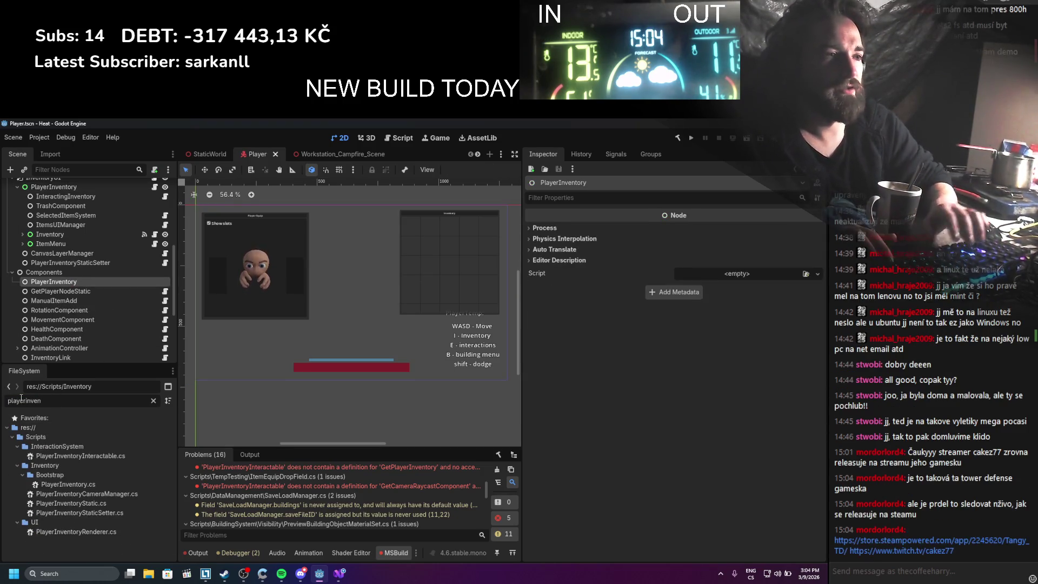
drag(69, 483, 115, 347)
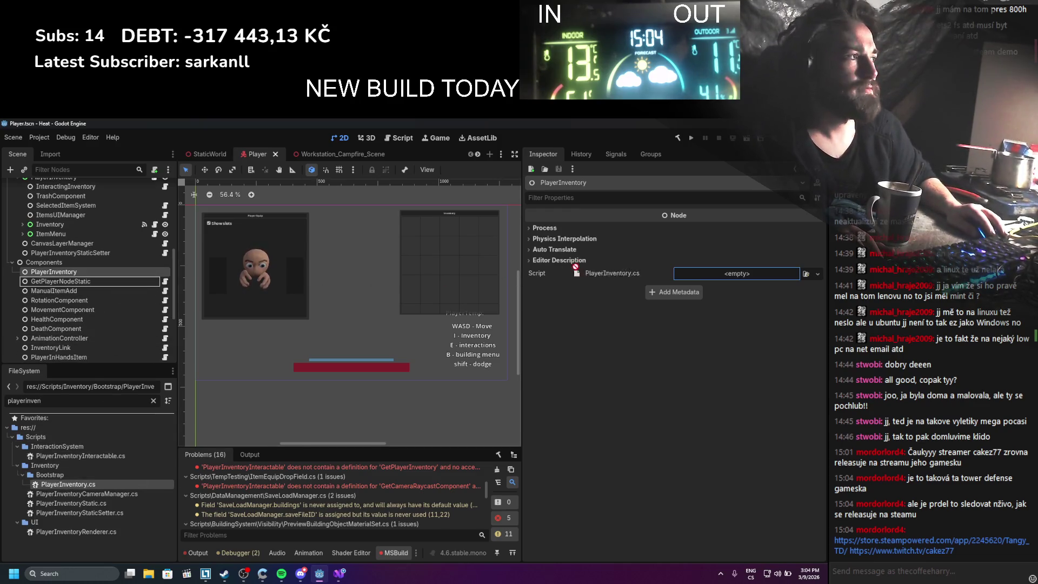
drag(724, 278, 725, 278)
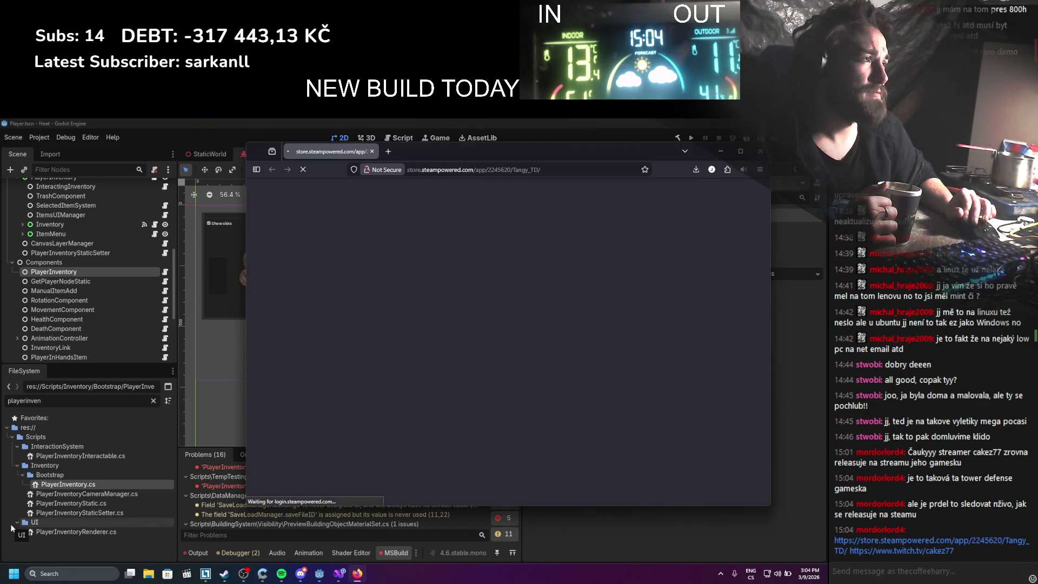
Browse the Tangy TD Steam store page, then close the browser window
click(738, 150)
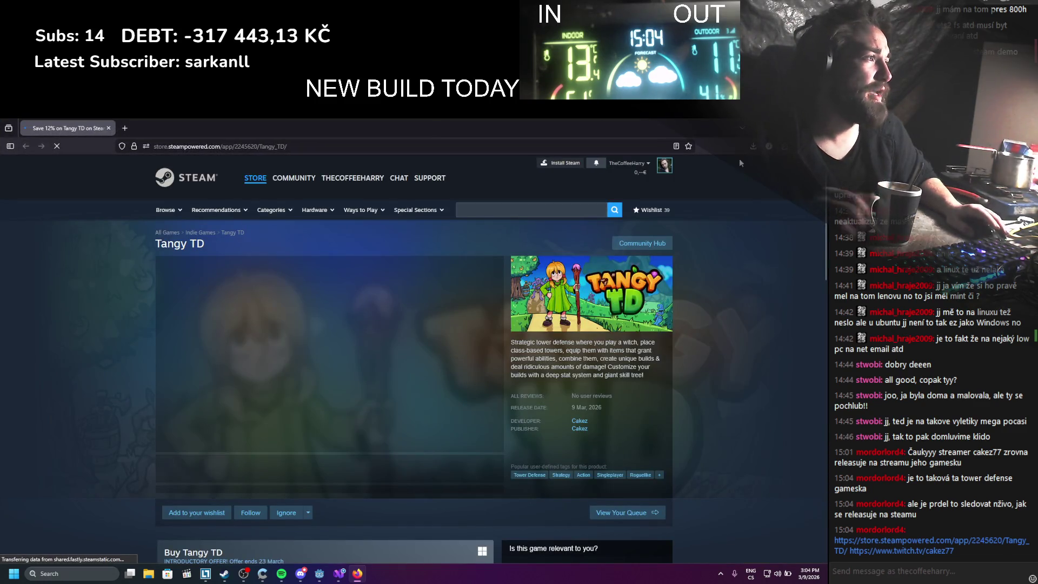
scroll(636, 299, down, 3)
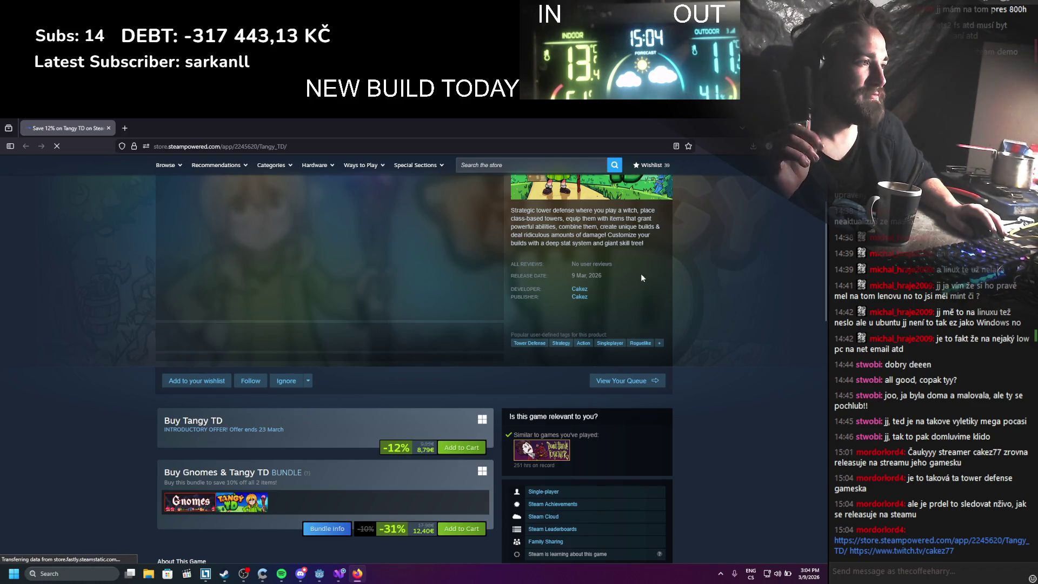
scroll(641, 274, down, 5)
scroll(642, 278, down, 5)
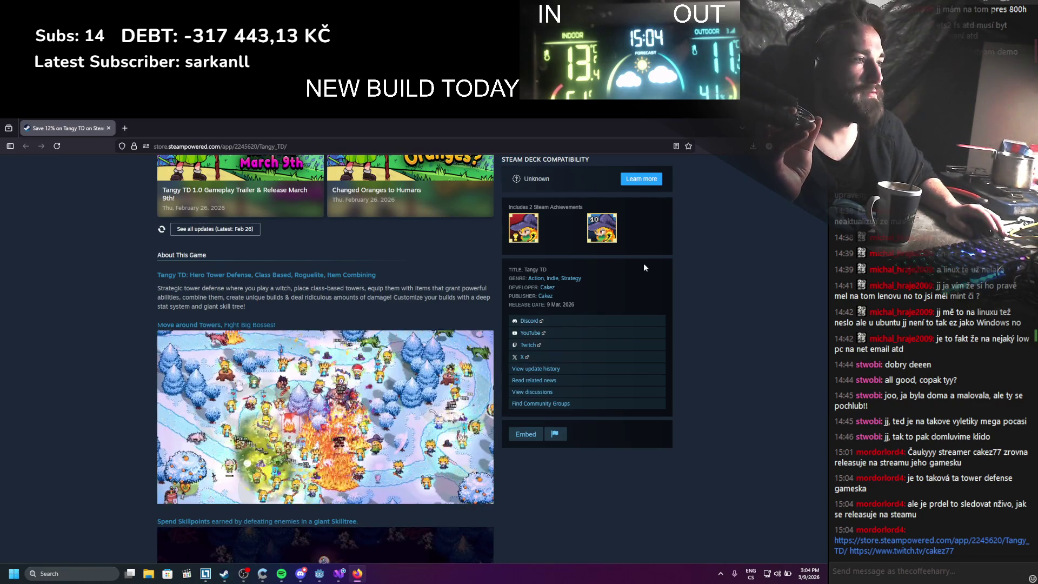
scroll(643, 262, down, 3)
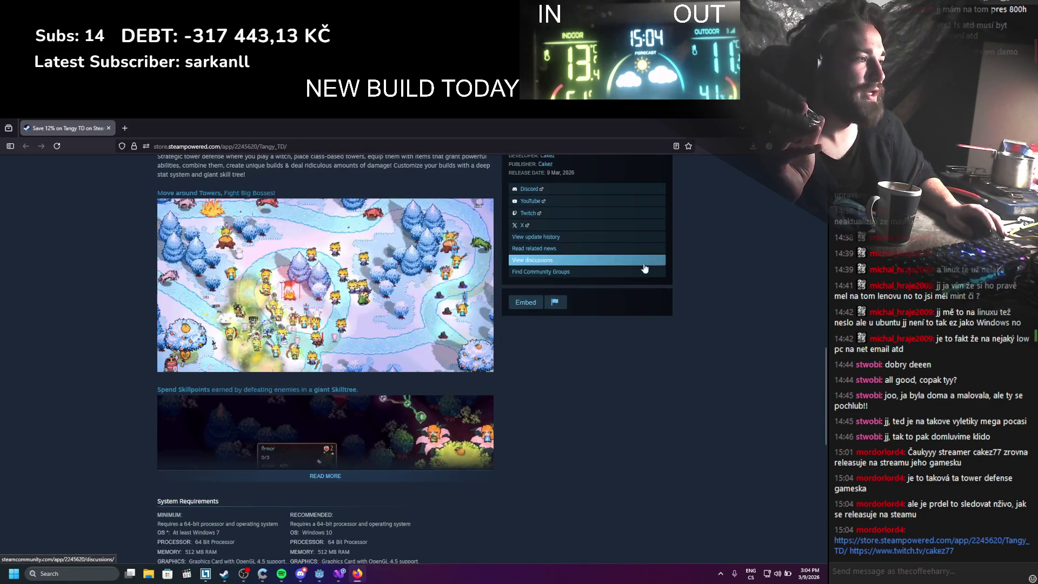
scroll(637, 386, down, 5)
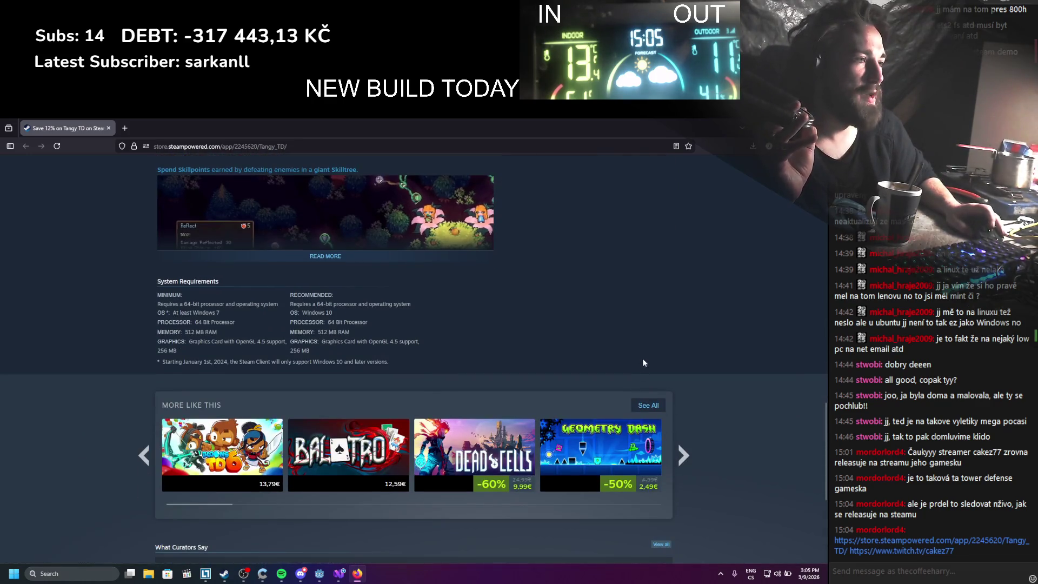
scroll(642, 357, up, 8)
scroll(712, 284, up, 3)
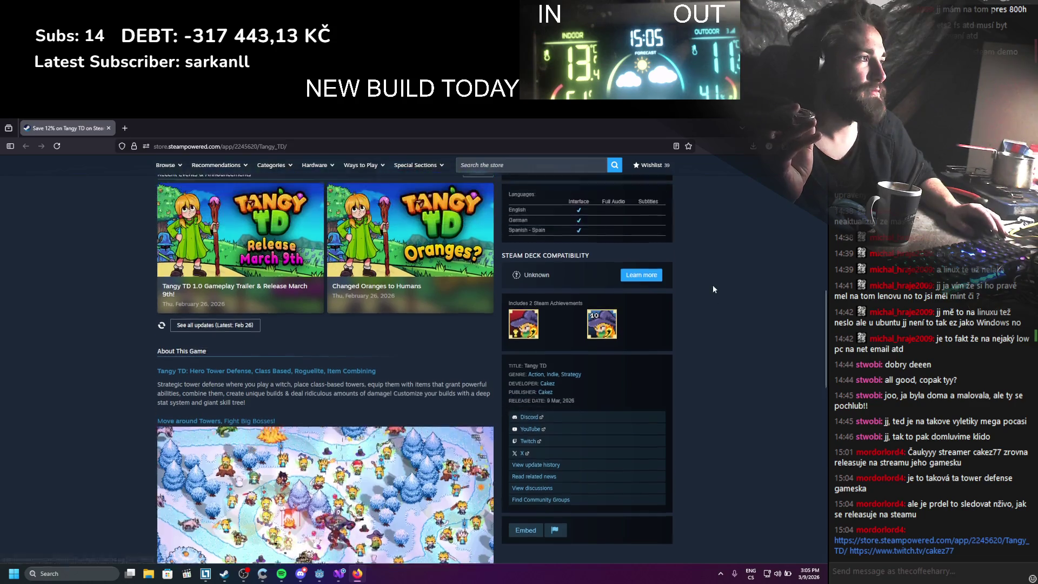
scroll(711, 284, up, 4)
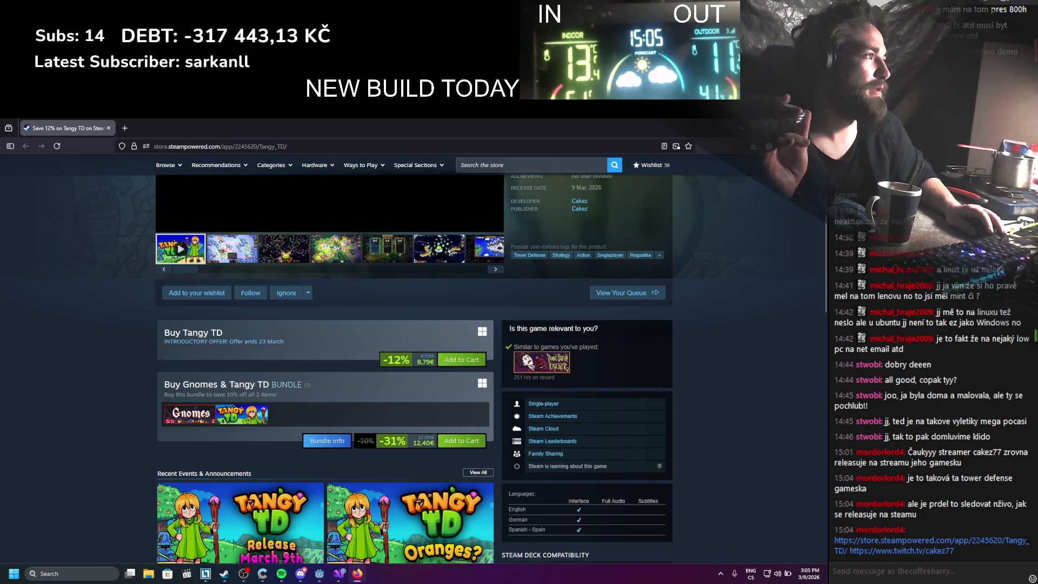
key(ctrl+w)
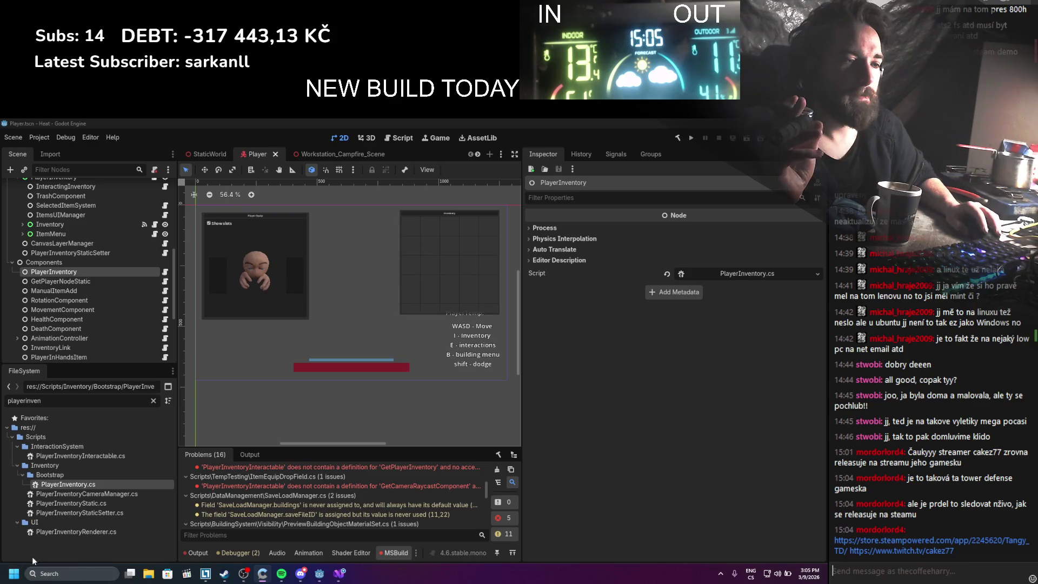
Follow the streamer's Twitch channel from the chat link, then close the browser
click(892, 550)
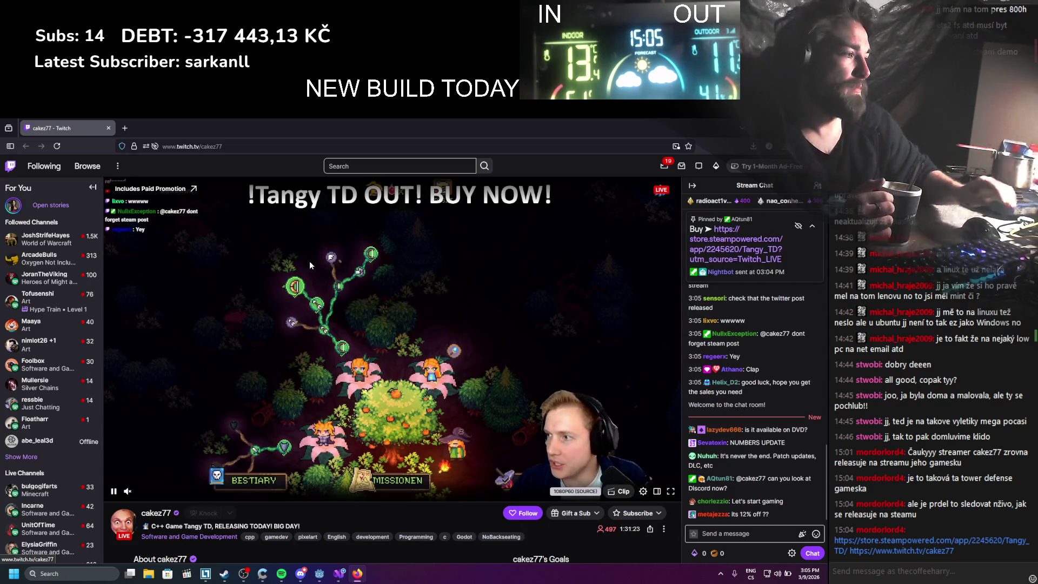
scroll(536, 398, down, 2)
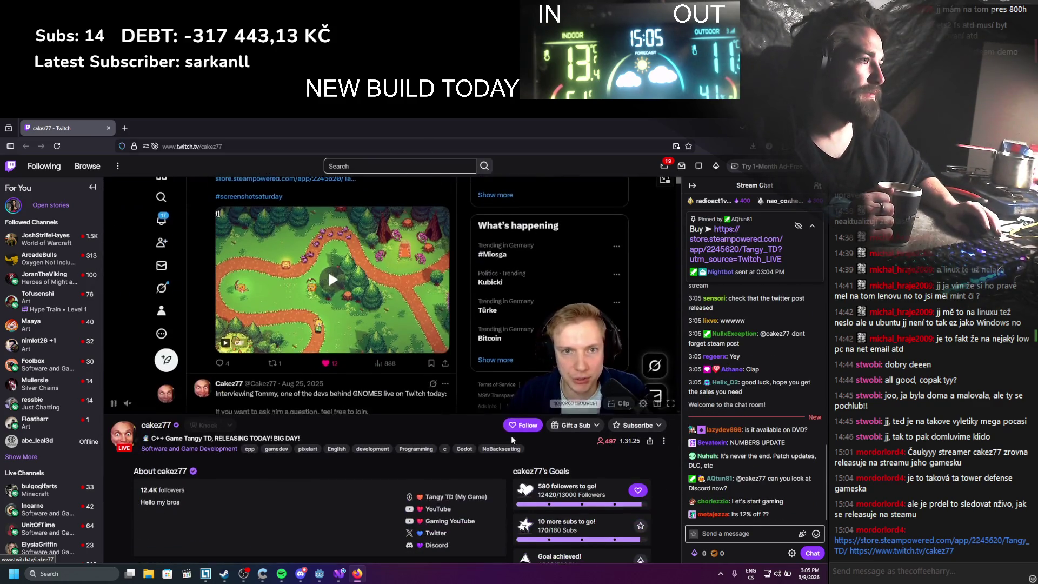
click(522, 426)
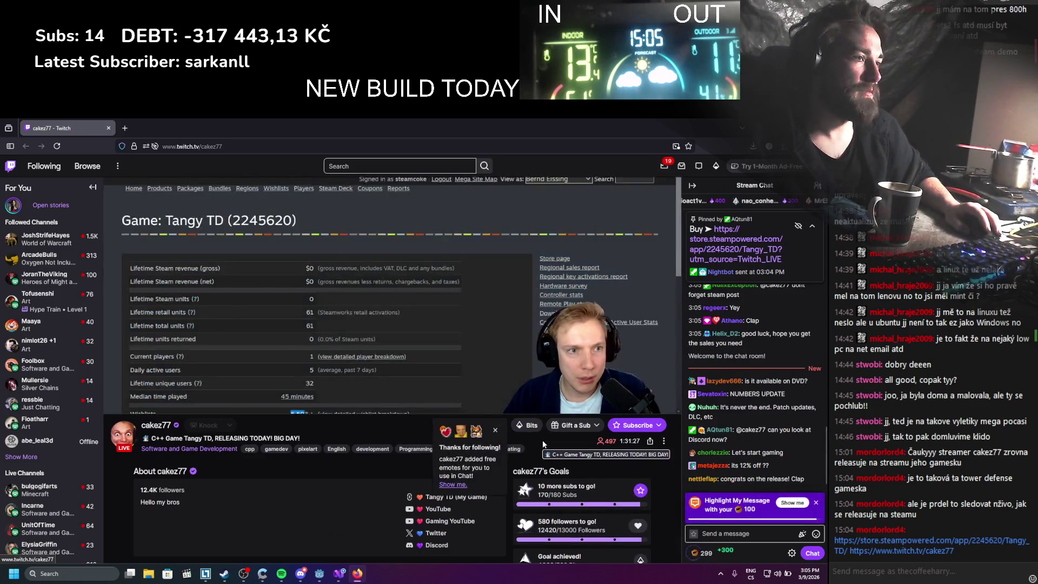
scroll(538, 441, down, 6)
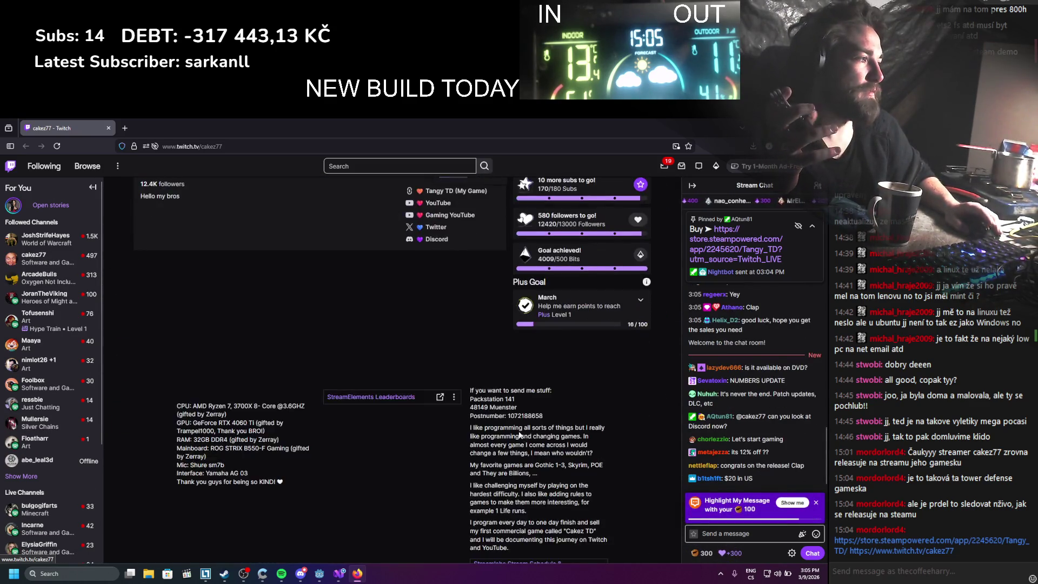
scroll(481, 410, up, 8)
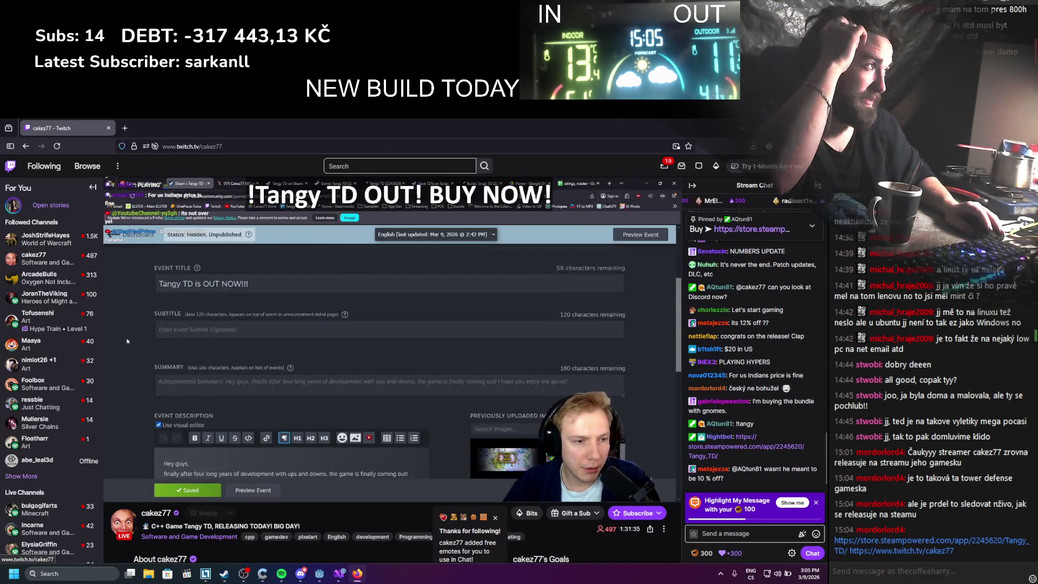
key(alt+F4)
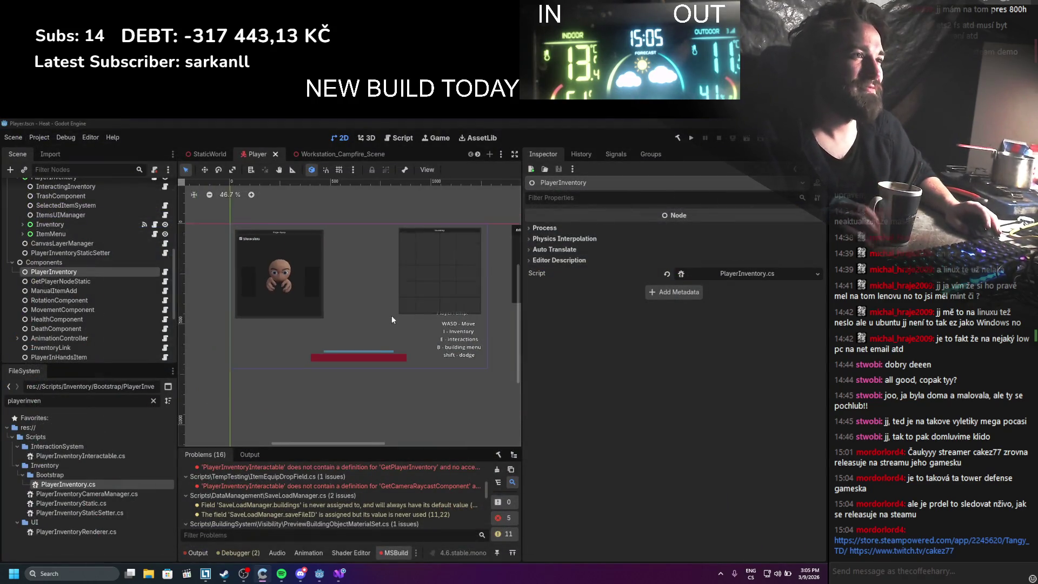
Widen the 2D scene view by moving the viewport/Inspector splitter to the right
scroll(400, 483, up, 5)
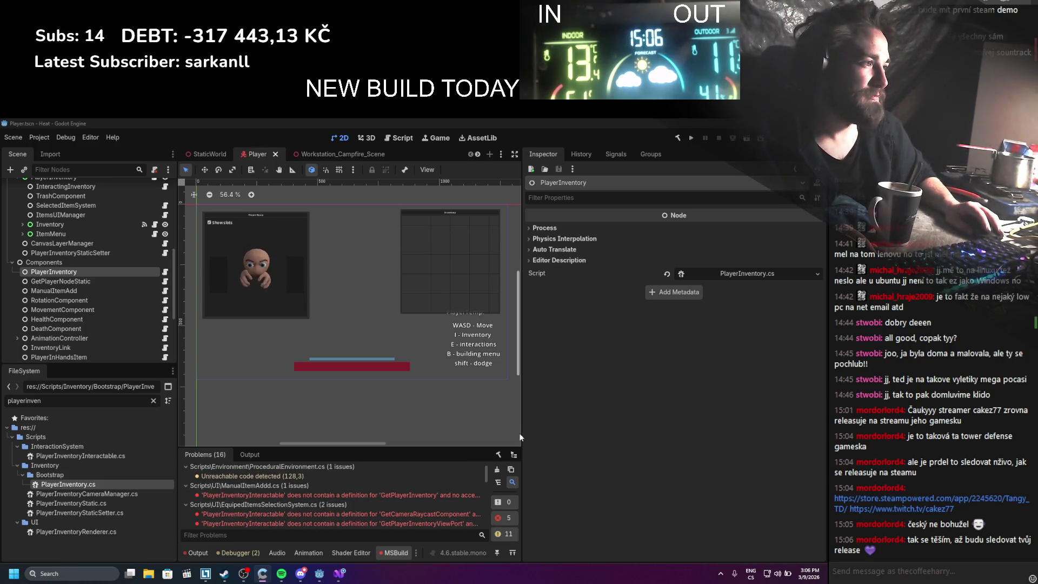
mouse_move(523, 427)
mouse_down()
mouse_move(647, 399)
mouse_move(607, 411)
mouse_up()
In ManualItemAddd.cs, change the inventory field's type from PlayerInventoryInteractable to PlayerInventory
click(387, 495)
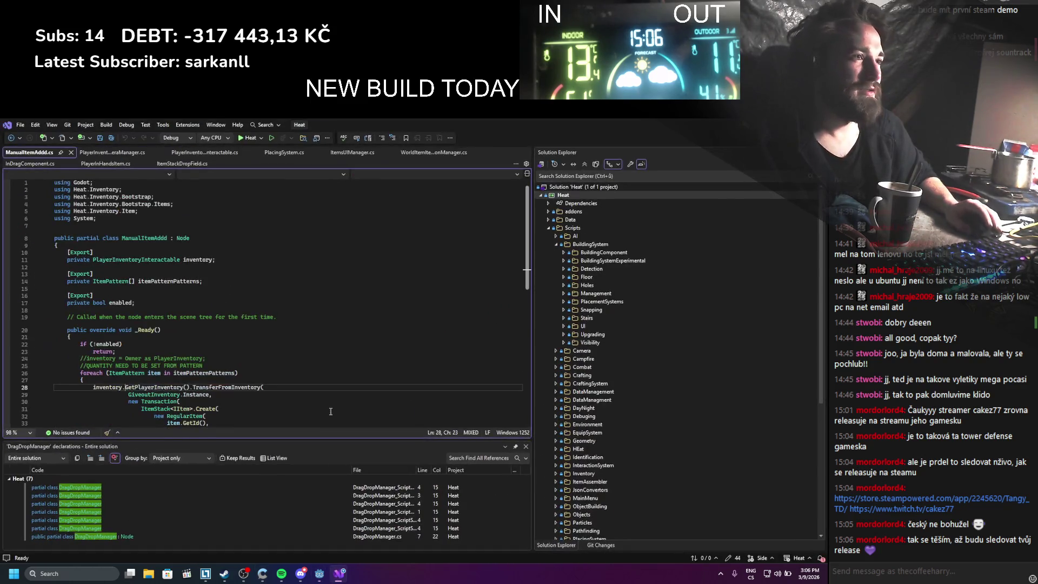
scroll(298, 324, down, 2)
click(299, 358)
key(ctrl+s)
scroll(298, 361, up, 2)
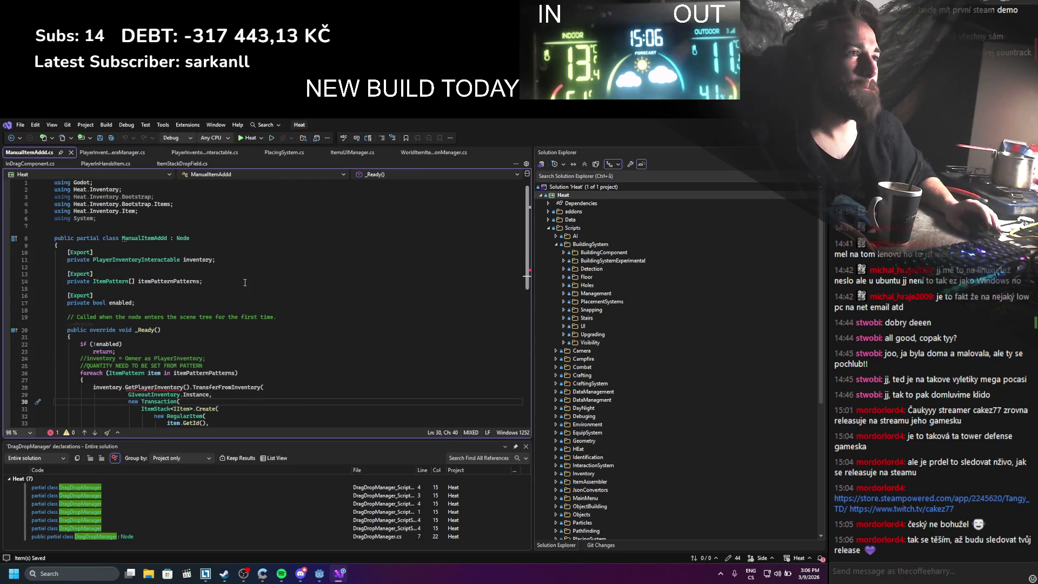
click(146, 260)
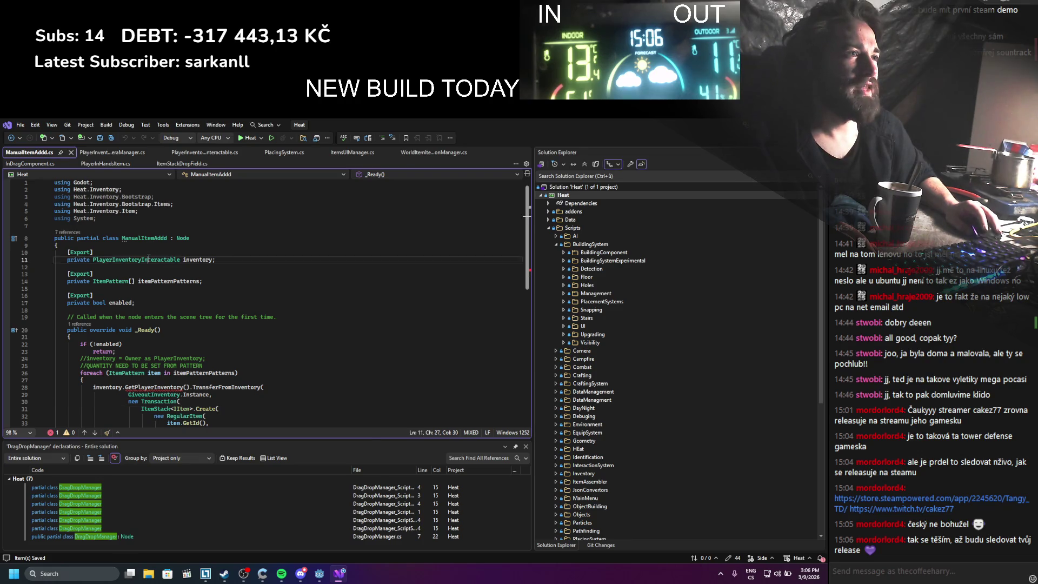
double_click(146, 259)
text(Play)
key(BackSpace)
key(BackSpace)
text(ayerinve)
key(Tab)
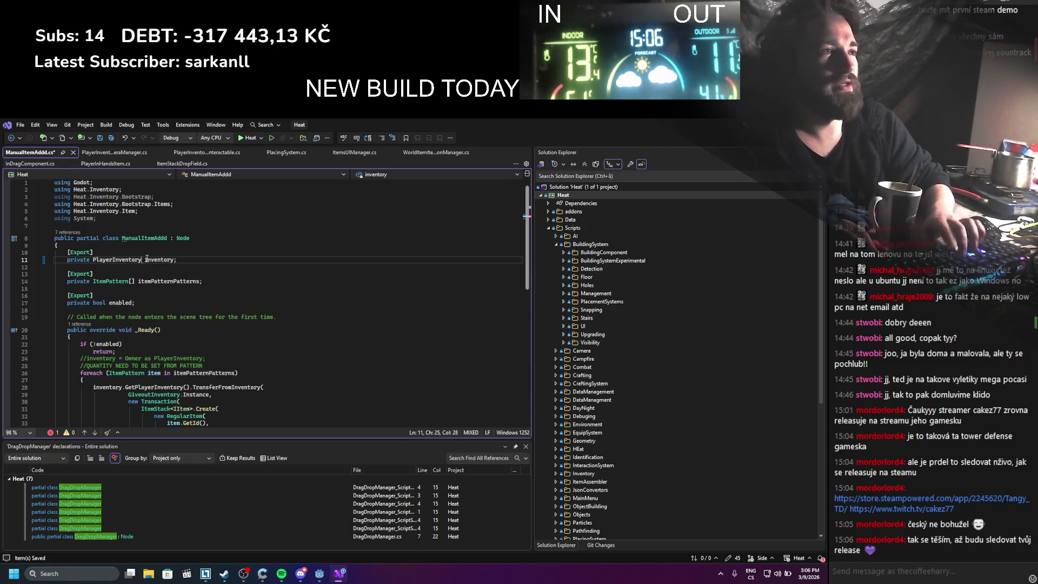
Delete the GetPlayerInventory() call on line 28 so the inventory field is used directly
scroll(186, 373, down, 1)
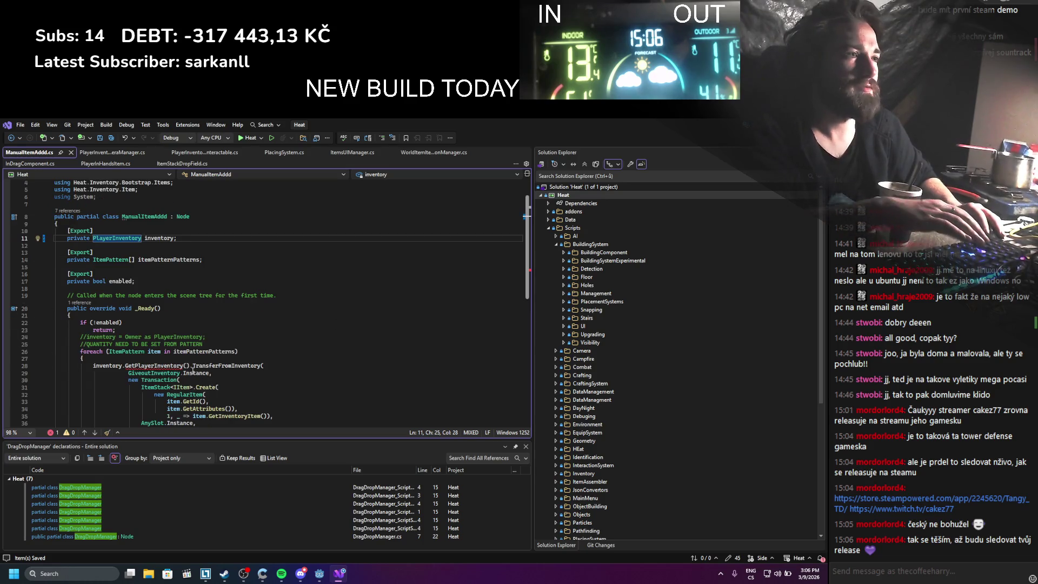
drag(193, 369, 145, 366)
key(BackSpace)
key(BackSpace)
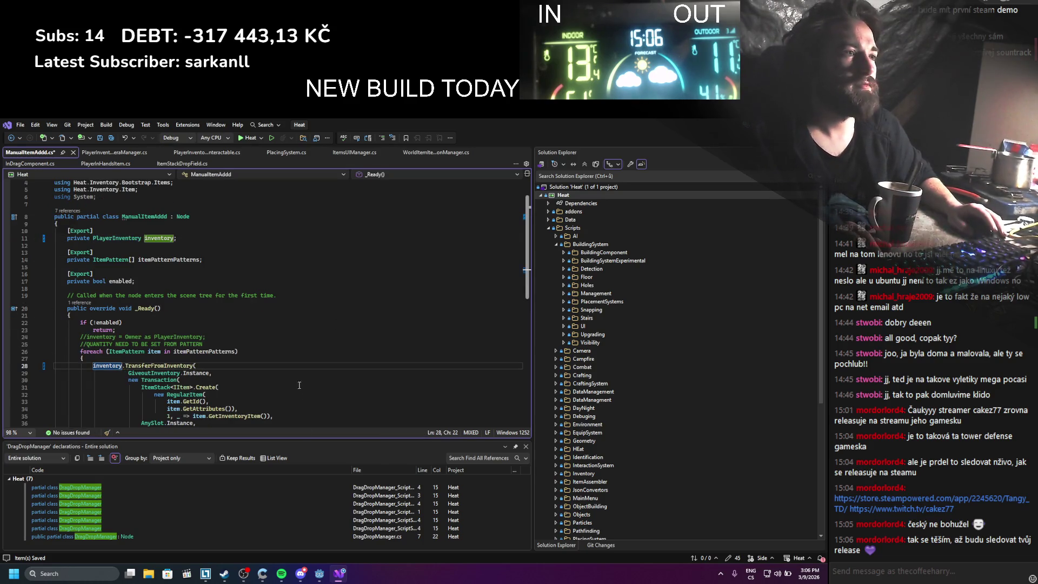
key(alt+Tab)
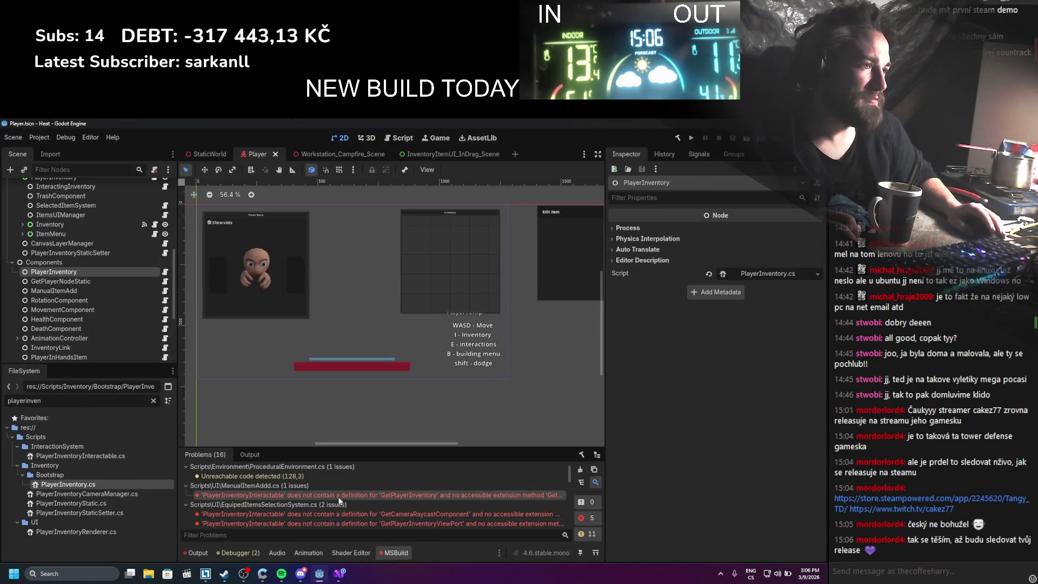
key(alt+Tab)
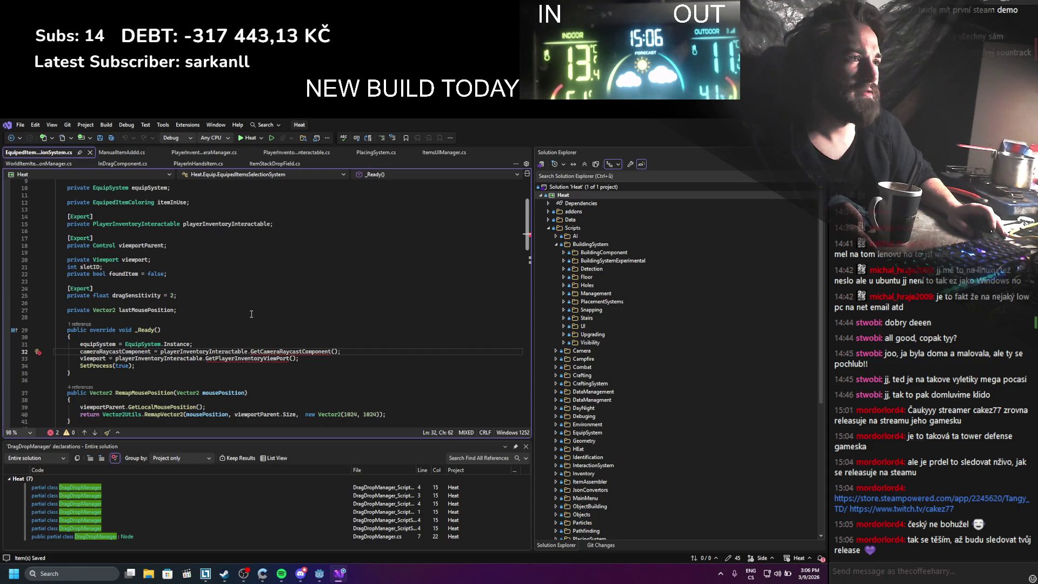
Change the PlayerInventoryInteractable field on line 15 to PlayerInventory
scroll(251, 314, up, 3)
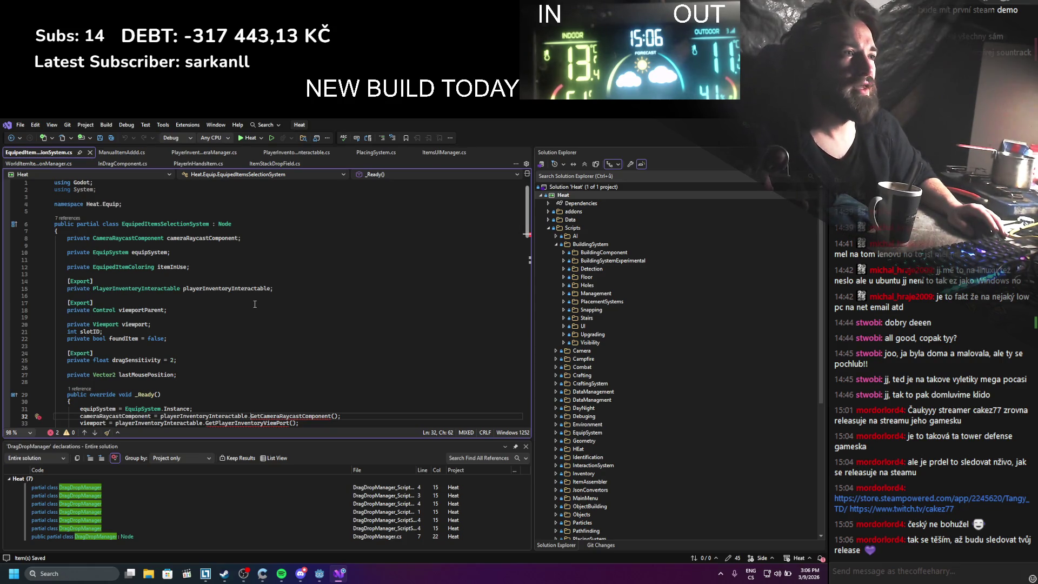
double_click(146, 289)
text(Pla)
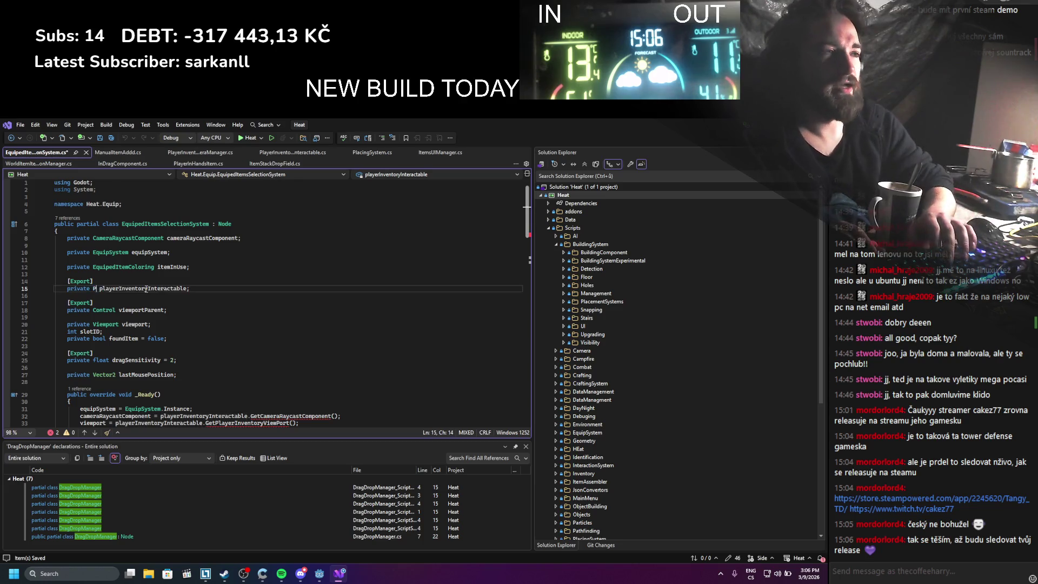
text(yerInve)
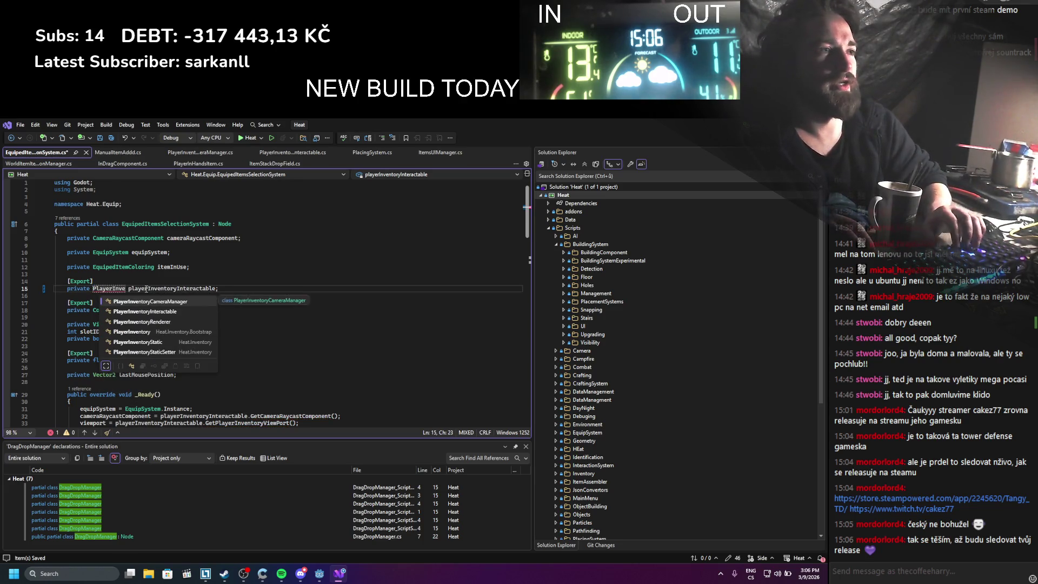
key(Tab)
Add an [Export] attribute above the camera raycast field
scroll(326, 347, down, 3)
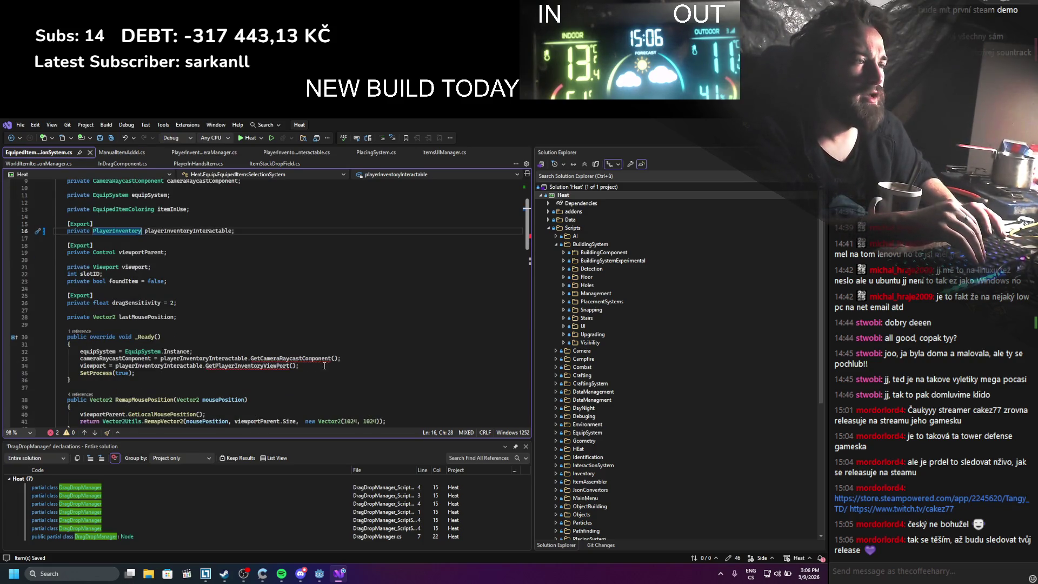
scroll(232, 324, up, 2)
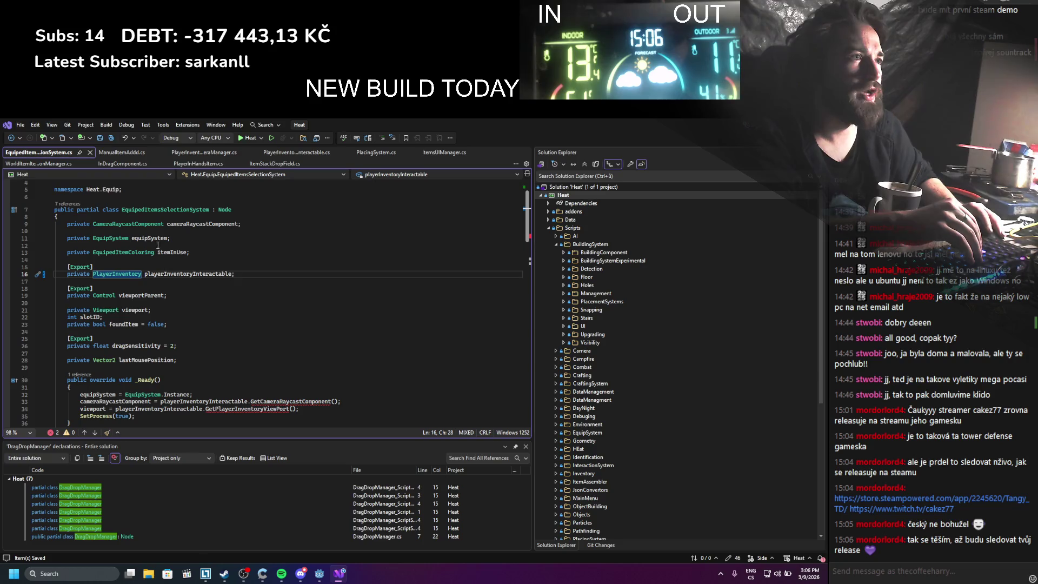
click(158, 219)
key(Return)
text([)
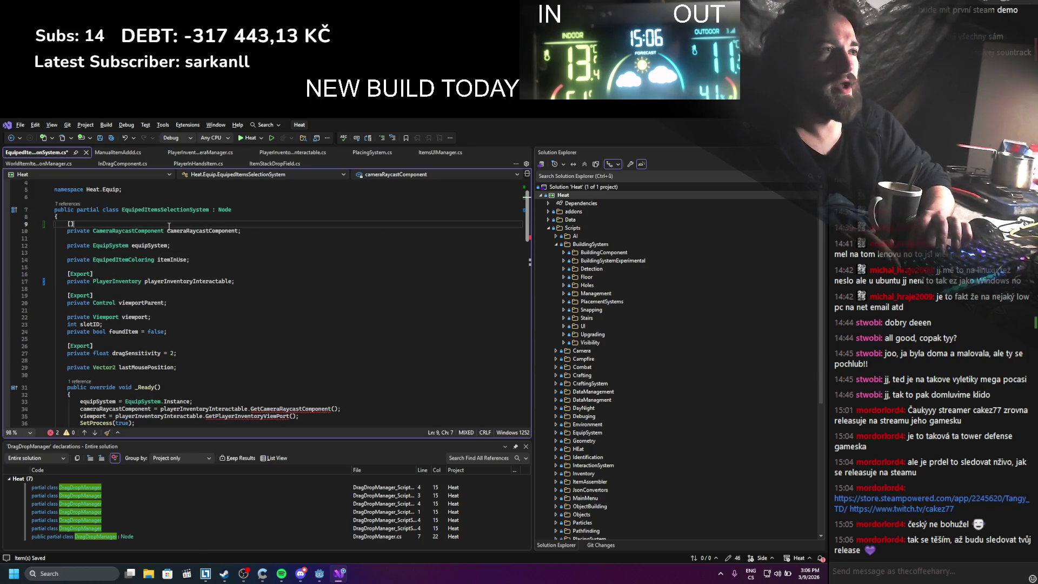
text(Exp)
key(Tab)
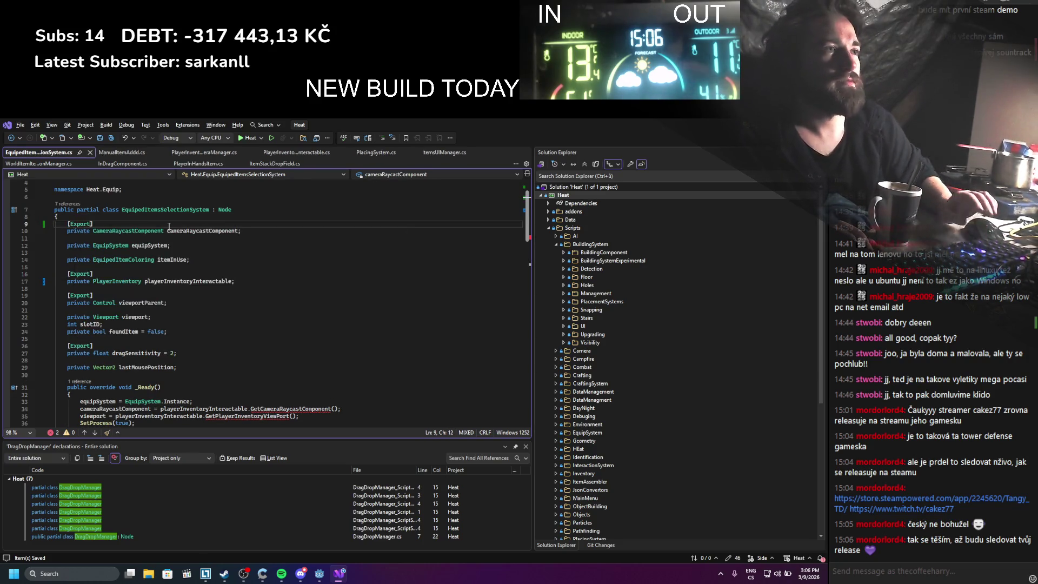
Delete the raycast and viewport assignment lines and the unused 'private Viewport viewport;' field
scroll(258, 258, down, 4)
drag(302, 329, 45, 326)
key(Delete)
key(Delete)
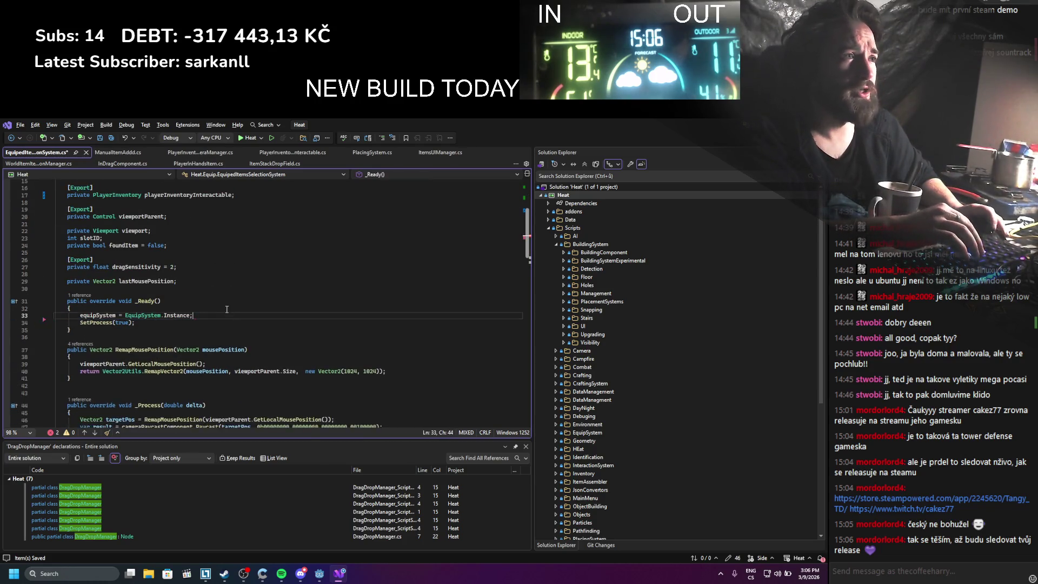
scroll(135, 257, up, 1)
click(135, 258)
double_click(136, 253)
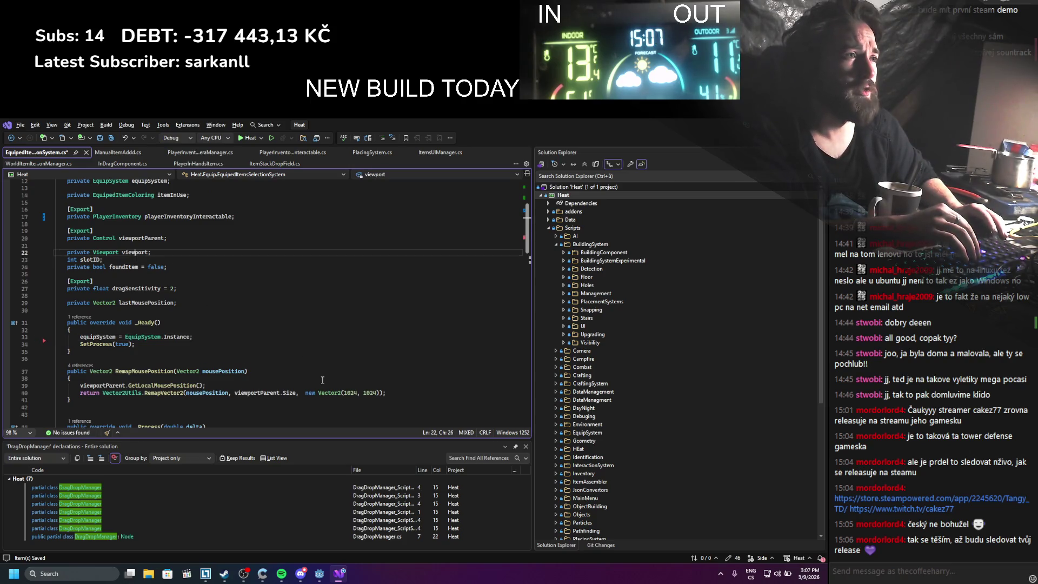
scroll(315, 372, down, 16)
scroll(315, 371, up, 16)
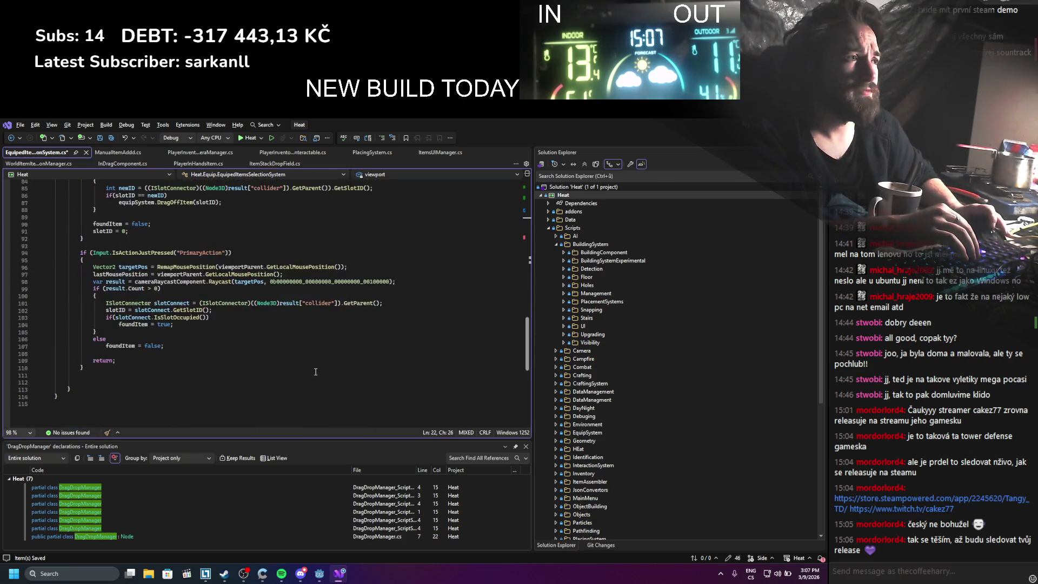
scroll(175, 329, up, 4)
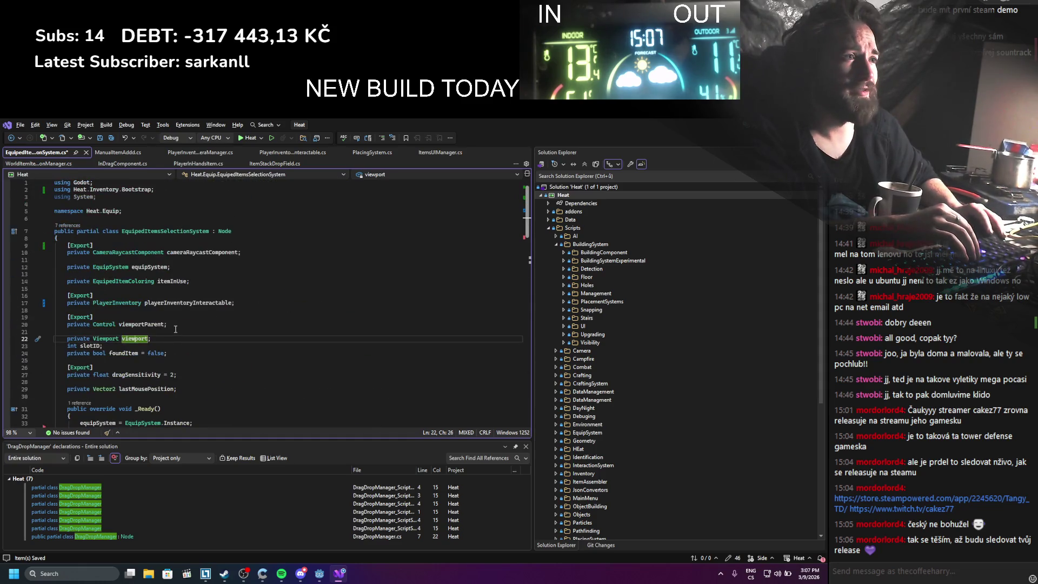
key(shift+Home)
key(BackSpace)
key(BackSpace)
key(BackSpace)
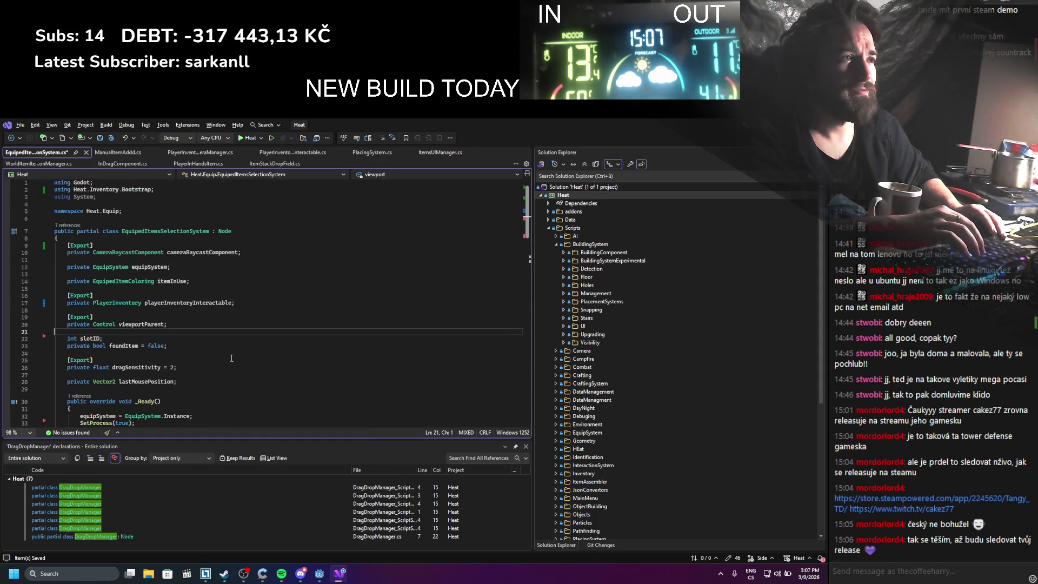
Check where viewportParent is used, save EquipedItemsSelectionSystem.cs, and return to Godot
click(163, 324)
scroll(249, 377, down, 9)
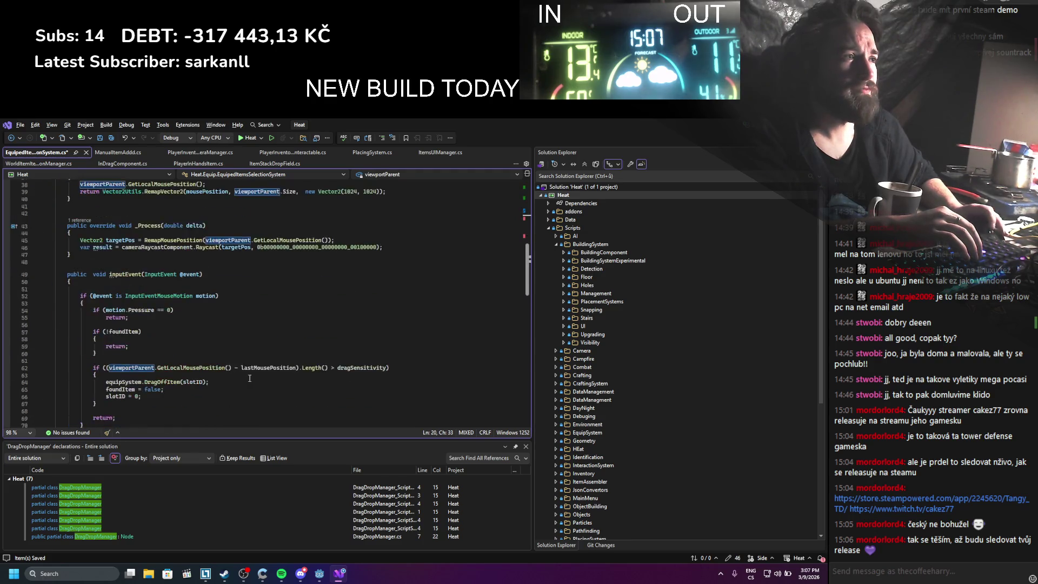
key(ctrl+s)
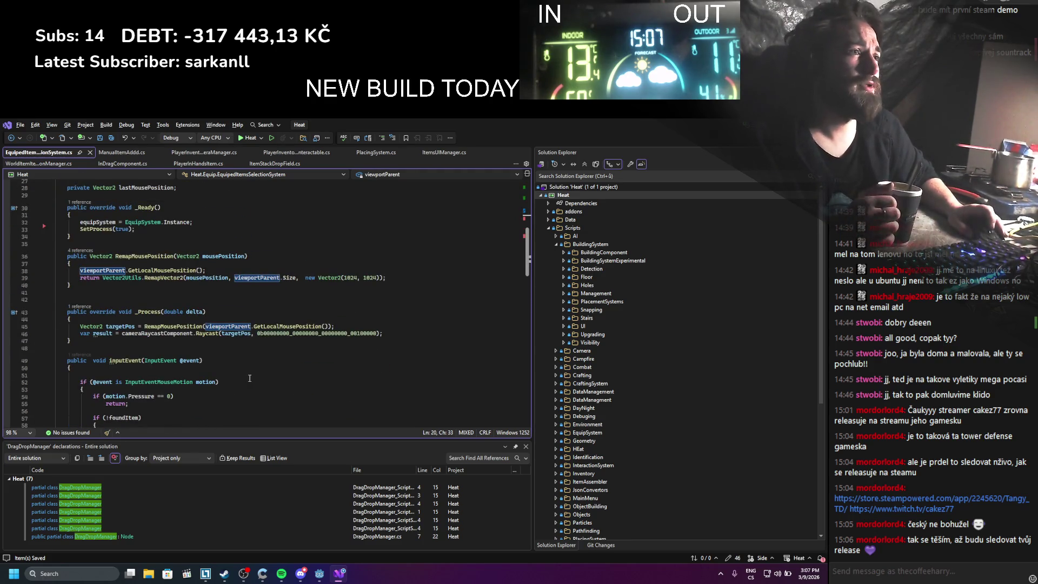
scroll(249, 377, down, 2)
scroll(249, 375, down, 12)
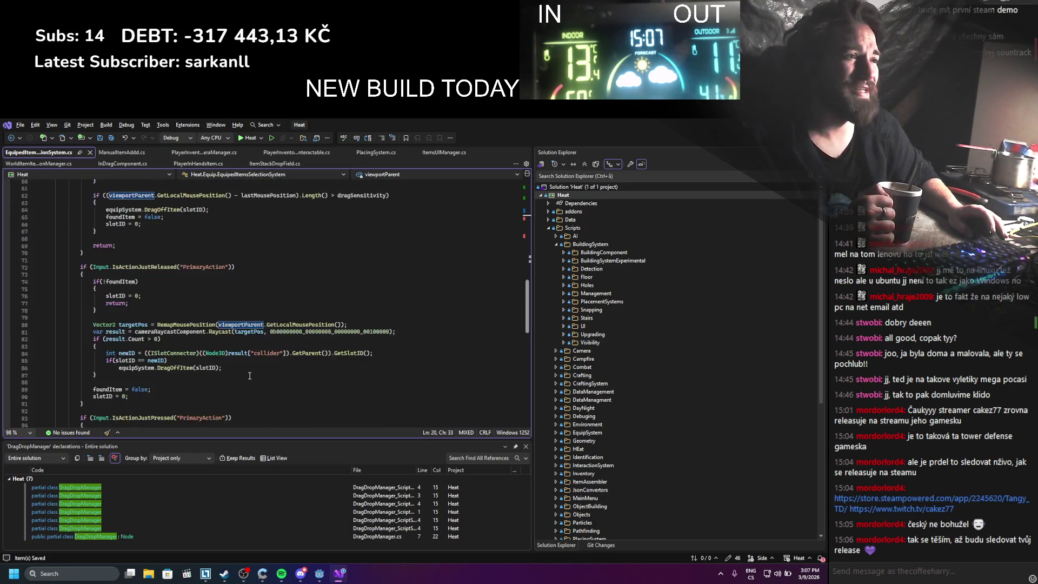
scroll(250, 375, up, 6)
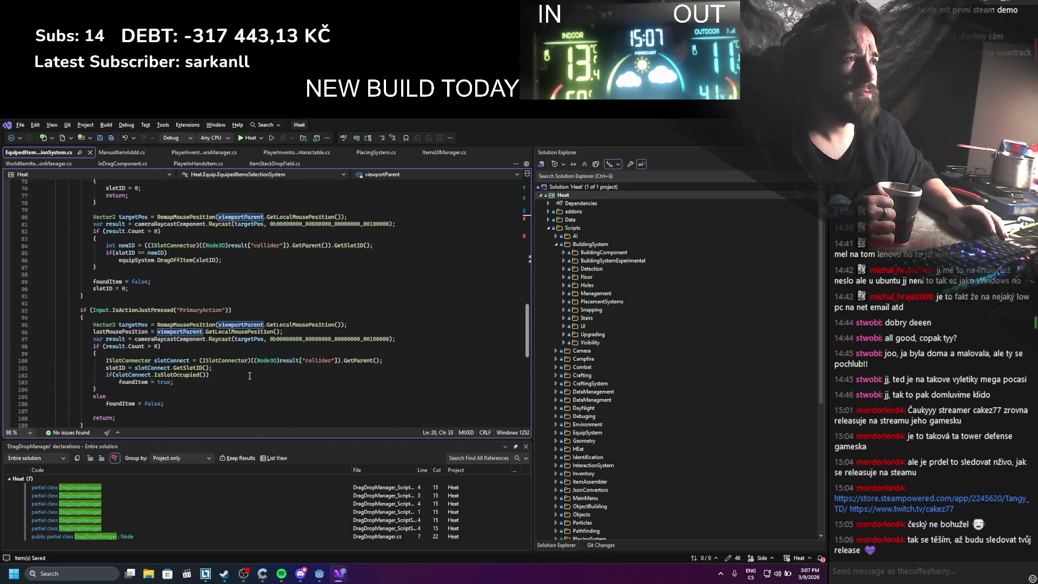
scroll(252, 363, up, 15)
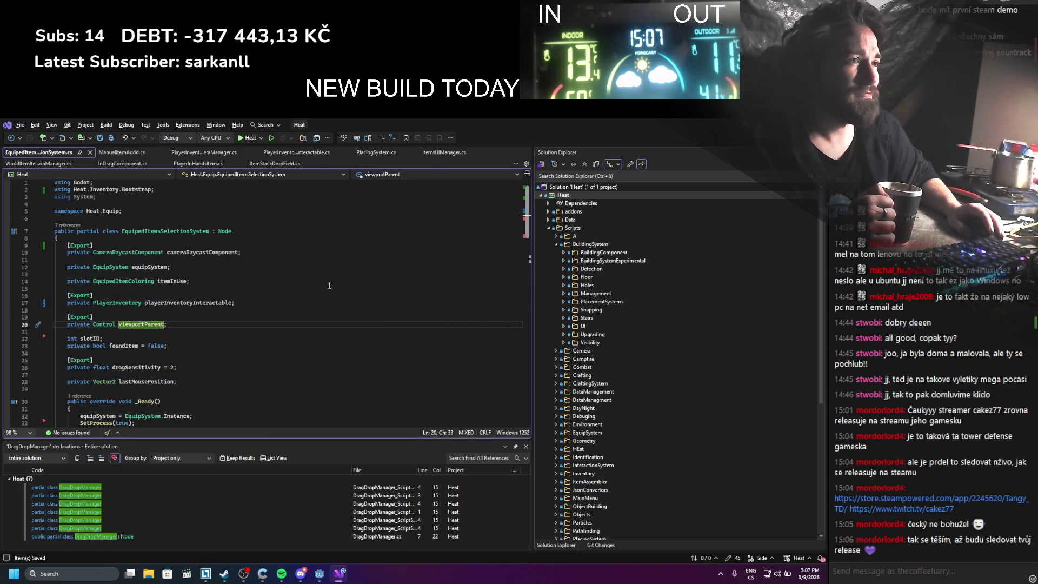
key(alt+Tab)
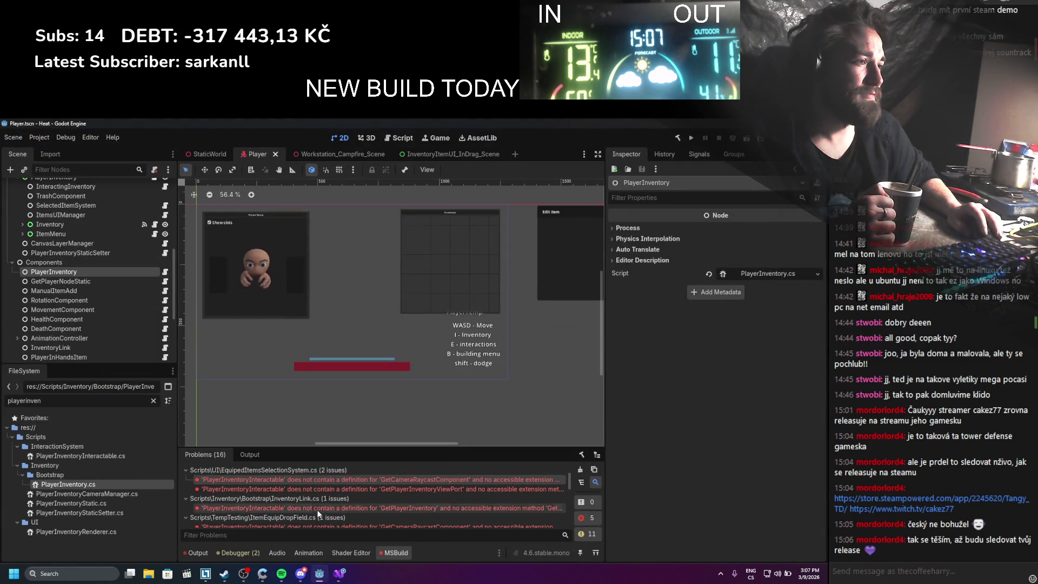
double_click(316, 509)
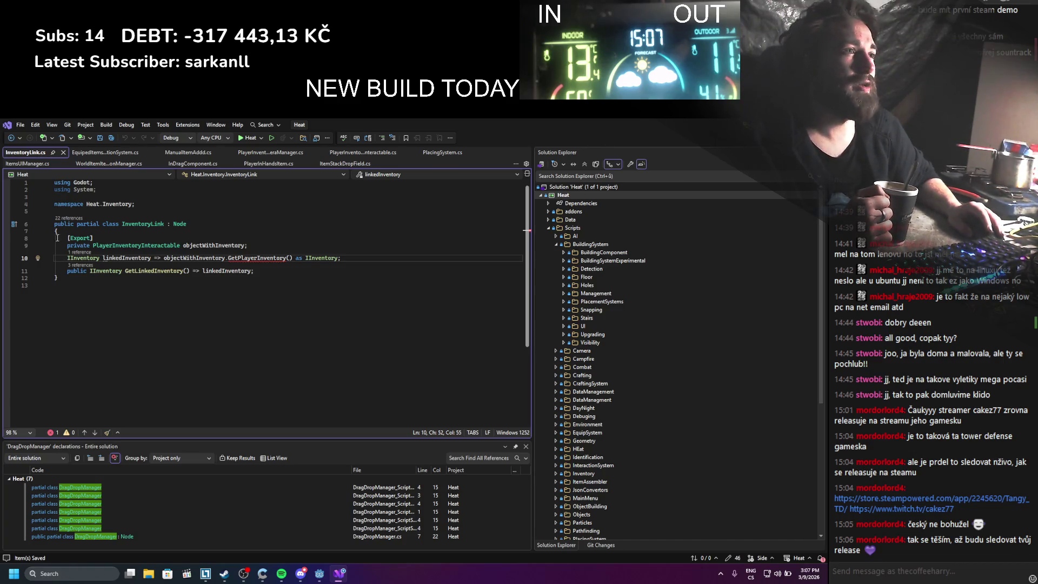
key(alt+Tab)
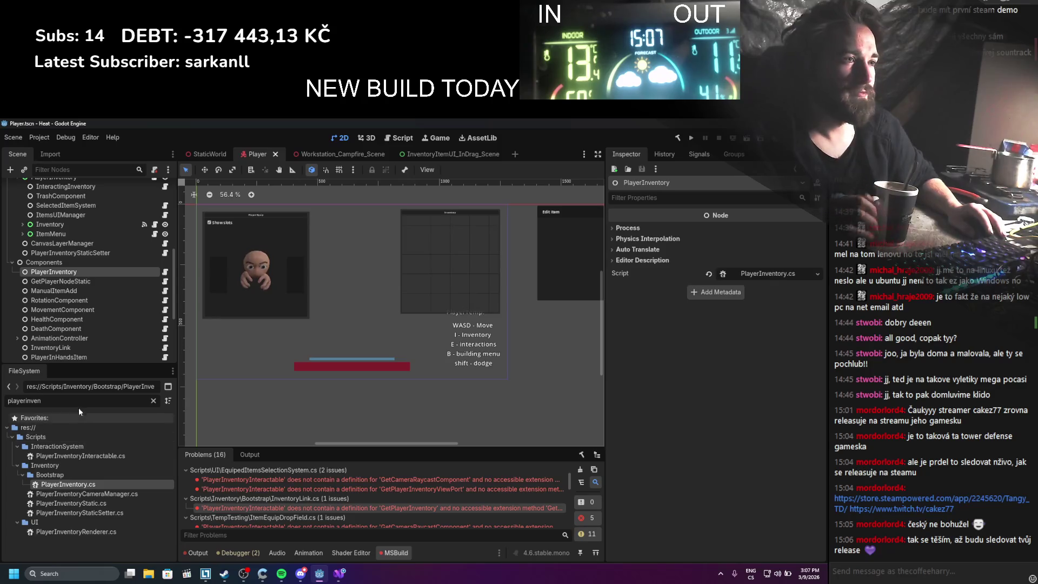
drag(41, 401, 13, 388)
key(Return)
key(alt+Tab)
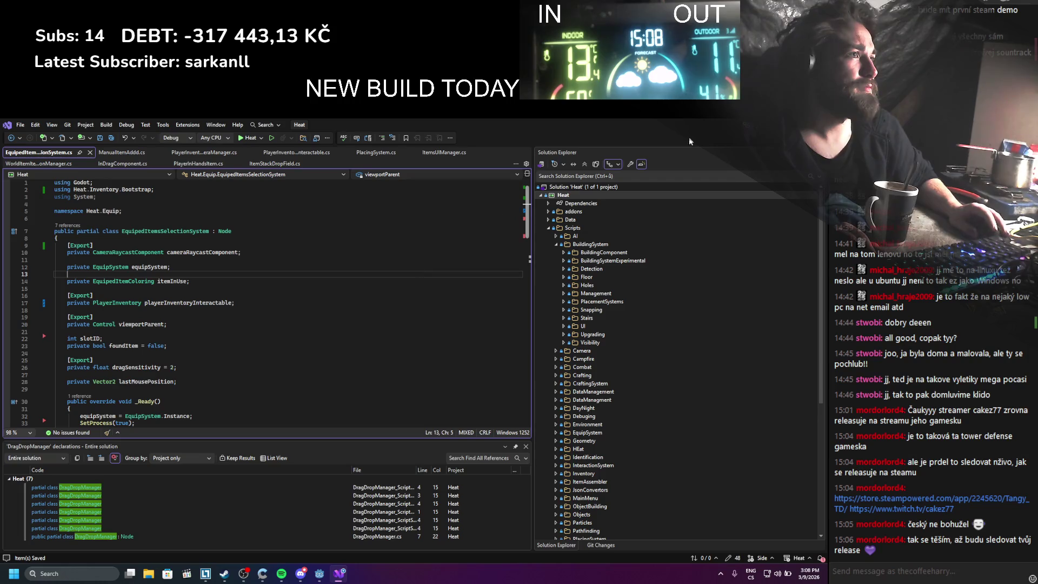
key(alt+Tab)
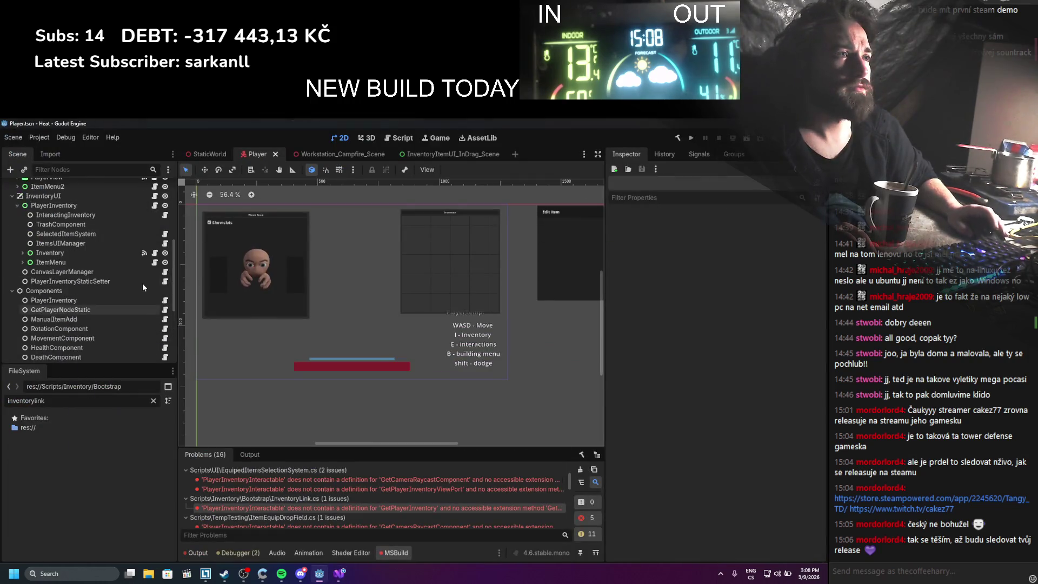
click(104, 261)
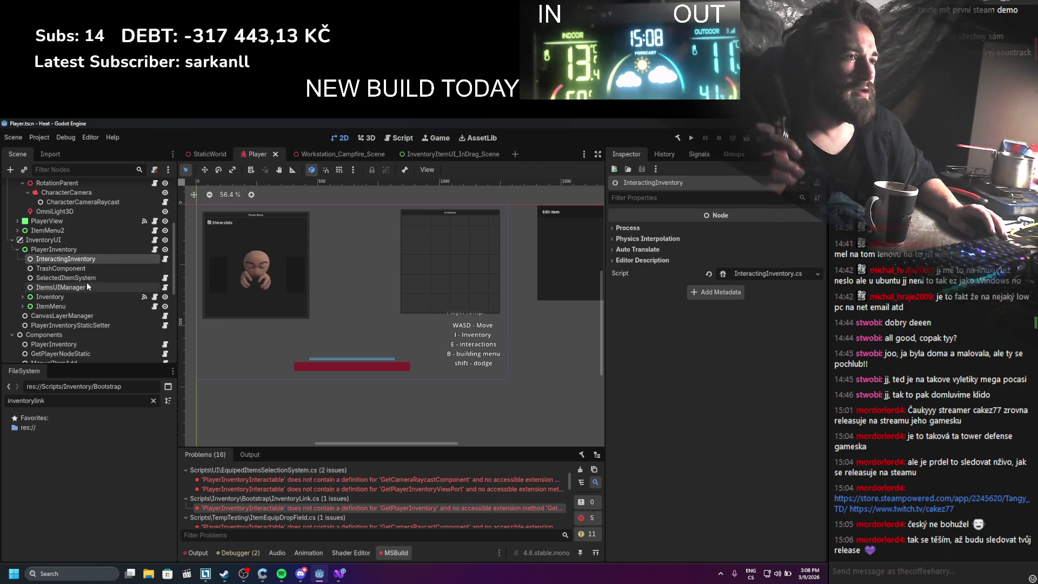
drag(61, 406, 7, 401)
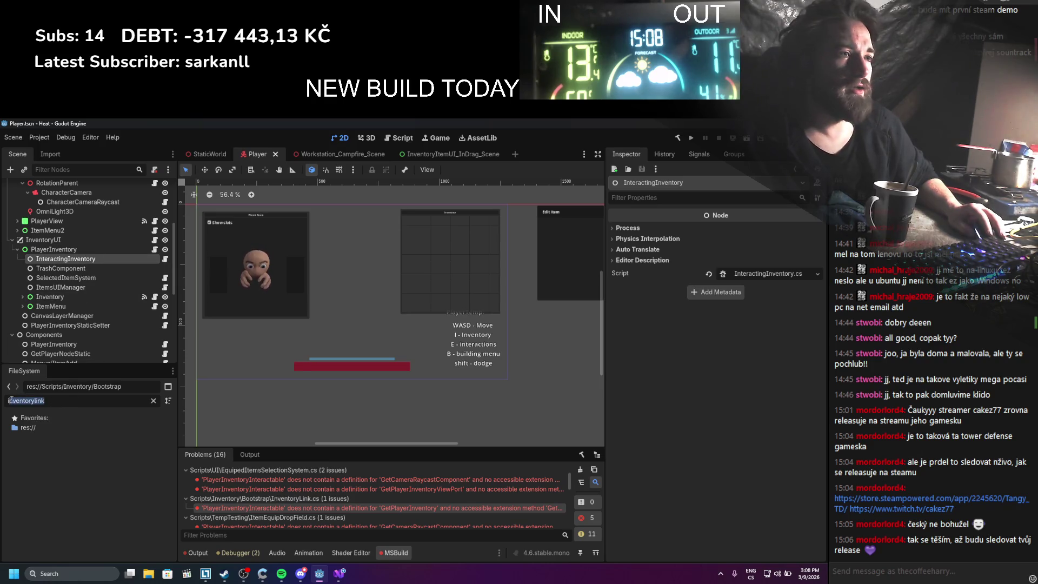
text(Interacting)
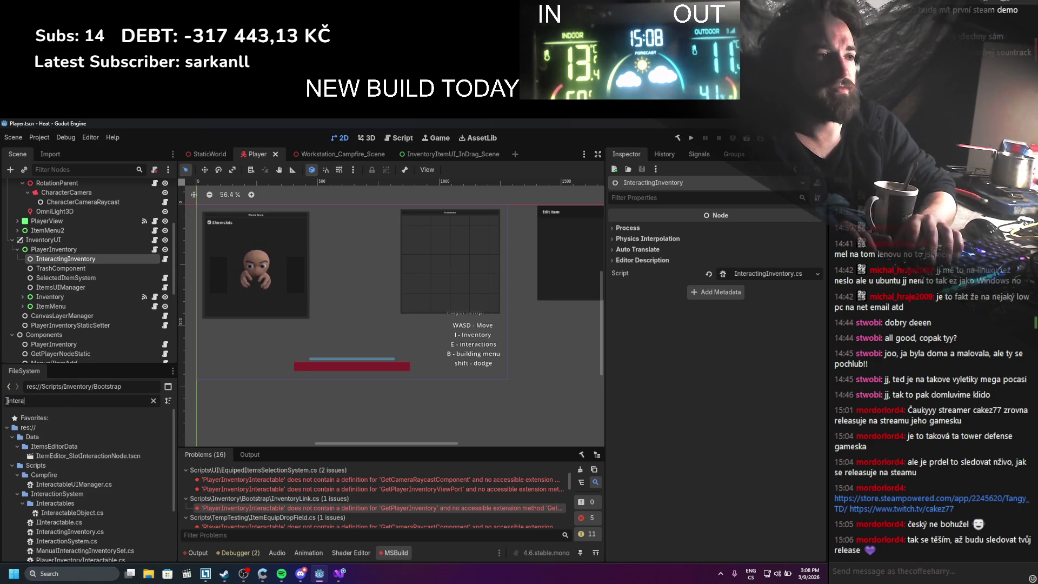
click(77, 456)
right_click(78, 456)
click(108, 508)
scroll(390, 394, down, 2)
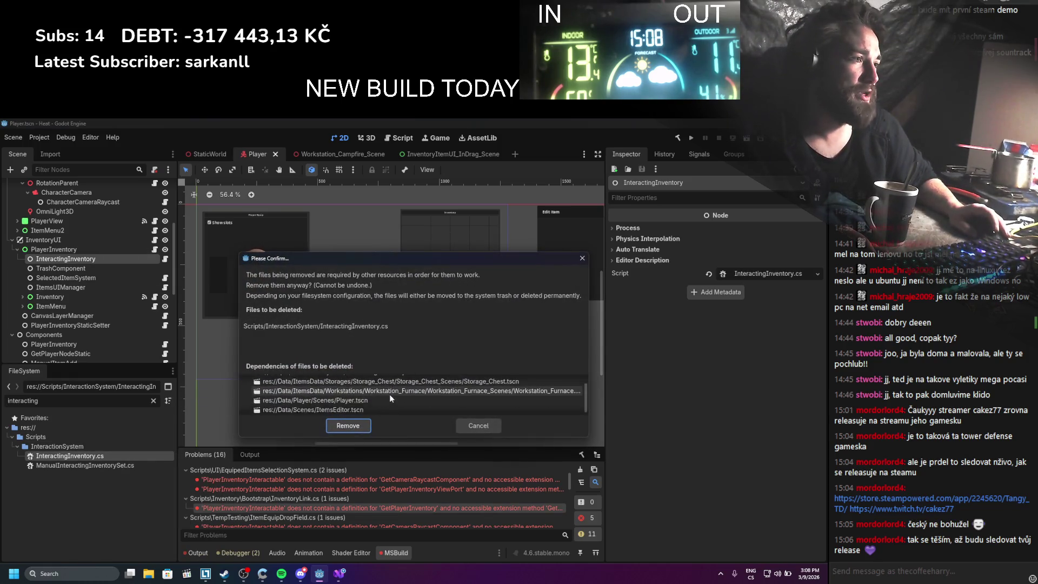
scroll(430, 387, up, 2)
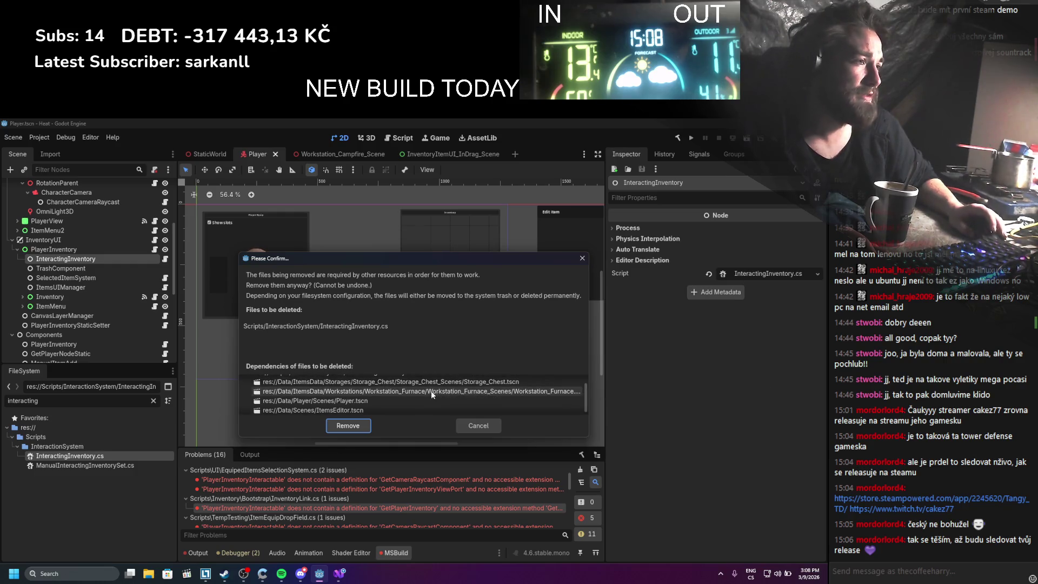
click(478, 426)
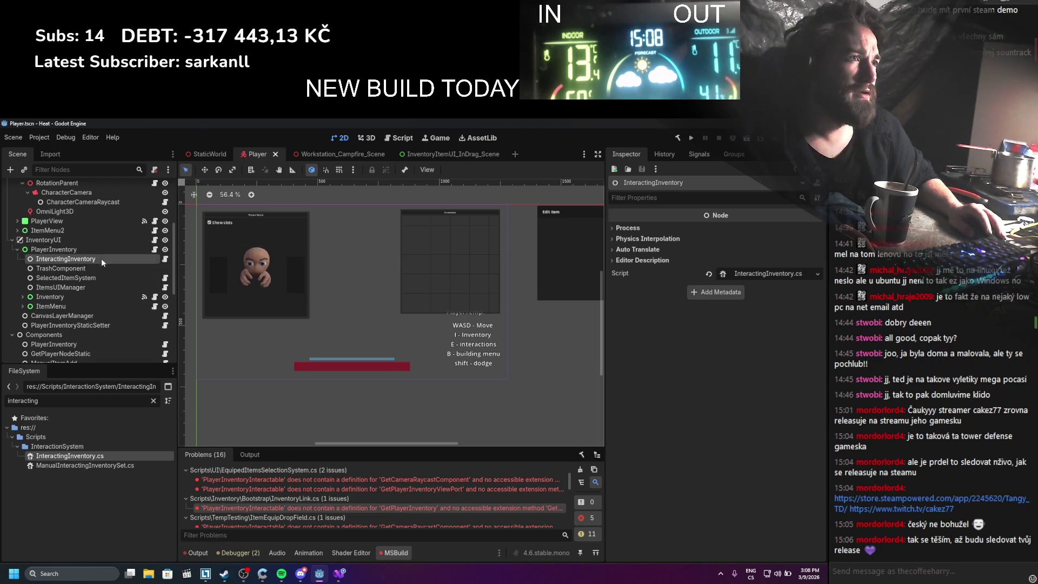
click(90, 248)
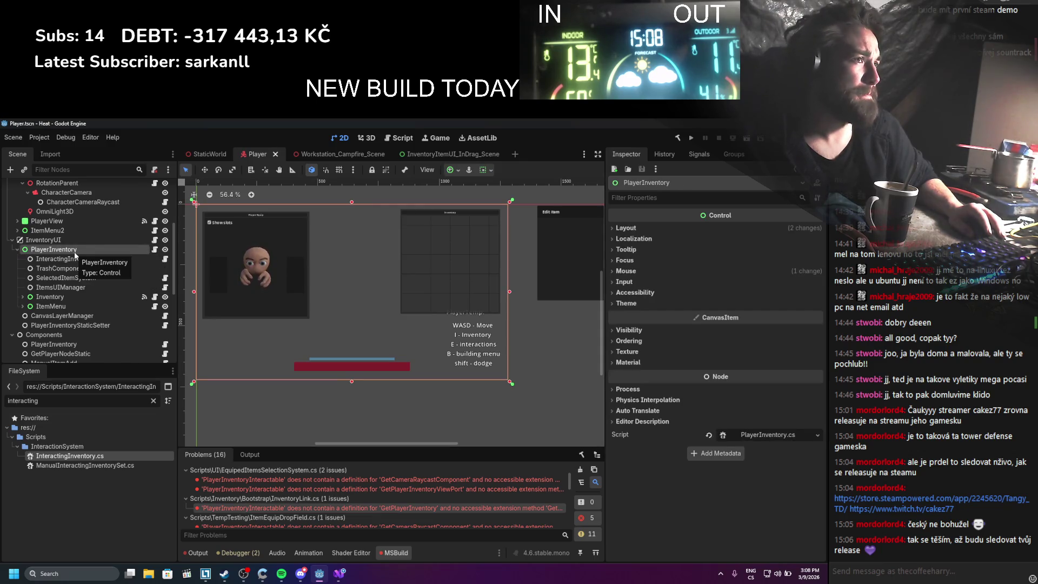
Drag PlayerInventory's left, bottom and right edges in around the Inventory window
click(60, 307)
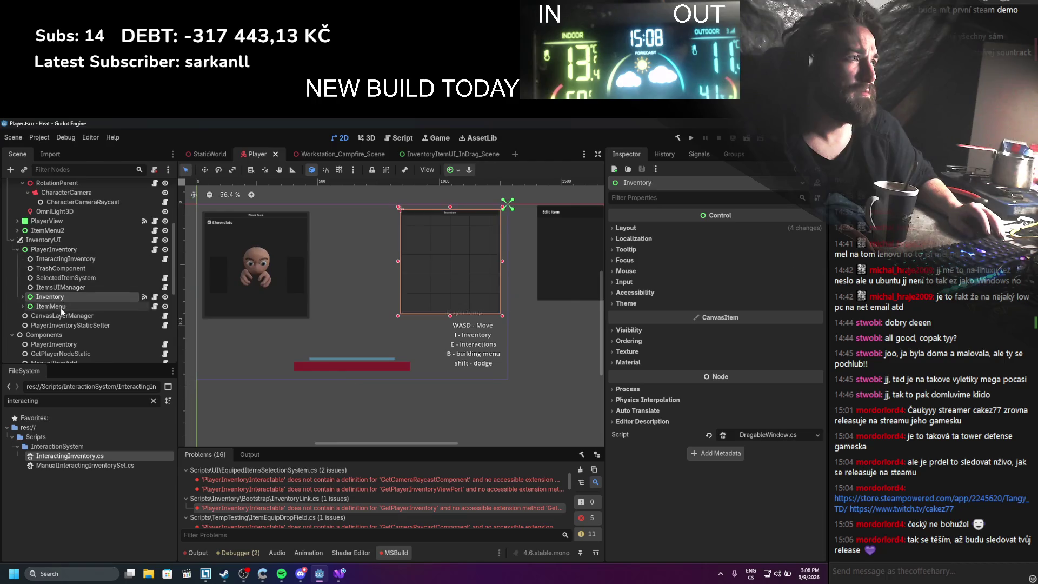
click(61, 297)
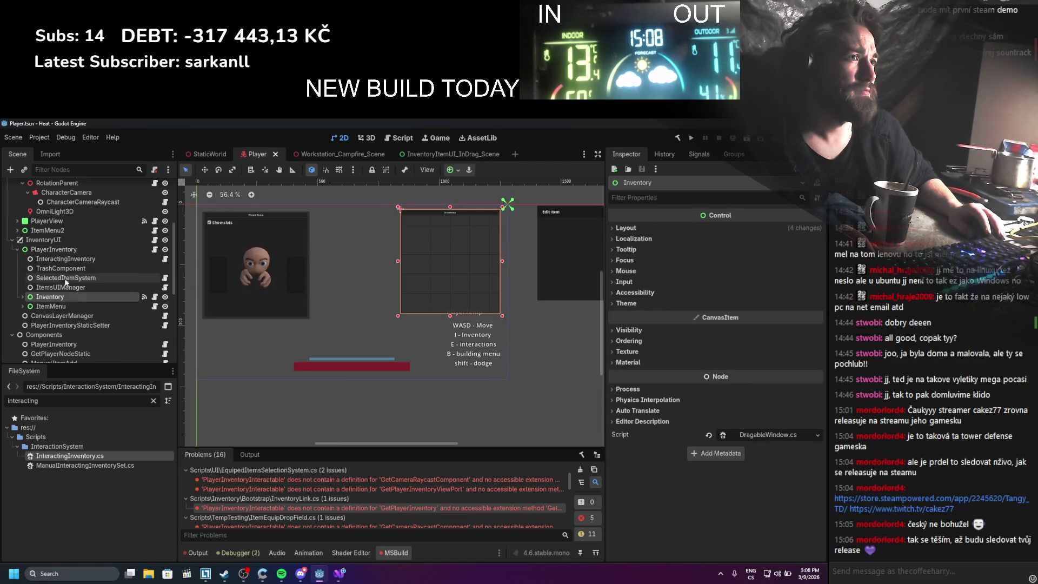
click(67, 250)
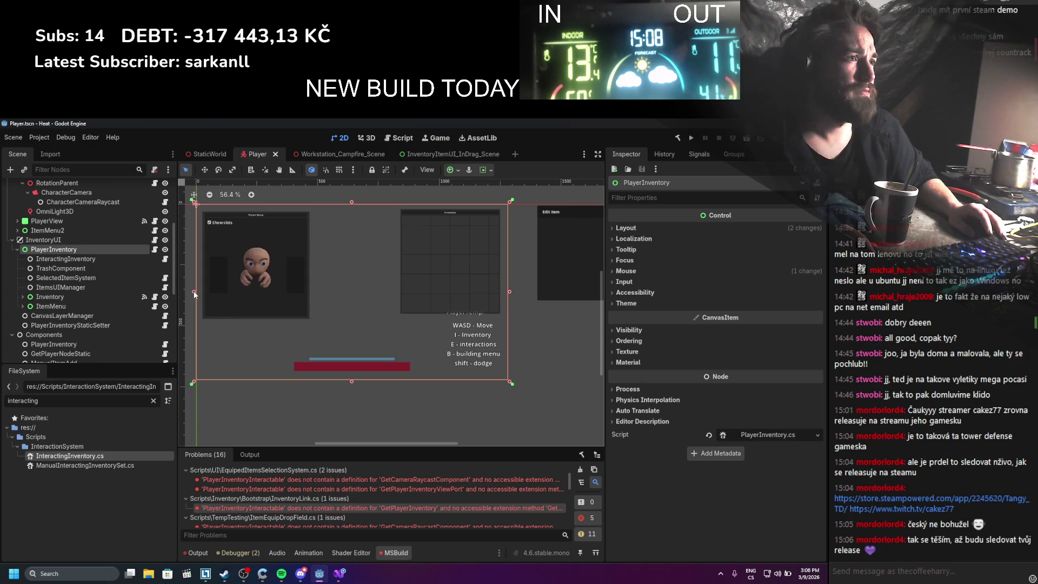
mouse_move(195, 294)
mouse_down()
mouse_move(397, 284)
mouse_move(400, 297)
mouse_up()
drag(451, 380, 454, 316)
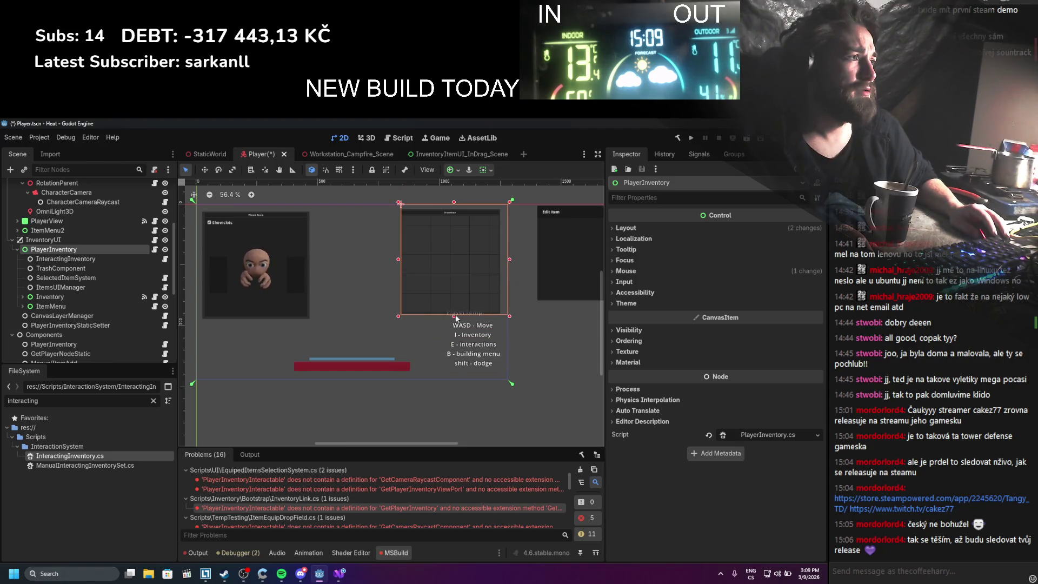
scroll(521, 247, up, 8)
drag(478, 277, 481, 279)
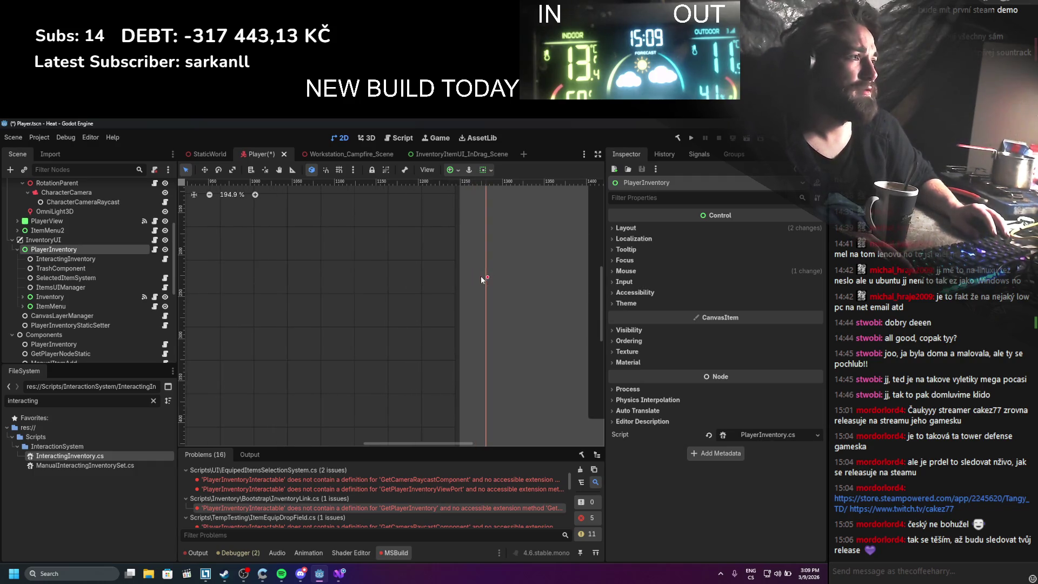
scroll(486, 279, down, 4)
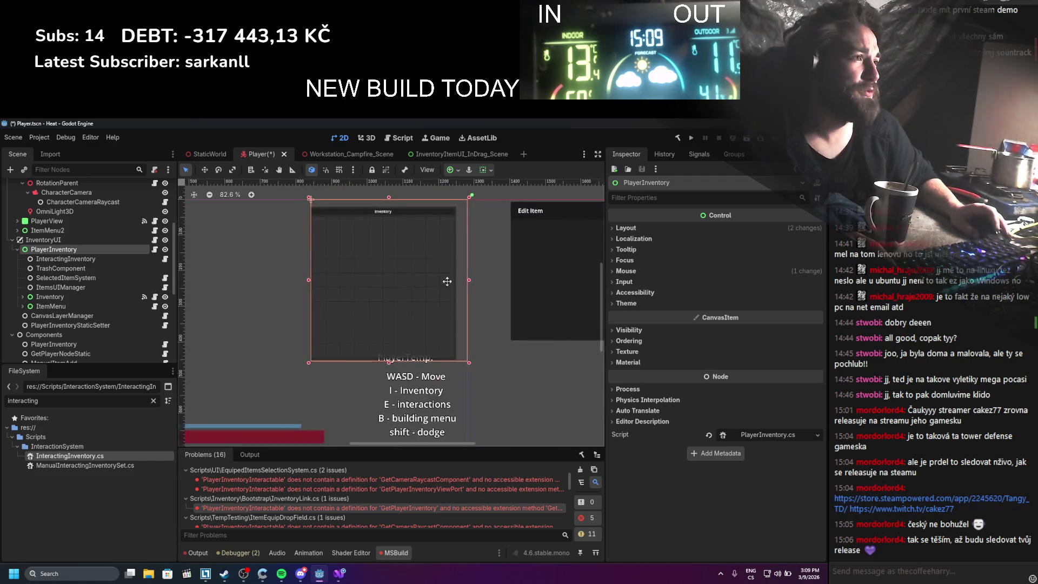
scroll(372, 258, up, 2)
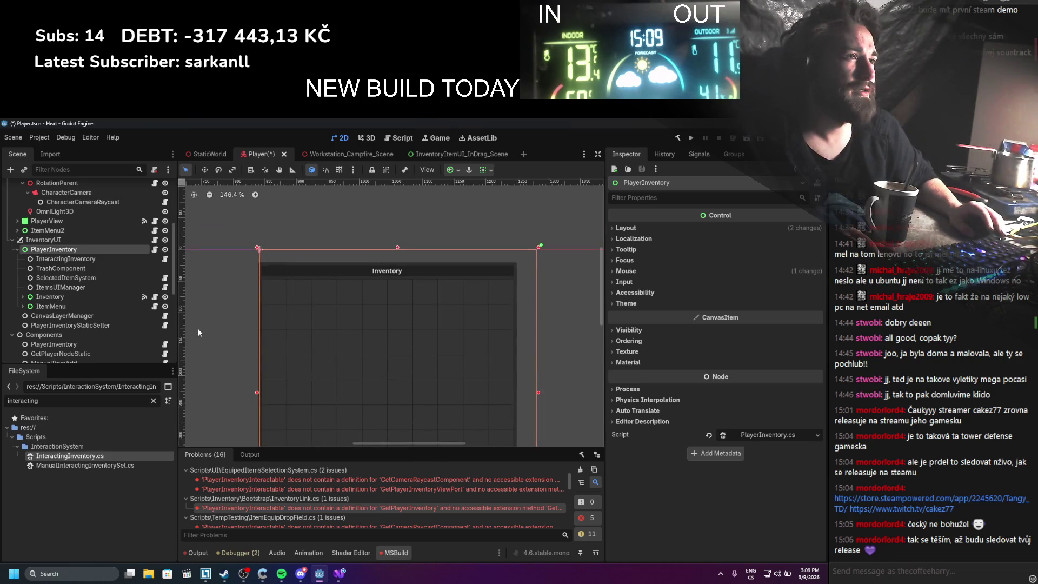
Set PlayerInventory's Layout > Transform Size x to 400, keeping the 453 height
click(667, 228)
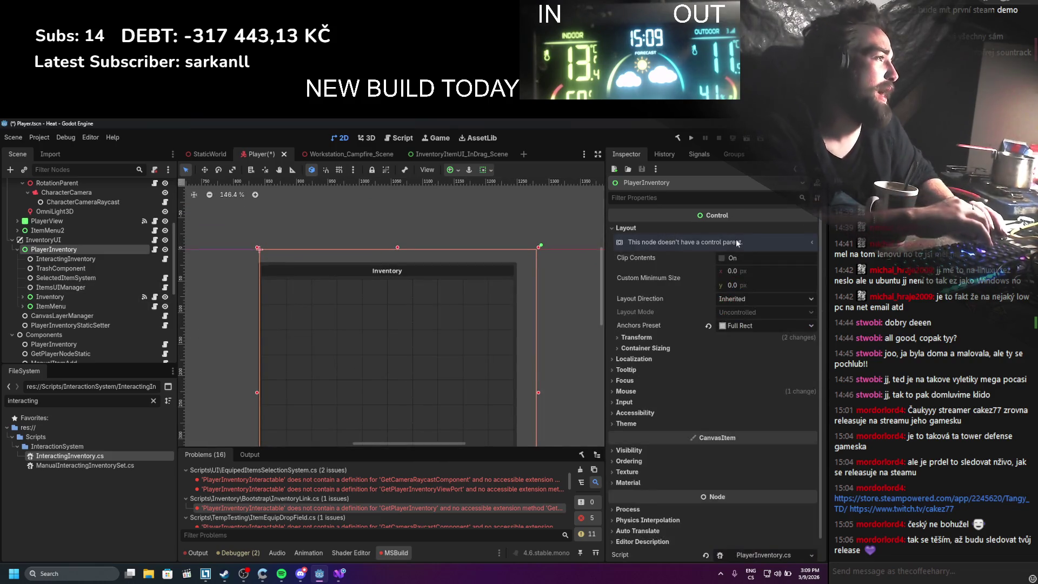
click(653, 337)
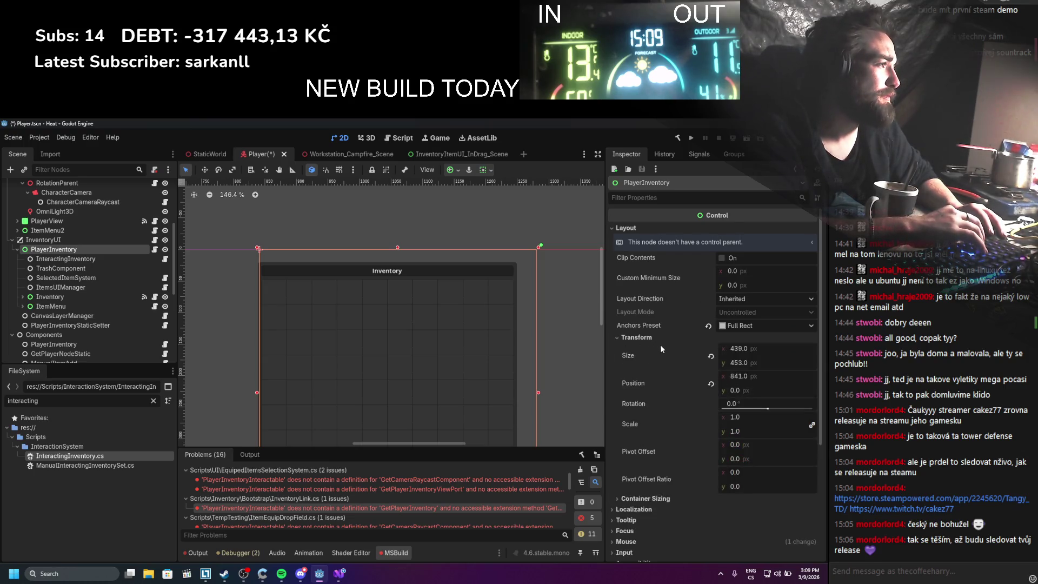
click(739, 349)
text(400)
click(740, 363)
text(4)
scroll(496, 380, down, 2)
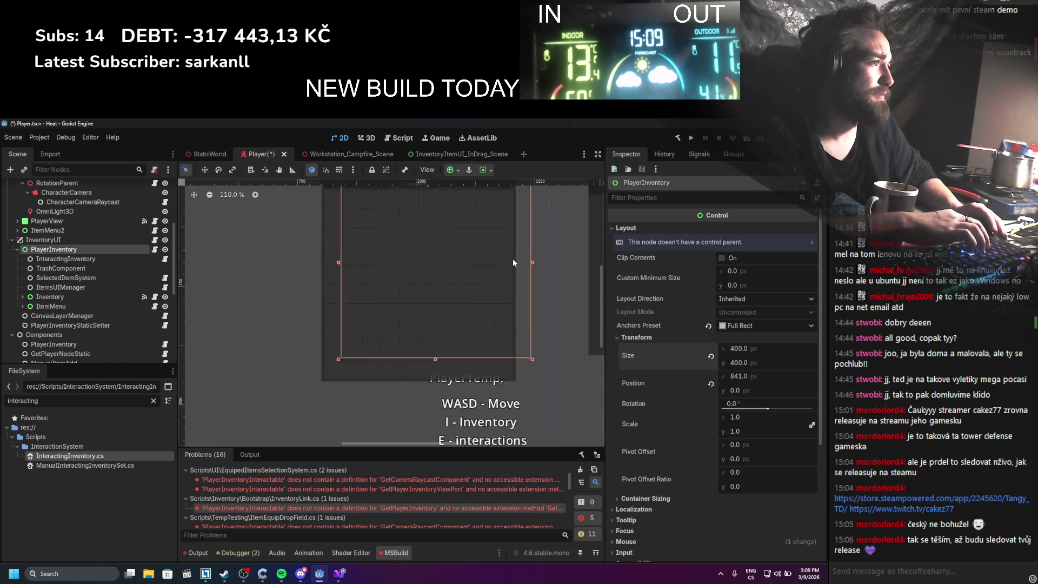
click(487, 225)
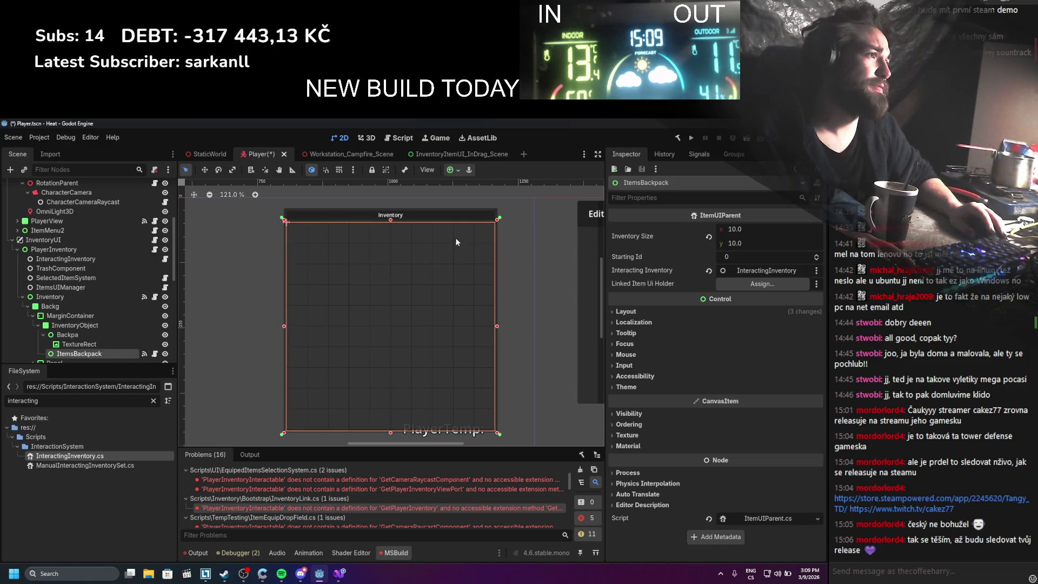
click(95, 249)
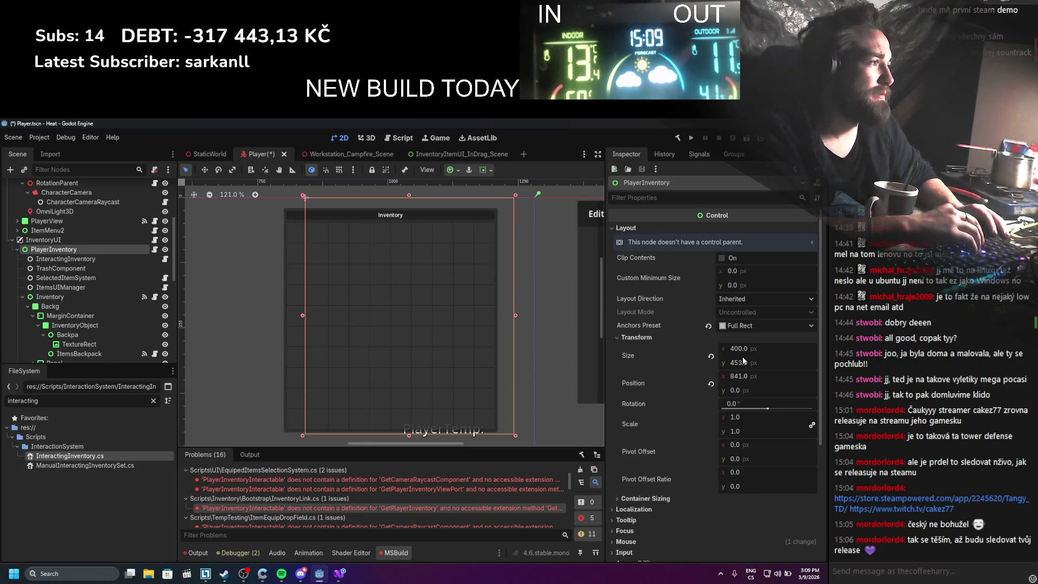
Read the Inventory node's Size in the Inspector and copy its value
click(50, 297)
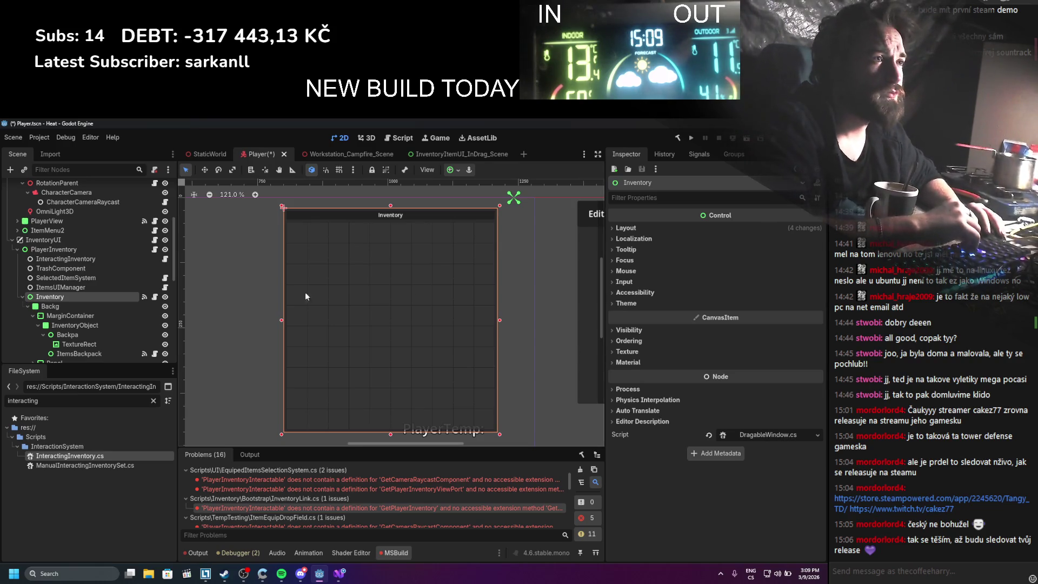
click(93, 249)
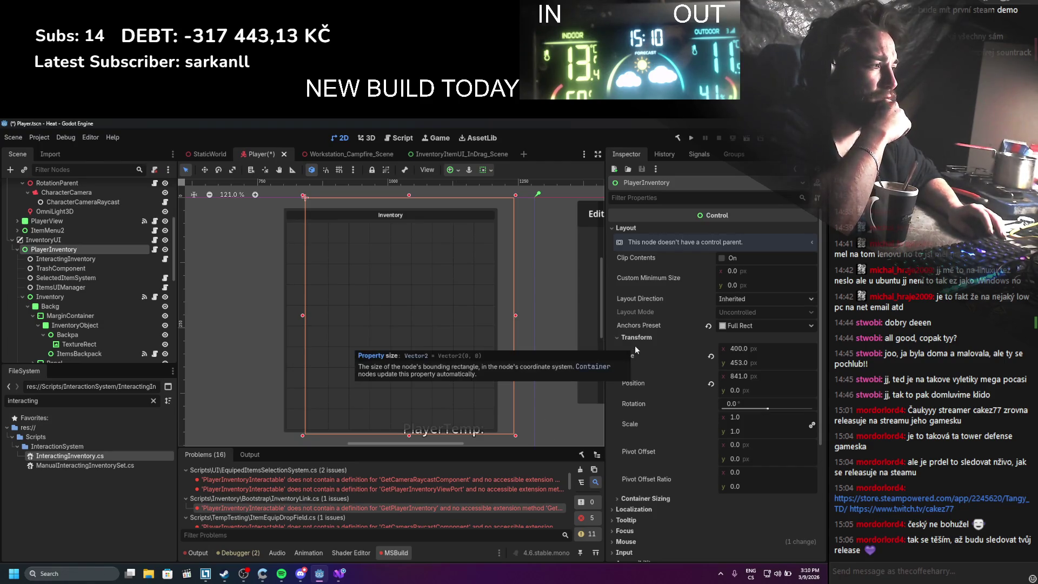
click(637, 498)
click(637, 498)
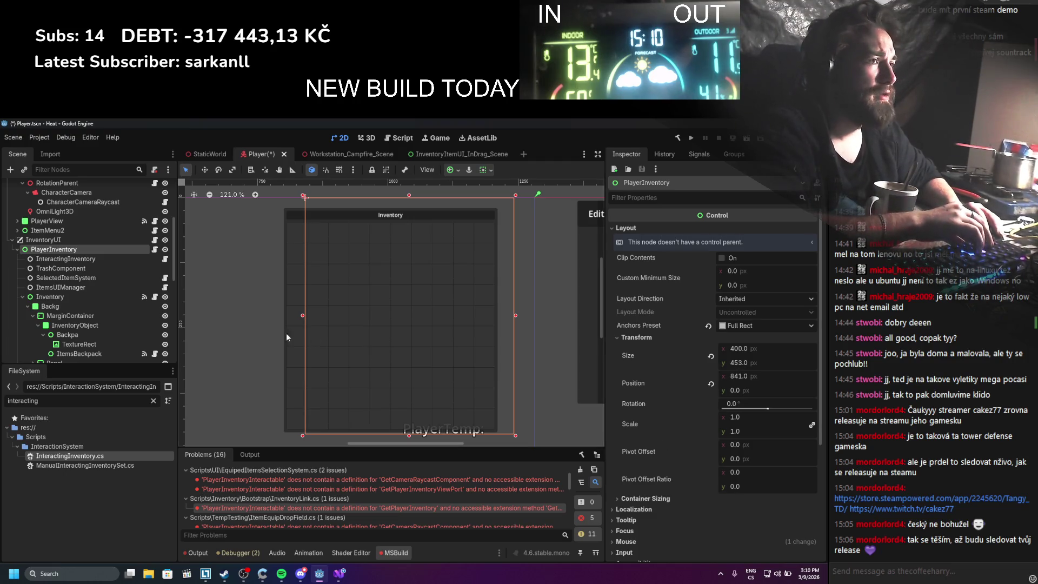
click(101, 297)
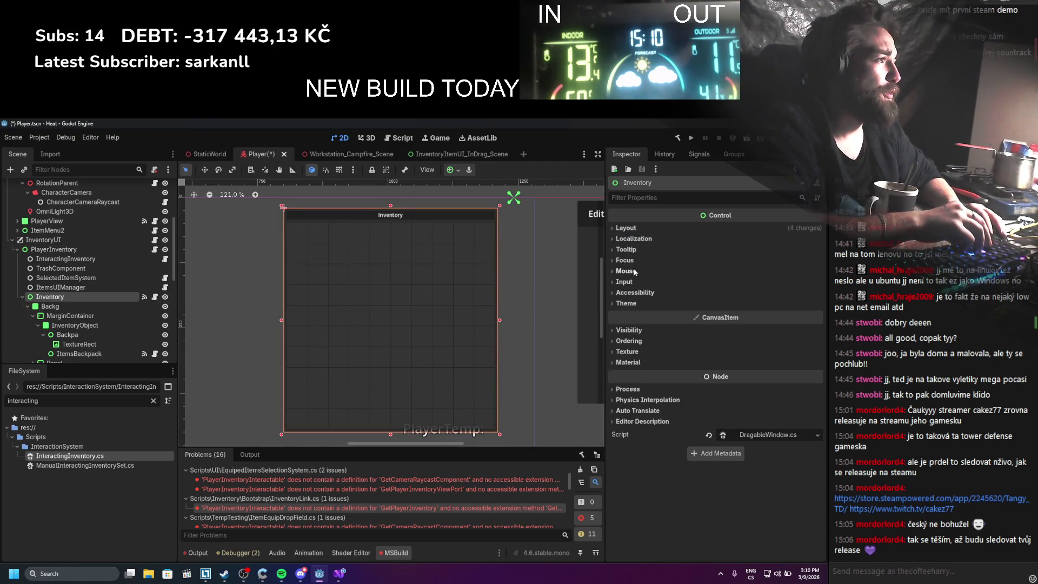
click(631, 228)
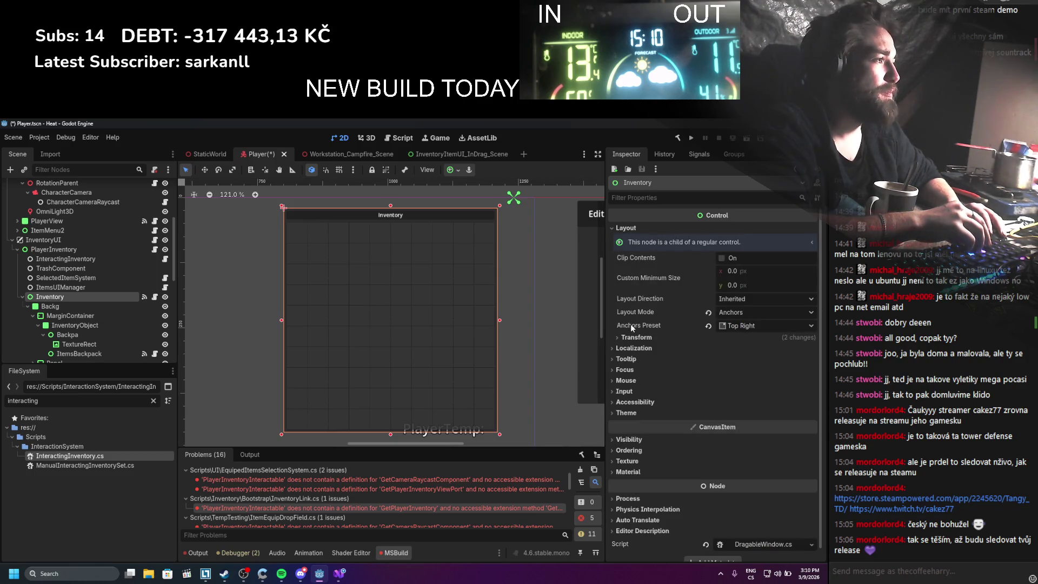
click(633, 337)
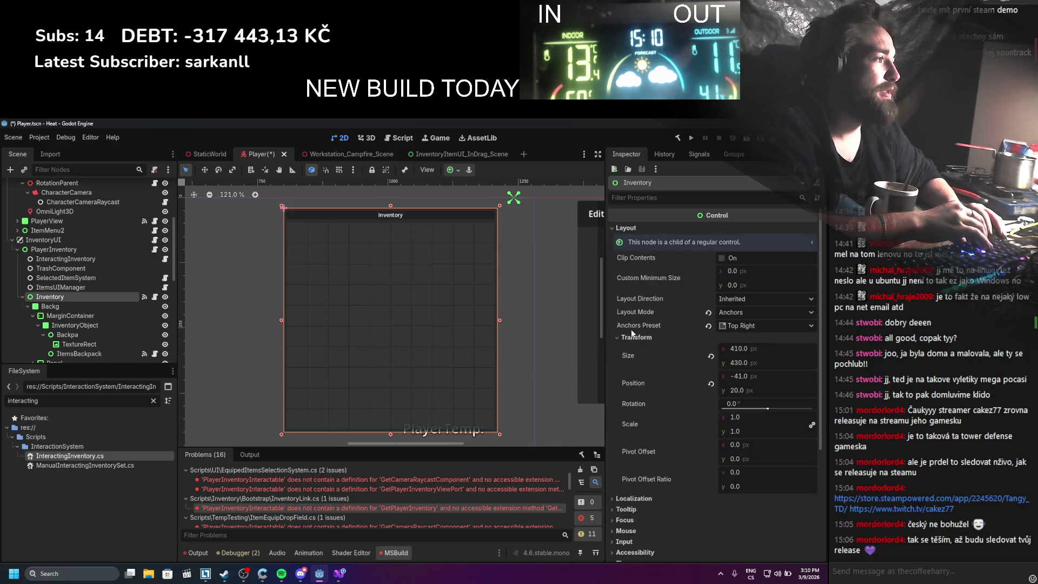
click(626, 228)
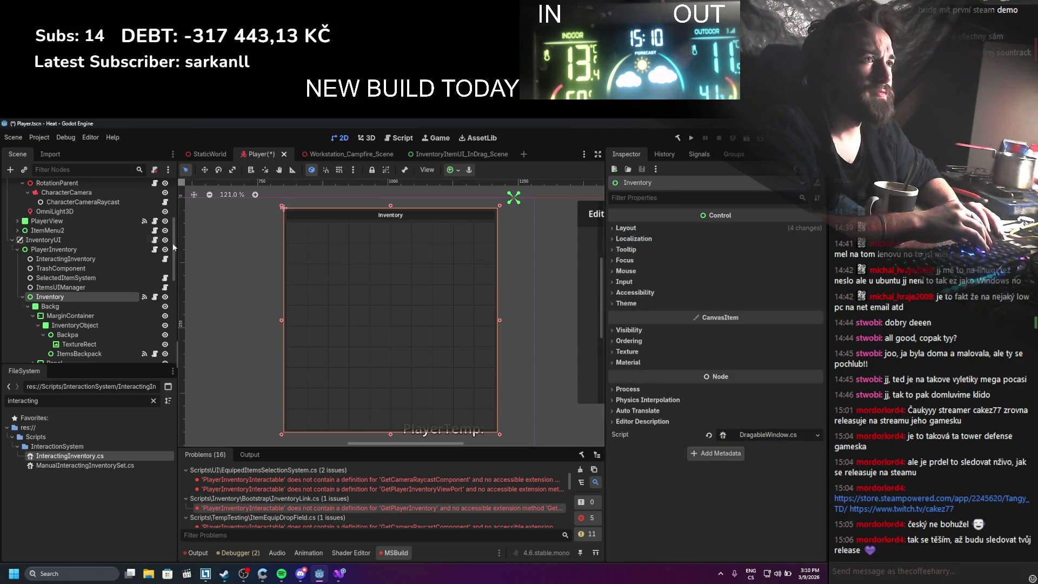
click(658, 229)
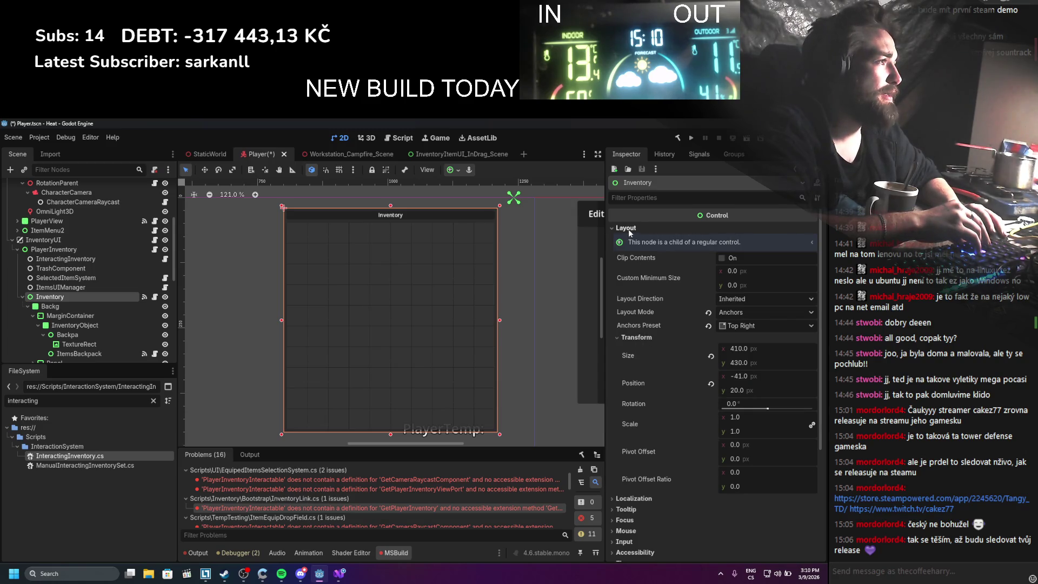
right_click(629, 362)
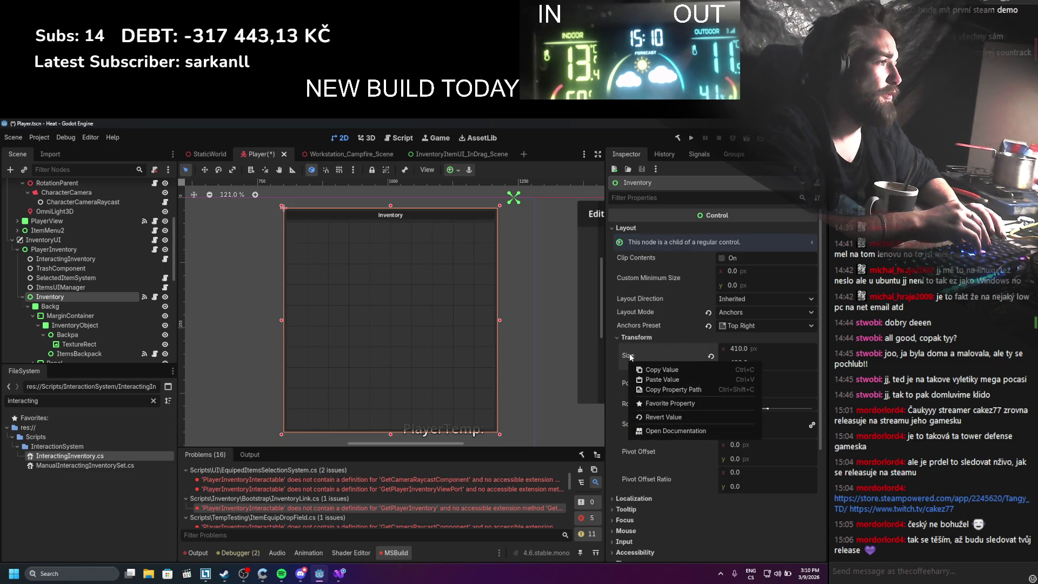
click(629, 355)
right_click(630, 358)
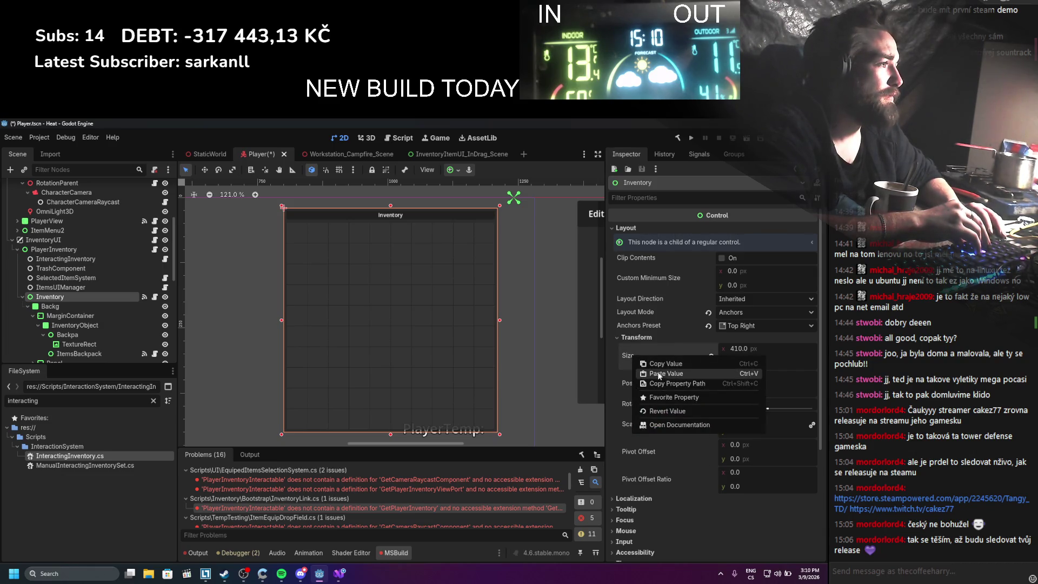
click(656, 364)
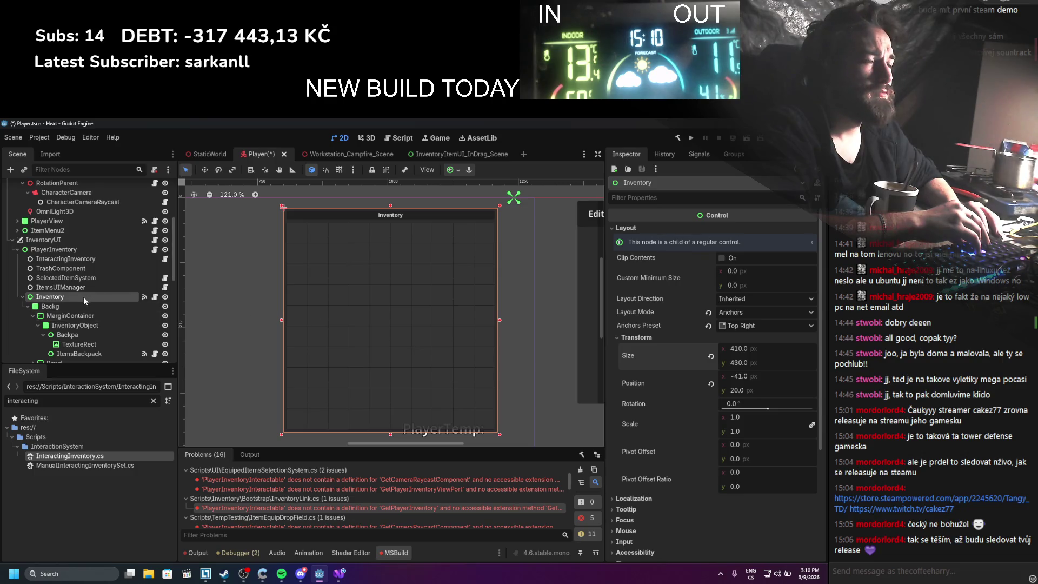
Set PlayerInventory's Size to 410 × 430 px
click(60, 249)
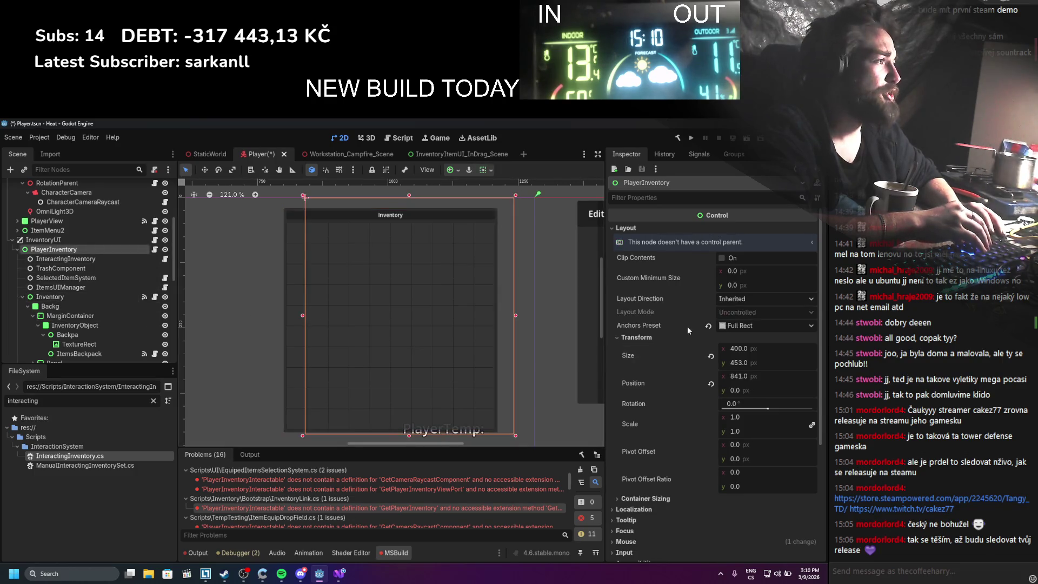
click(740, 349)
text(10)
key(Return)
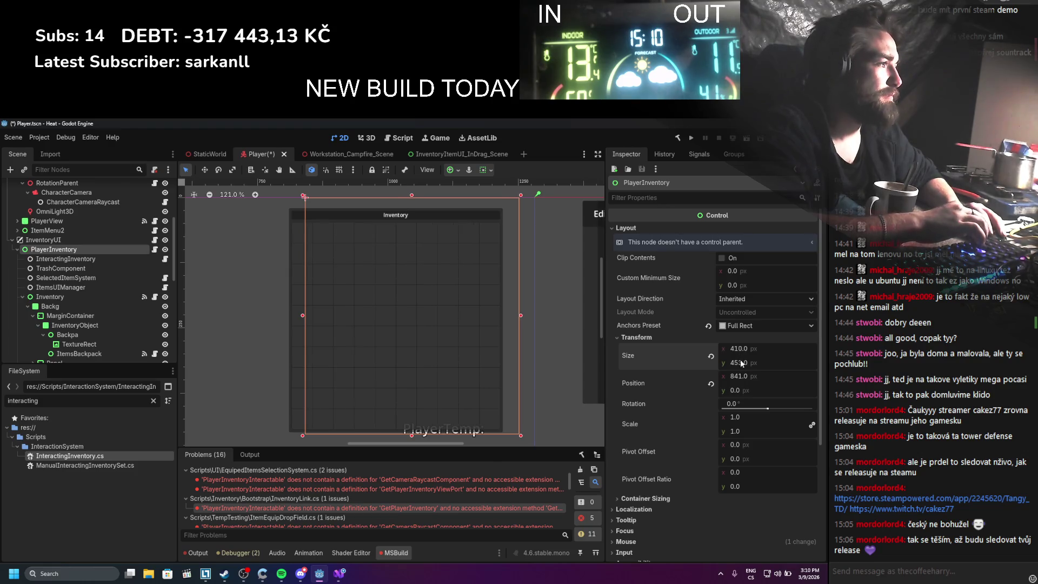
text(4300)
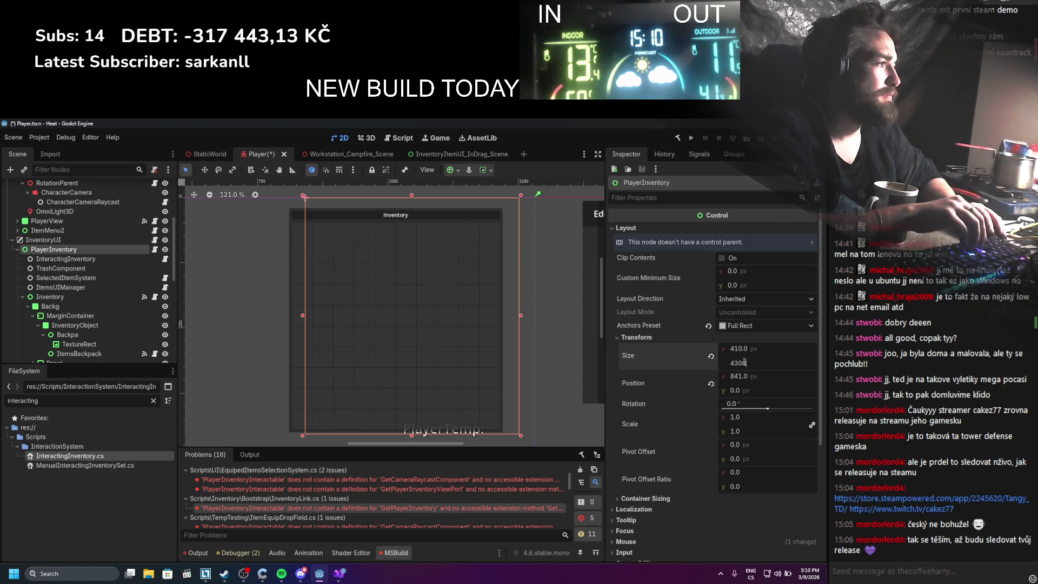
key(Return)
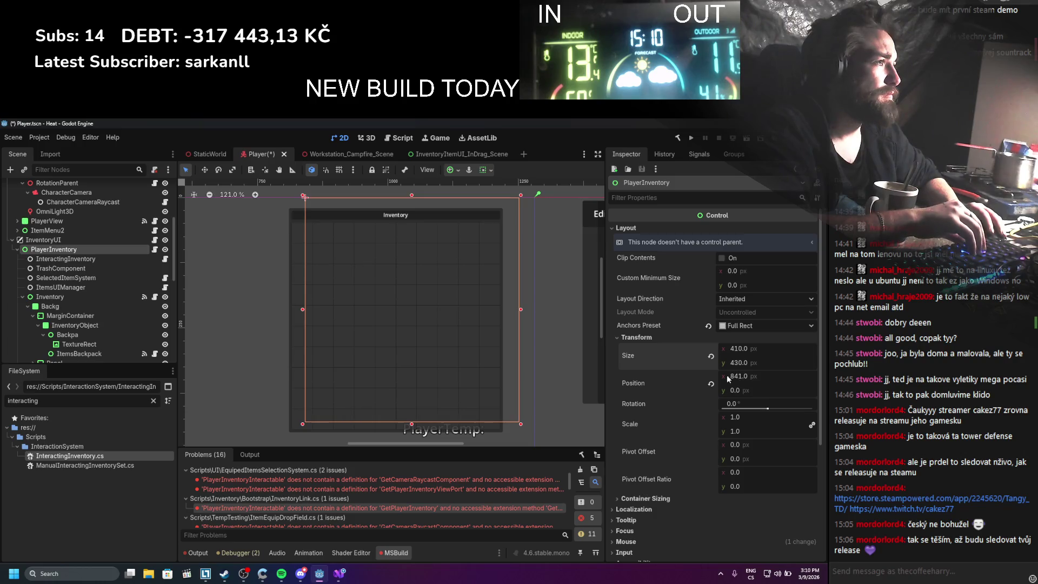
Try the Center and Full Rect anchor presets on PlayerInventory, ending on Center
scroll(461, 300, down, 2)
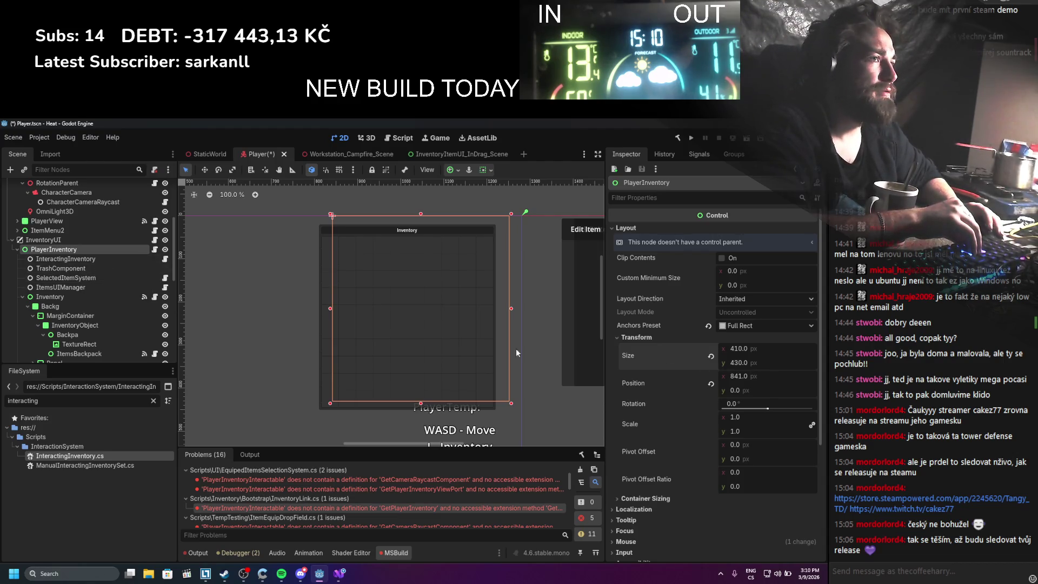
click(737, 327)
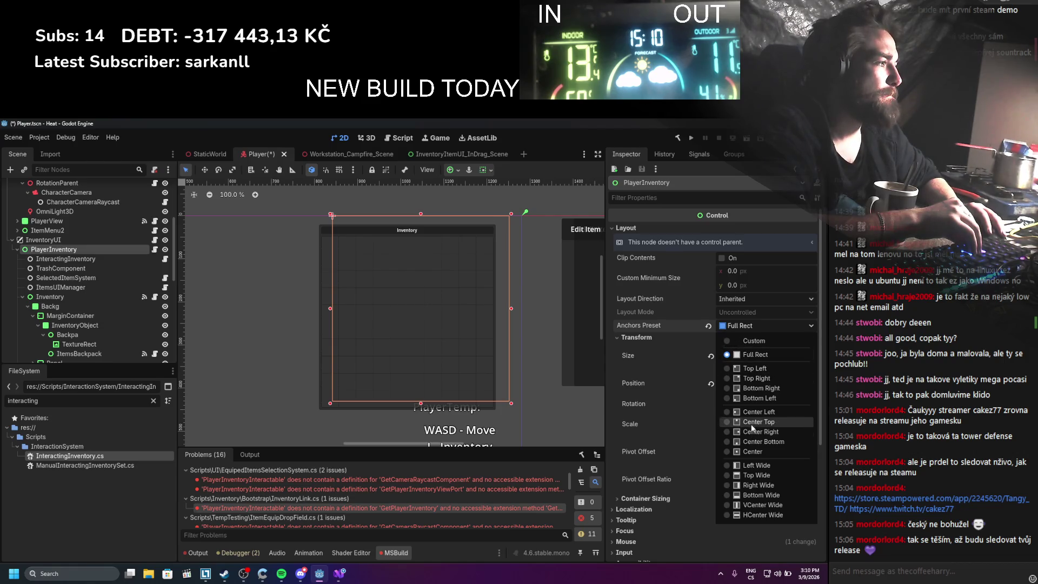
click(751, 452)
scroll(436, 381, down, 3)
click(741, 325)
click(751, 540)
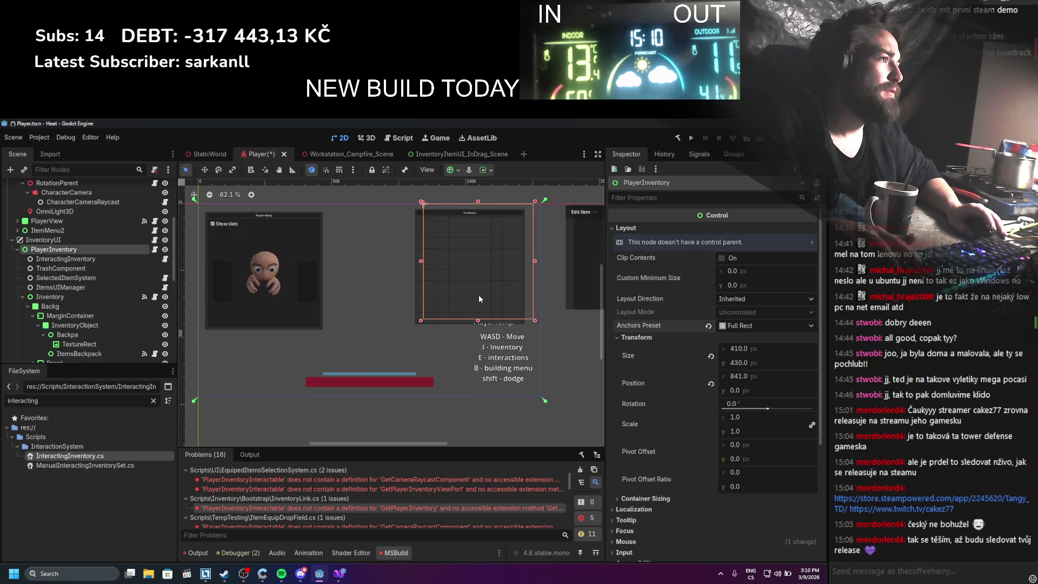
click(742, 326)
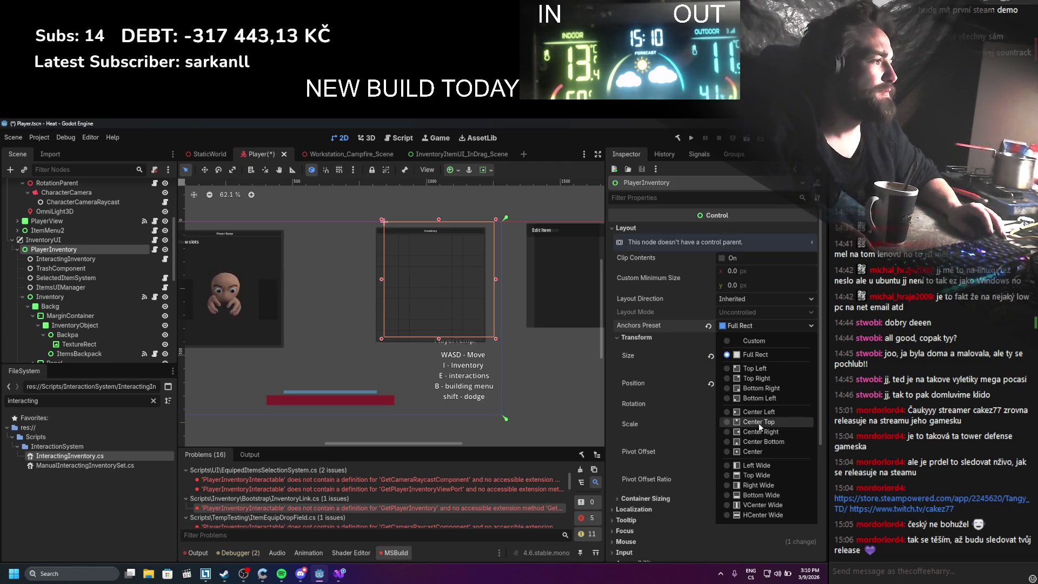
click(752, 450)
scroll(436, 355, down, 1)
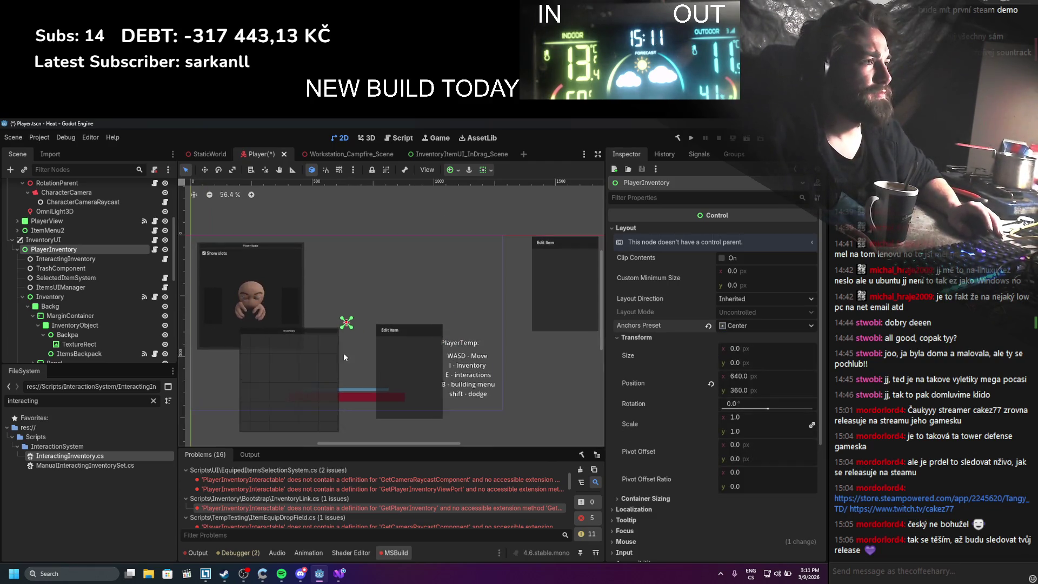
Drag PlayerInventory's anchors in around the inventory panel for a Custom layout and save
click(284, 329)
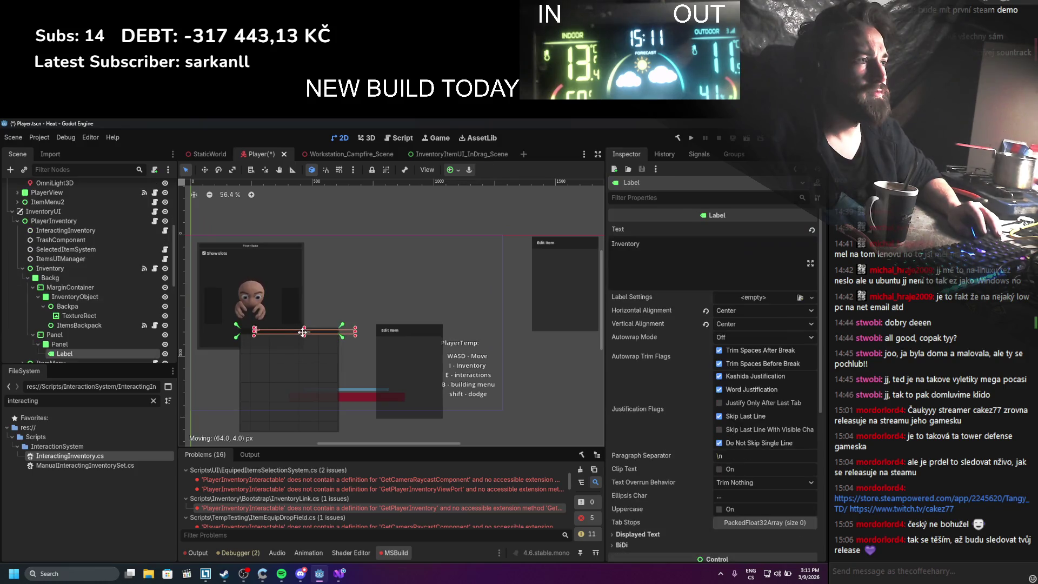
click(115, 222)
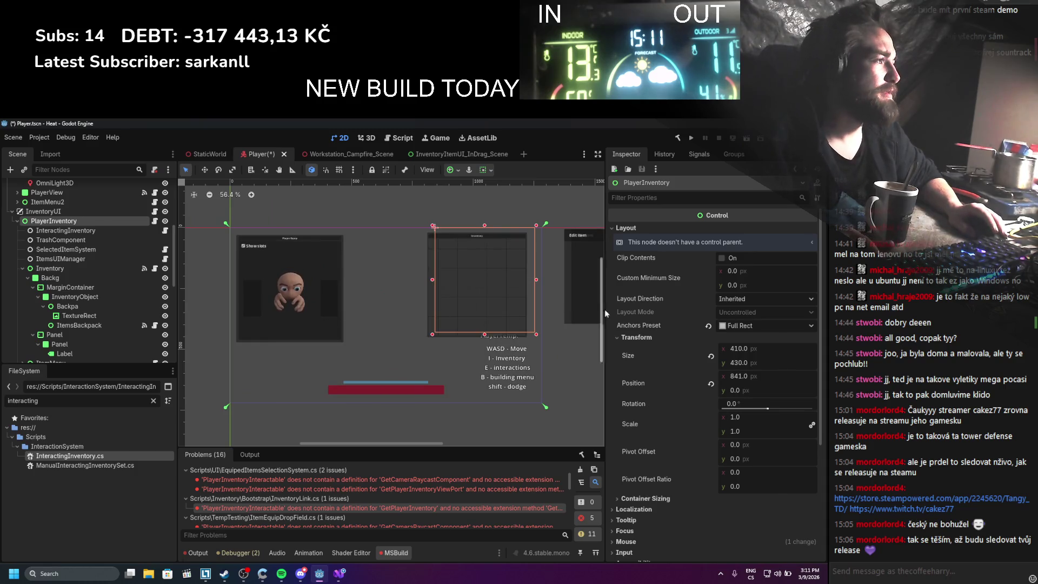
scroll(588, 302, up, 2)
mouse_move(488, 309)
mouse_down()
mouse_move(400, 313)
mouse_move(389, 333)
mouse_up()
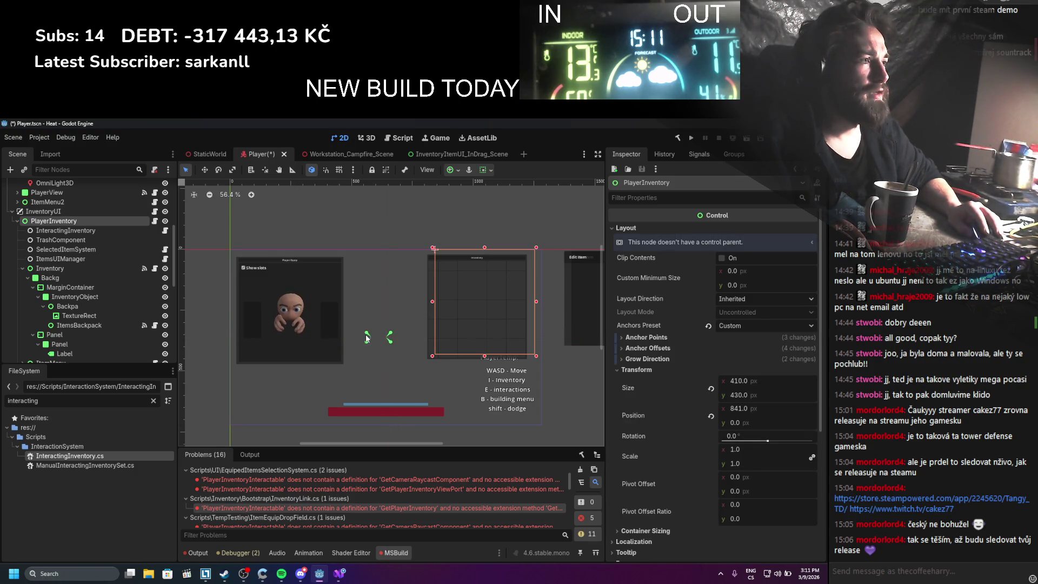
scroll(350, 344, up, 1)
key(ctrl+s)
scroll(379, 339, up, 1)
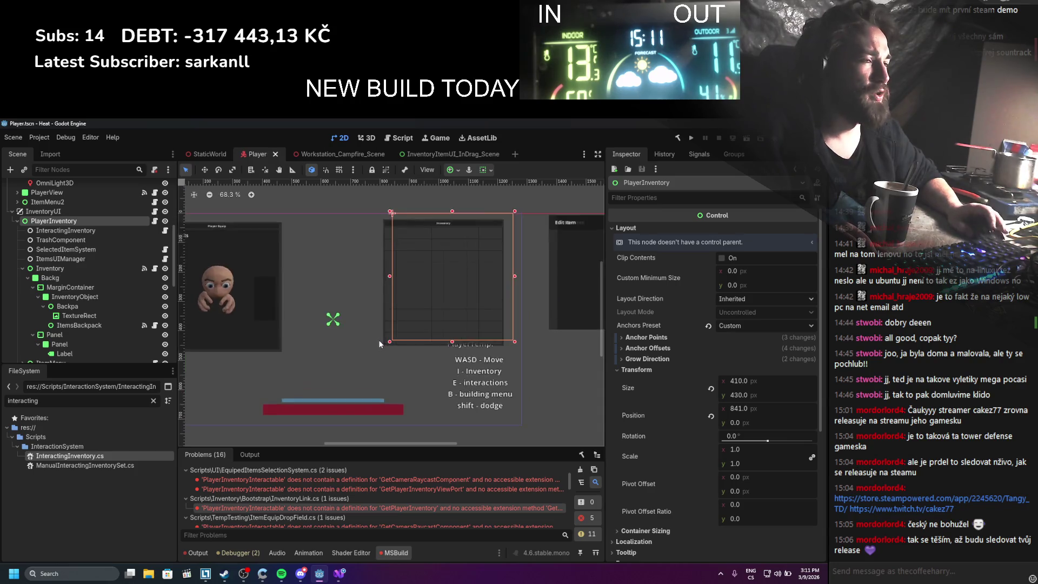
click(77, 268)
Apply the Full Rect anchor preset to the Inventory node and save the scene
drag(386, 329, 352, 358)
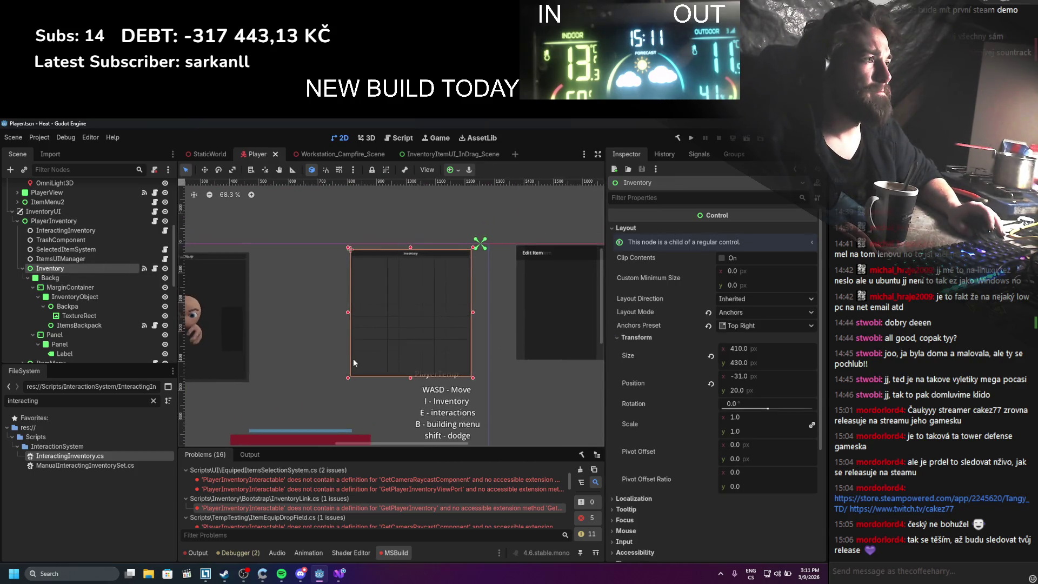
scroll(352, 358, up, 1)
click(82, 221)
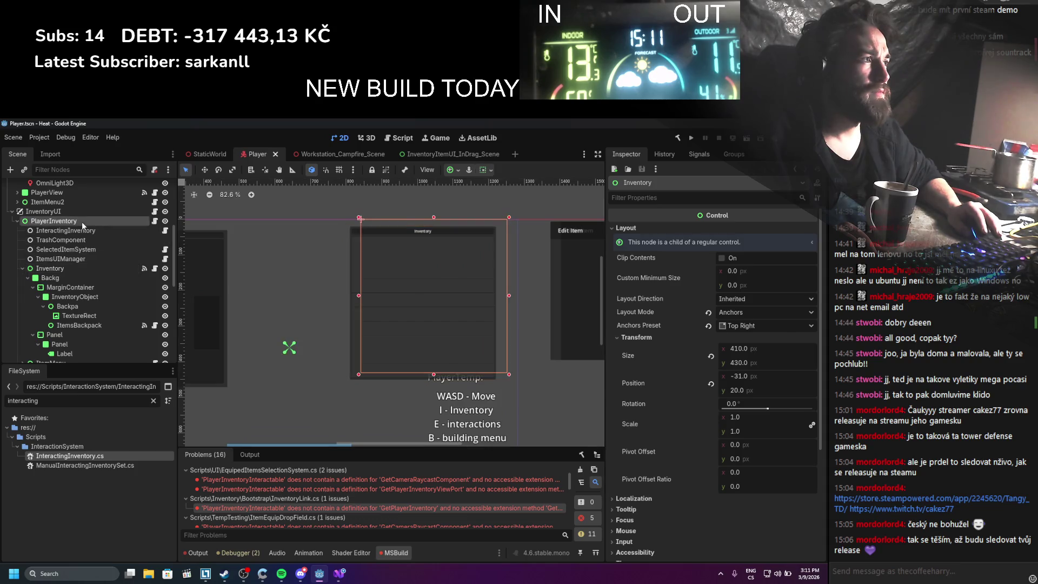
click(68, 267)
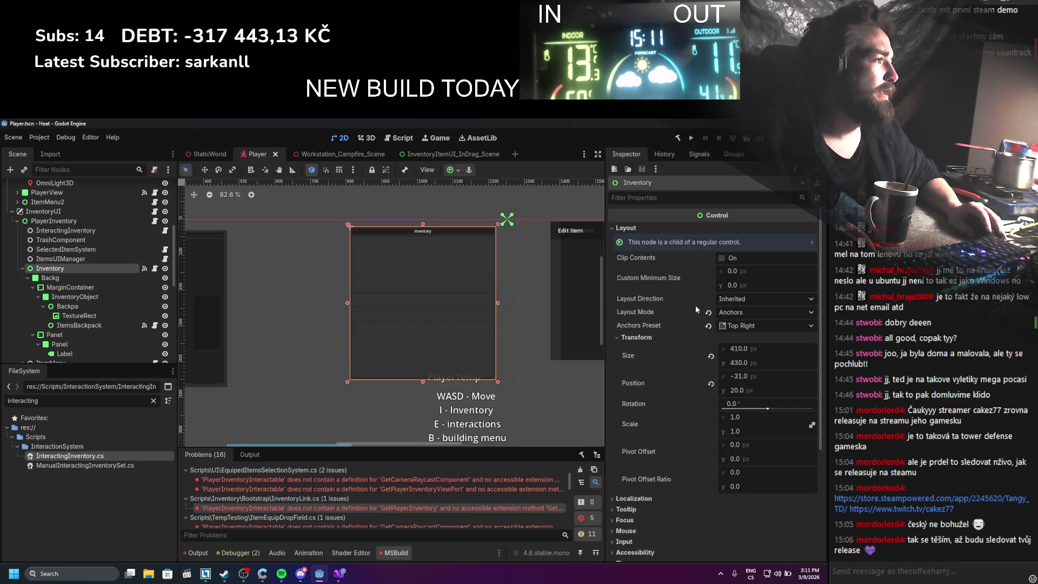
click(734, 325)
click(734, 345)
key(ctrl+s)
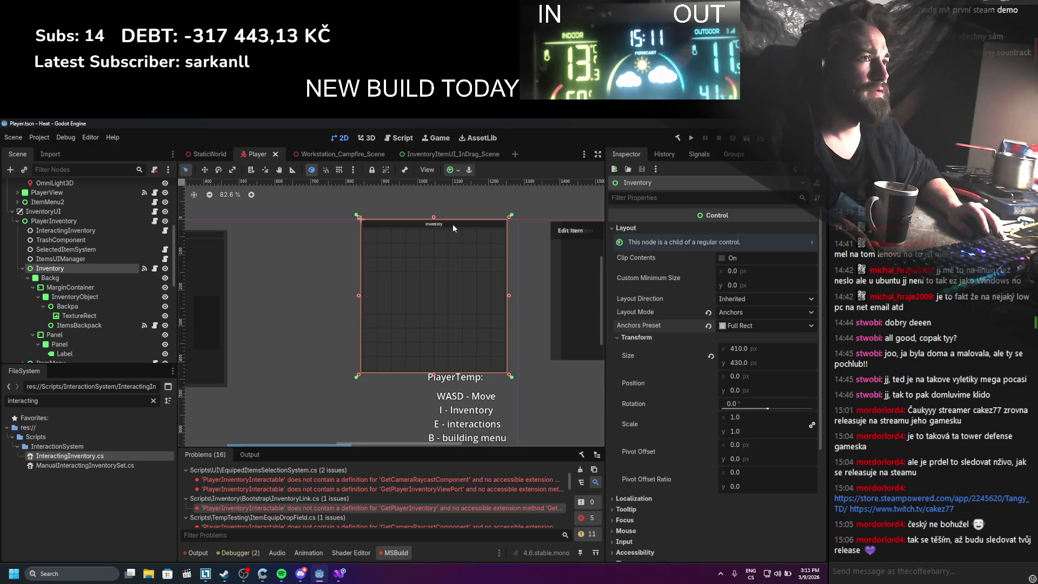
Nudge the PlayerInventory panel slightly right and down and save
drag(461, 221, 459, 233)
key(ctrl+z)
click(54, 221)
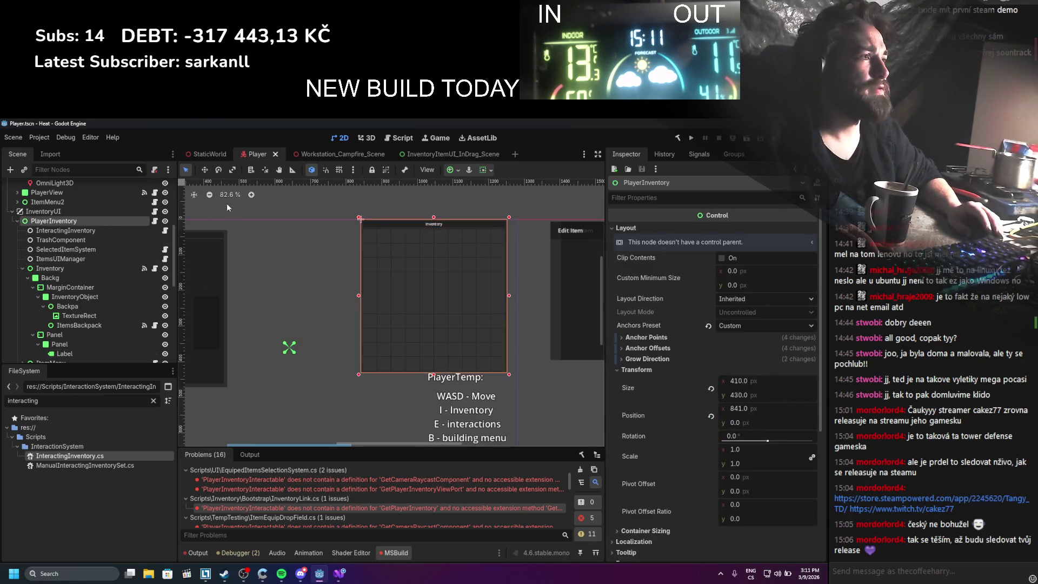
mouse_move(447, 225)
mouse_down()
mouse_move(454, 298)
mouse_move(462, 227)
mouse_move(412, 244)
mouse_up()
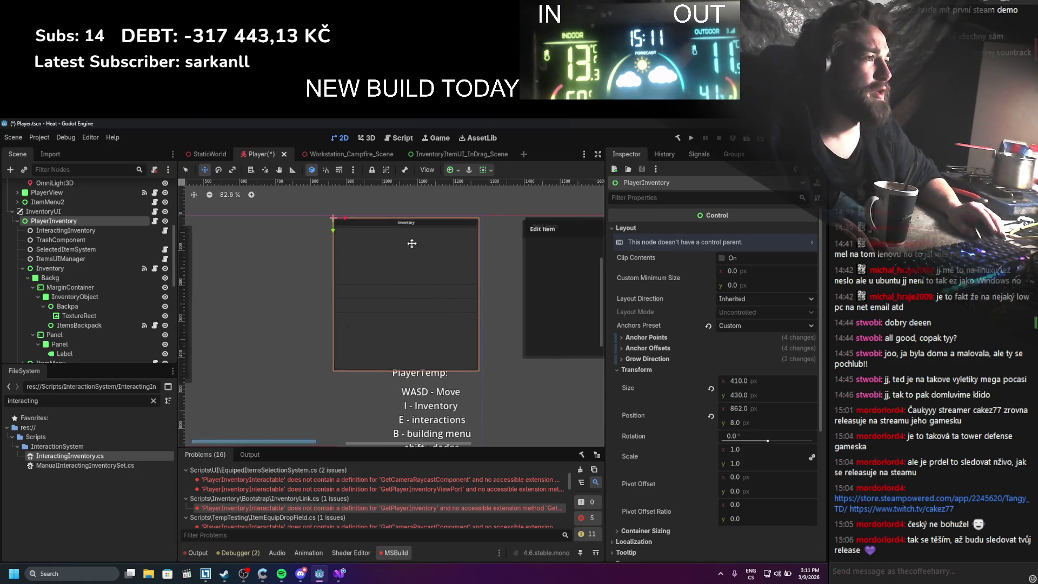
key(ctrl+s)
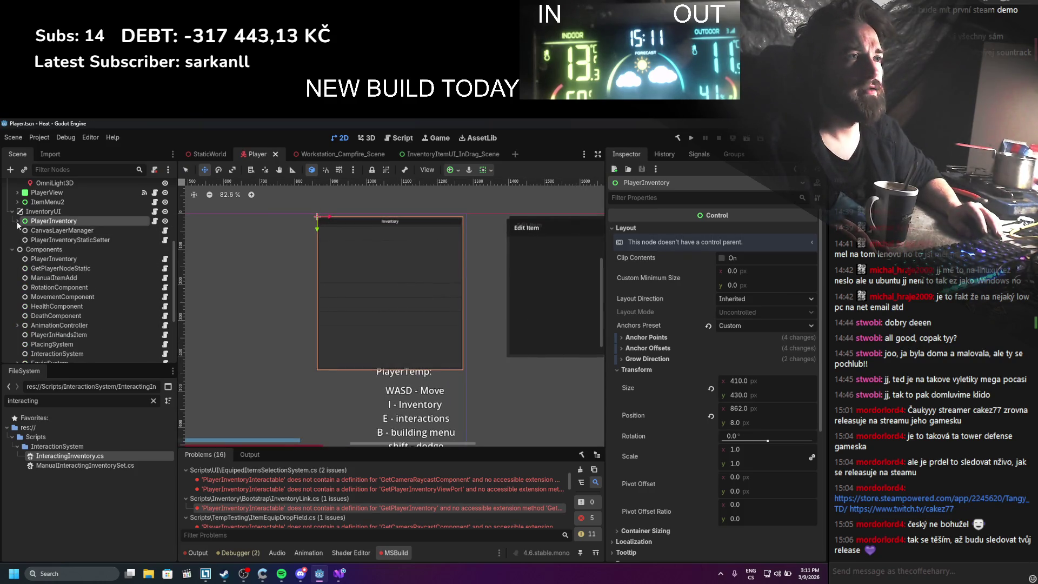
Move ItemMenu above PlayerInventory under InventoryUI and collapse the Inventory and PlayerInventory branches
click(22, 268)
click(44, 277)
mouse_move(44, 278)
mouse_down()
mouse_move(30, 218)
mouse_move(29, 234)
mouse_up()
click(18, 230)
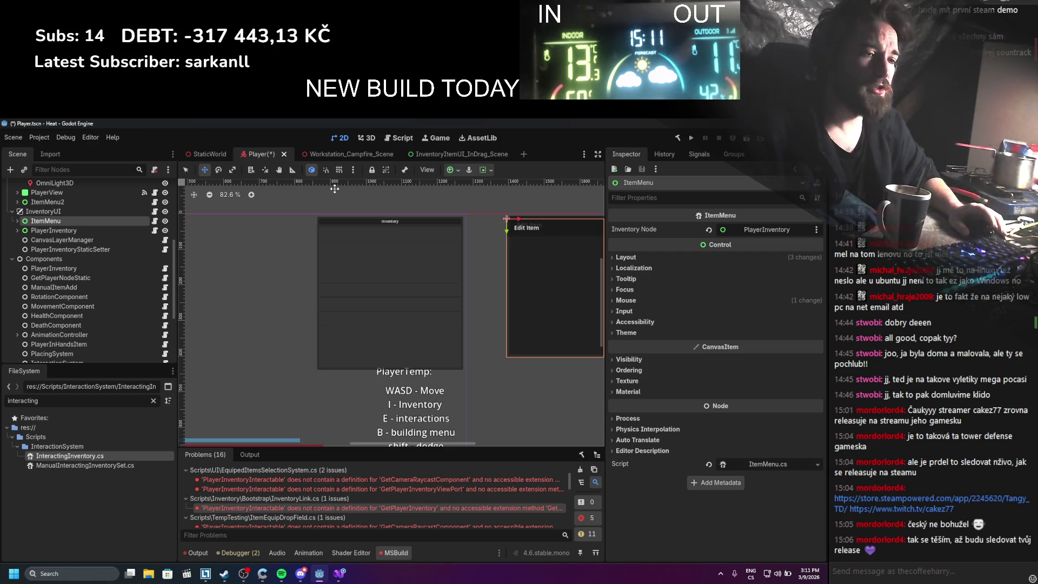
Save the Player scene and show PlayerView's Layout and Container Sizing settings
key(ctrl+s)
scroll(334, 228, down, 2)
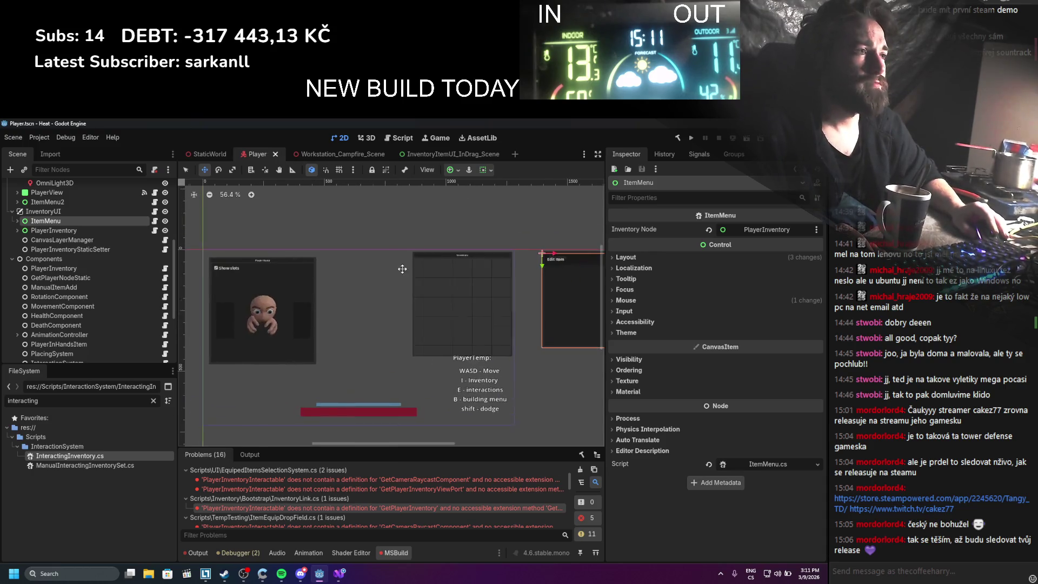
scroll(63, 316, up, 3)
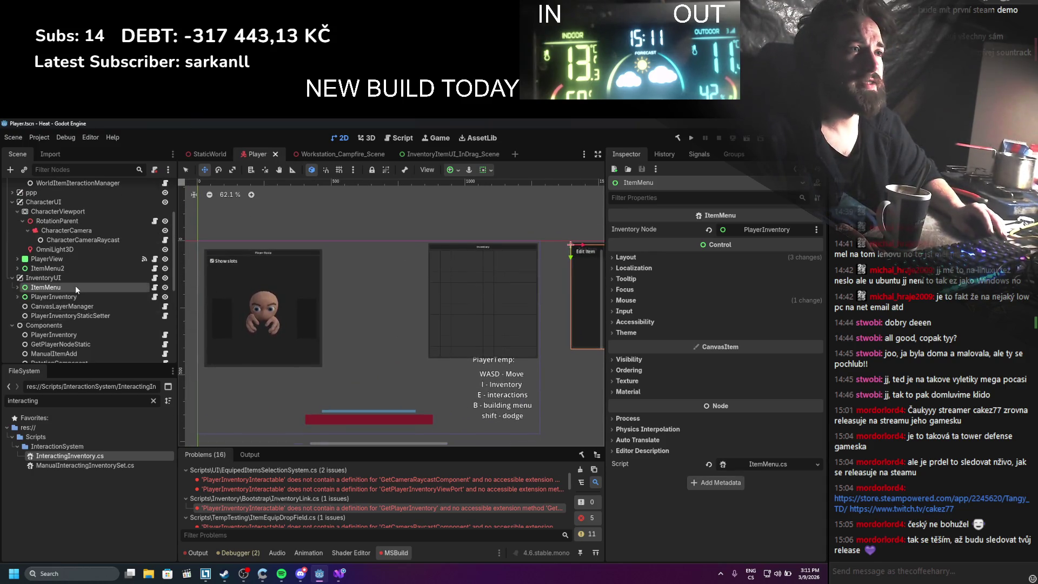
click(47, 259)
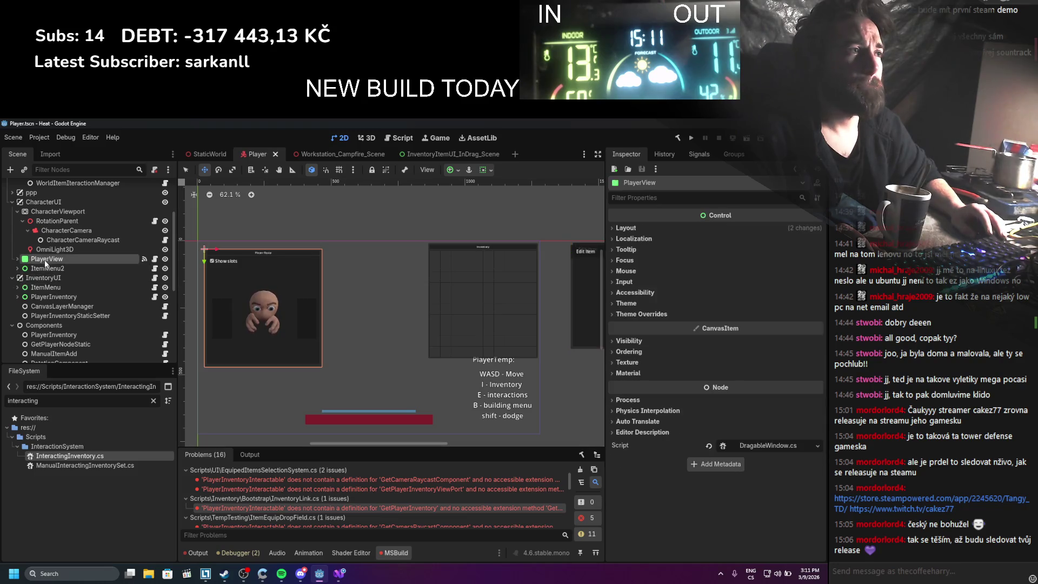
scroll(192, 294, up, 1)
click(18, 211)
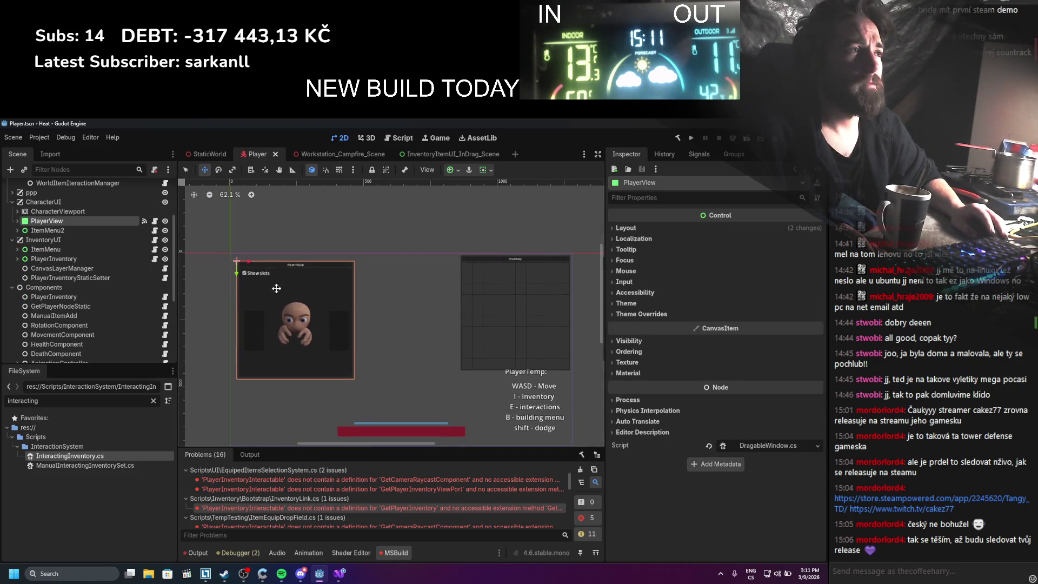
scroll(381, 327, up, 1)
click(700, 229)
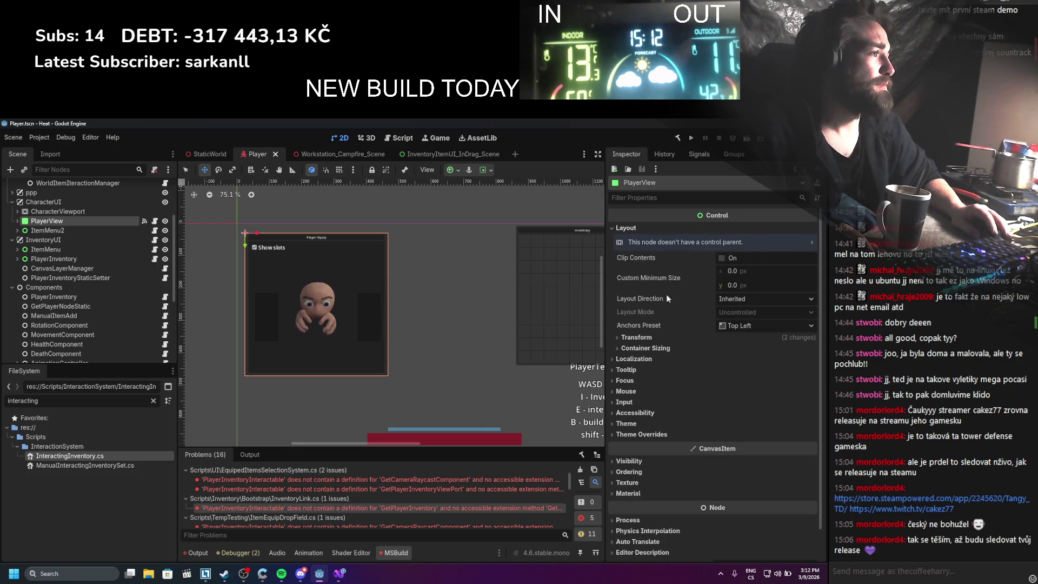
click(643, 348)
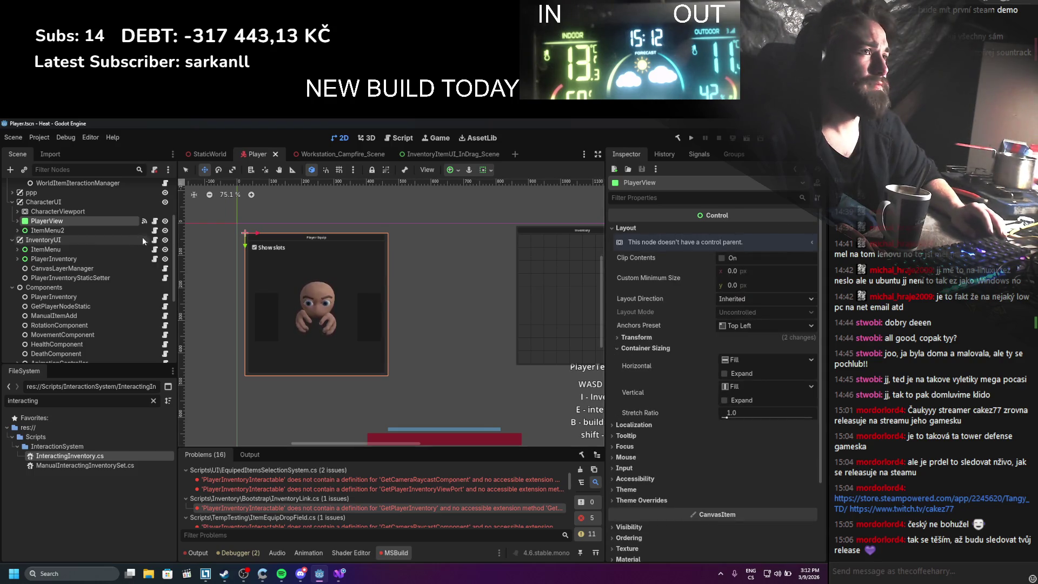
Inspect PlayerView's MarginContainer2 child, then open the node actions menu for CharacterUI
click(18, 221)
click(51, 240)
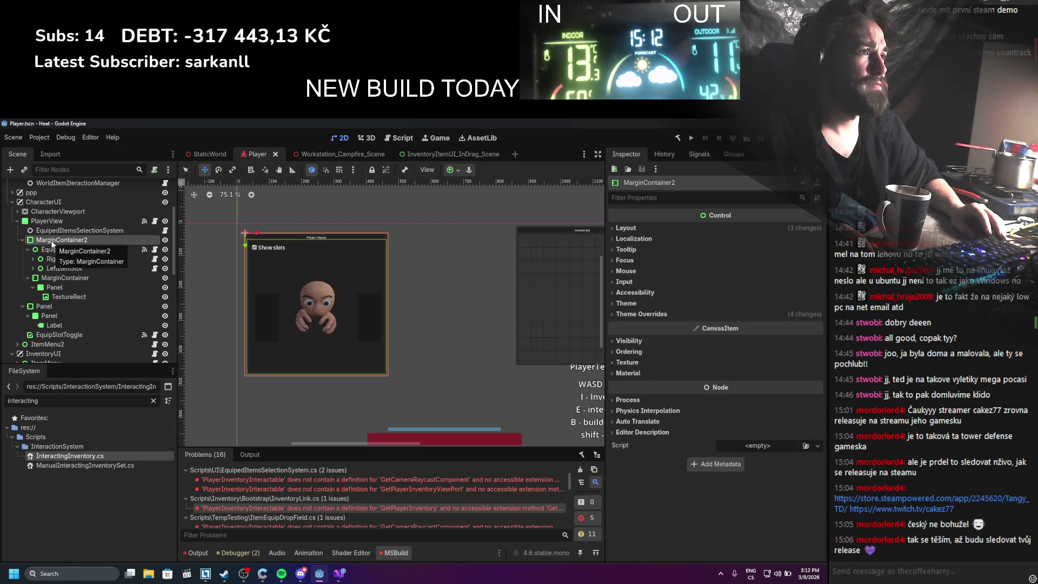
click(47, 221)
click(17, 222)
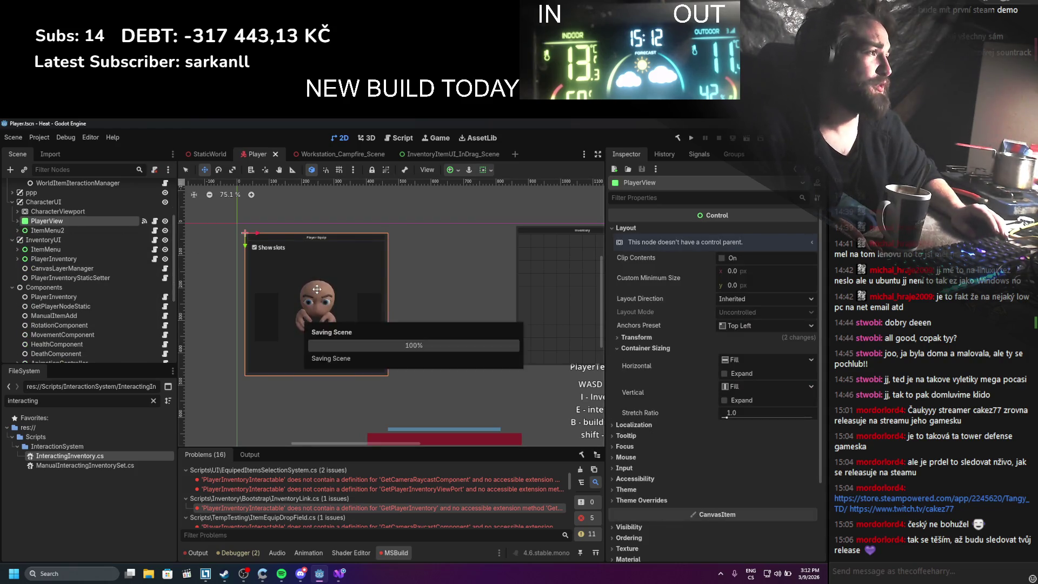
scroll(302, 316, down, 2)
scroll(335, 335, up, 2)
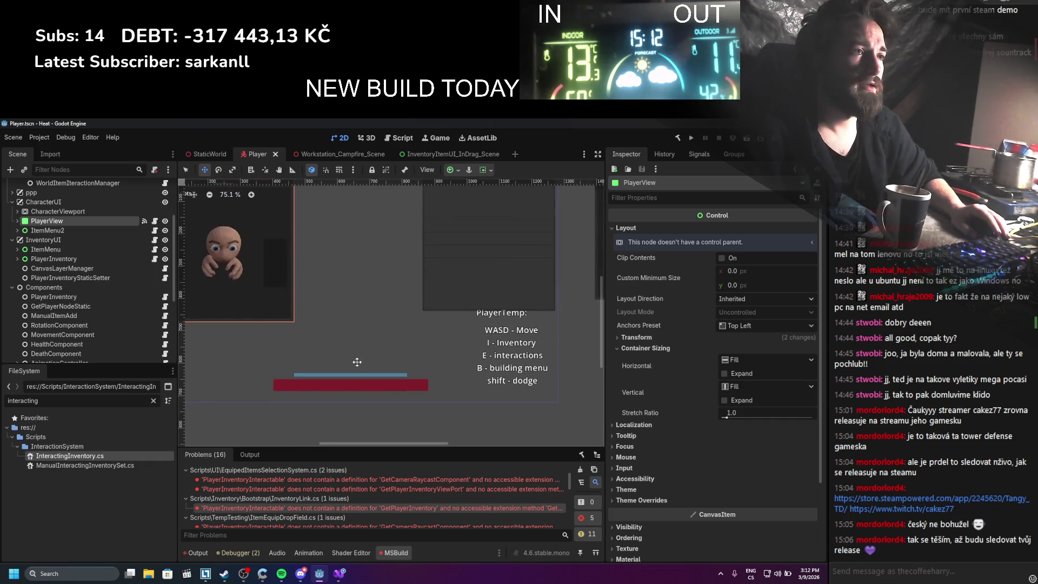
scroll(595, 402, down, 1)
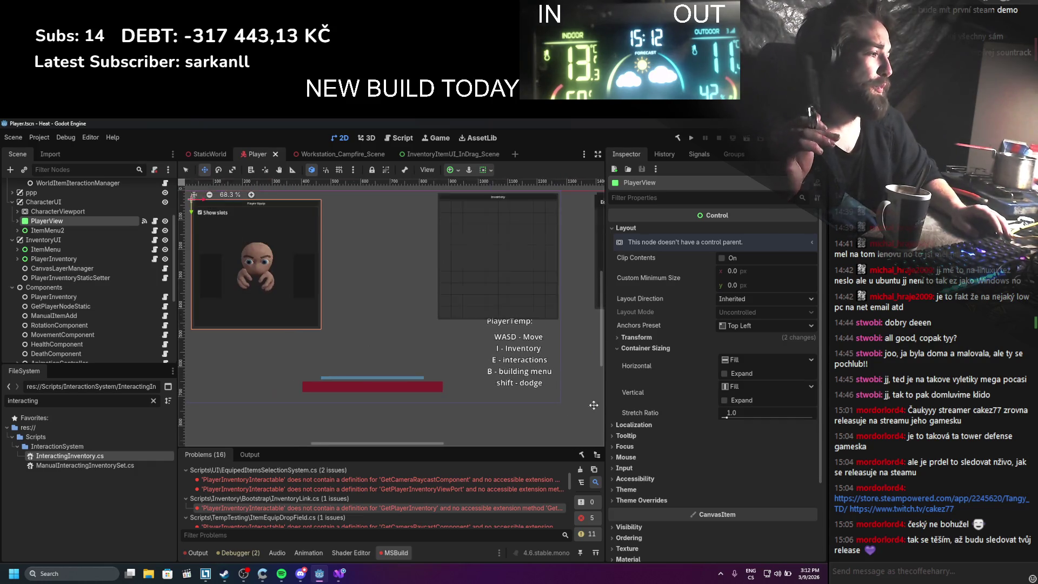
scroll(670, 433, down, 3)
scroll(338, 337, down, 3)
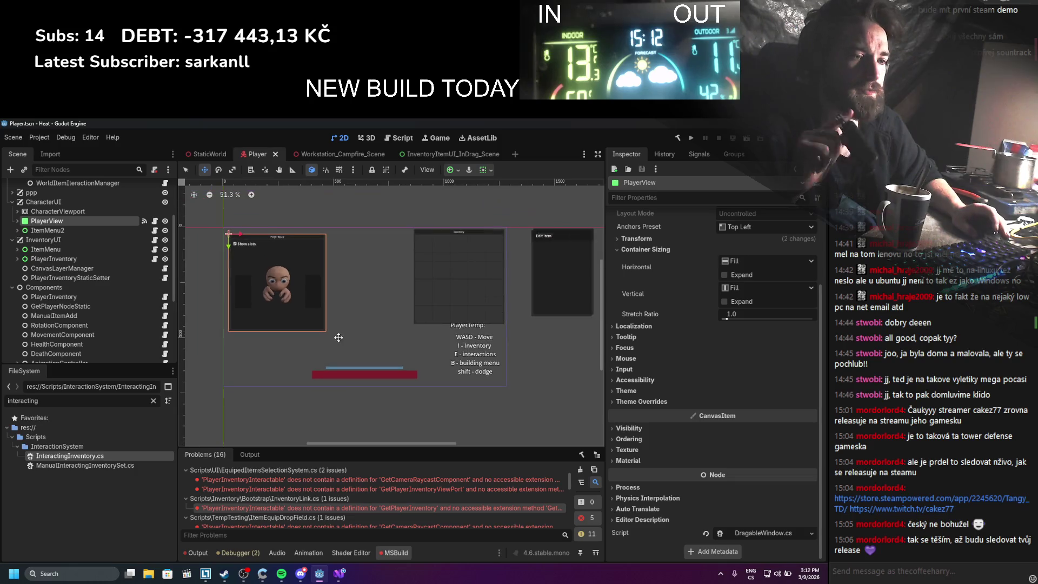
scroll(334, 330, up, 3)
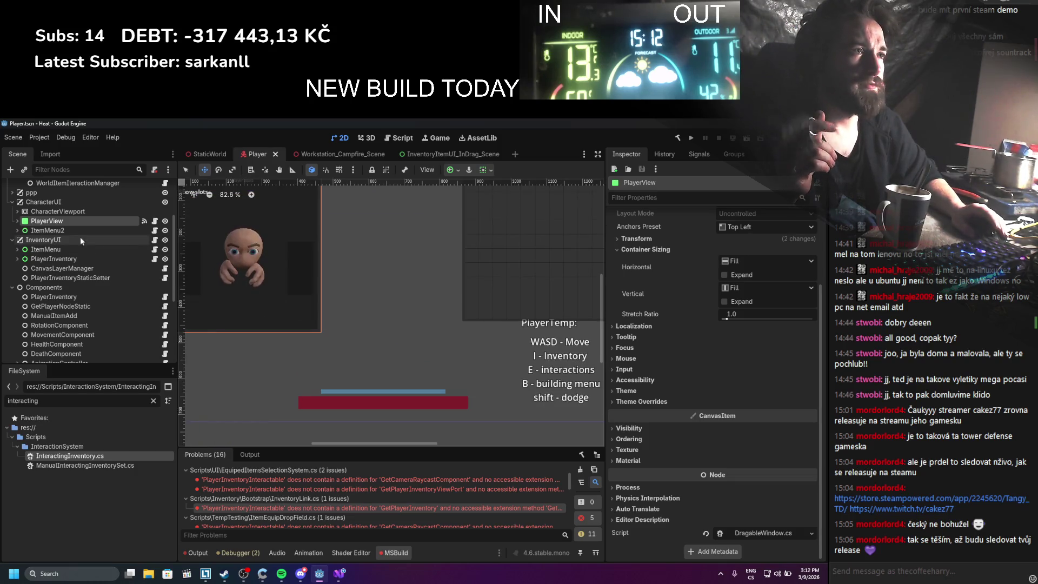
right_click(42, 203)
click(69, 212)
text(point)
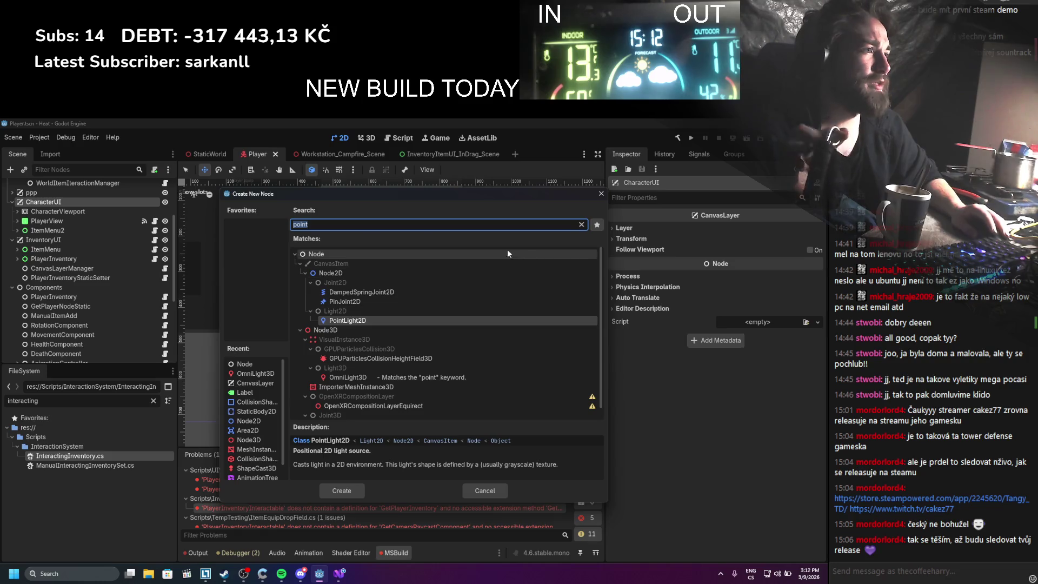
key(BackSpace)
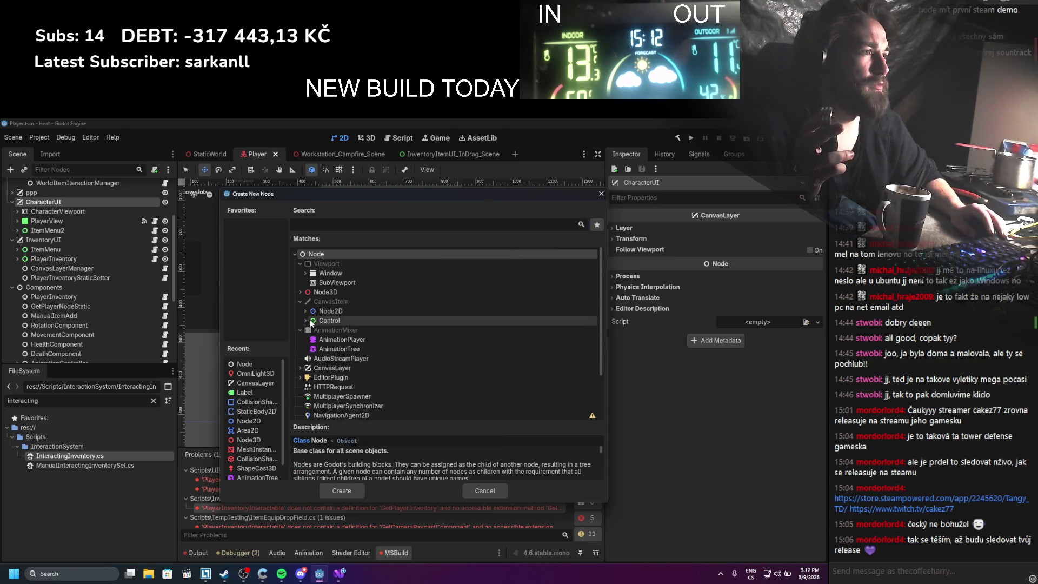
scroll(308, 335, down, 2)
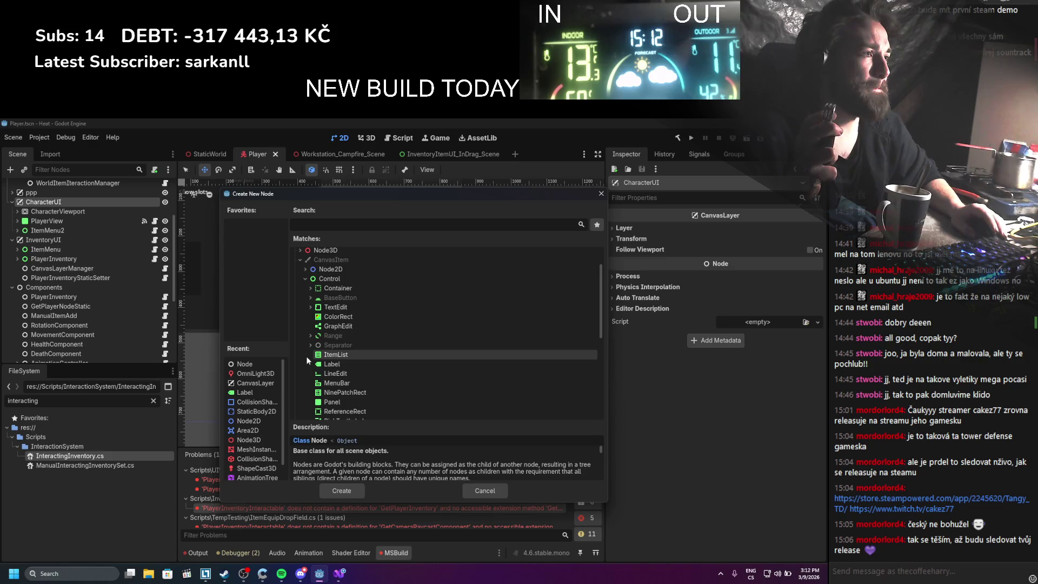
double_click(320, 327)
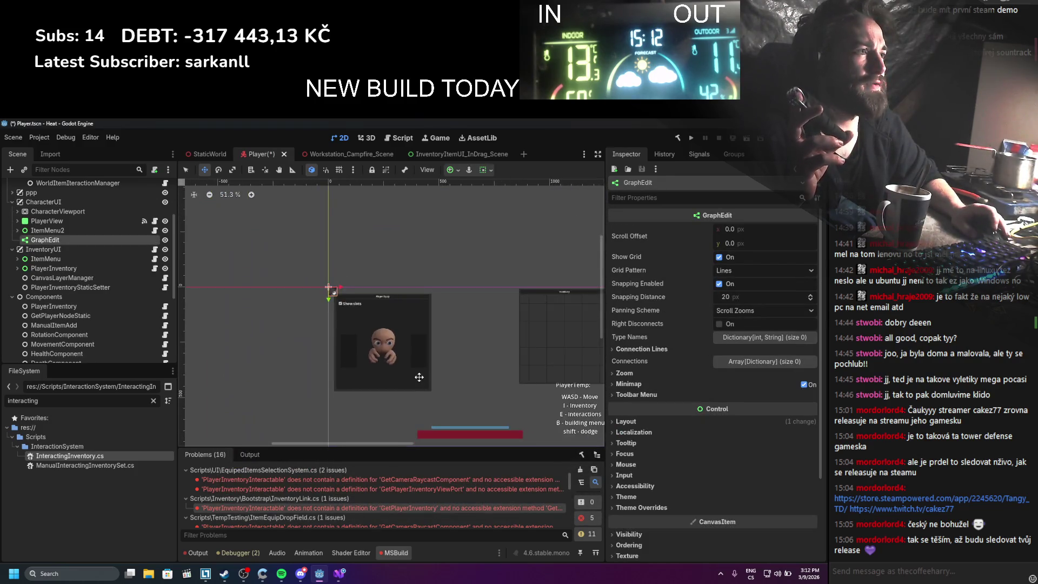
scroll(418, 377, up, 4)
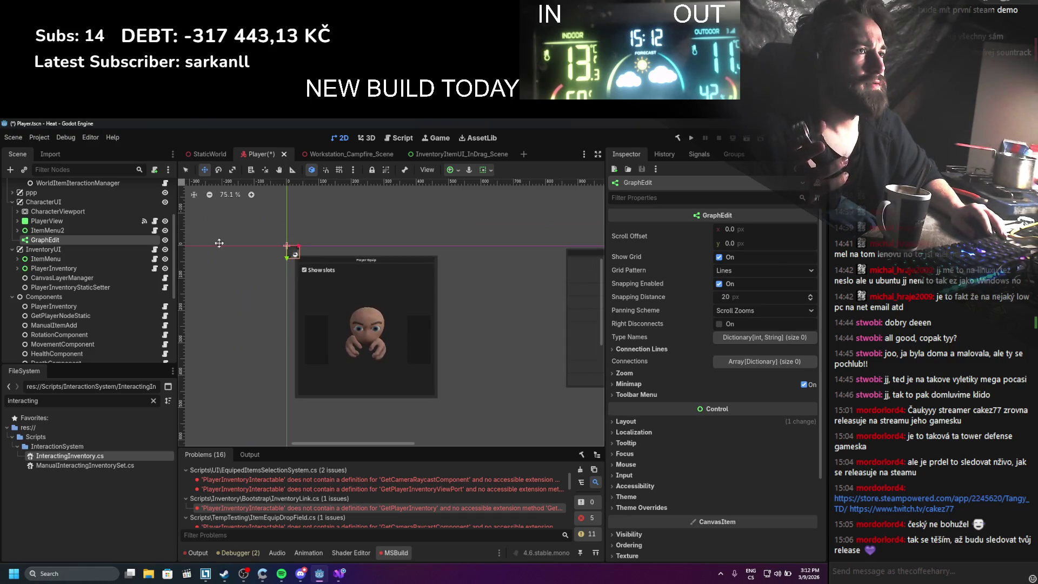
click(737, 422)
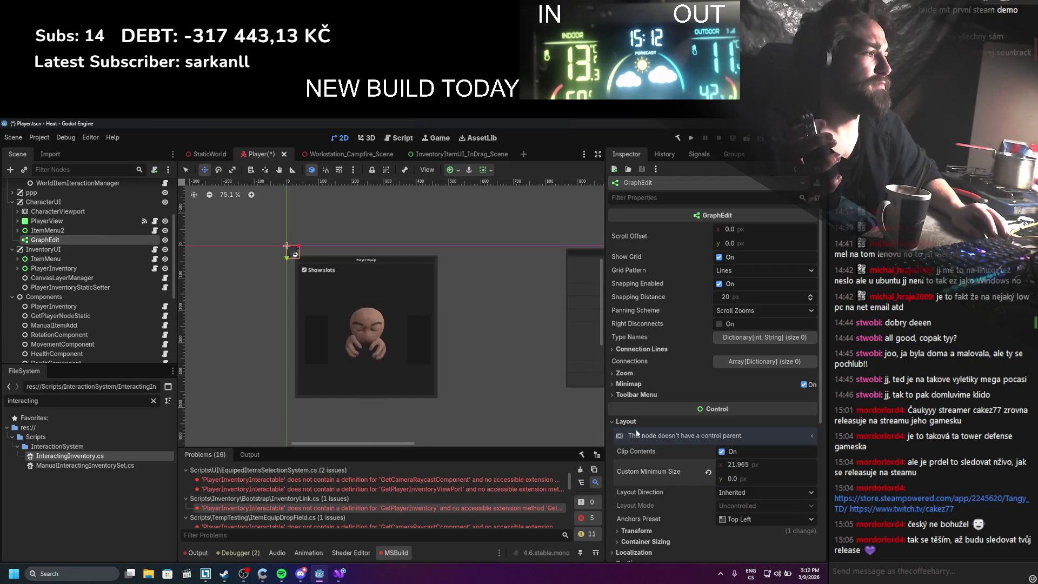
key(q)
mouse_move(286, 246)
mouse_down()
mouse_move(565, 446)
mouse_move(524, 414)
mouse_move(484, 395)
mouse_move(482, 407)
mouse_move(472, 402)
mouse_up()
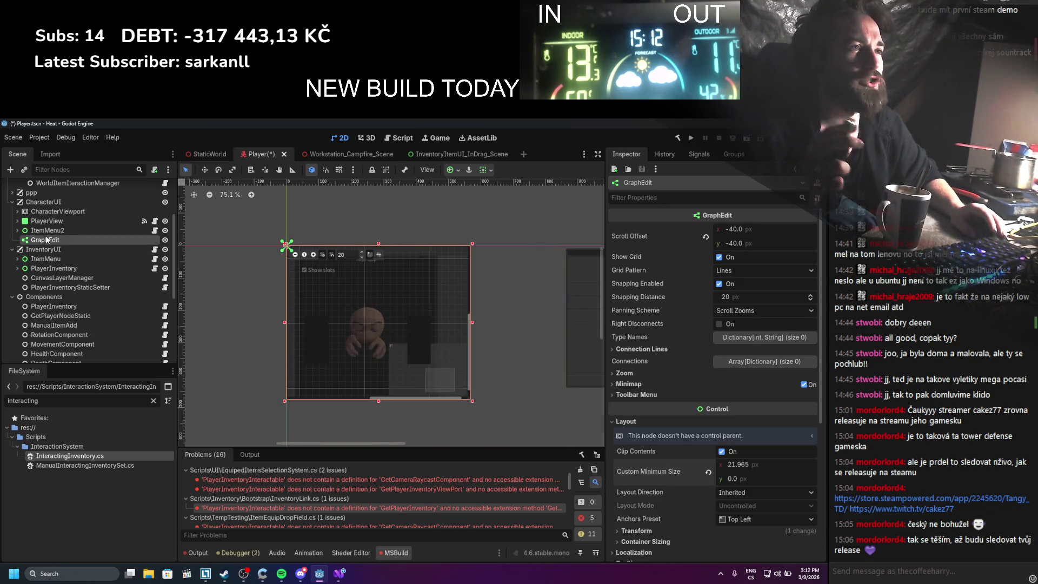
right_click(53, 239)
click(87, 457)
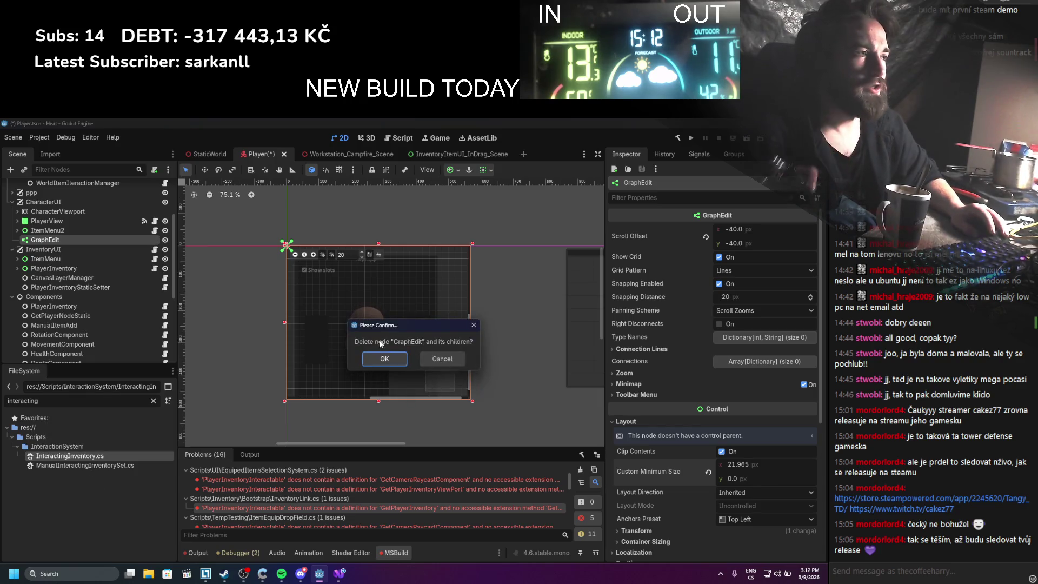
click(391, 358)
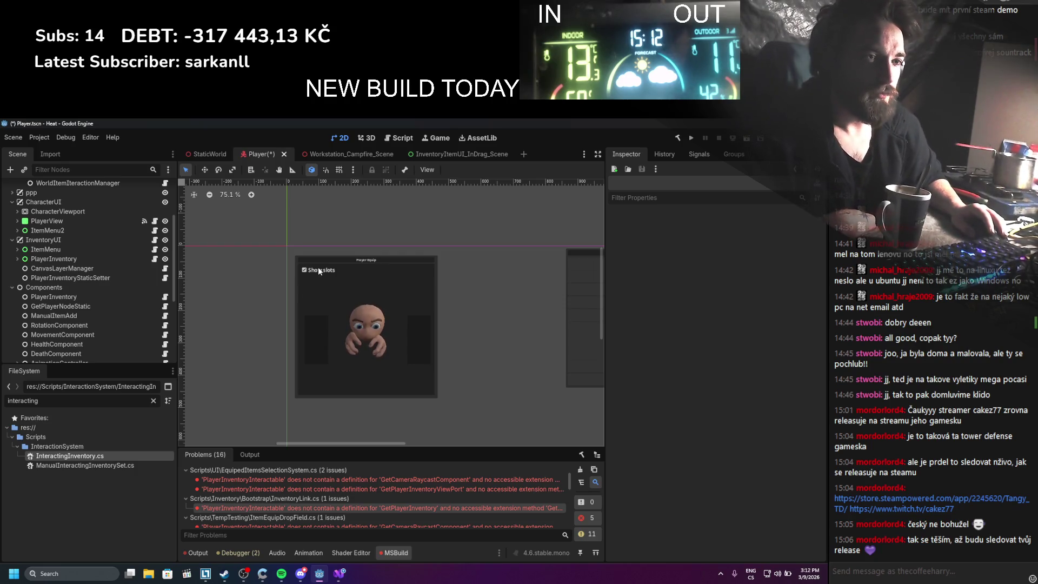
Save the Player scene with Ctrl+S
scroll(265, 251, down, 3)
key(ctrl+s)
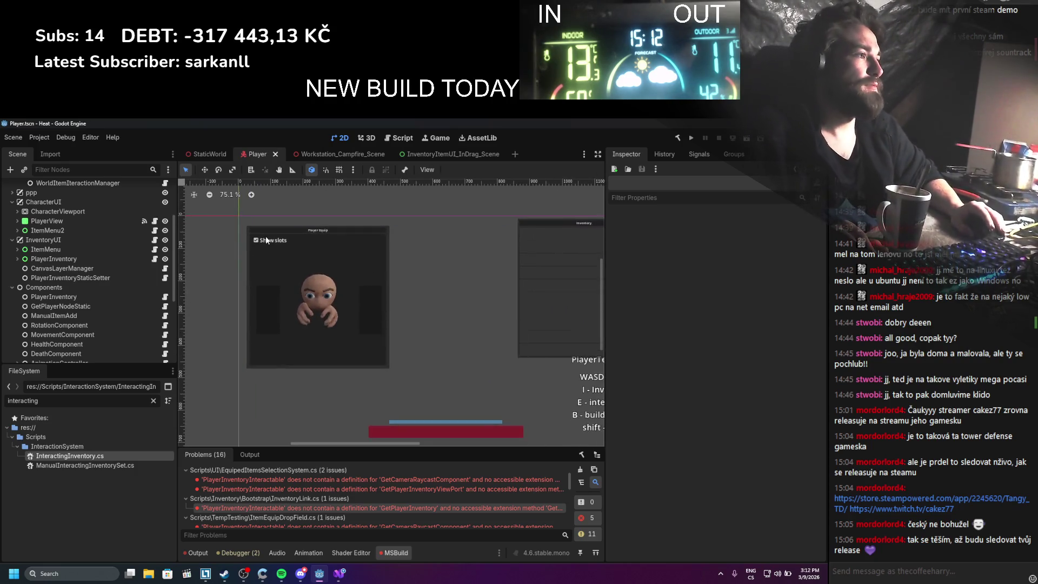
scroll(305, 219, up, 3)
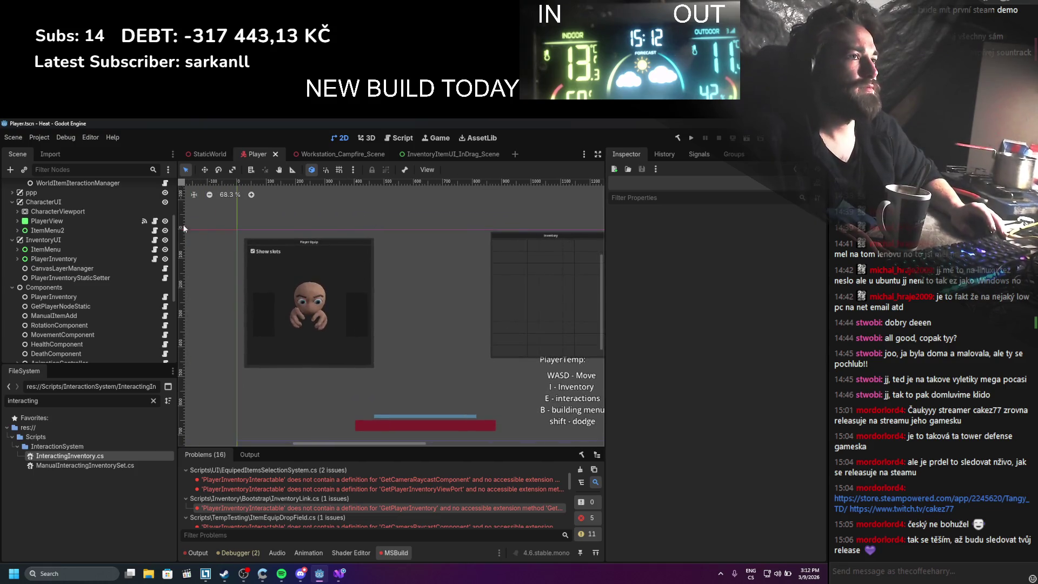
Review the ItemMenu, PlayerInventory and PlayerView nodes and the Player Equip title label
click(82, 229)
click(80, 259)
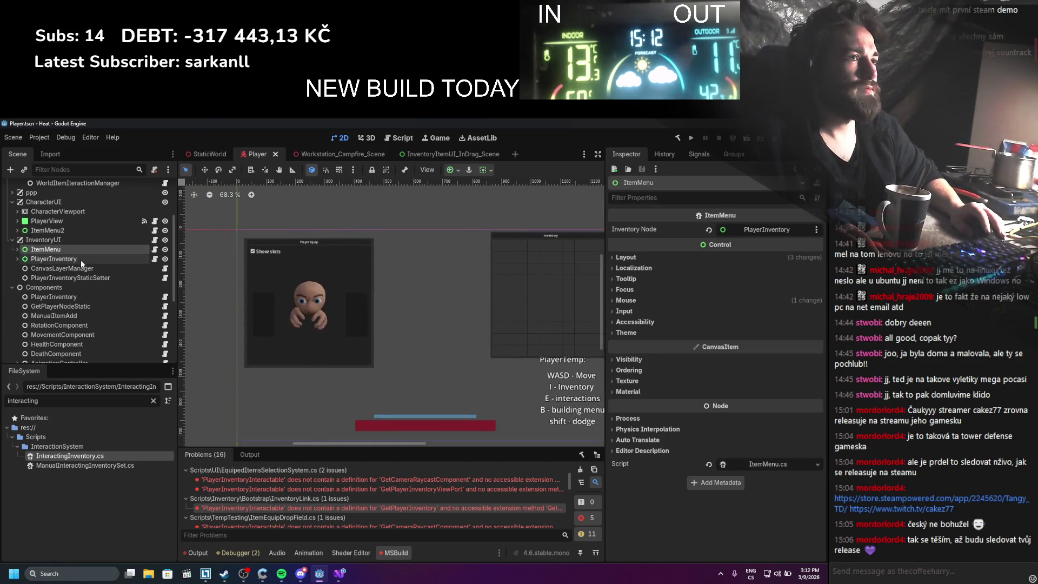
scroll(336, 310, down, 2)
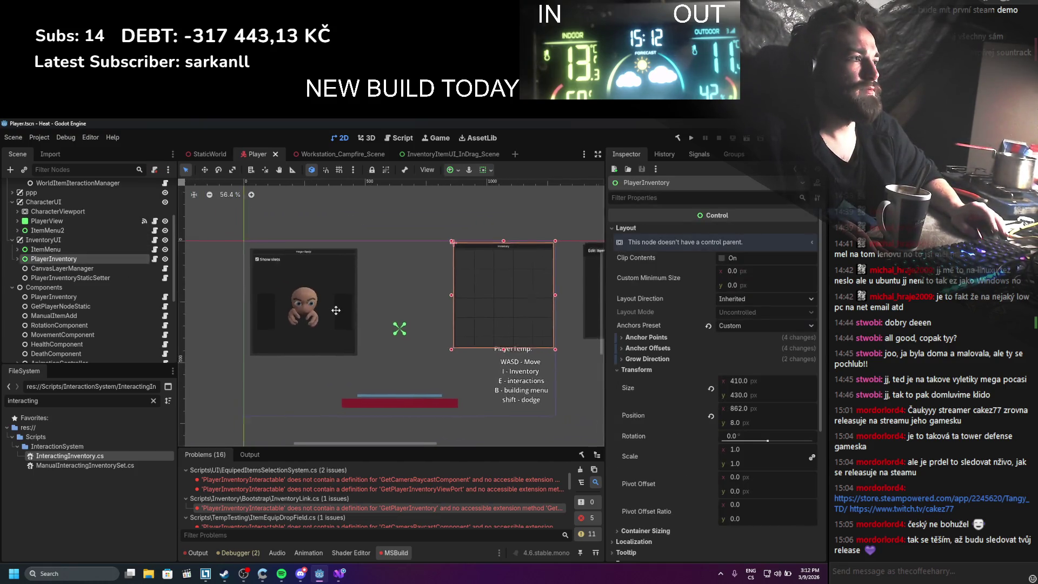
click(48, 221)
click(250, 245)
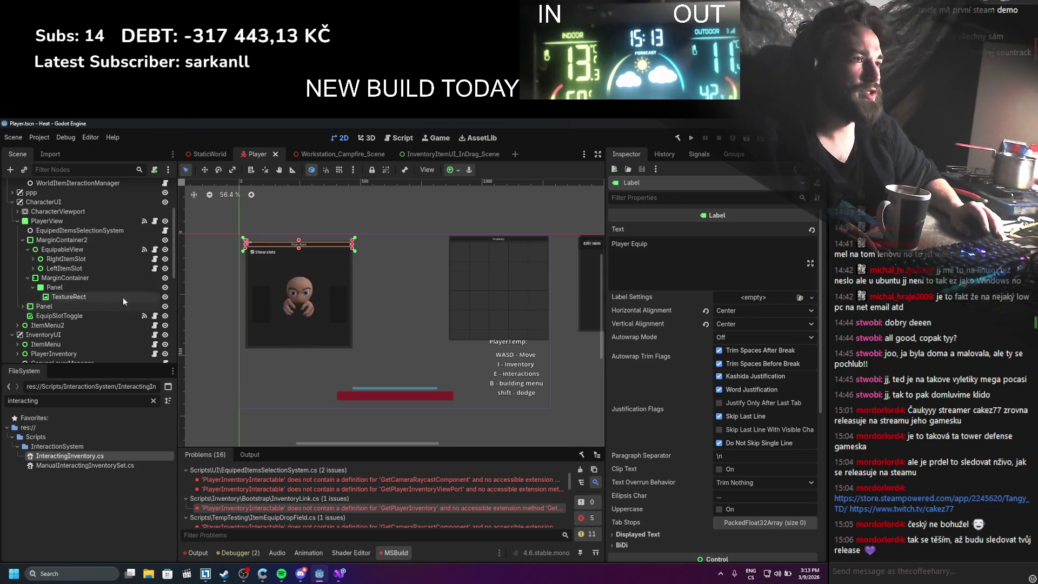
Tidy the PlayerView branch in the Scene tree and inspect the EquipedItemsSelectionSystem node
click(170, 170)
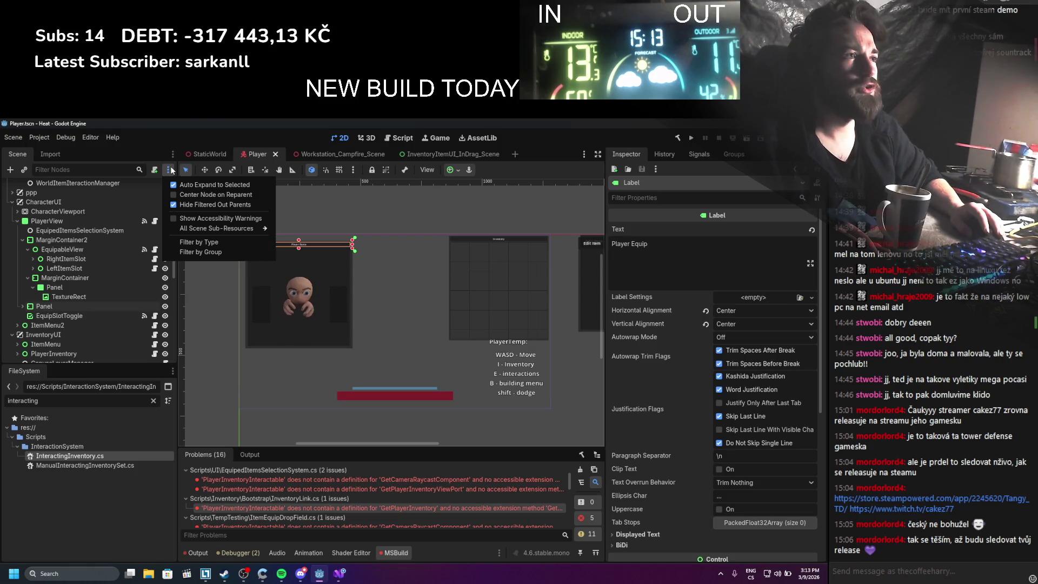
click(103, 267)
click(22, 306)
click(23, 240)
click(22, 249)
click(19, 230)
click(17, 220)
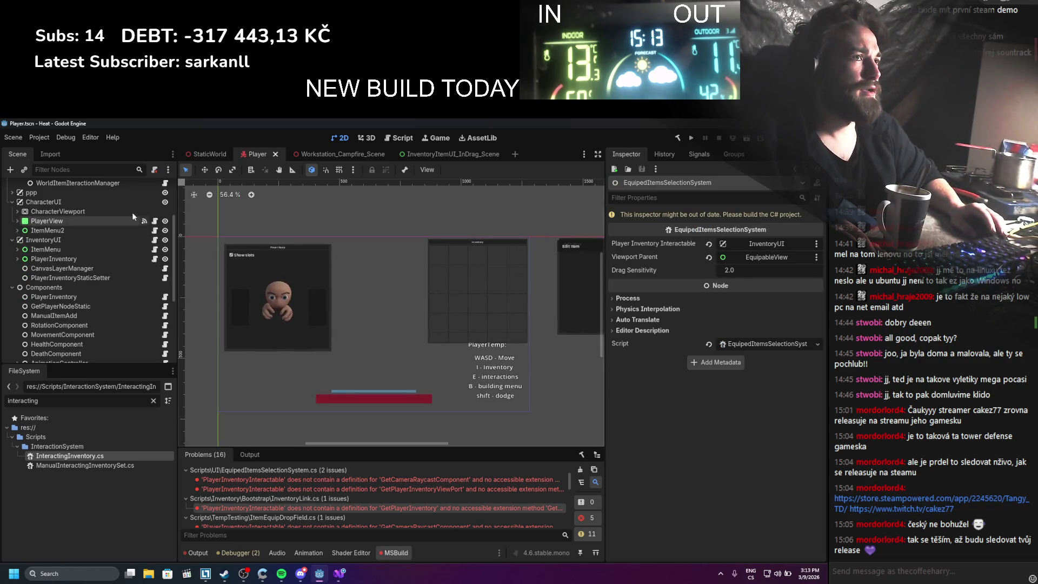
Move the PlayerInventory panel to position 835, 31
click(45, 258)
click(206, 169)
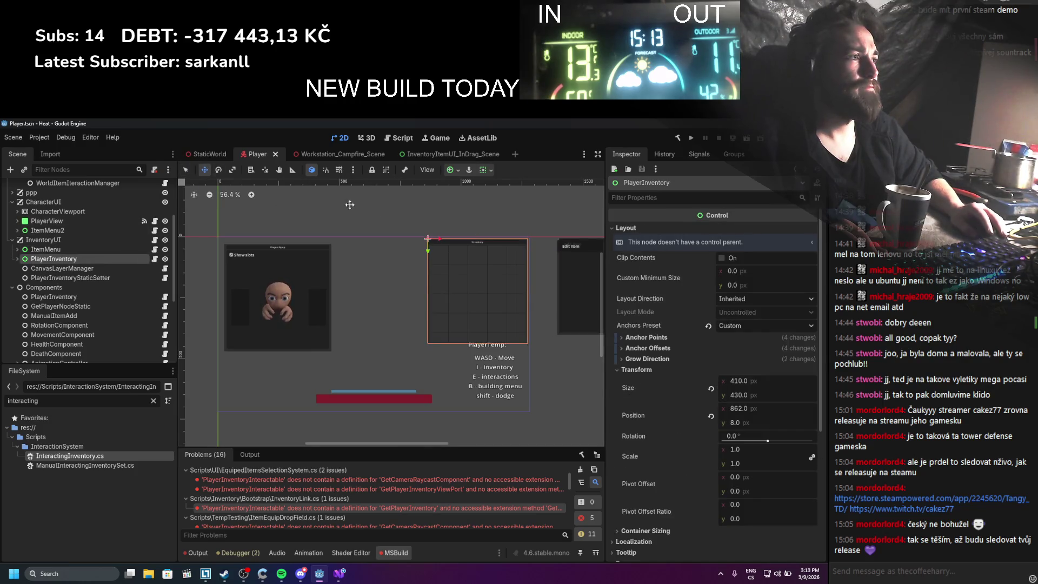
drag(486, 248, 479, 255)
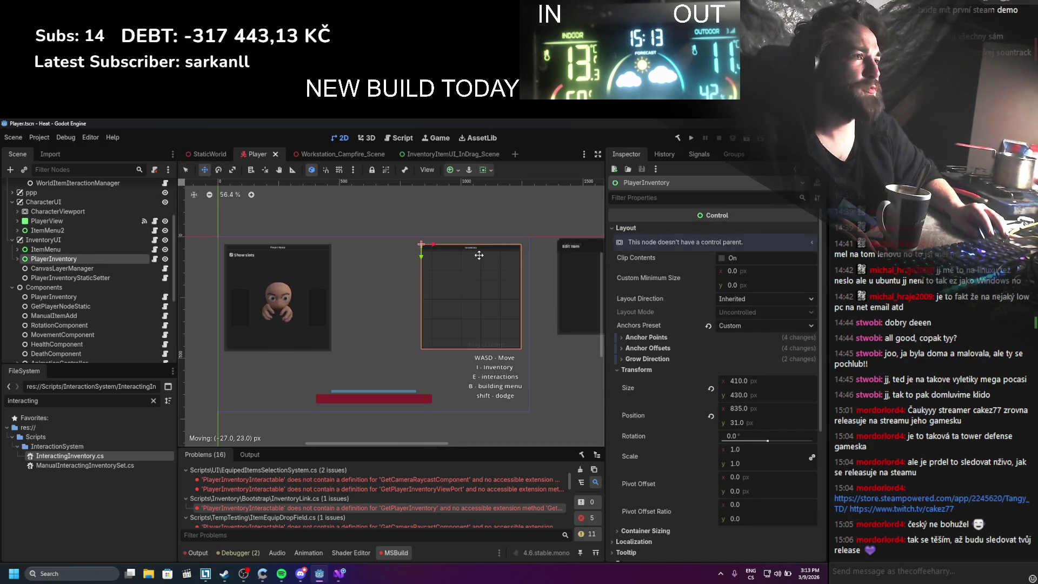
Rebuild the C# project and dismiss the four-problem build error
scroll(312, 292, up, 1)
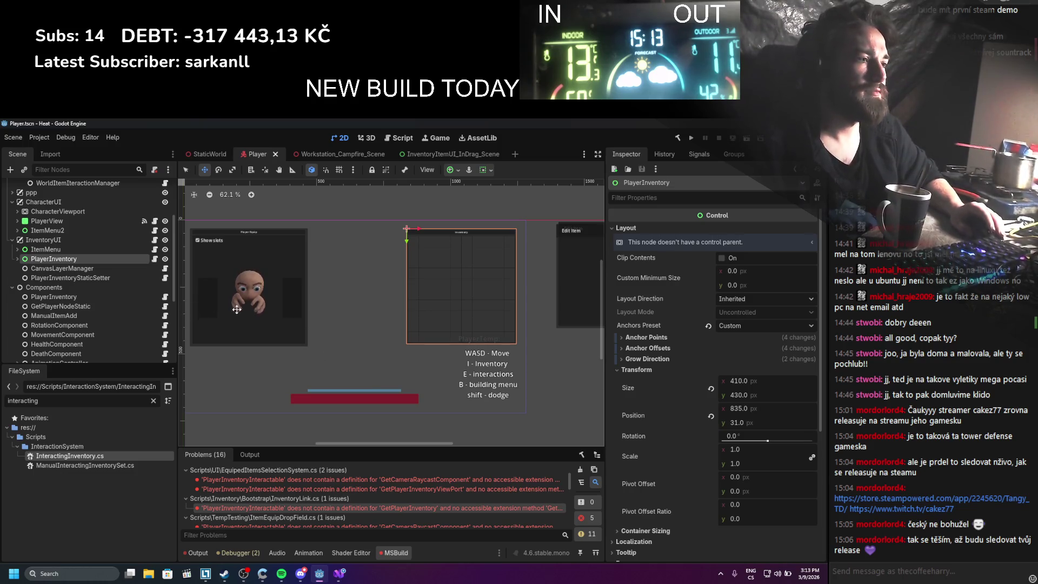
click(678, 138)
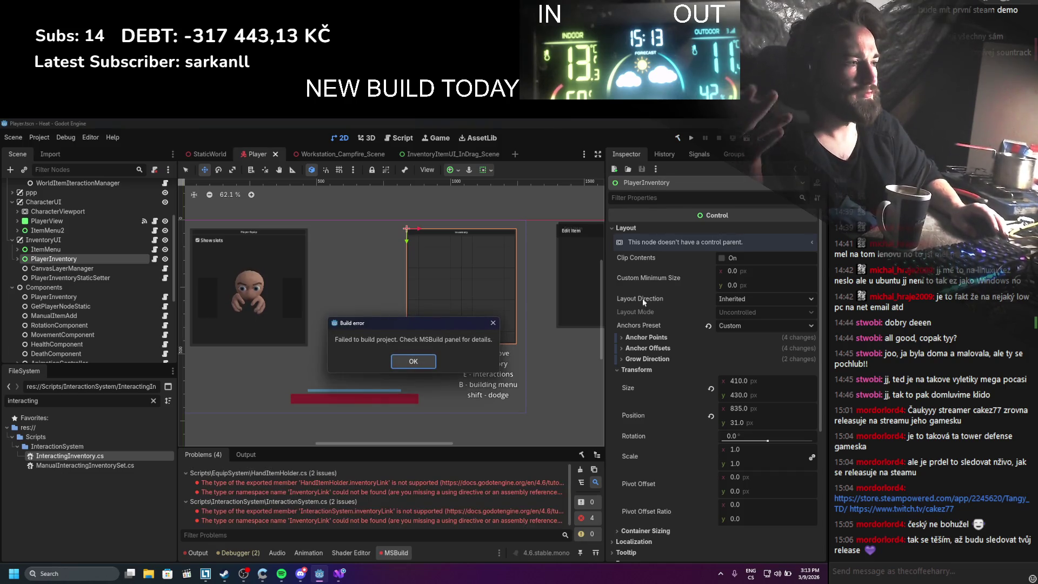
click(406, 361)
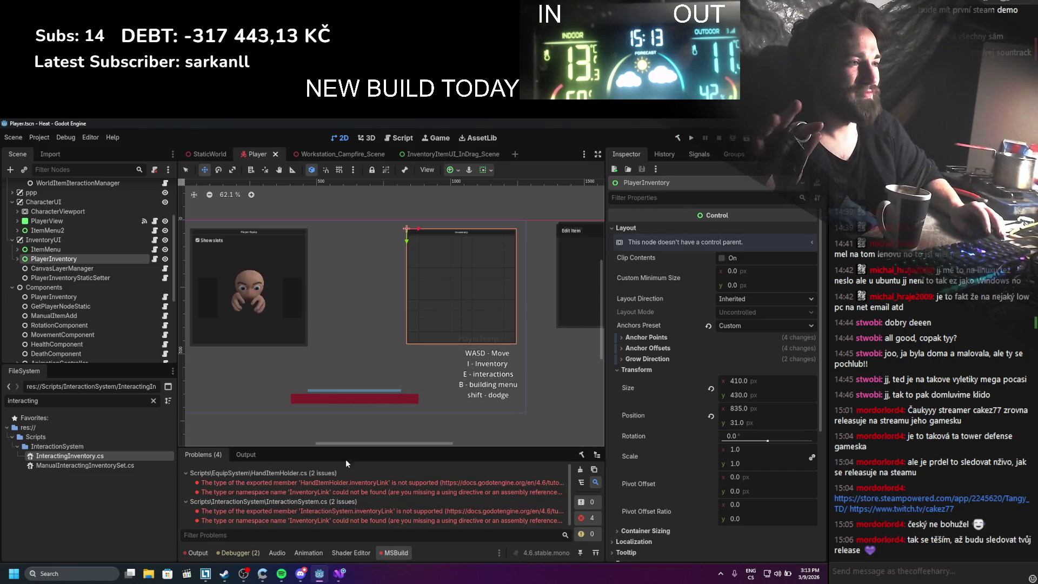
In HandItemHolder.cs, change the InventoryLink inventoryLink field to PlayerInventory playerInventory
double_click(296, 481)
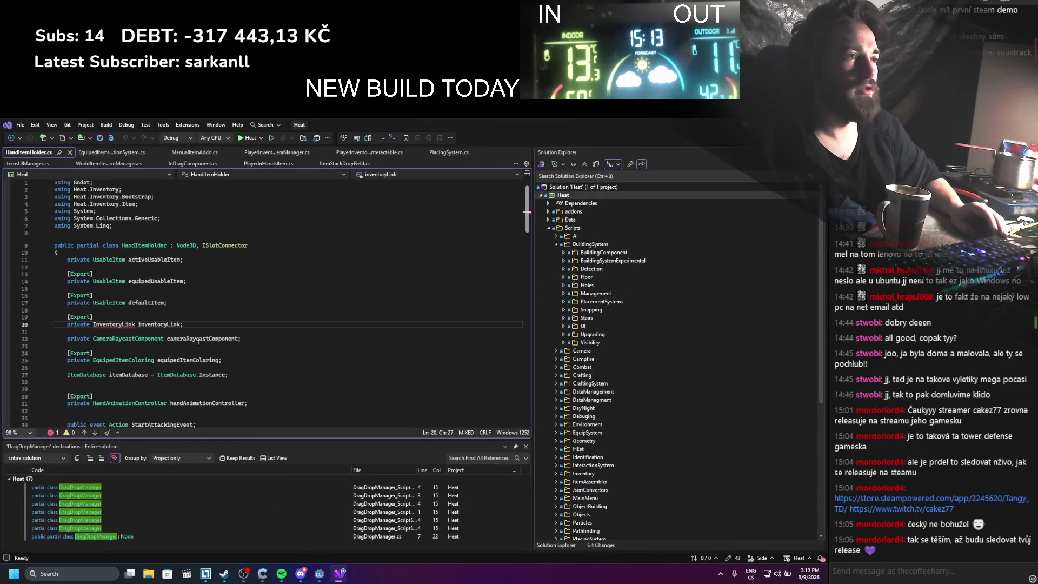
double_click(112, 324)
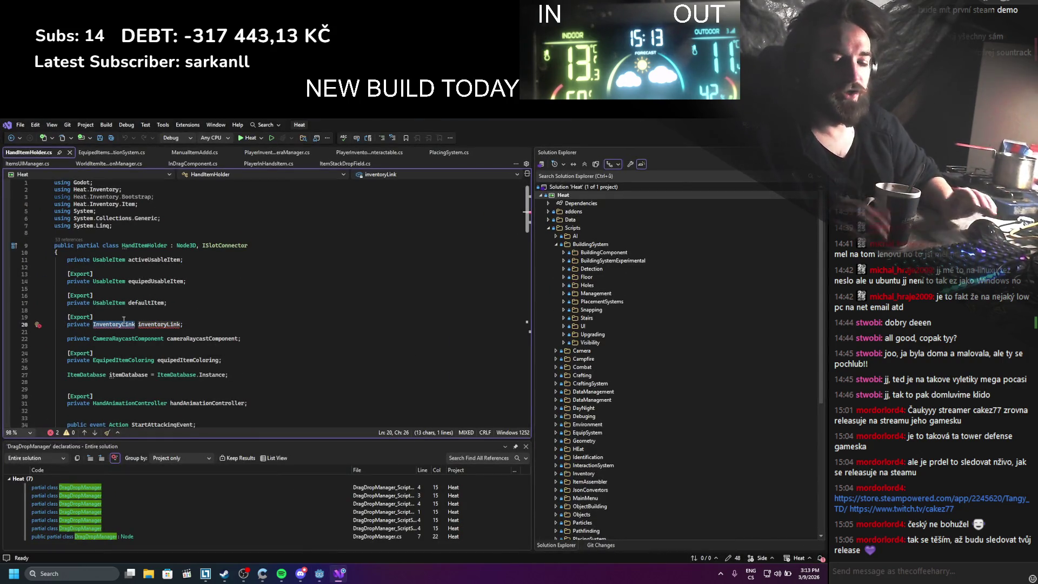
text(Pla)
key(Tab)
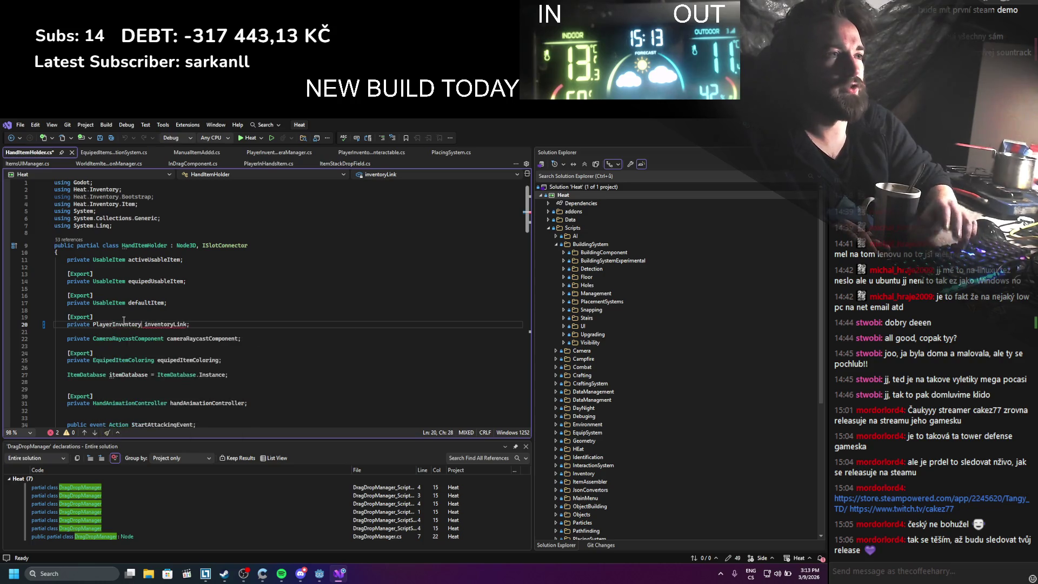
key(ctrl+s)
click(174, 324)
double_click(174, 325)
text(playerI)
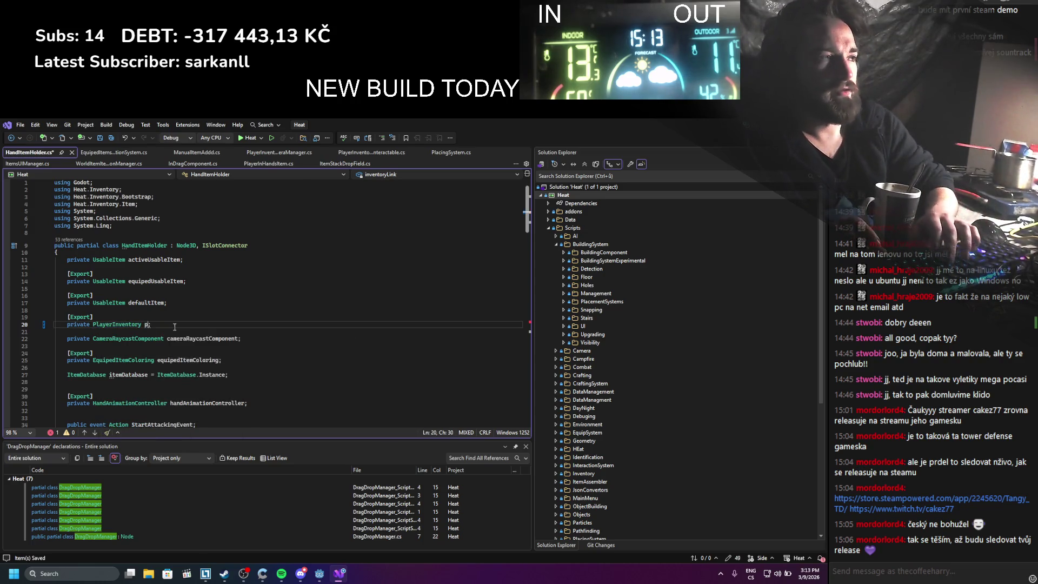
text(nventory)
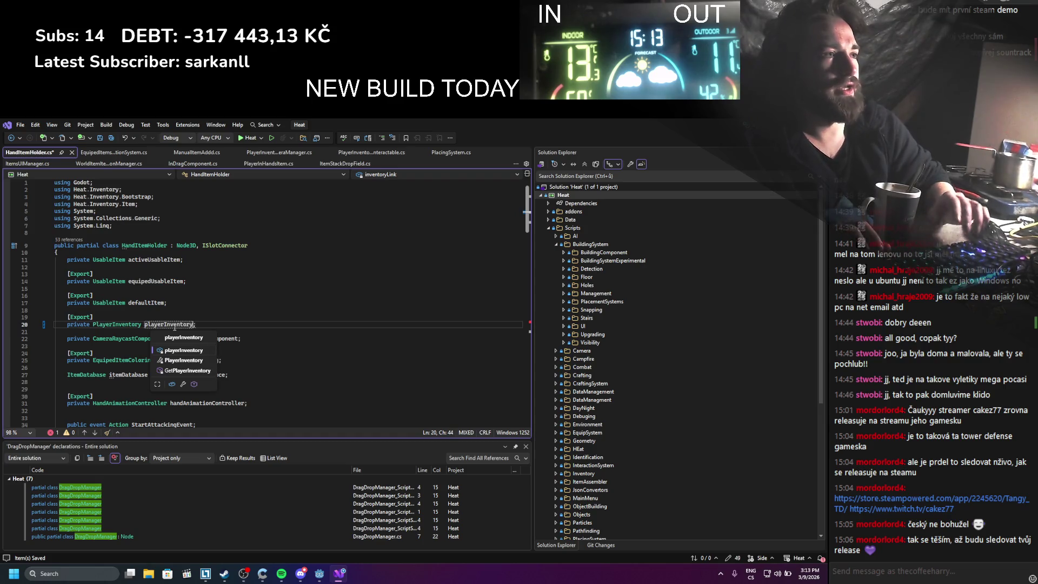
key(Tab)
Replace inventoryLink.GetLinkedInventory() on line 97 with playerInventory, then return to Godot
scroll(174, 303, down, 20)
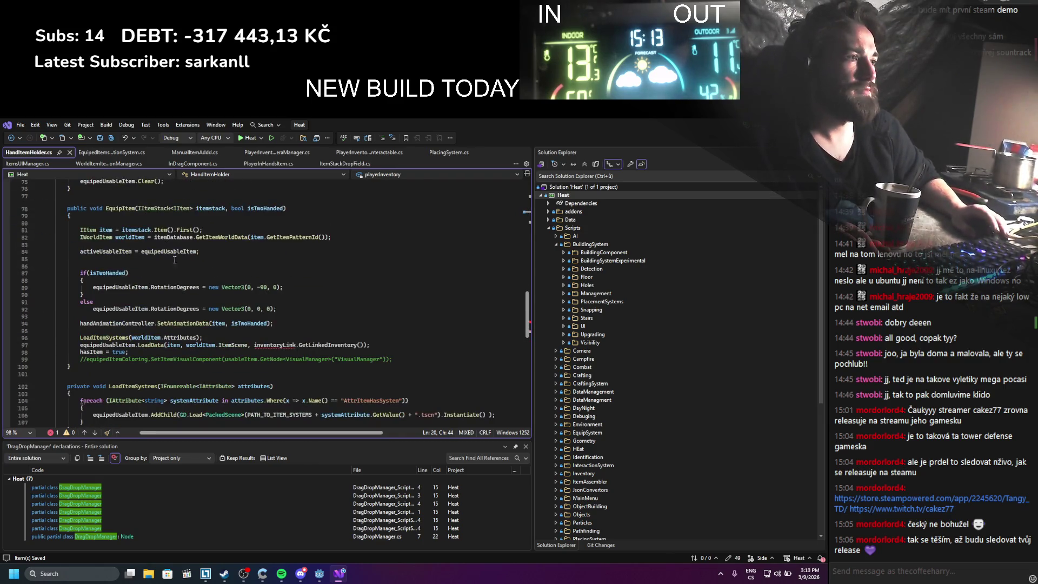
double_click(271, 344)
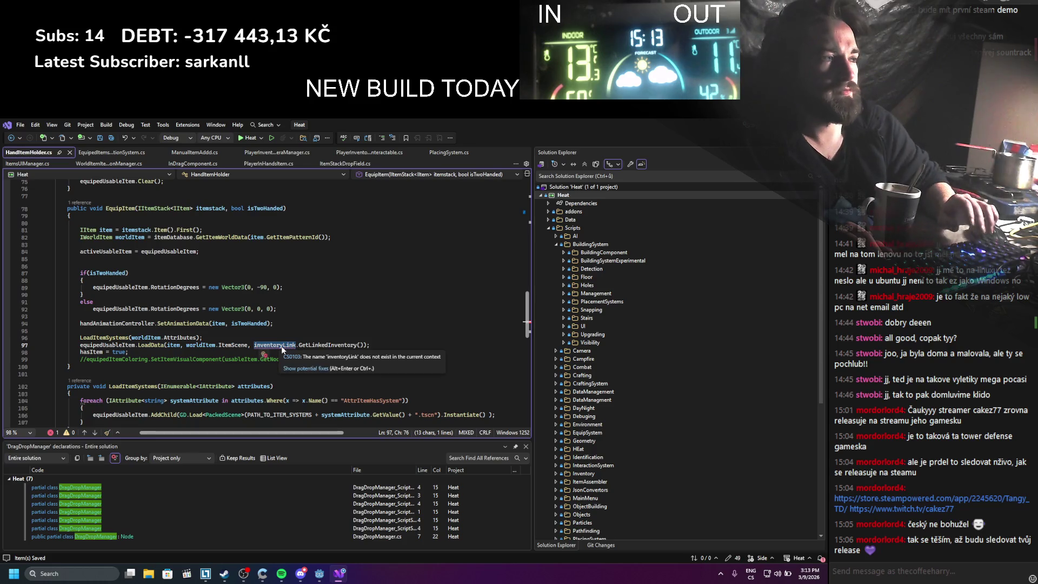
shift+click(352, 345)
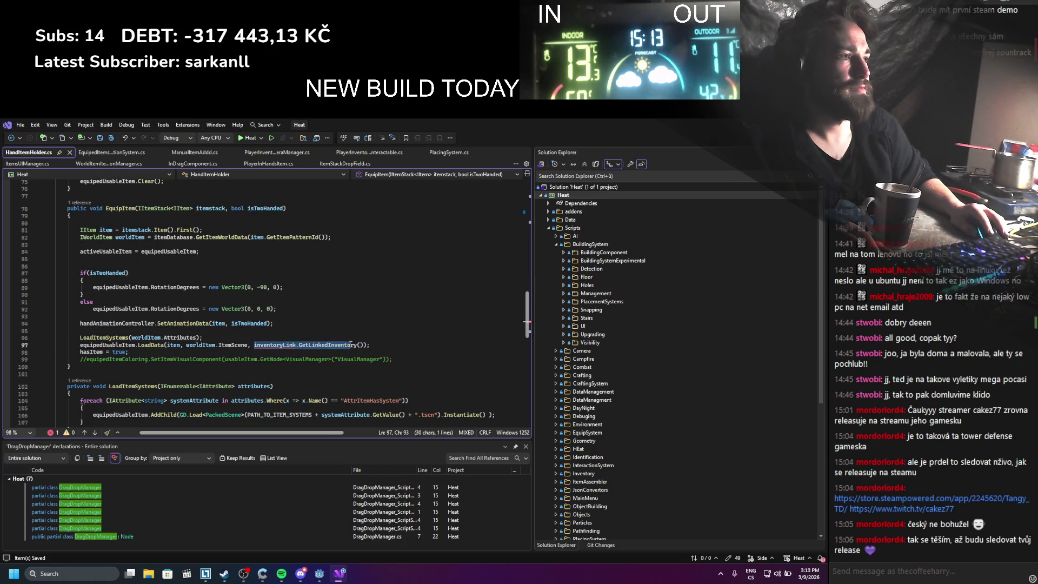
key(BackSpace)
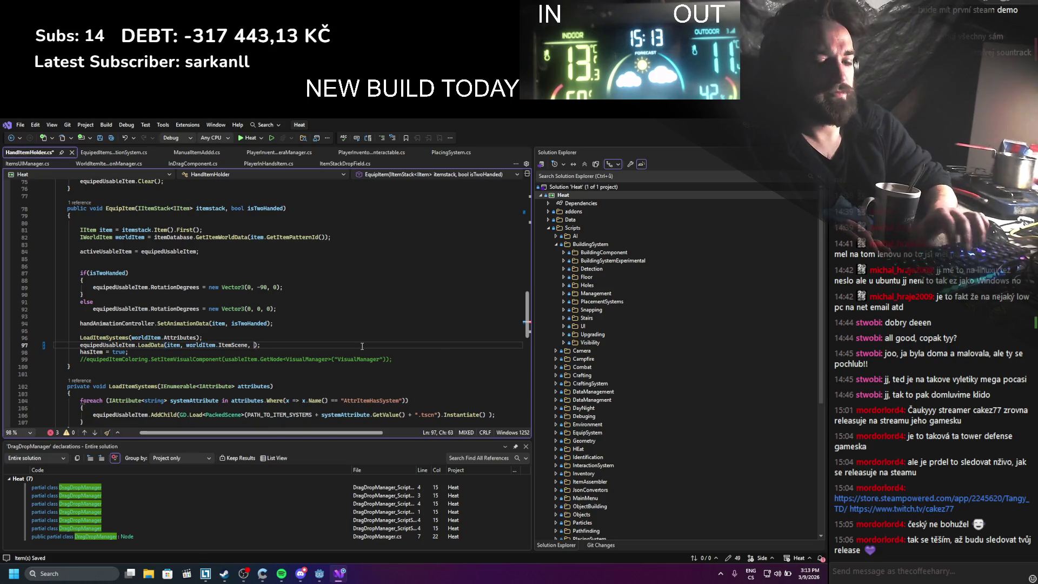
text(play)
key(Tab)
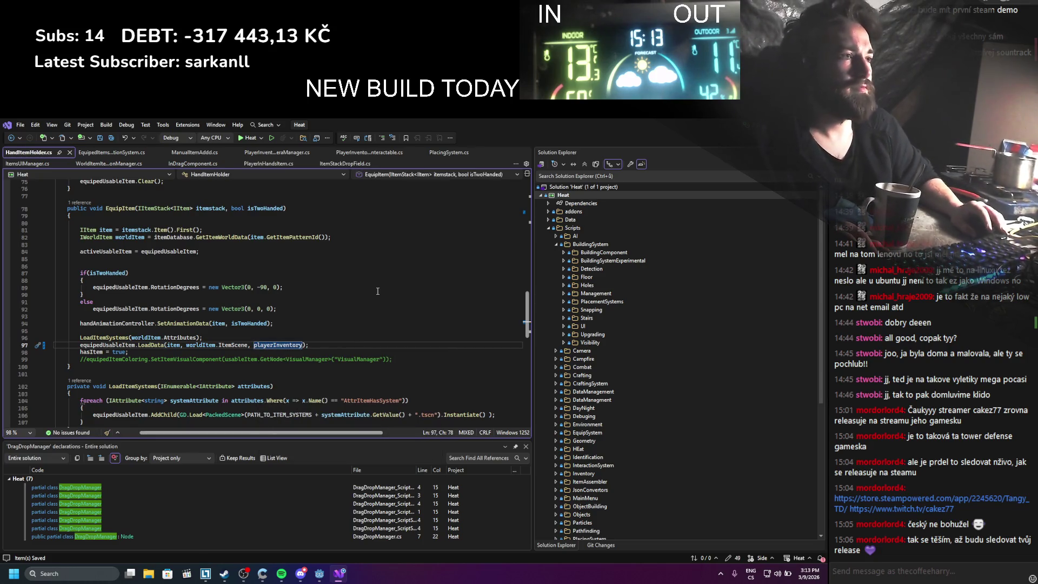
click(377, 287)
scroll(377, 291, down, 5)
scroll(377, 290, up, 10)
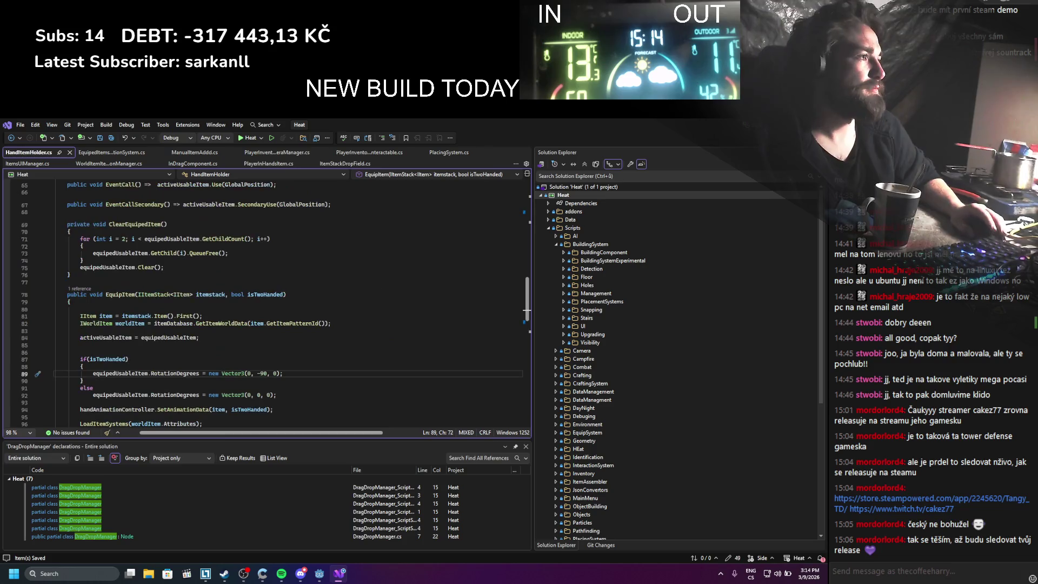
key(alt+Tab)
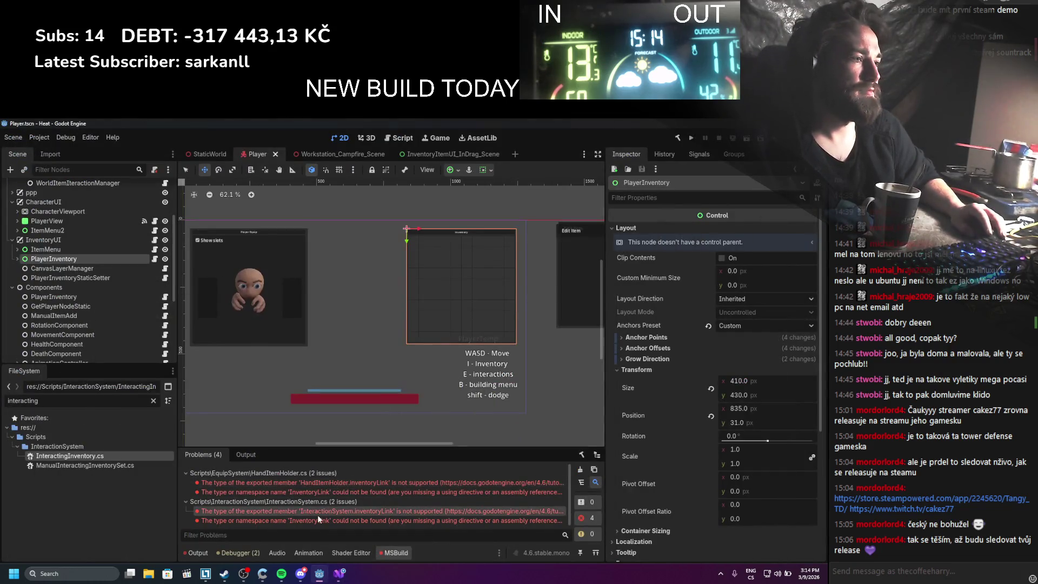
In InteractionSystem.cs, retype the field as PlayerInventory playerInventory, importing its namespace
key(alt+Tab)
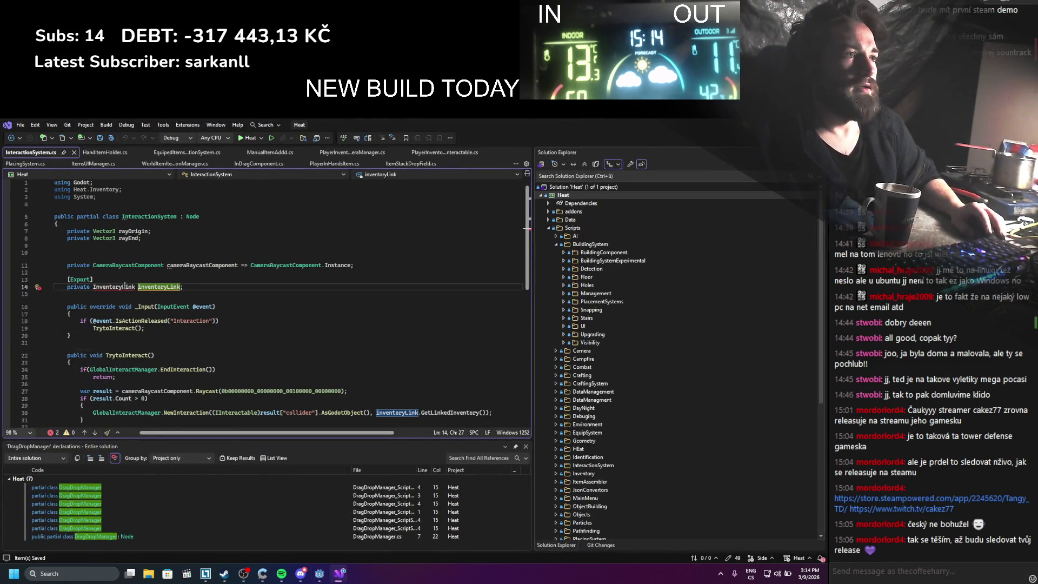
double_click(115, 287)
text(PlayerInve)
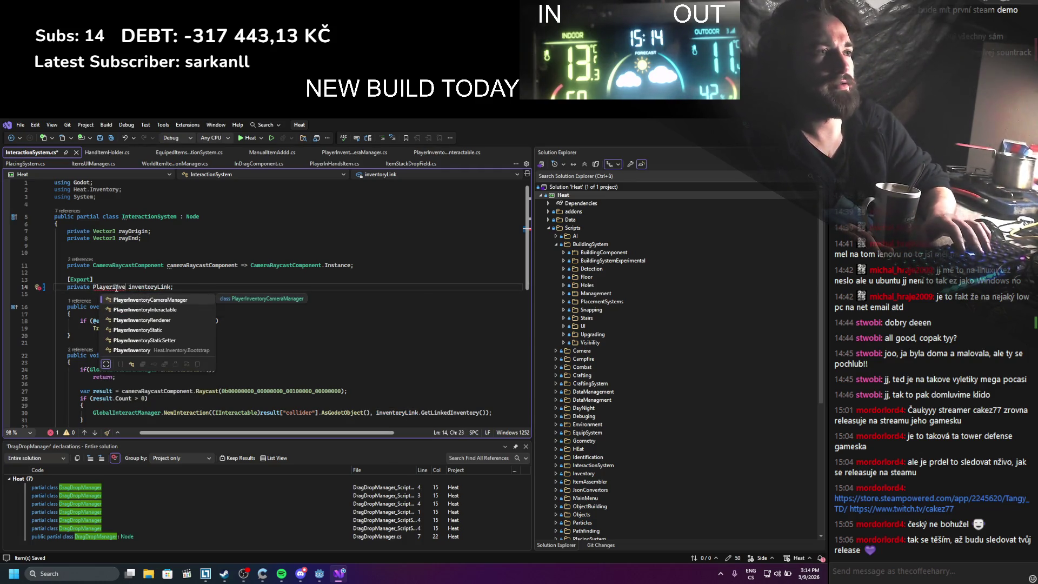
text(ntory)
key(Tab)
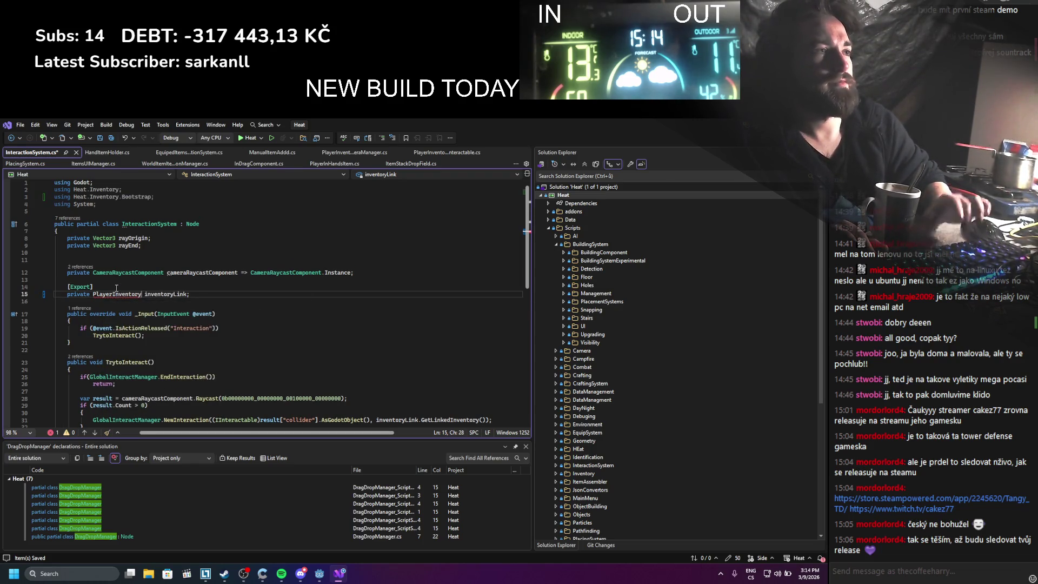
double_click(160, 295)
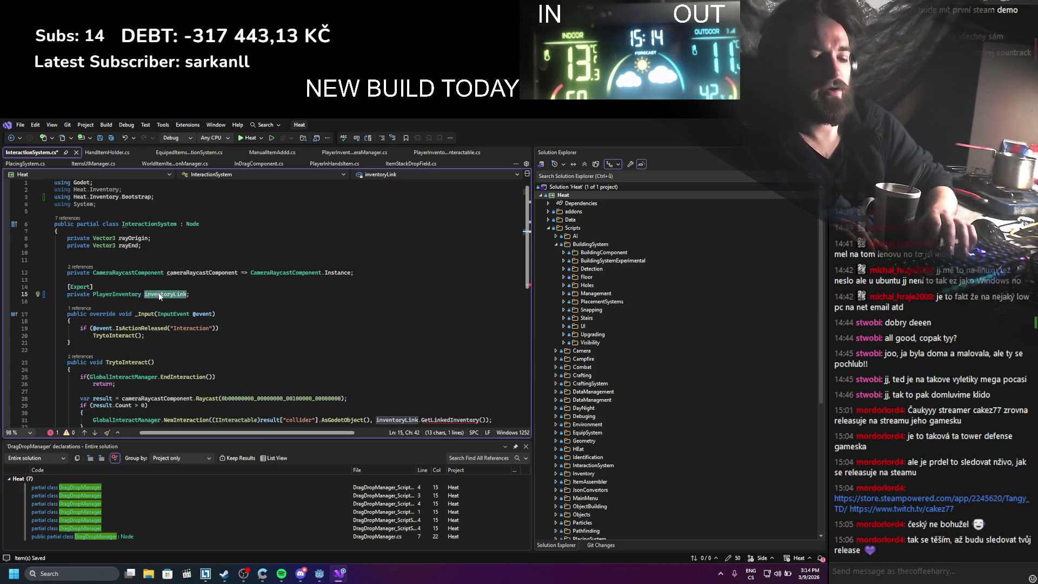
text(pola)
key(BackSpace)
text(layerInvent)
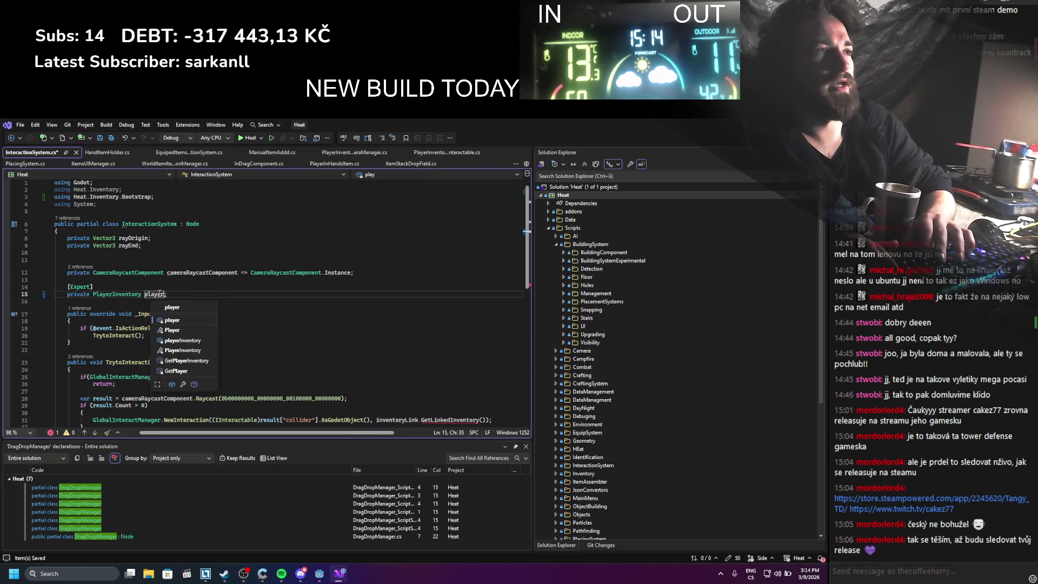
key(Escape)
click(178, 284)
double_click(162, 295)
key(ctrl+c)
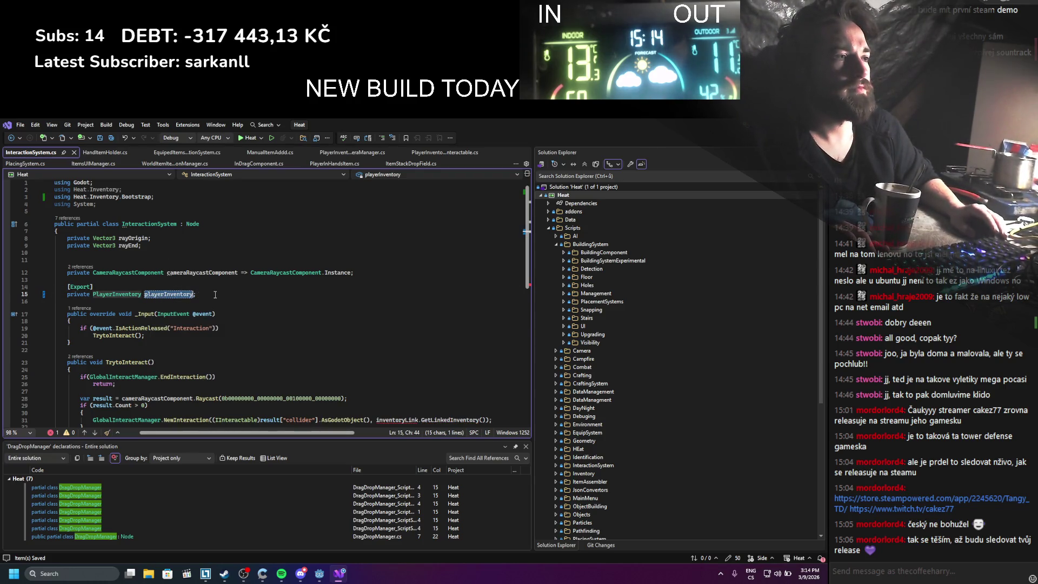
Replace inventoryLink.GetLinkedInventory() on line 31 with playerInventory, then return to Godot
scroll(366, 323, down, 4)
click(378, 334)
drag(377, 333, 478, 333)
key(ctrl+v)
click(478, 304)
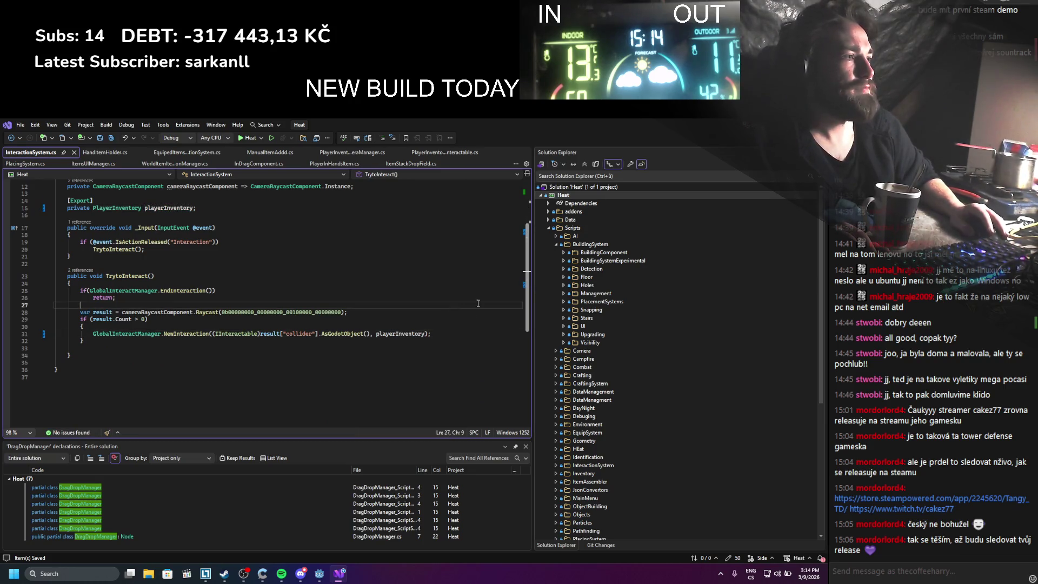
key(alt+Tab)
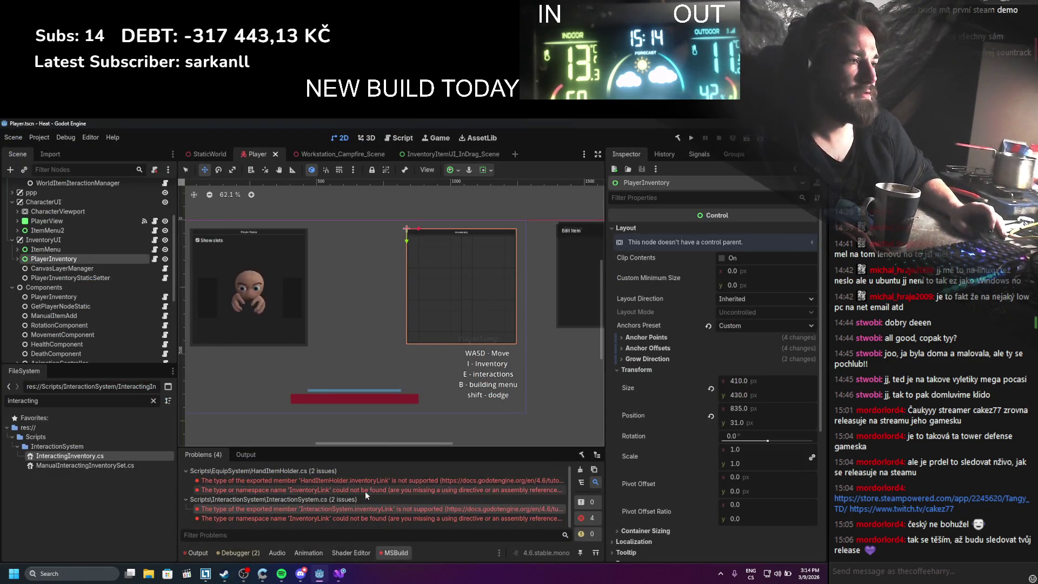
Rebuild, dismiss the error, and open ItemPickupTrigger.cs at the failing line
click(678, 138)
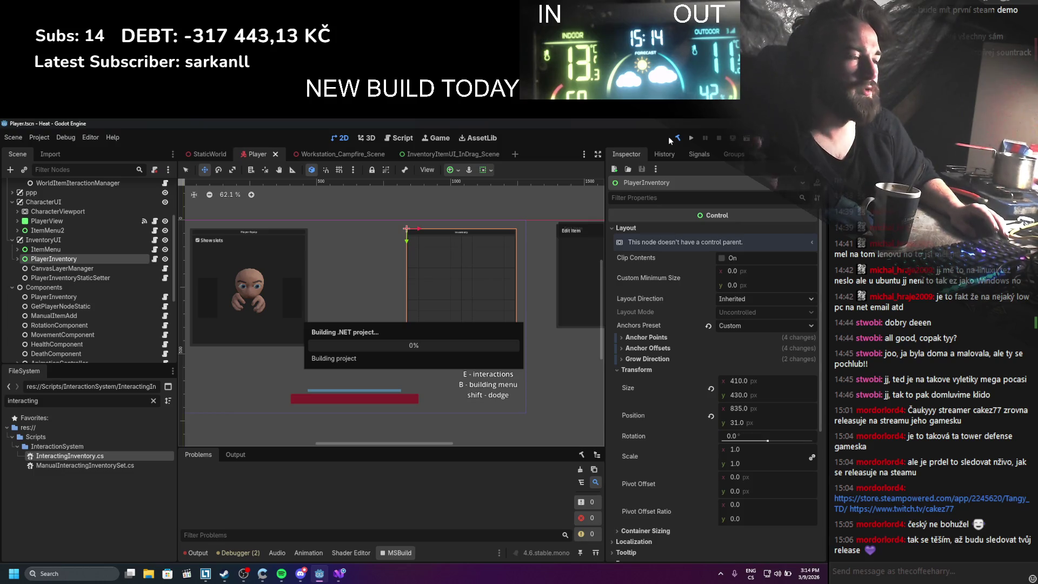
key(Return)
double_click(315, 500)
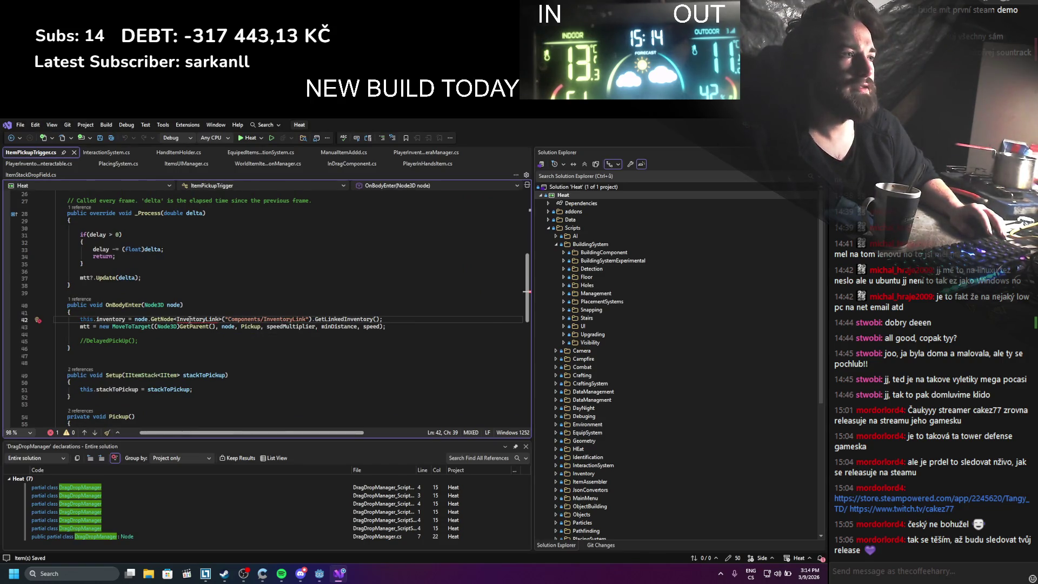
click(206, 363)
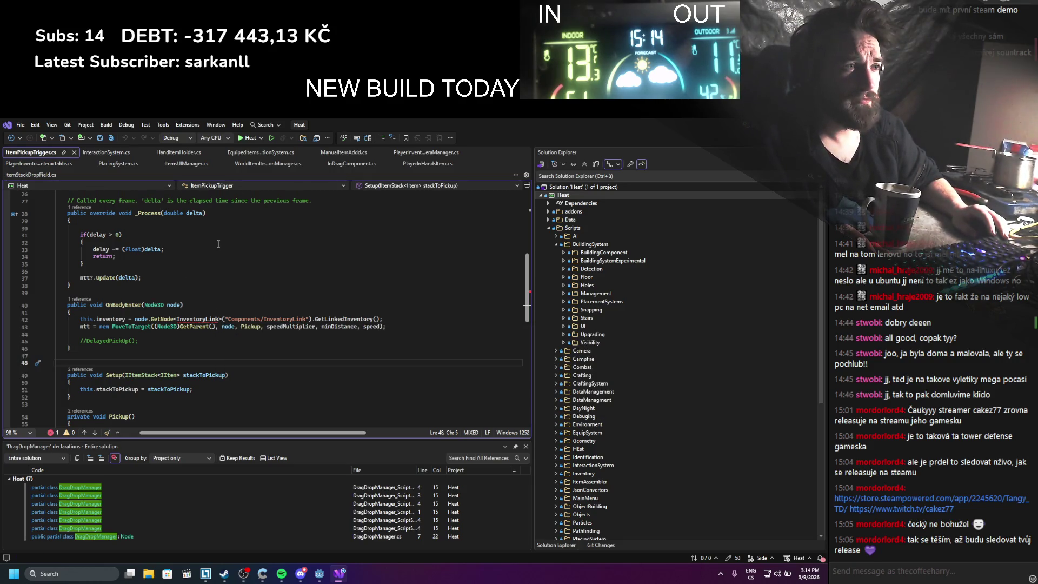
Change the GetNode type on line 43 from InventoryLink to PlayerInventory
double_click(189, 317)
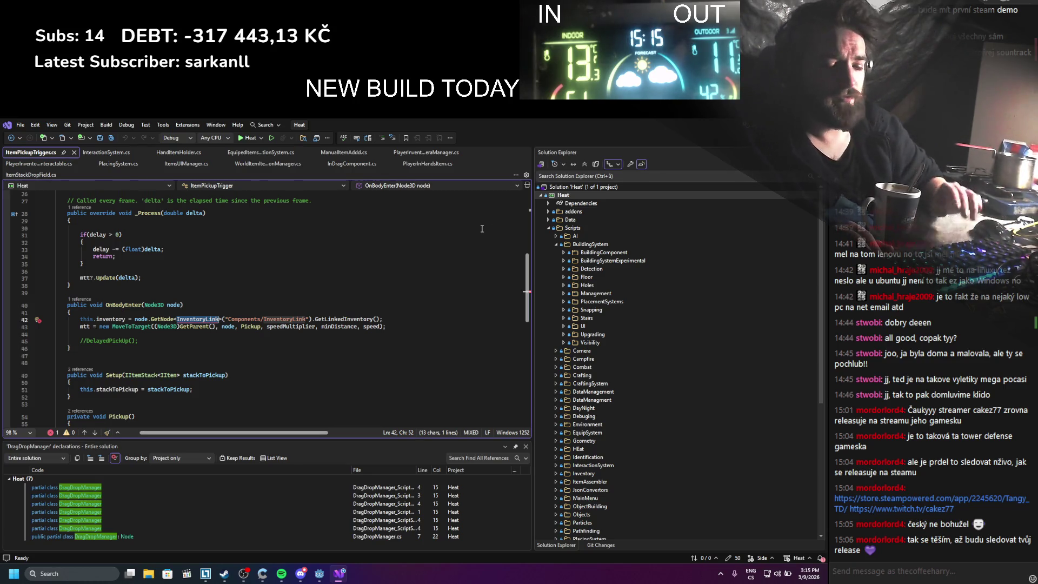
text(PlayerIn)
key(Down)
key(Down)
key(Down)
key(Tab)
key(ctrl+s)
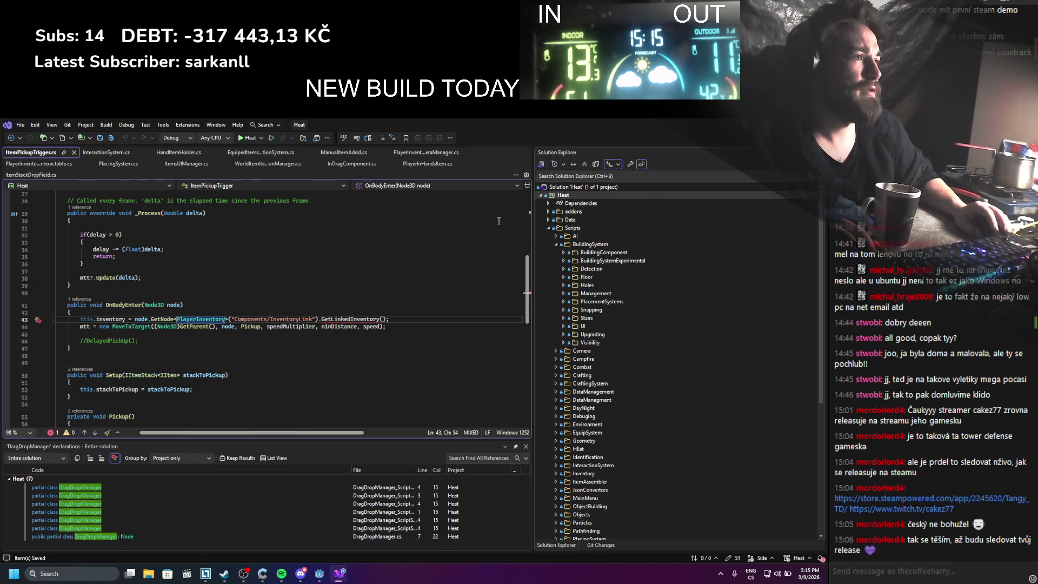
key(ctrl+w)
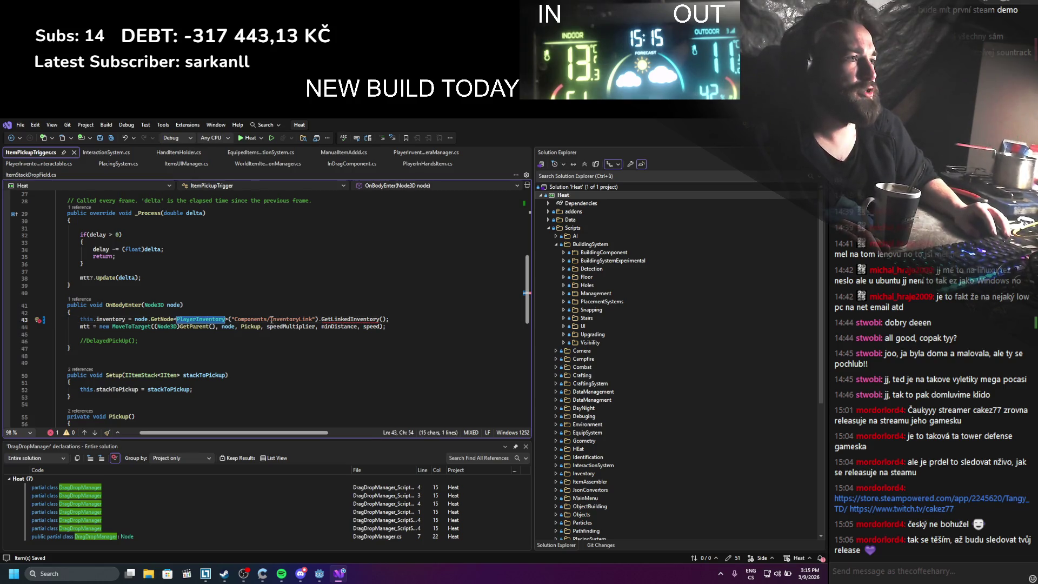
Change the node path to "Components/PlayerInventory", drop GetLinkedInventory(), and save
drag(270, 319, 306, 319)
text(PlayerInventory)
double_click(354, 319)
key(Delete)
key(BackSpace)
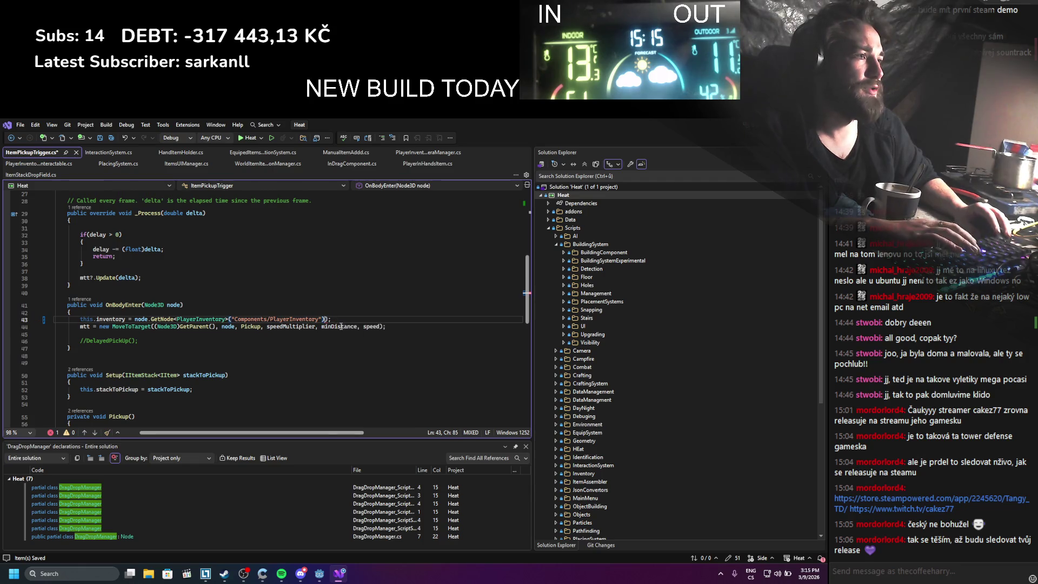
key(ctrl+s)
click(285, 340)
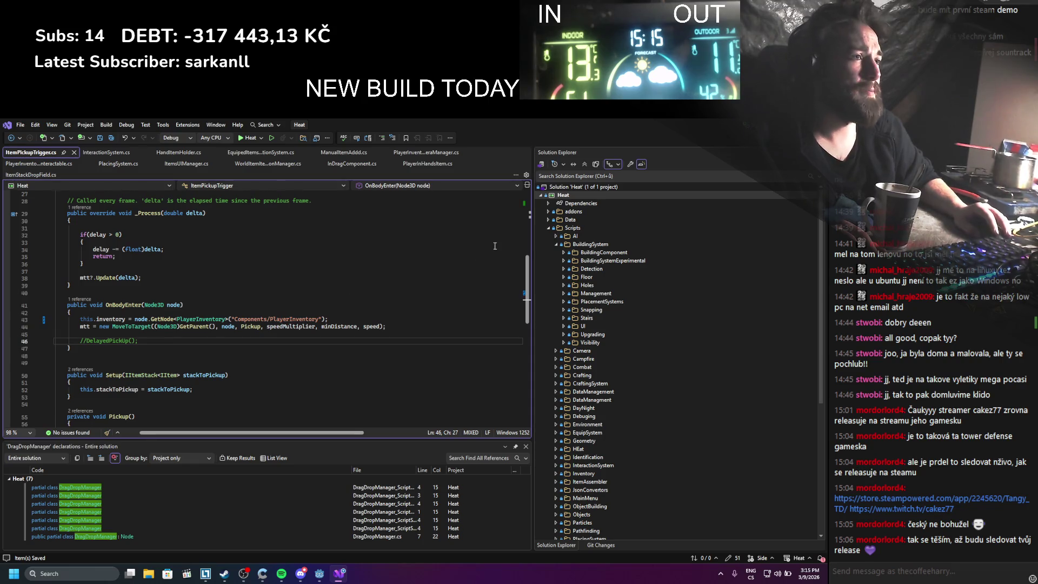
key(alt+Tab)
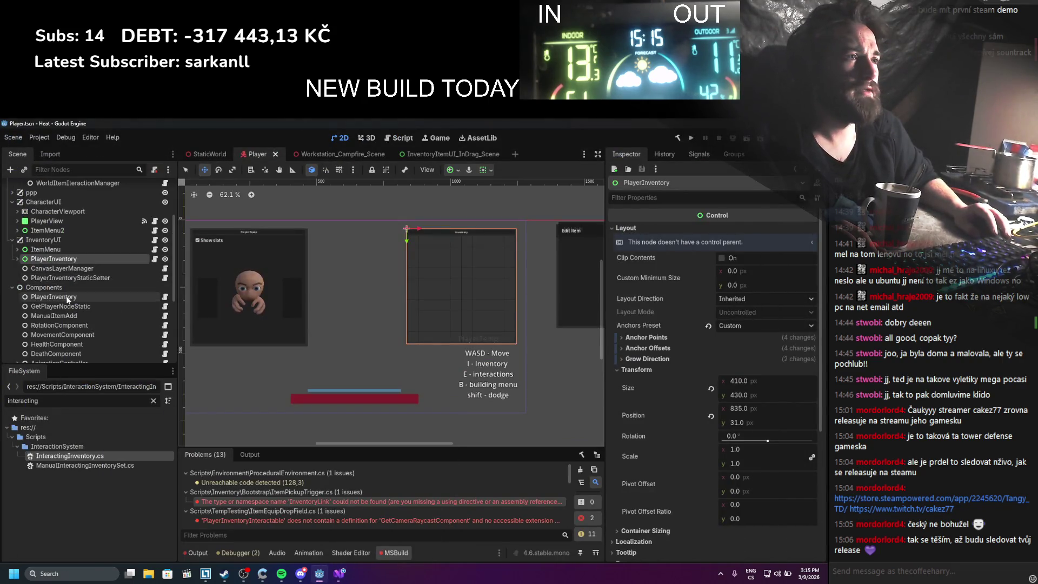
Add an [Export] attribute above cameraRaycastComponent in ItemEquipDropField.cs
scroll(339, 499, down, 2)
double_click(339, 498)
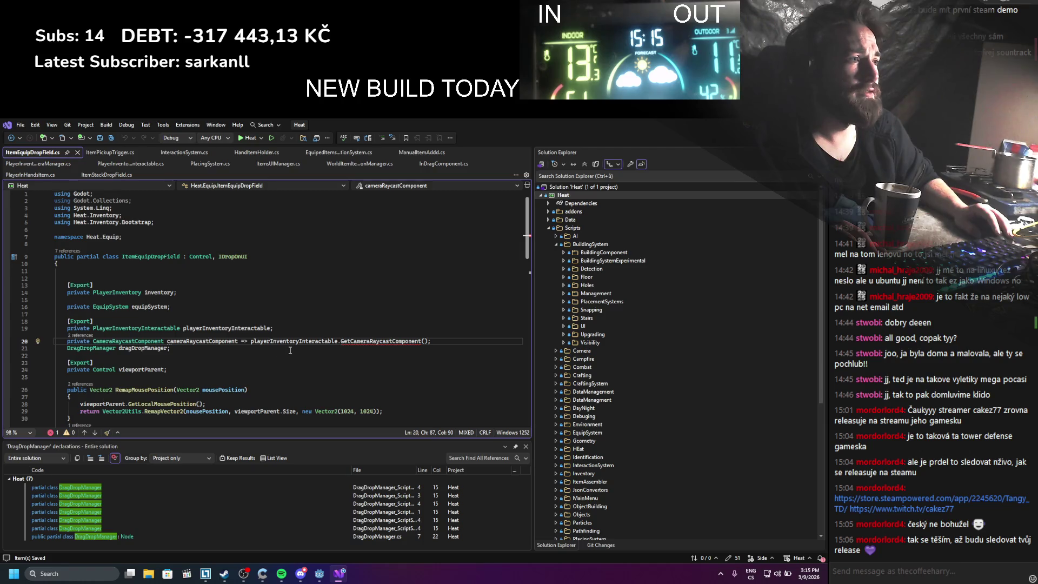
click(165, 341)
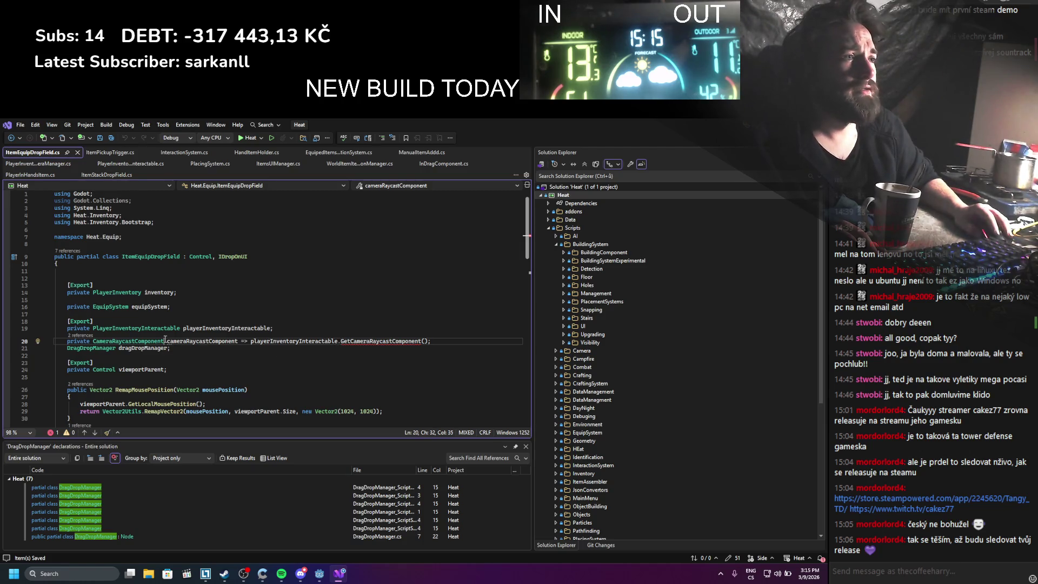
click(340, 328)
key(Return)
text([Export)
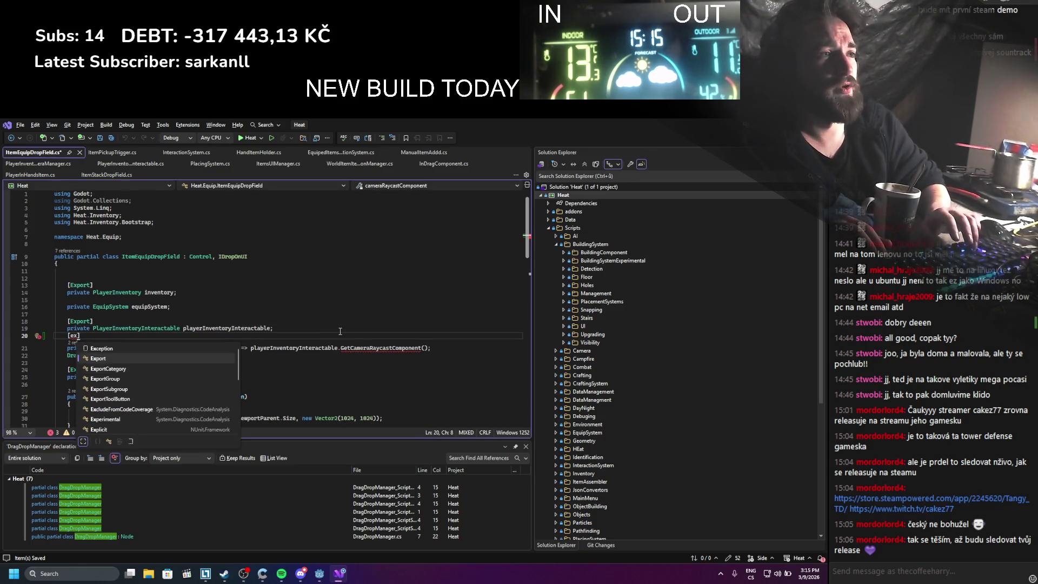
Replace cameraRaycastComponent's => expression body with a semicolon and save the file
click(221, 348)
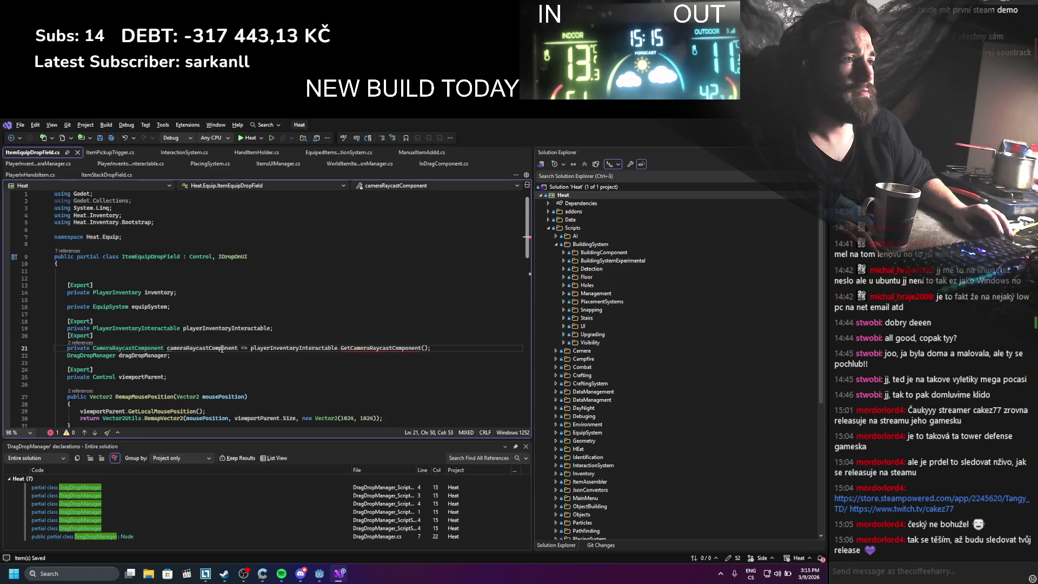
scroll(241, 315, down, 6)
scroll(241, 315, up, 6)
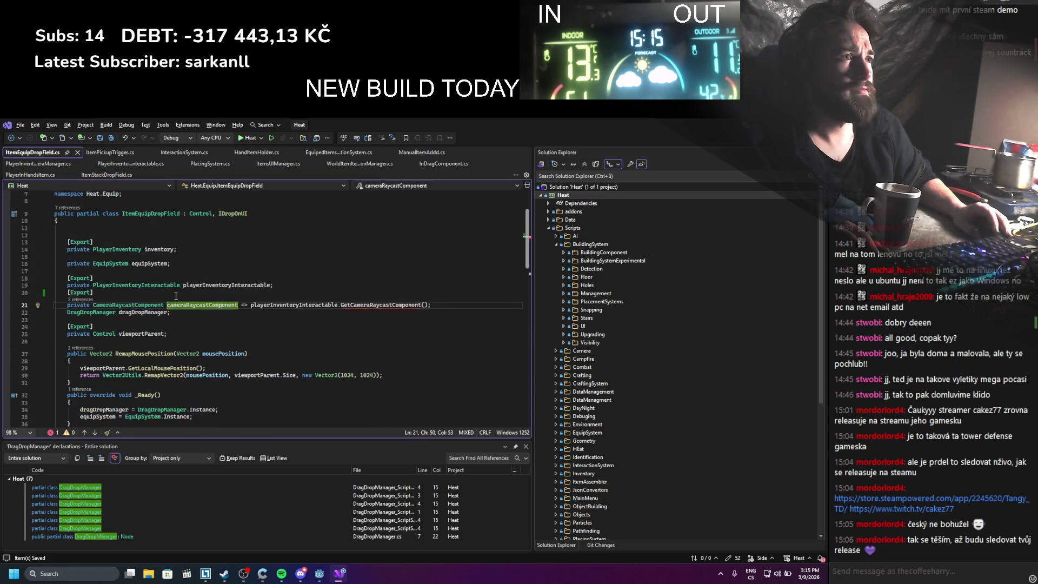
scroll(149, 311, down, 3)
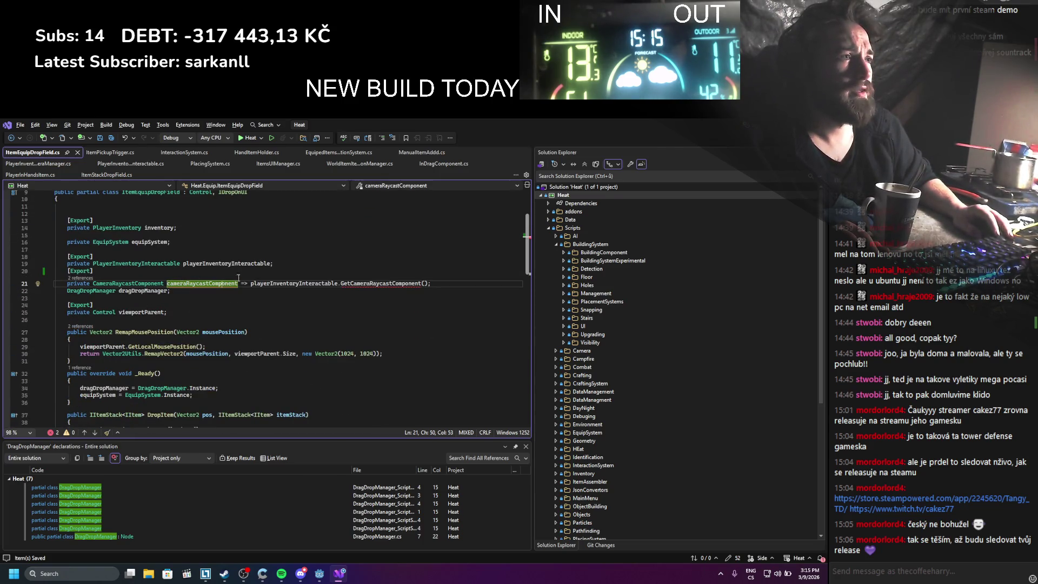
drag(240, 283, 431, 285)
text(;)
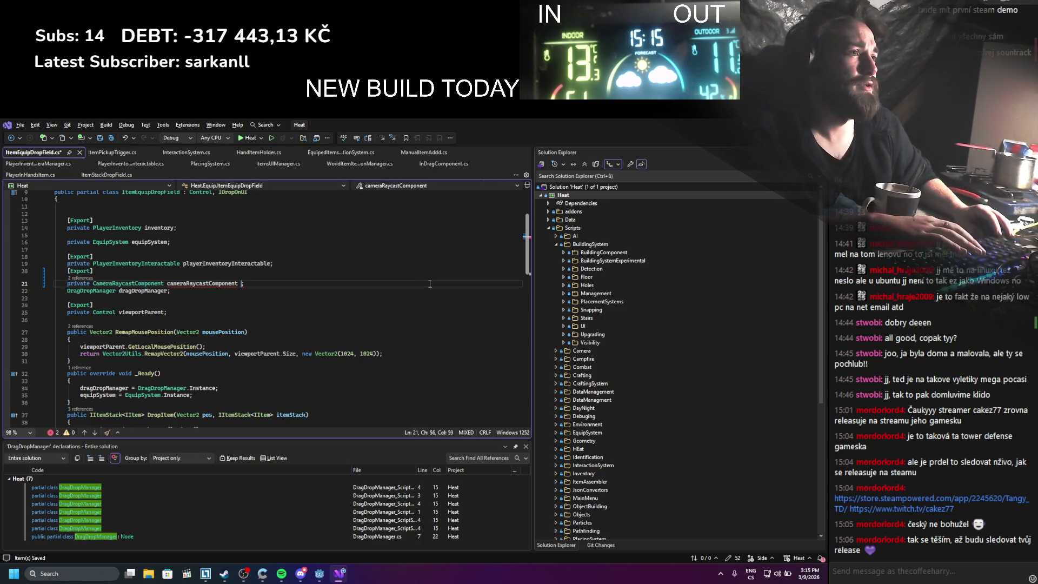
key(ctrl+s)
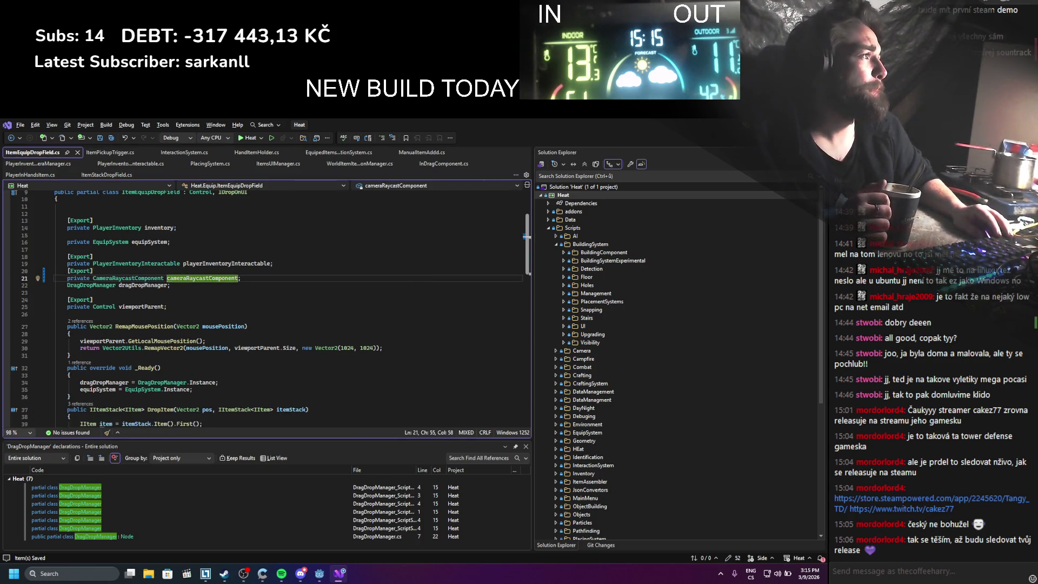
Build the .NET project in Godot and inspect the PlayerInventory component node
key(alt+Tab)
click(678, 139)
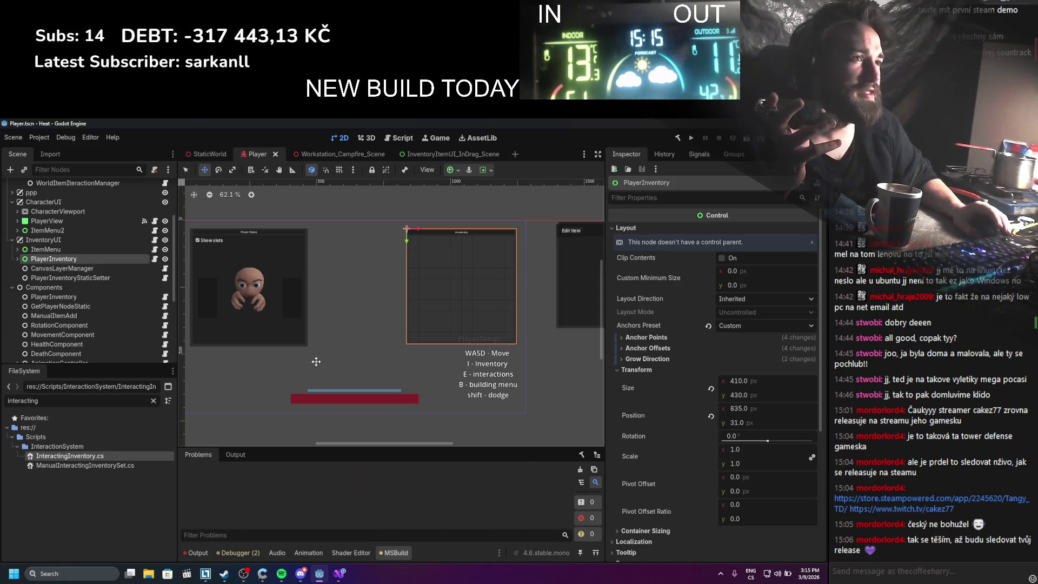
scroll(115, 328, down, 3)
scroll(114, 328, down, 1)
click(85, 211)
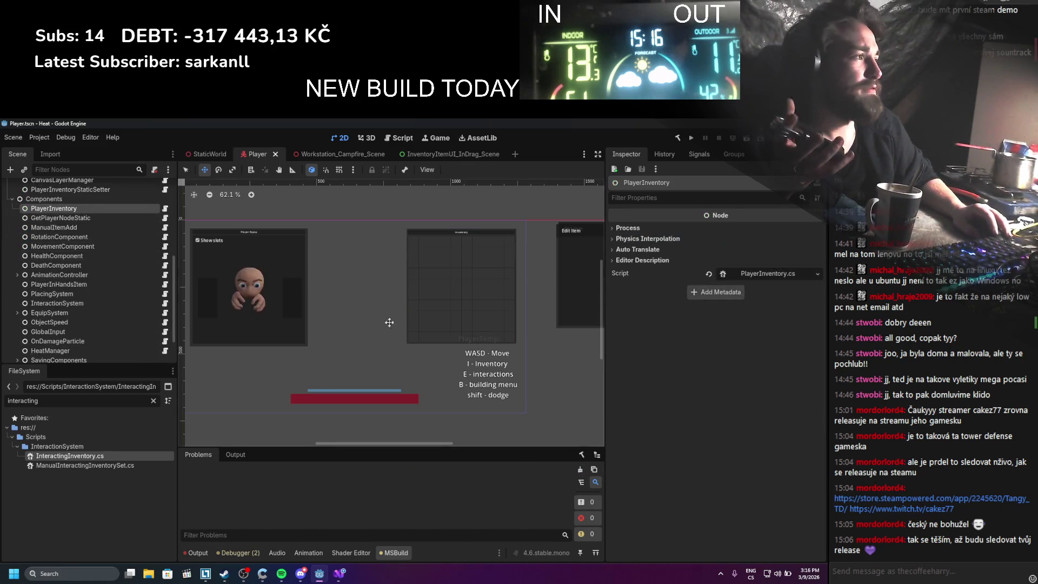
scroll(95, 228, down, 2)
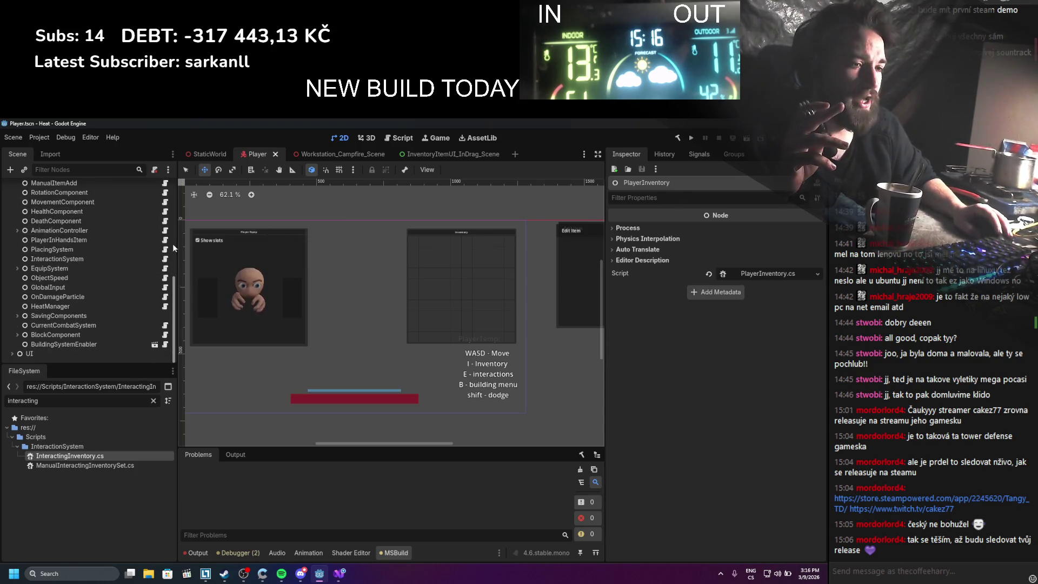
Inspect the ManualItemAdd, Rotation, Movement, Health, AnimationController and Death component nodes
scroll(144, 264, up, 5)
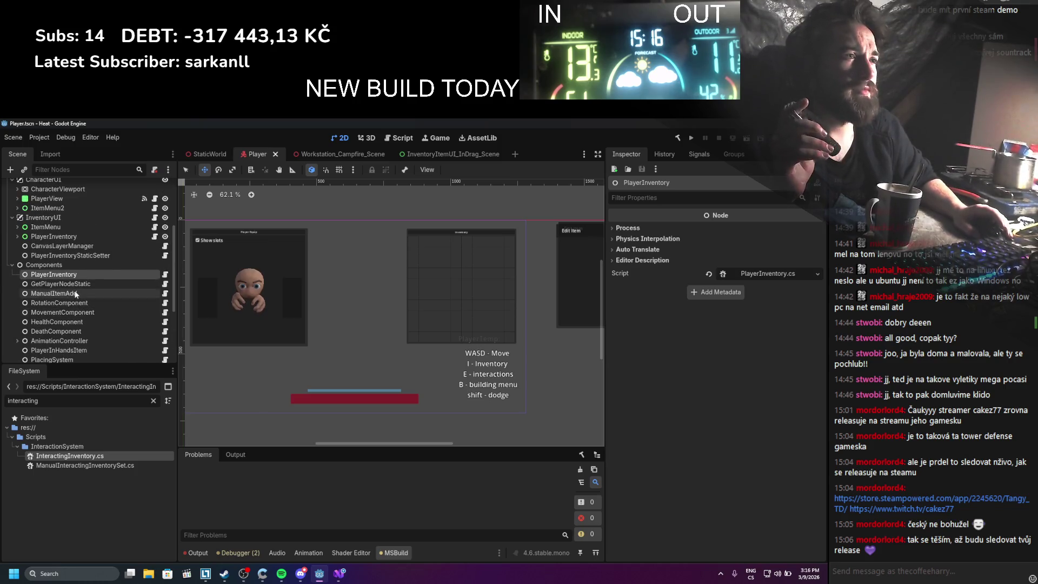
scroll(73, 288, down, 4)
scroll(70, 289, up, 5)
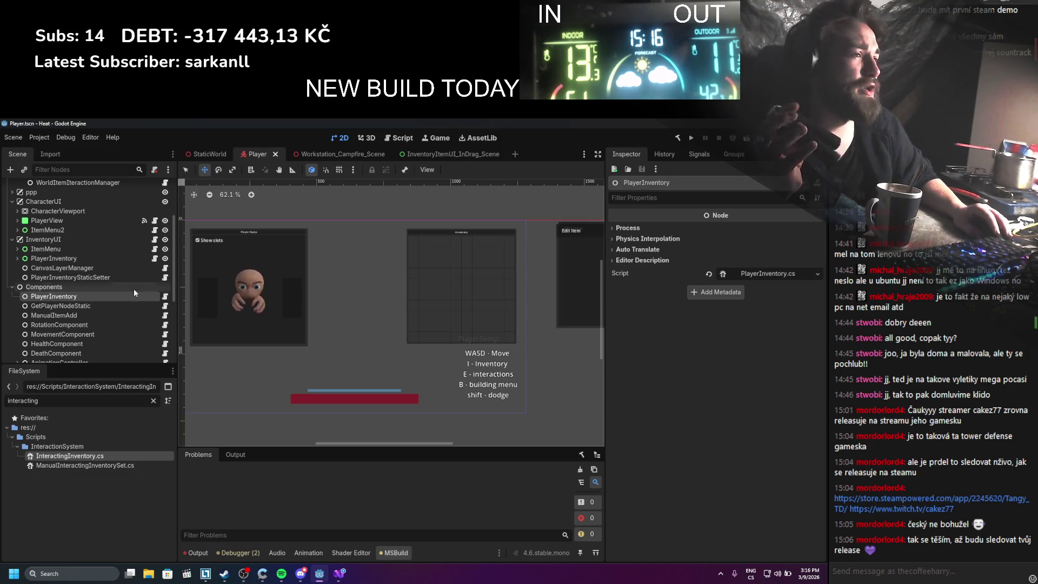
click(64, 315)
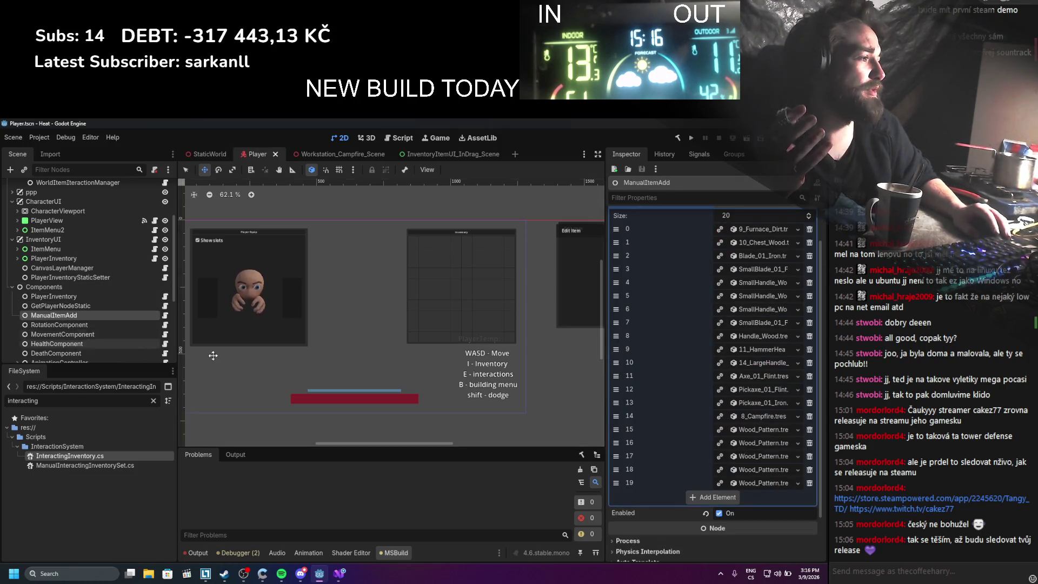
click(84, 325)
click(82, 335)
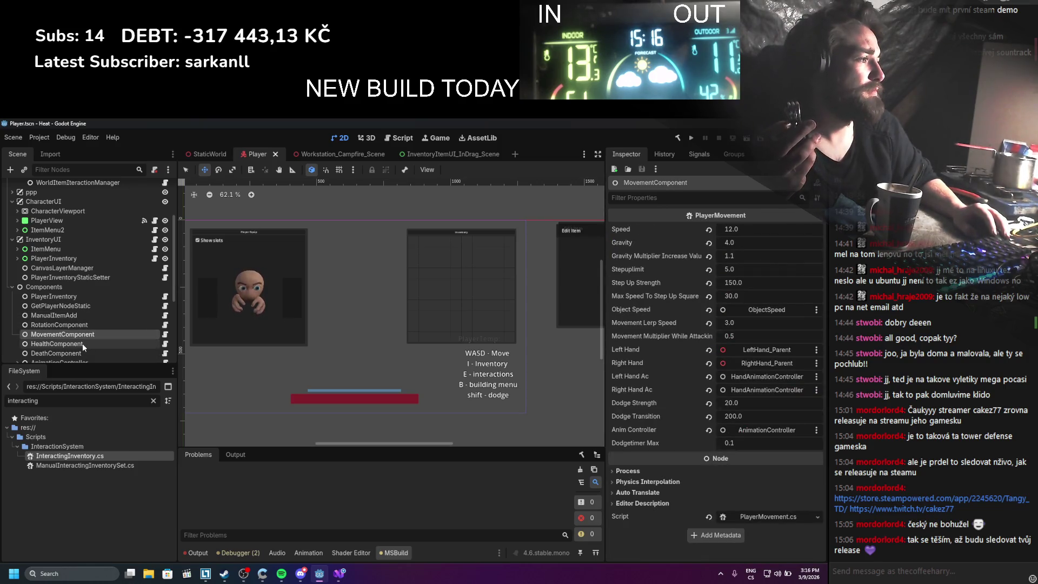
click(82, 344)
scroll(82, 345, down, 1)
click(82, 341)
click(79, 333)
click(81, 341)
scroll(81, 341, down, 2)
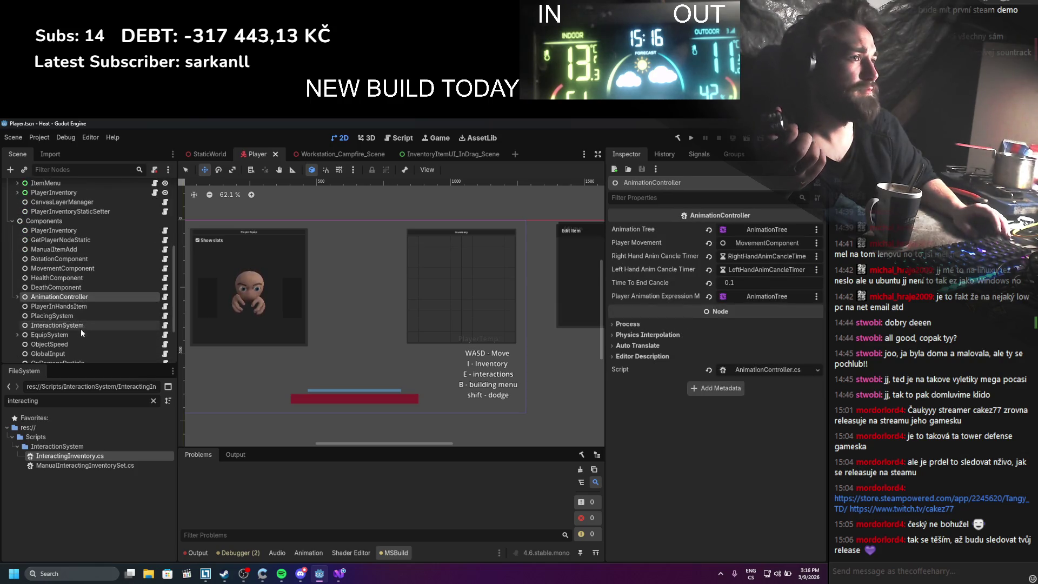
Assign PlayerInventory to InteractionSystem's Player Inventory field and verify the assignment
click(82, 306)
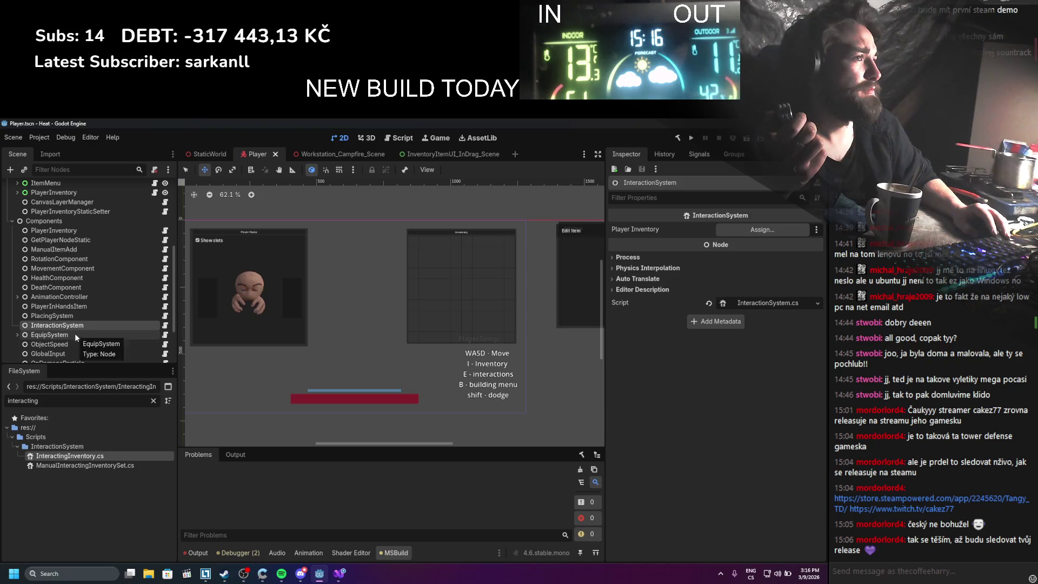
drag(73, 230, 798, 238)
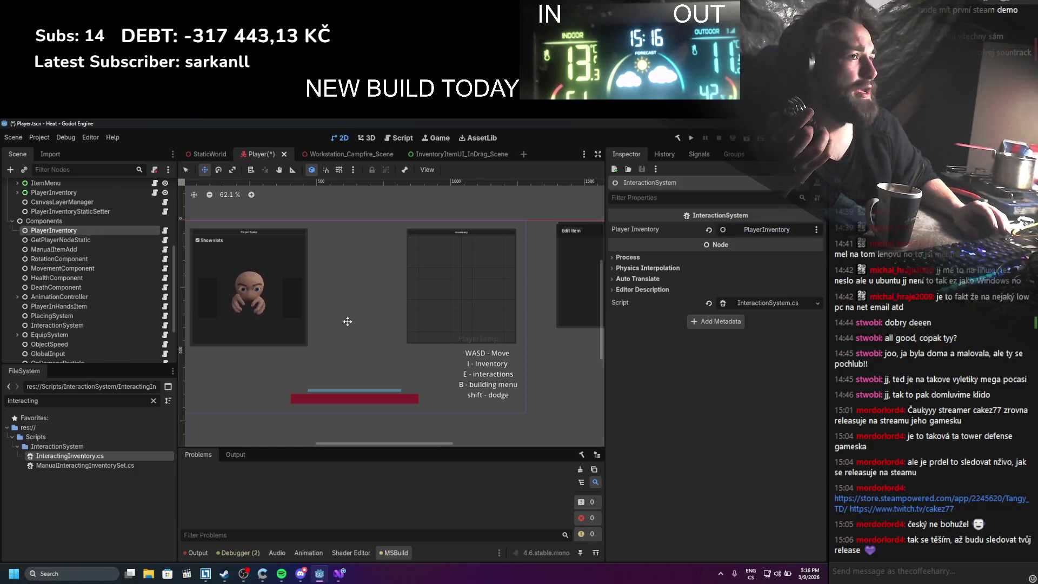
click(18, 297)
click(38, 306)
click(52, 318)
scroll(53, 318, down, 3)
click(54, 258)
click(54, 277)
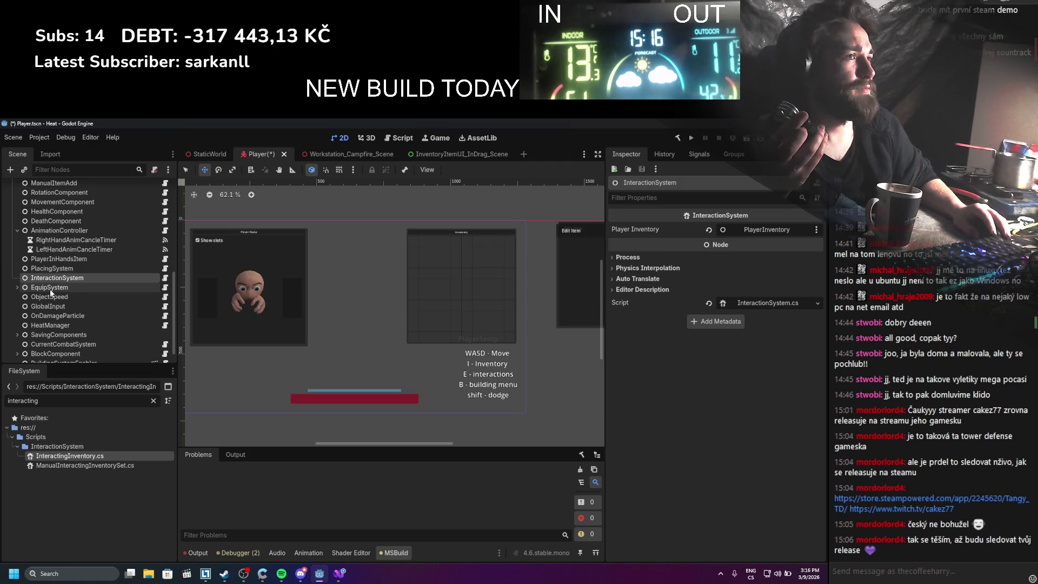
Inspect EquipSystem's LeftHandEquipableSlot, plus the ObjectSpeed, GlobalInput and OnDamageParticle nodes
click(50, 289)
click(18, 288)
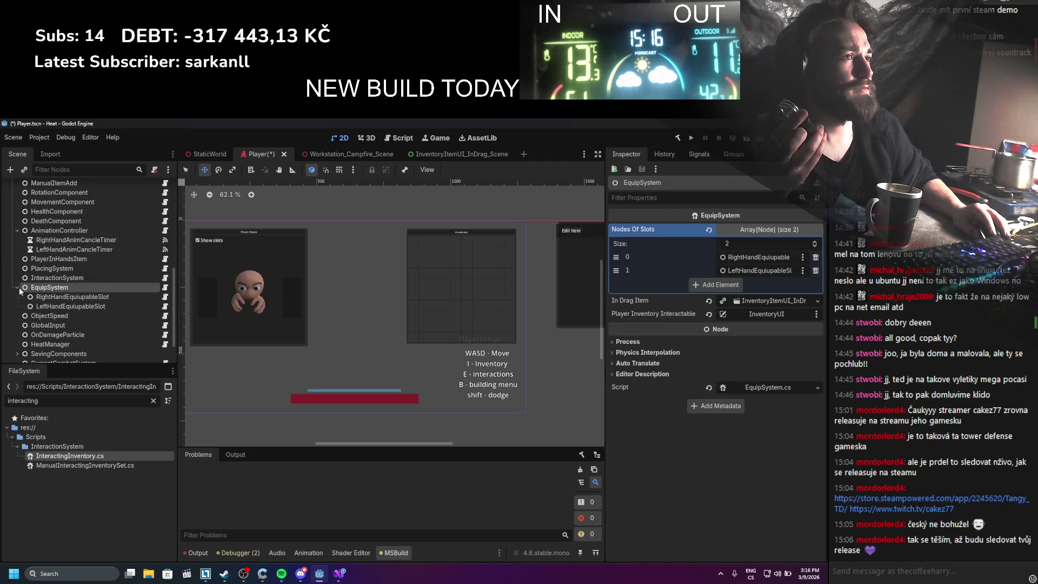
click(47, 306)
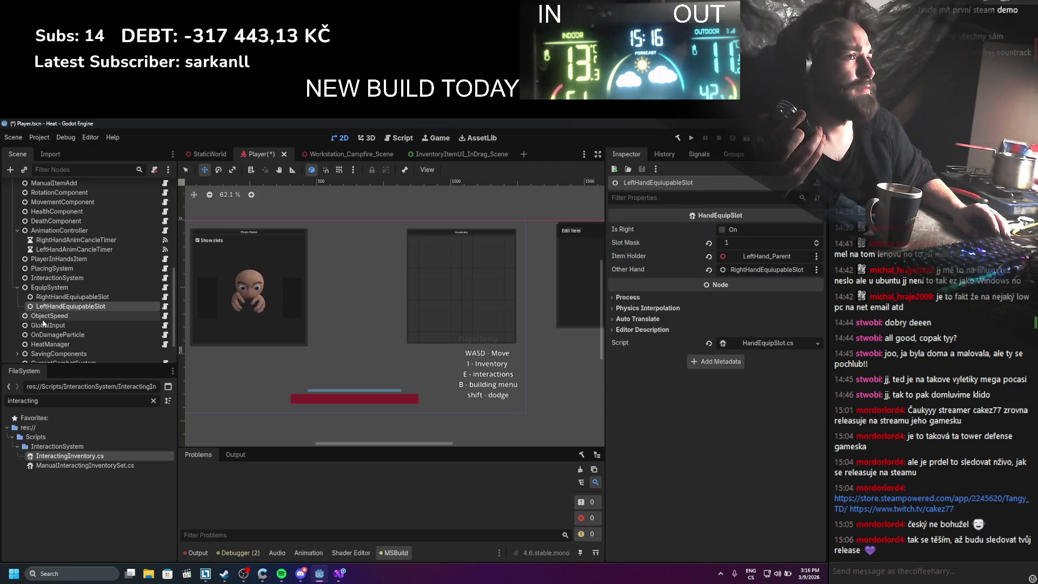
click(42, 317)
click(42, 326)
scroll(50, 327, down, 1)
click(49, 323)
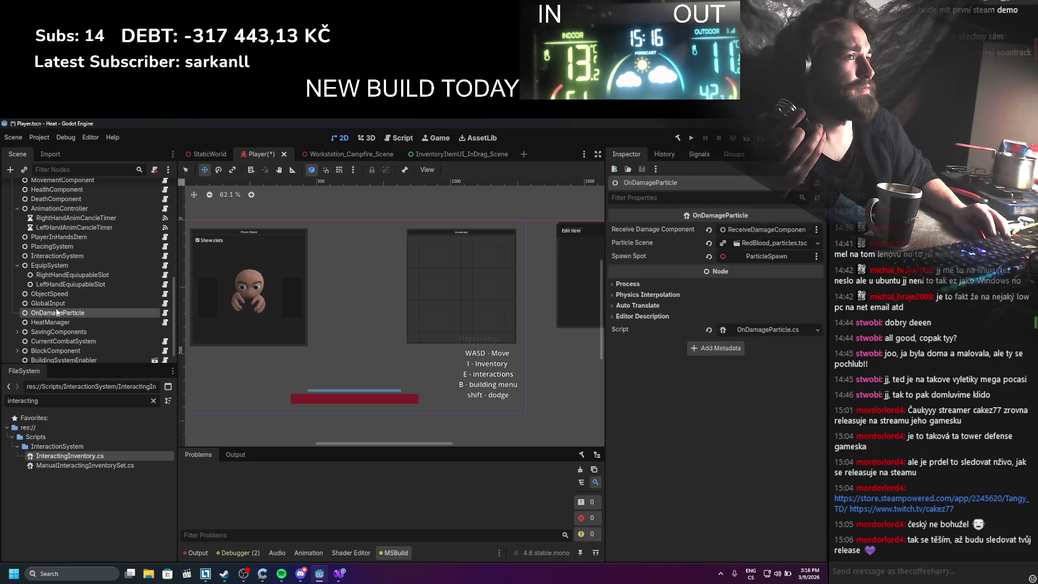
Inspect the SavingComponents managers and open InventorySaveManager.cs in the code editor
click(45, 340)
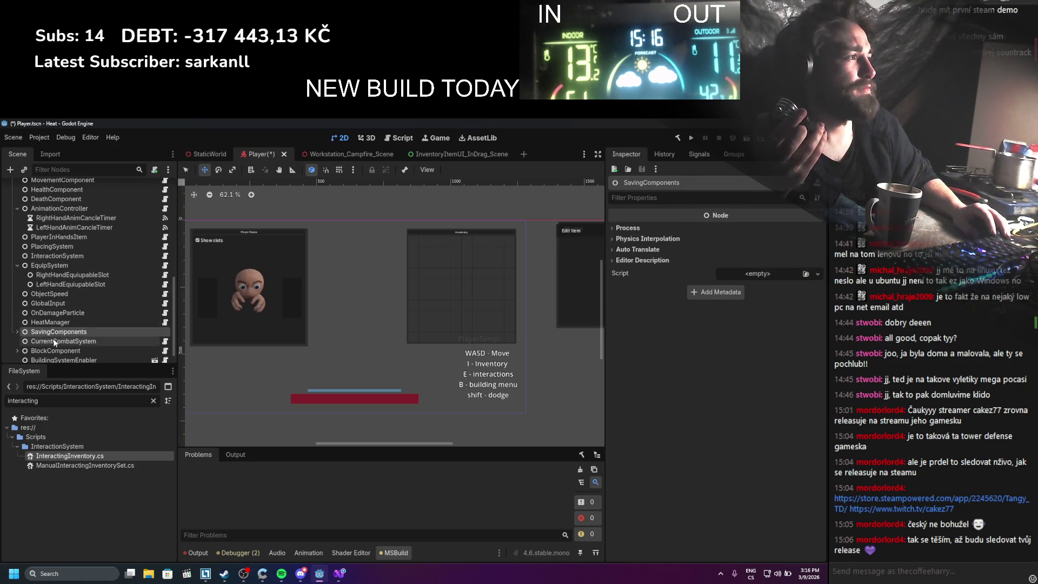
click(18, 332)
click(43, 341)
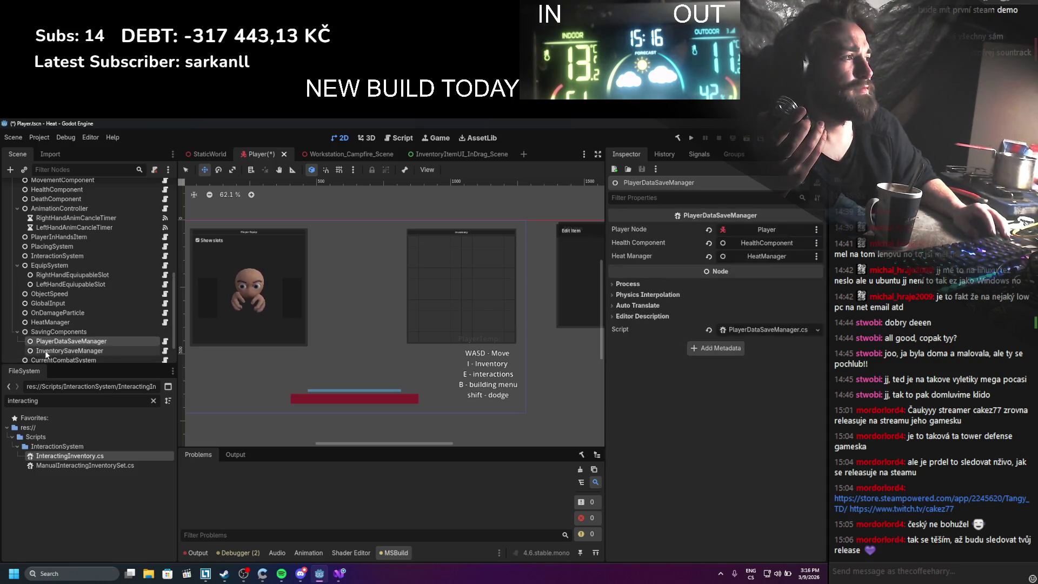
click(45, 350)
scroll(62, 332, down, 1)
scroll(121, 316, up, 5)
scroll(122, 316, down, 4)
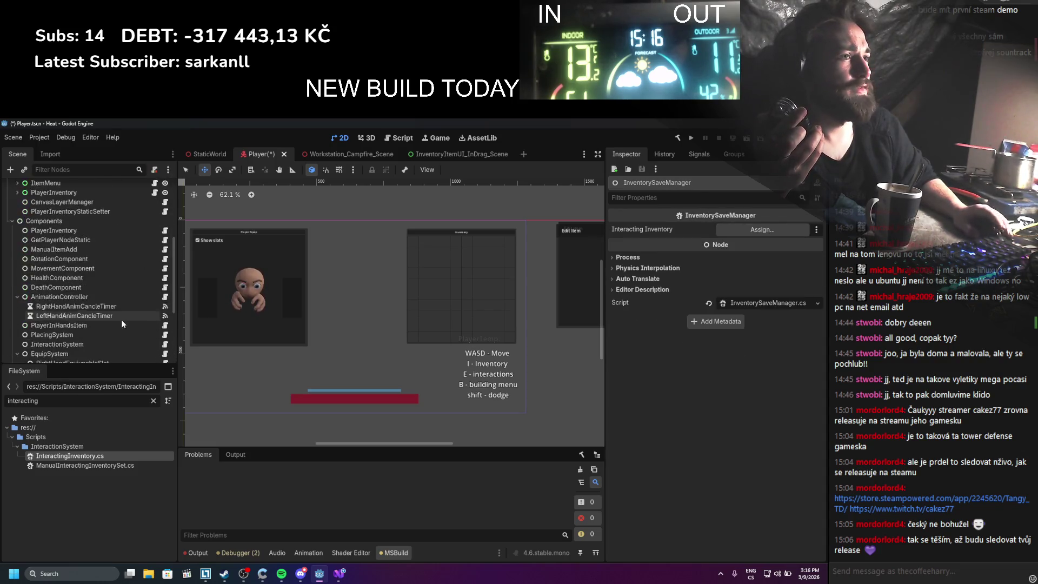
click(767, 303)
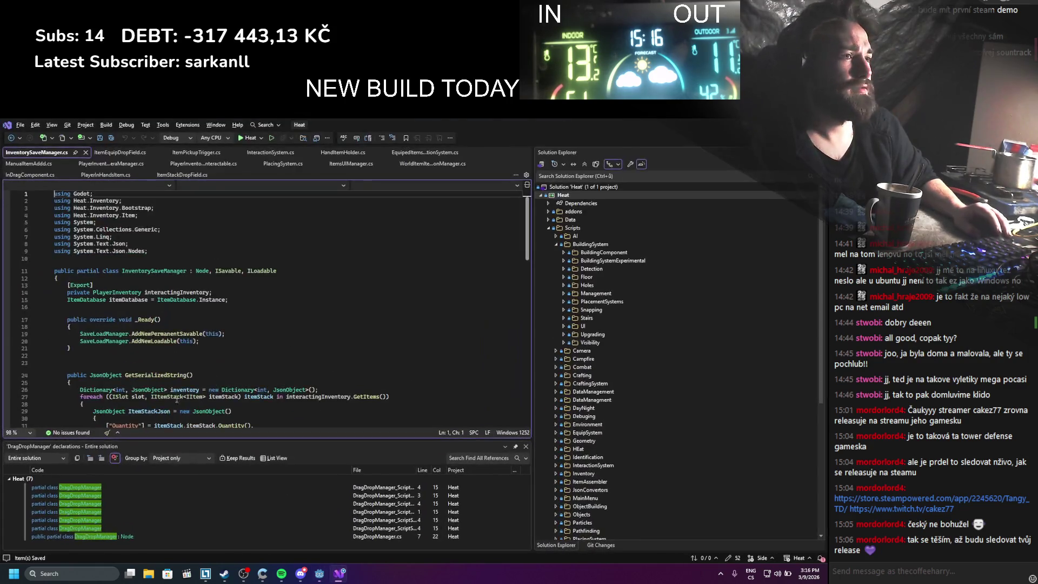
Read through InventorySaveManager.cs, then reselect the InventorySaveManager node in Godot
scroll(187, 373, down, 1)
scroll(213, 315, down, 2)
scroll(162, 311, up, 3)
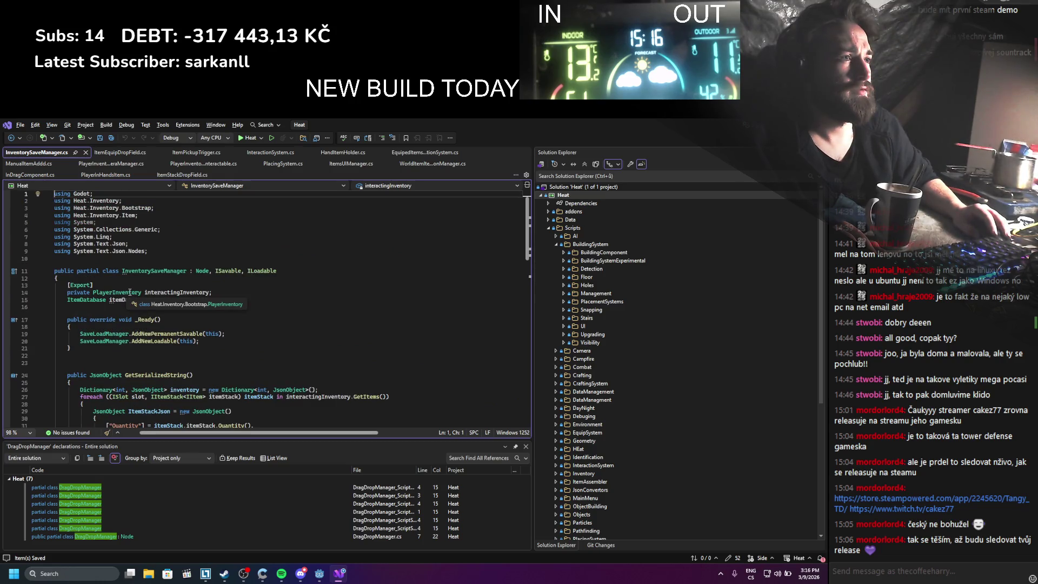
key(alt+Tab)
scroll(105, 297, up, 5)
scroll(69, 320, down, 5)
click(65, 328)
scroll(80, 310, up, 5)
scroll(78, 306, up, 5)
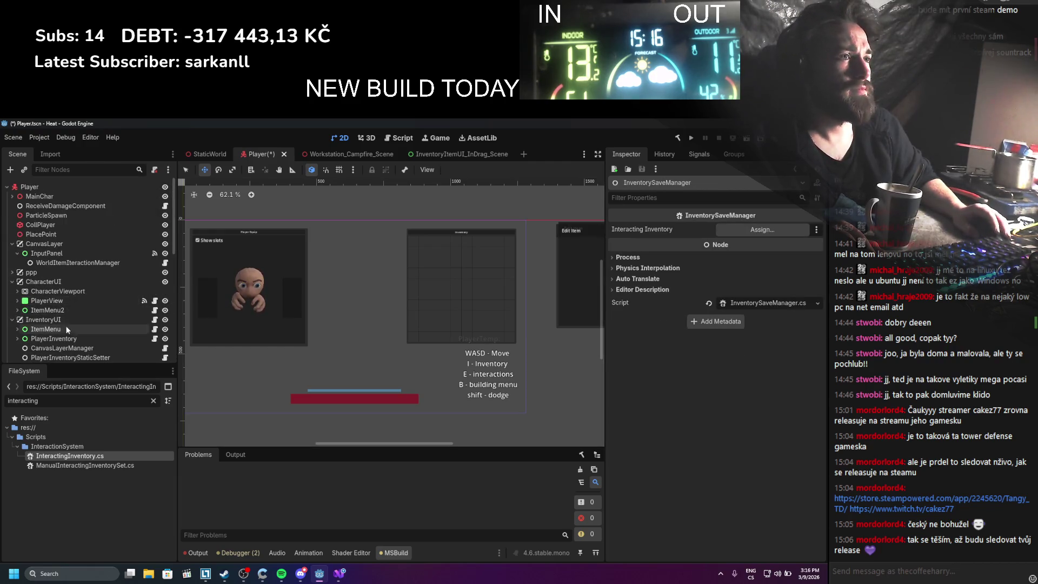
Assign Components/PlayerInventory to InventorySaveManager's Interacting Inventory slot and save the scene
scroll(65, 322, down, 2)
scroll(60, 294, down, 3)
drag(54, 289, 448, 275)
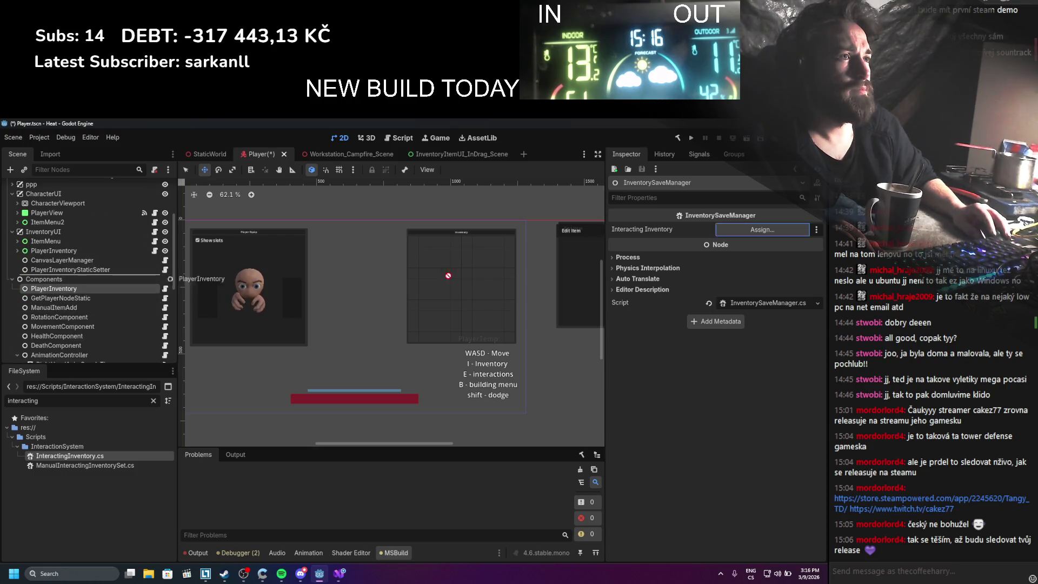
drag(809, 261, 794, 230)
key(ctrl+s)
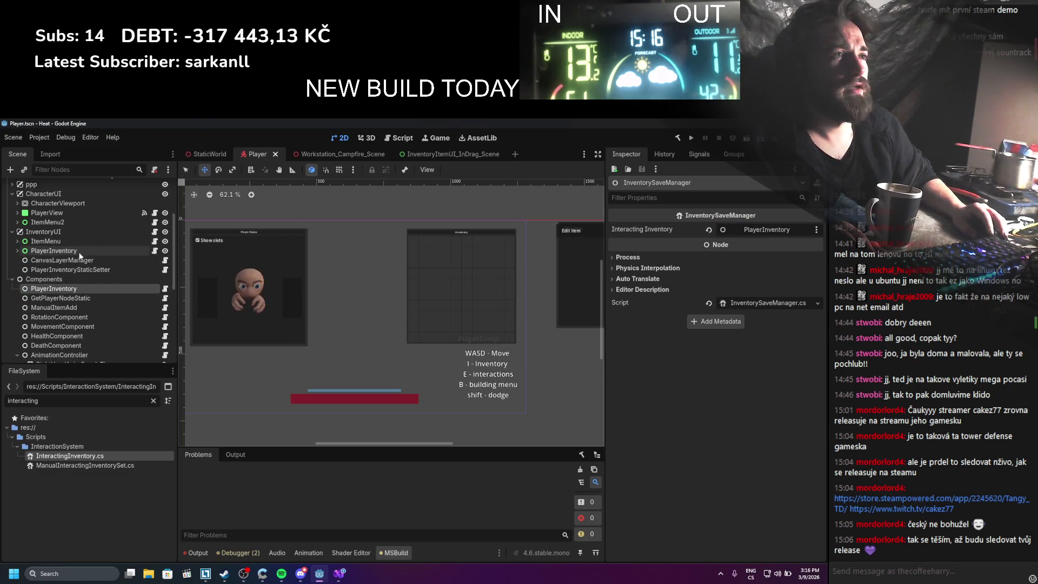
Rename the PlayerInventory UI node under InventoryUI to Inventory and save the Player scene
click(74, 252)
double_click(74, 252)
text(Inven)
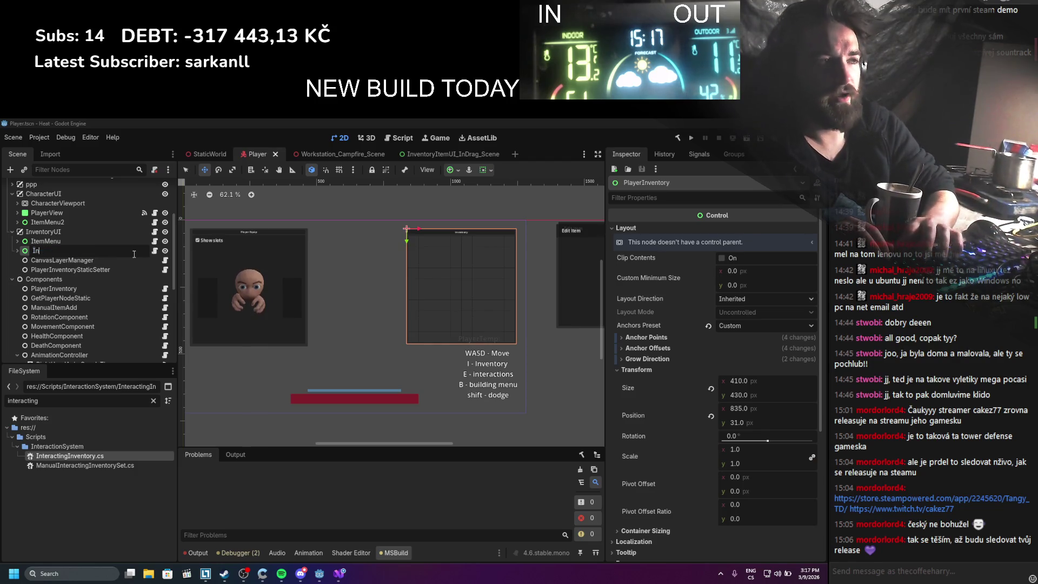
key(BackSpace)
key(BackSpace)
key(BackSpace)
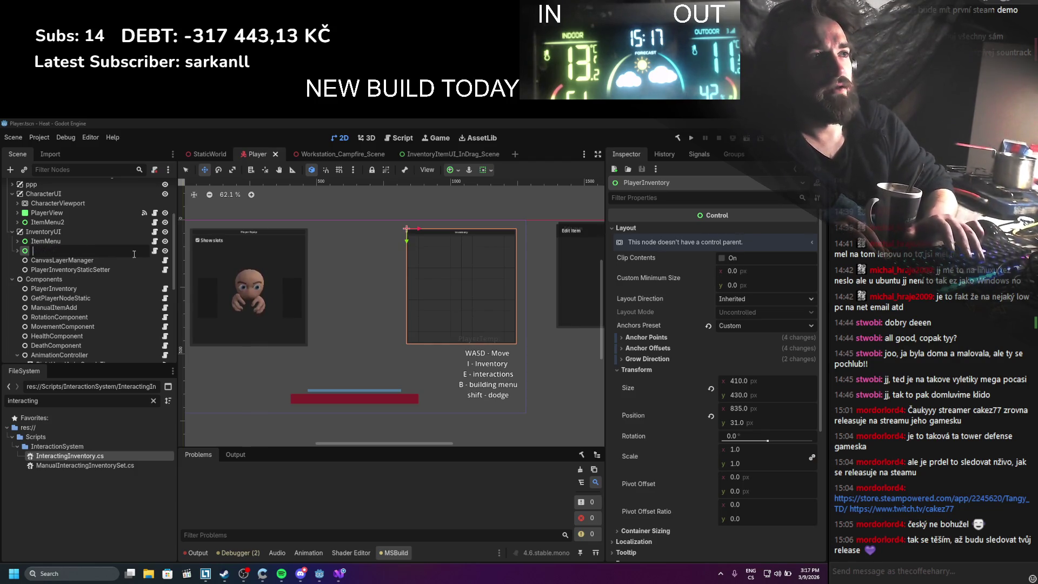
text(Invenotry)
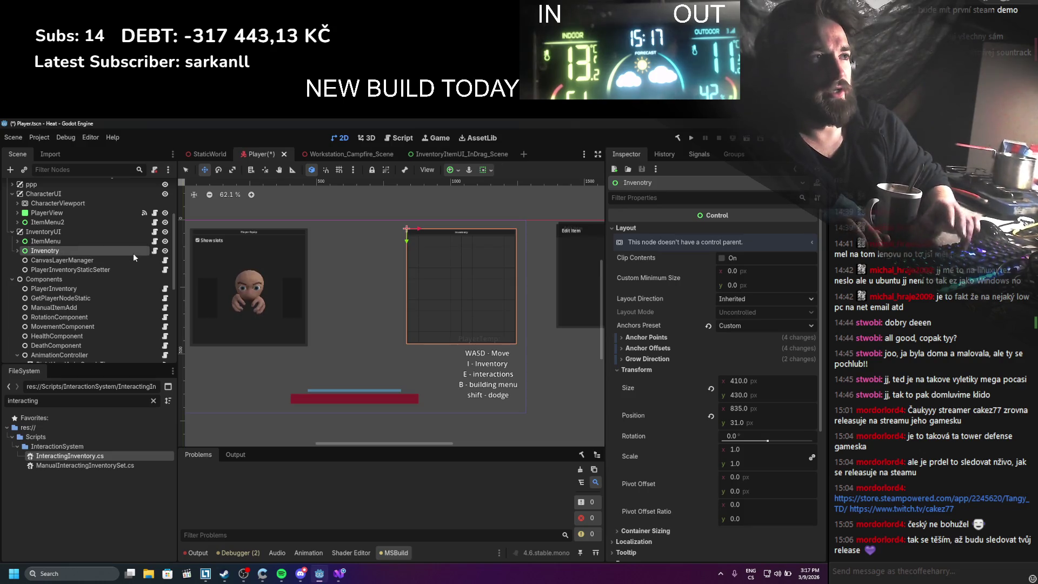
key(Return)
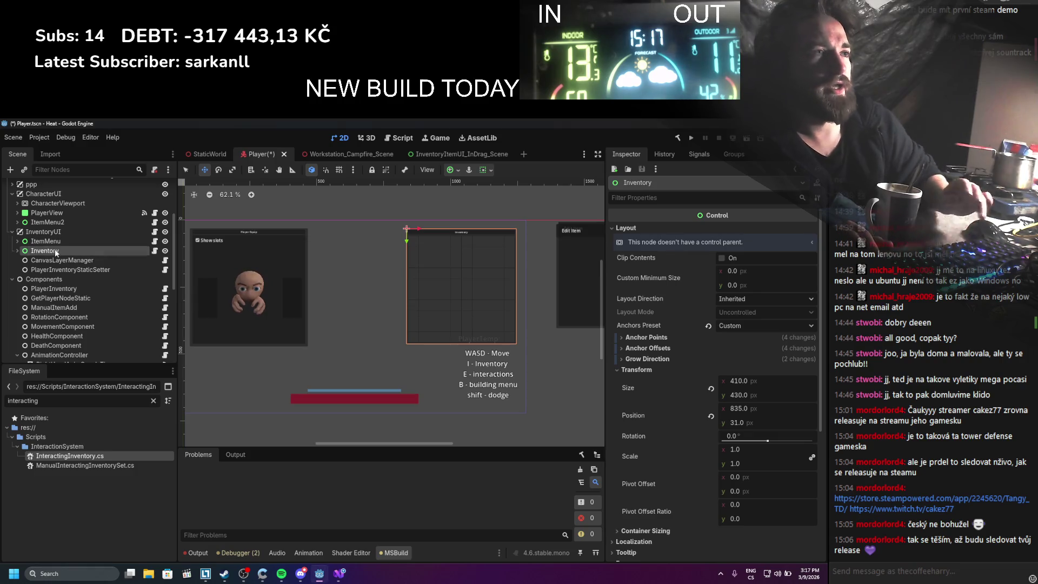
key(ctrl+s)
Select the renamed Inventory node and save the Player scene again
scroll(97, 266, down, 3)
scroll(697, 408, down, 5)
scroll(643, 448, up, 5)
scroll(640, 448, down, 5)
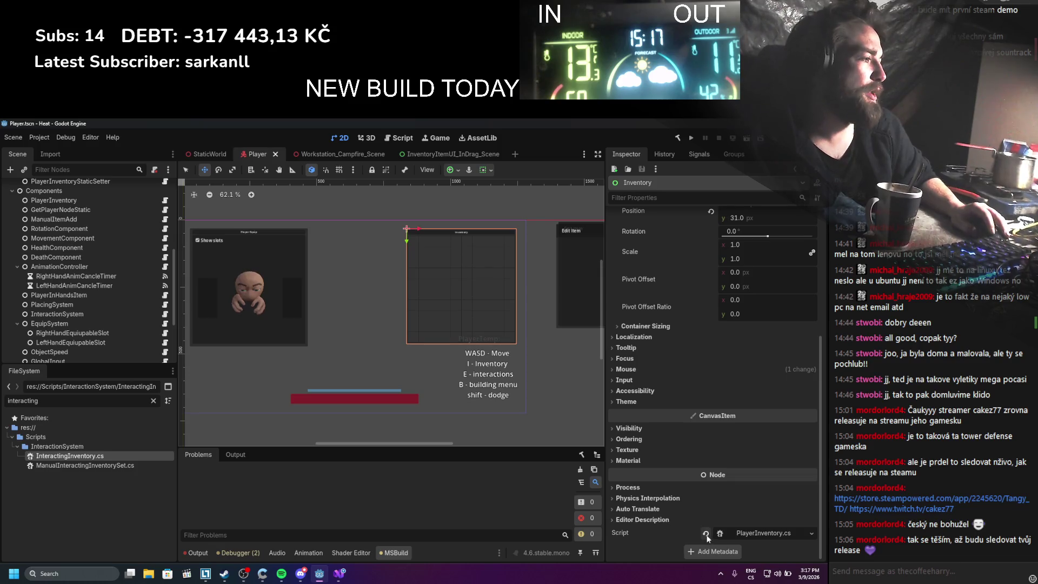
scroll(599, 333, up, 5)
click(459, 411)
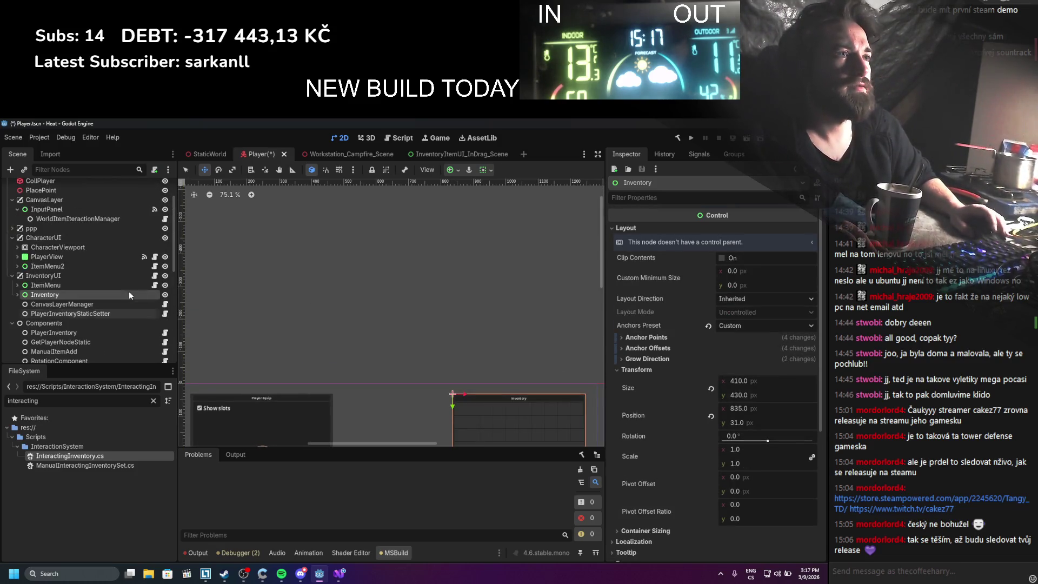
scroll(526, 320, down, 2)
key(ctrl+s)
Inspect BlockComponent, the save components, InventorySaveManager, HeatManager and GlobalInput nodes
scroll(429, 296, down, 2)
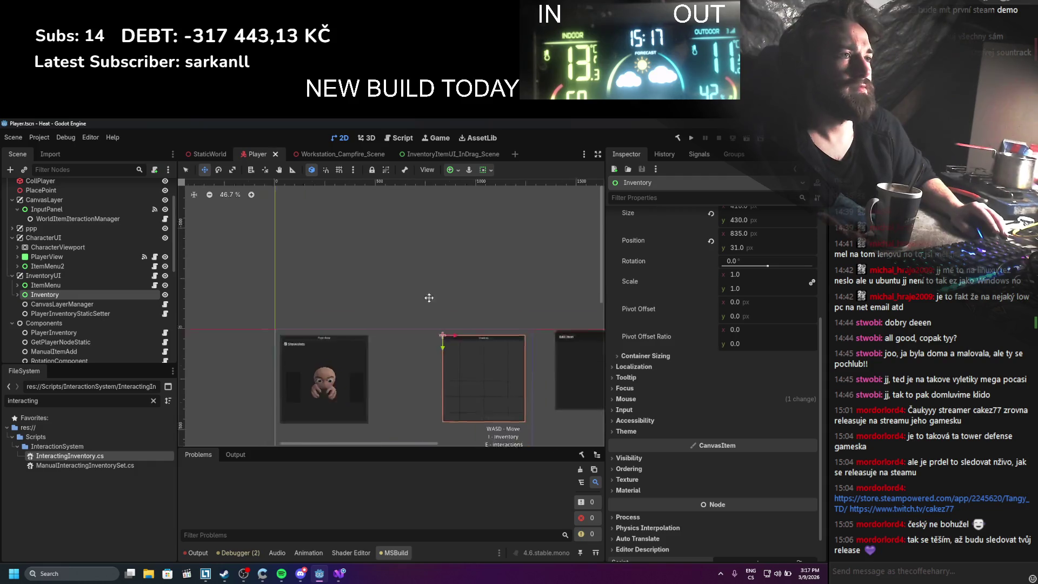
scroll(113, 310, down, 1)
scroll(113, 311, down, 10)
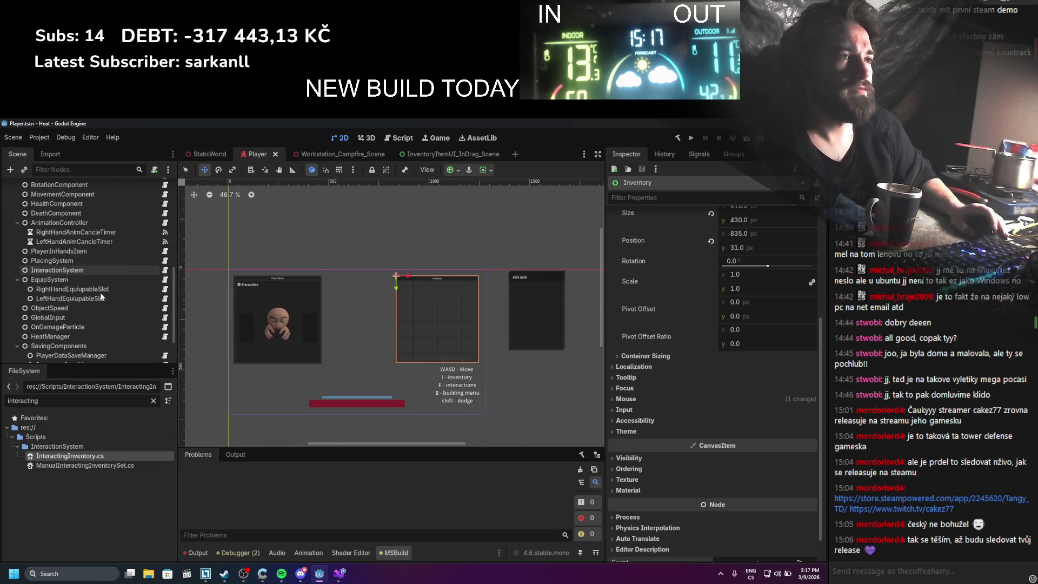
click(58, 340)
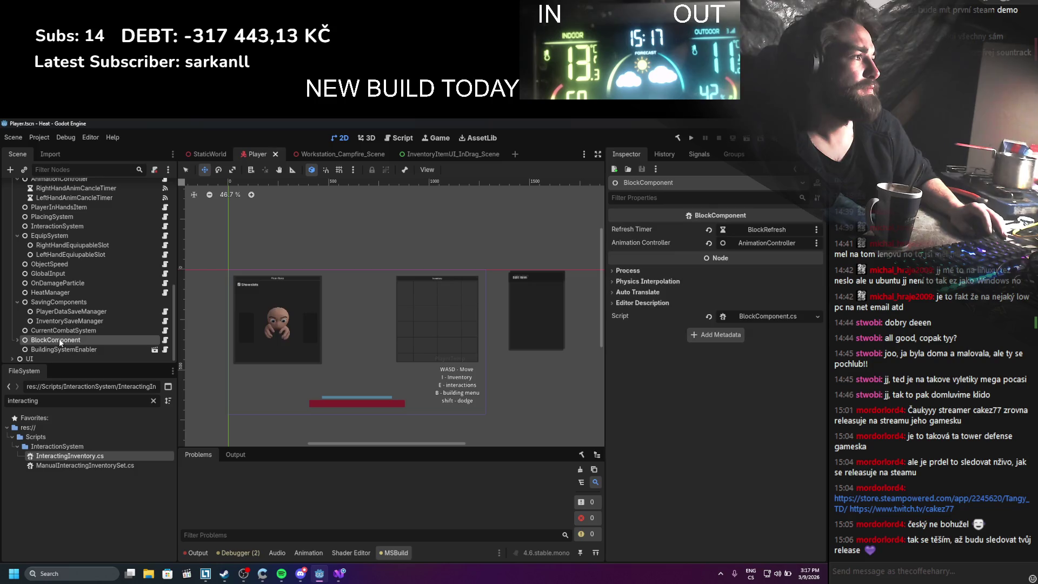
click(17, 340)
click(53, 331)
click(59, 318)
click(60, 310)
click(64, 319)
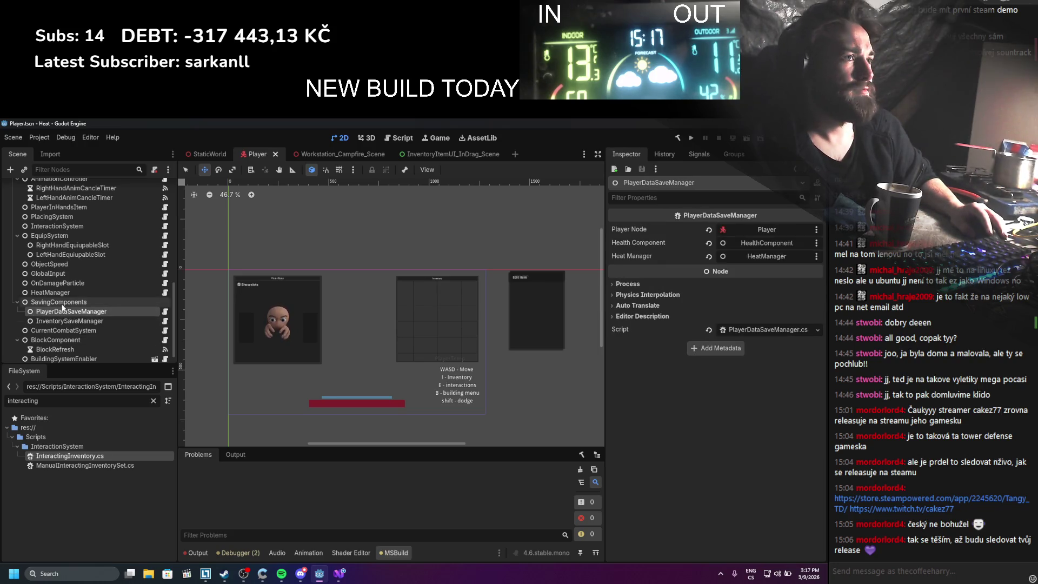
click(60, 292)
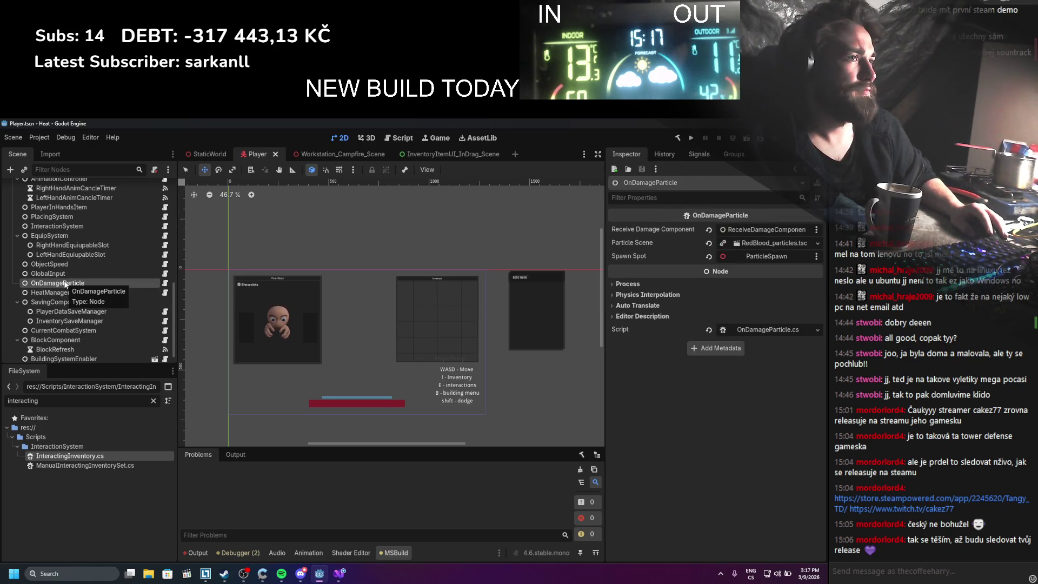
click(65, 274)
click(65, 265)
Inspect the hand equip slots and EquipSystem references, then collapse the Components group
scroll(65, 271, up, 1)
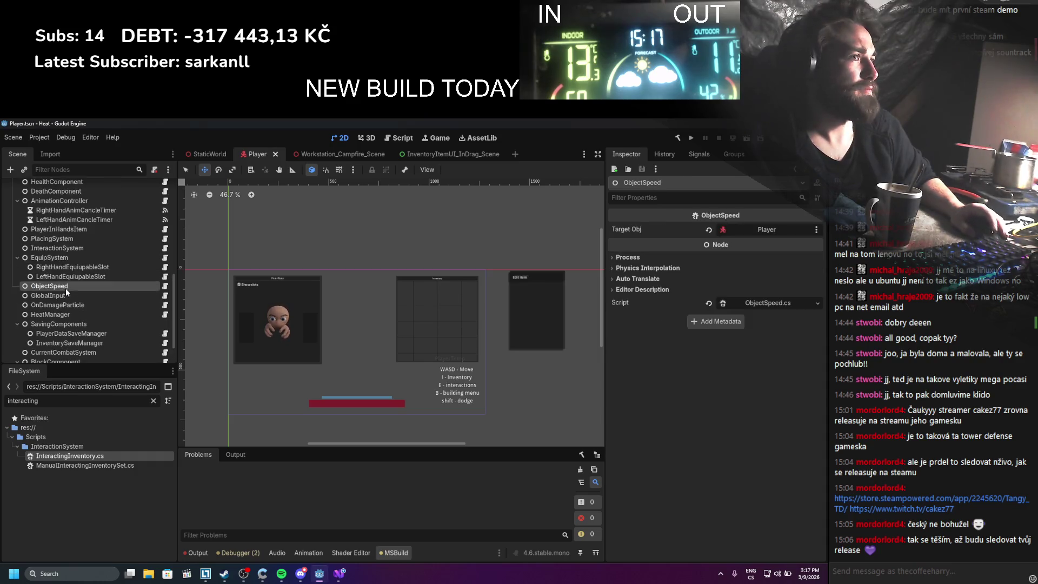
click(66, 276)
click(66, 267)
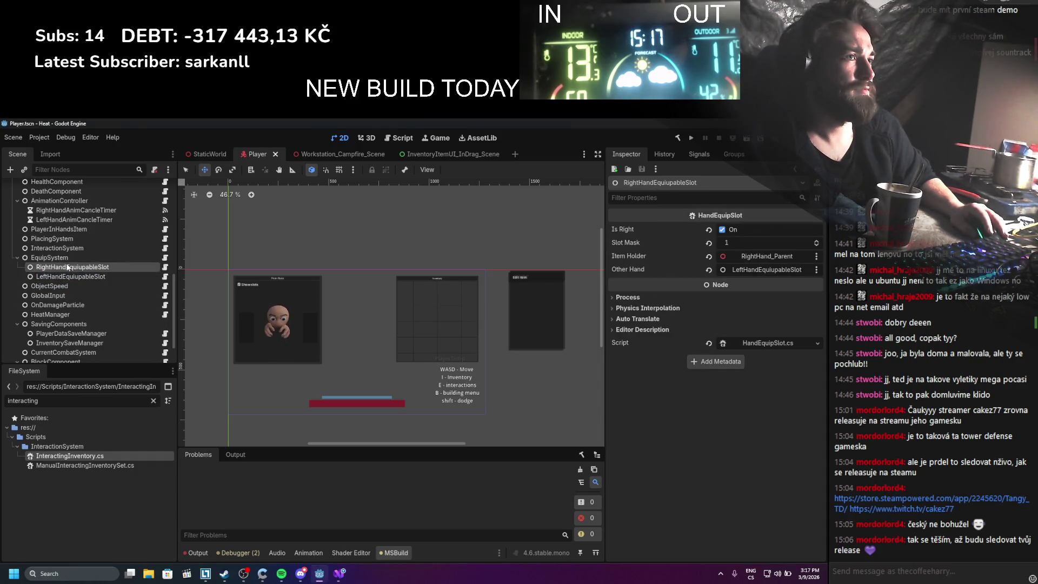
click(56, 258)
scroll(73, 281, up, 4)
scroll(78, 293, up, 4)
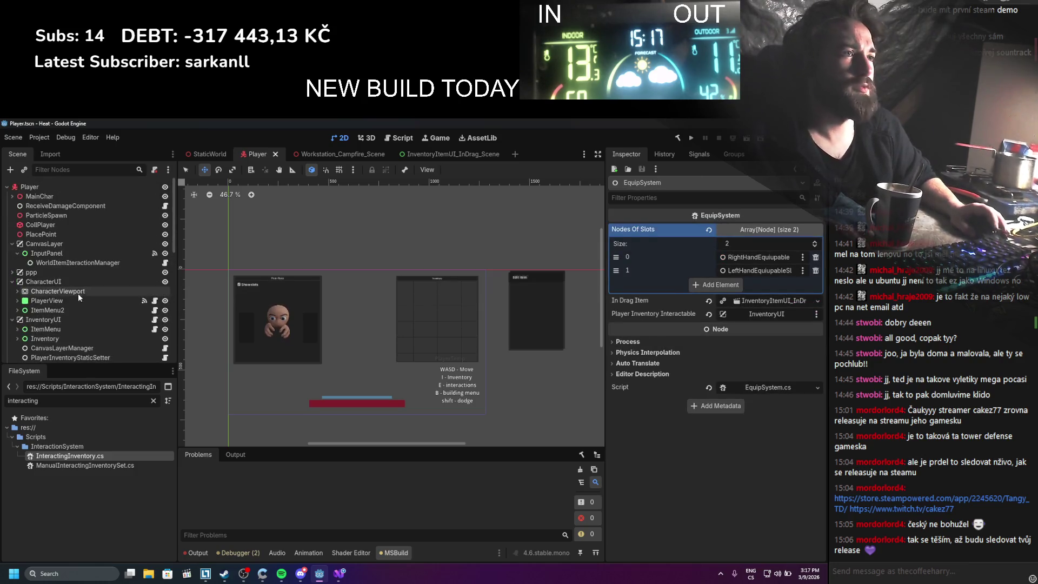
click(13, 301)
Expand the Inventory node and inspect ItemsUIManager, SelectedItemSystem and InteractingInventory
click(52, 318)
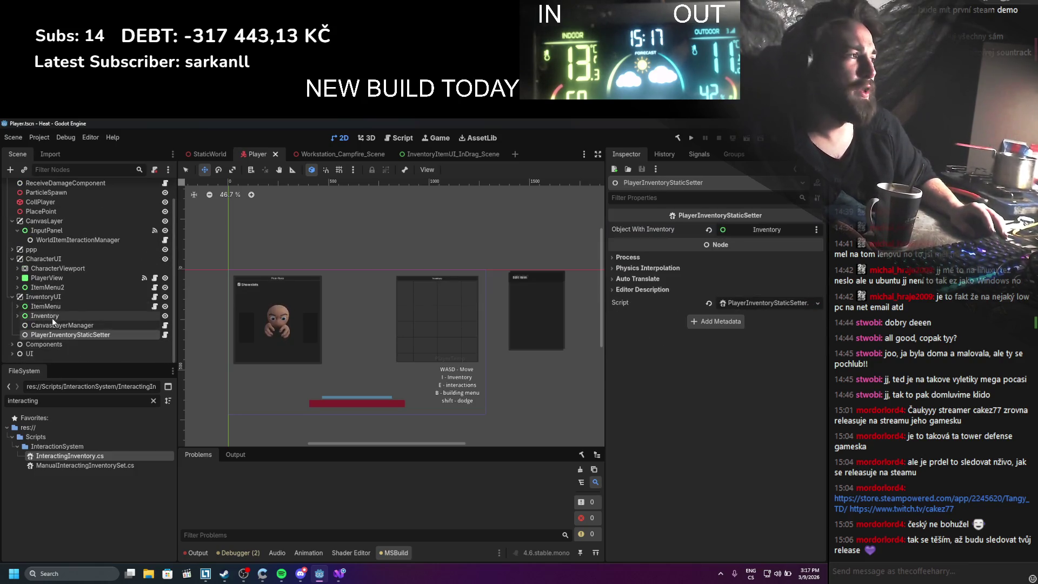
scroll(750, 309, up, 5)
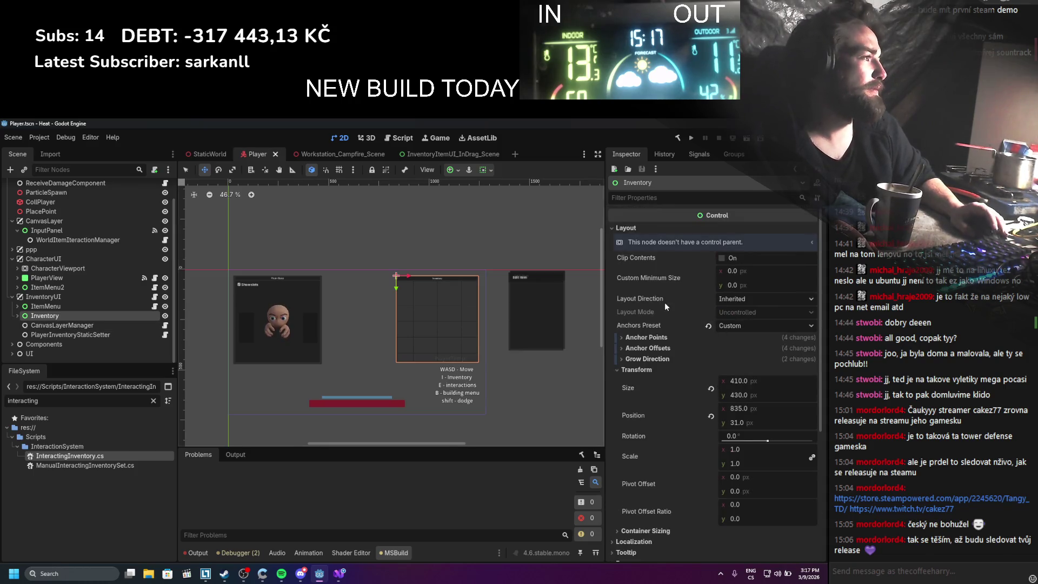
click(17, 316)
click(60, 331)
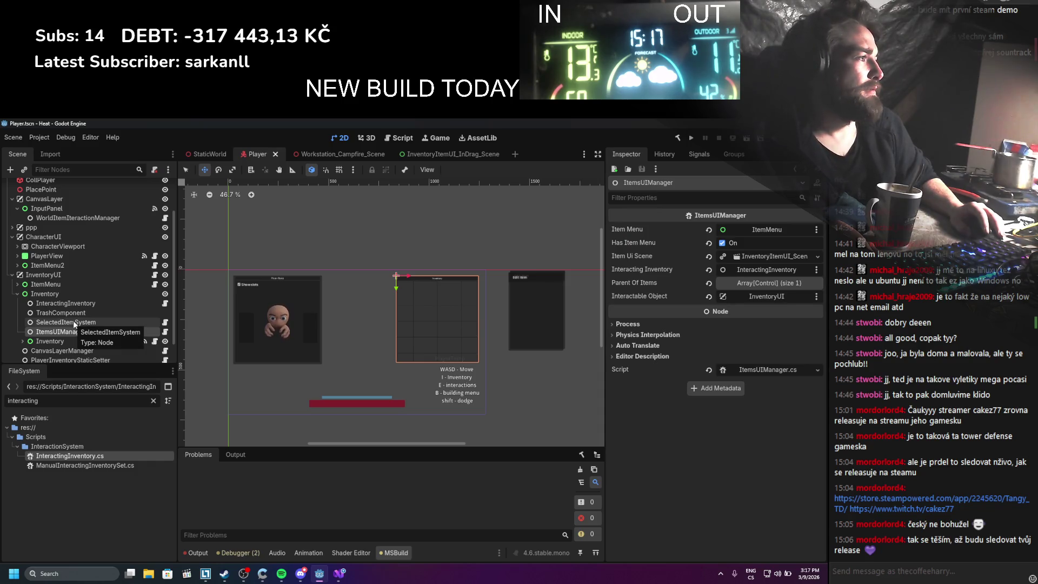
click(73, 320)
click(64, 304)
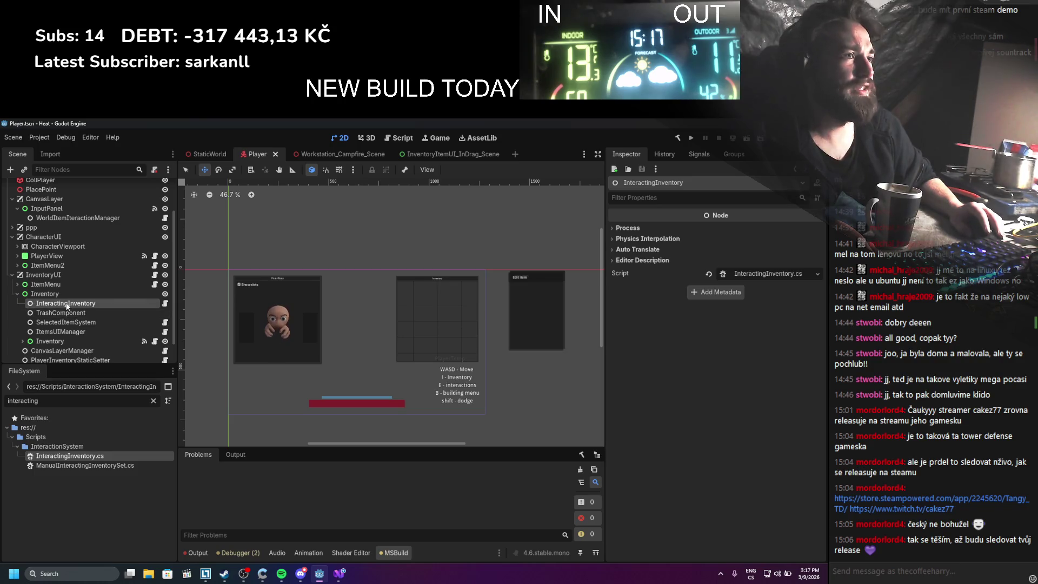
Delete the InteractingInventory node from the scene tree
right_click(67, 306)
click(135, 553)
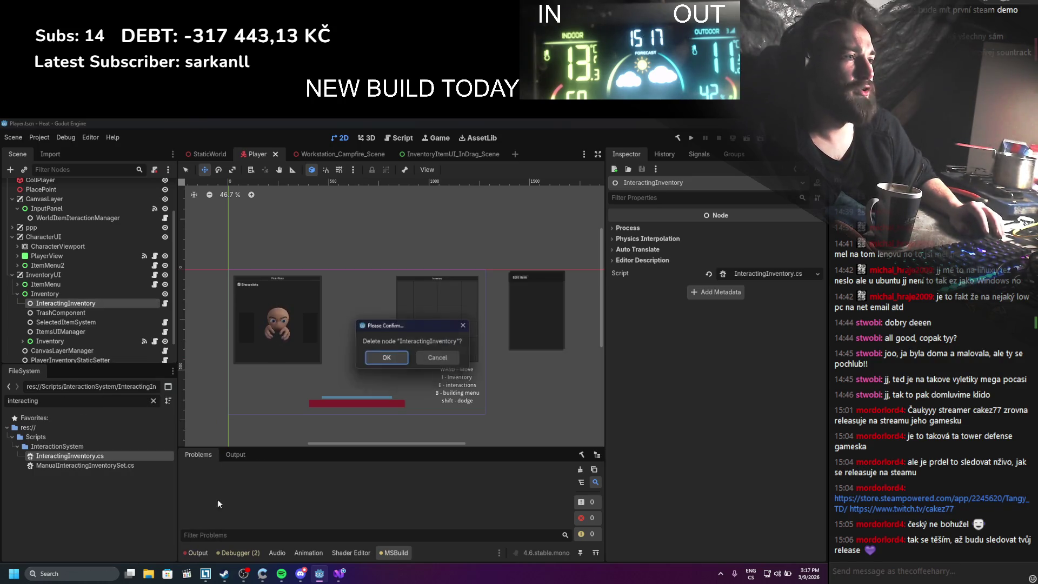
click(379, 358)
Open ItemsUIManager.cs and InteractingInventory.cs, highlighting uses of the interactingInventory field
click(73, 323)
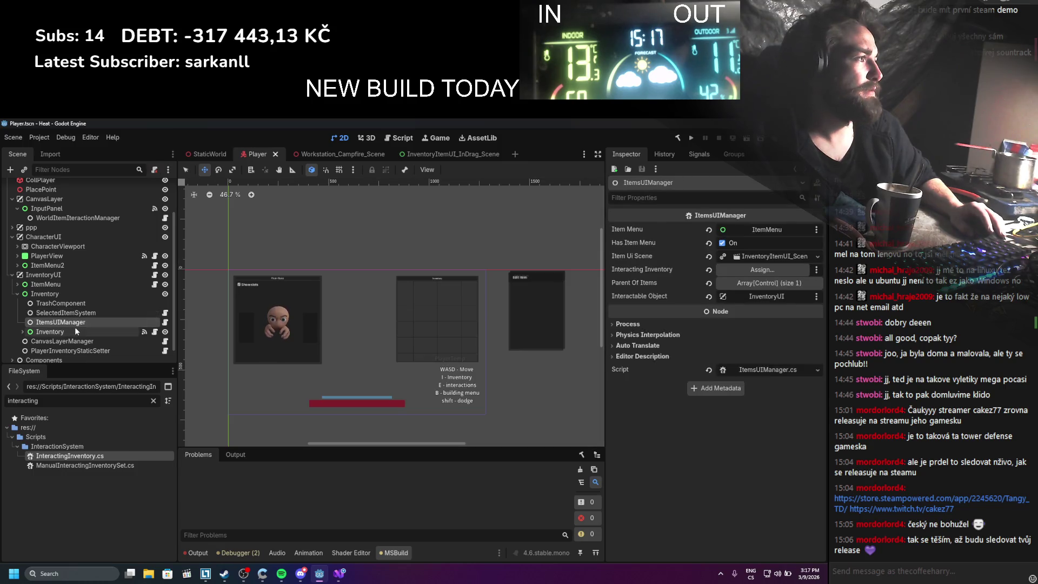
click(772, 373)
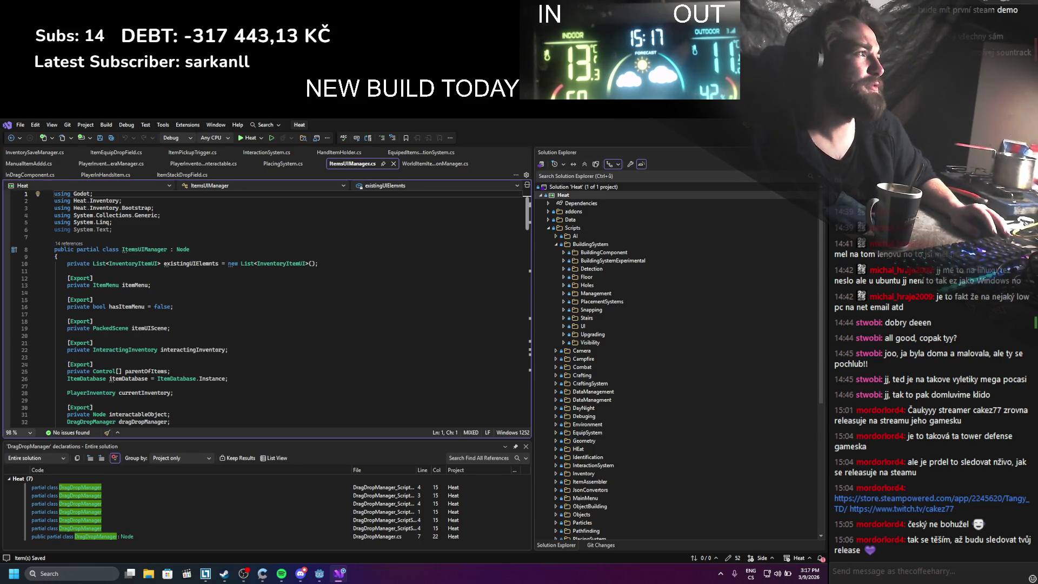
key(alt+Tab)
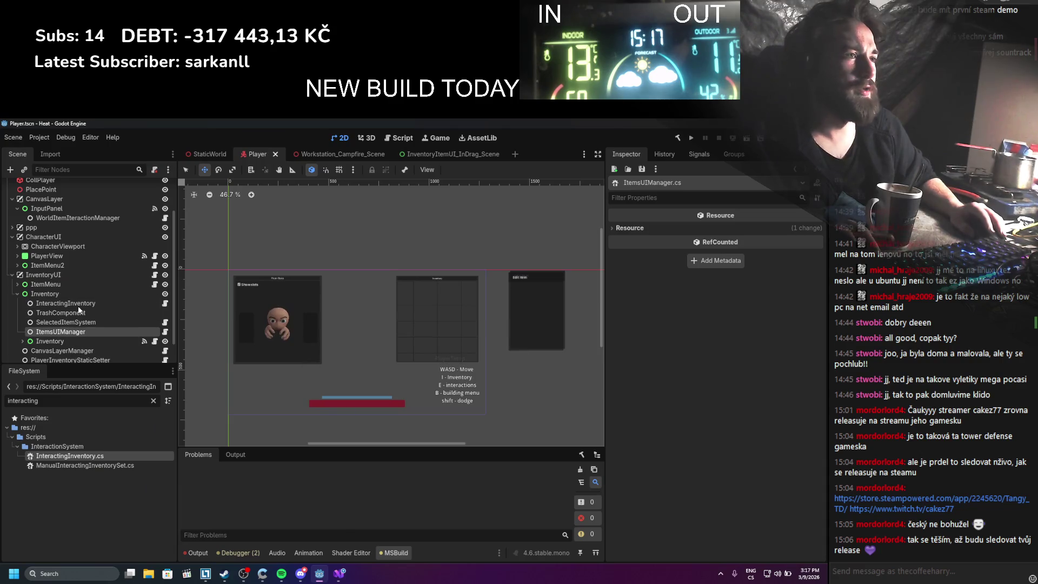
click(78, 305)
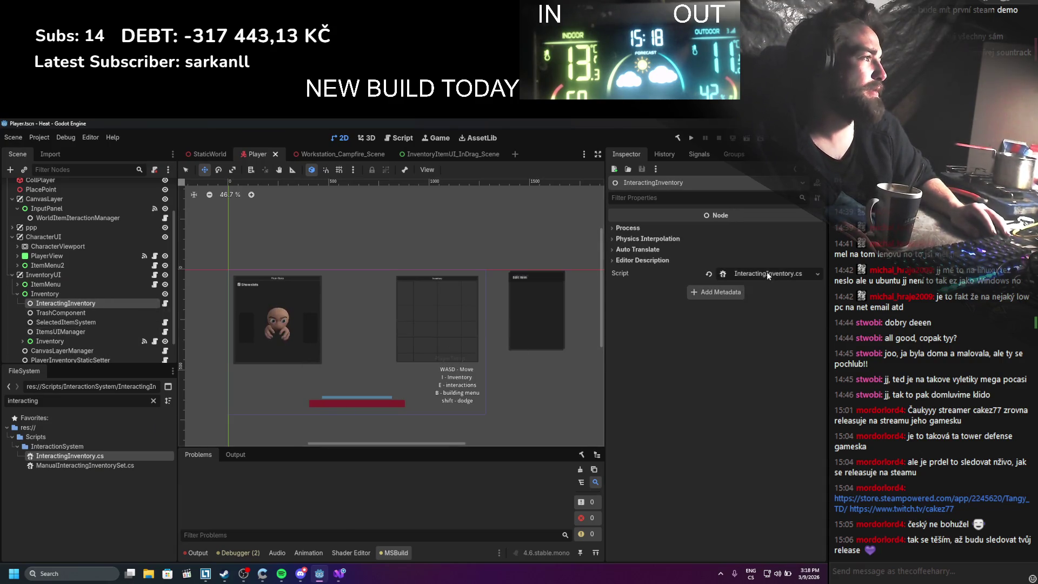
click(766, 271)
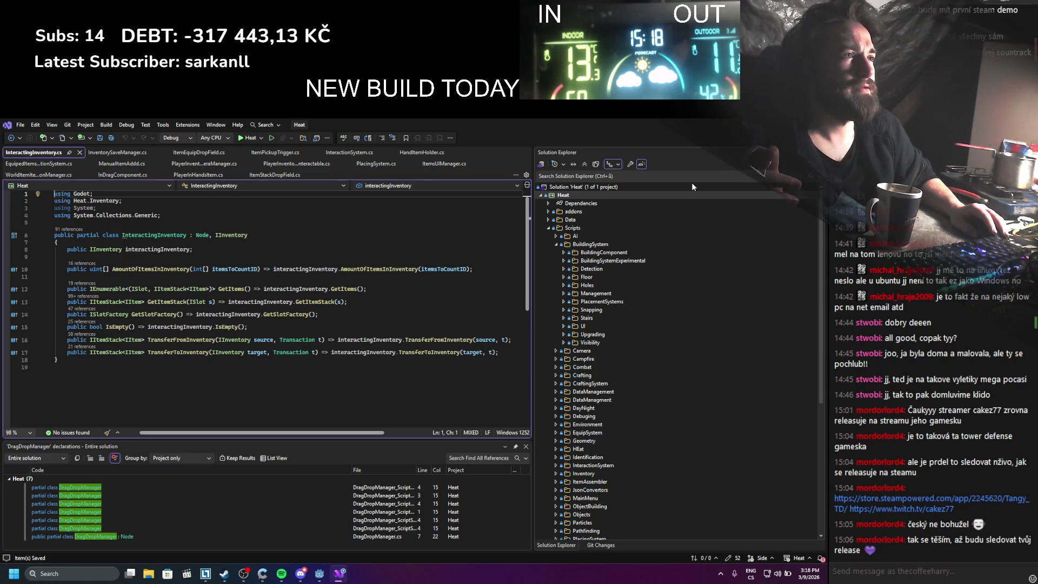
click(166, 250)
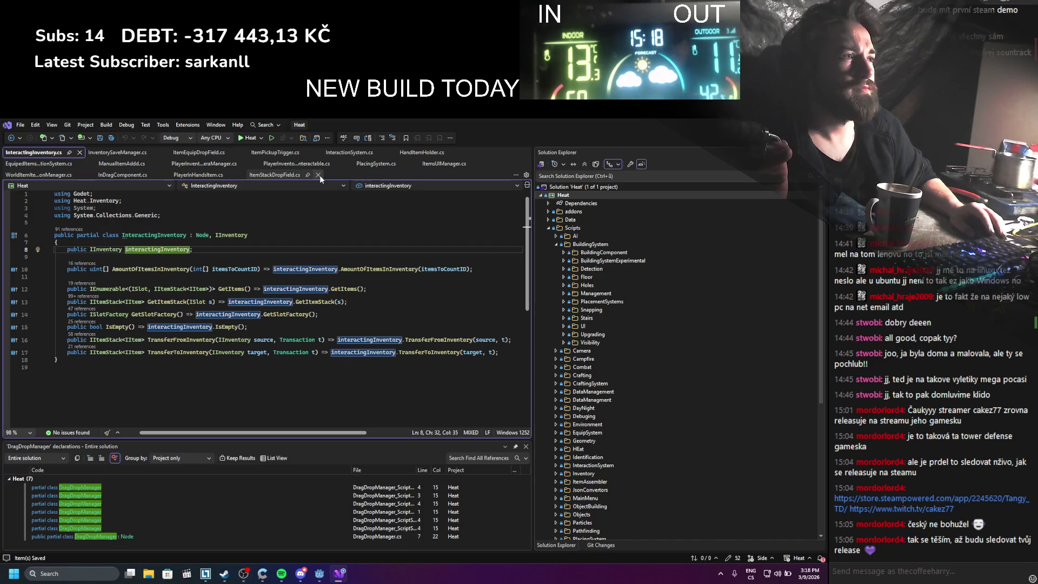
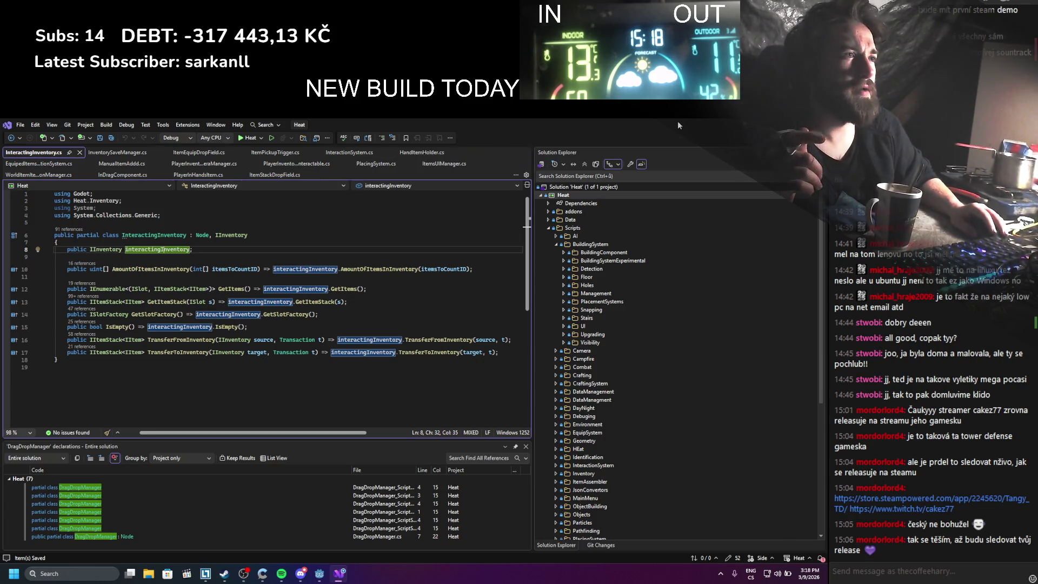
Inspect the ItemMenu and InteractingInventory nodes, then close the Workstation_Campfire_Scene tab
key(alt+Tab)
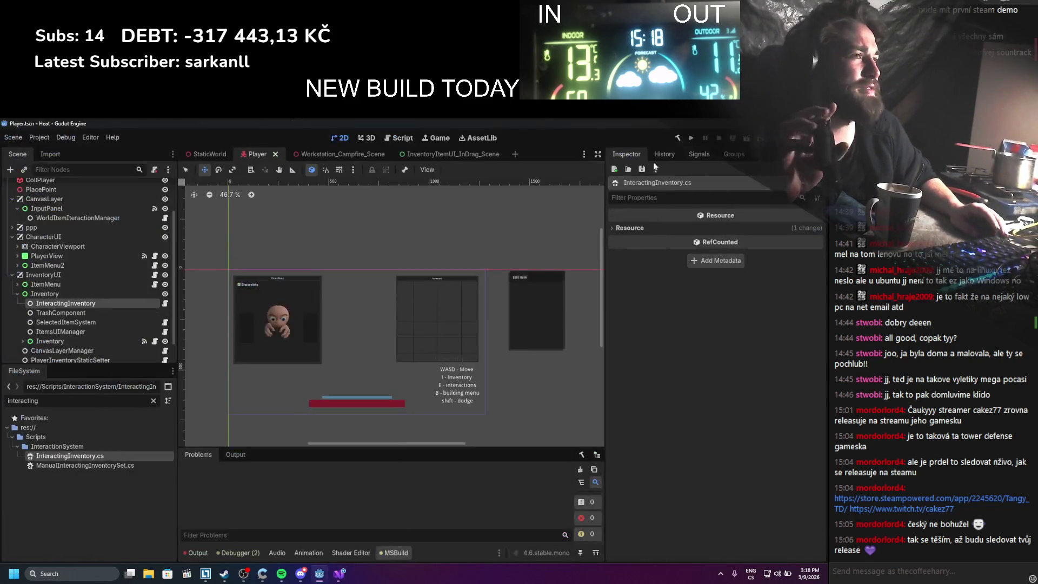
click(94, 287)
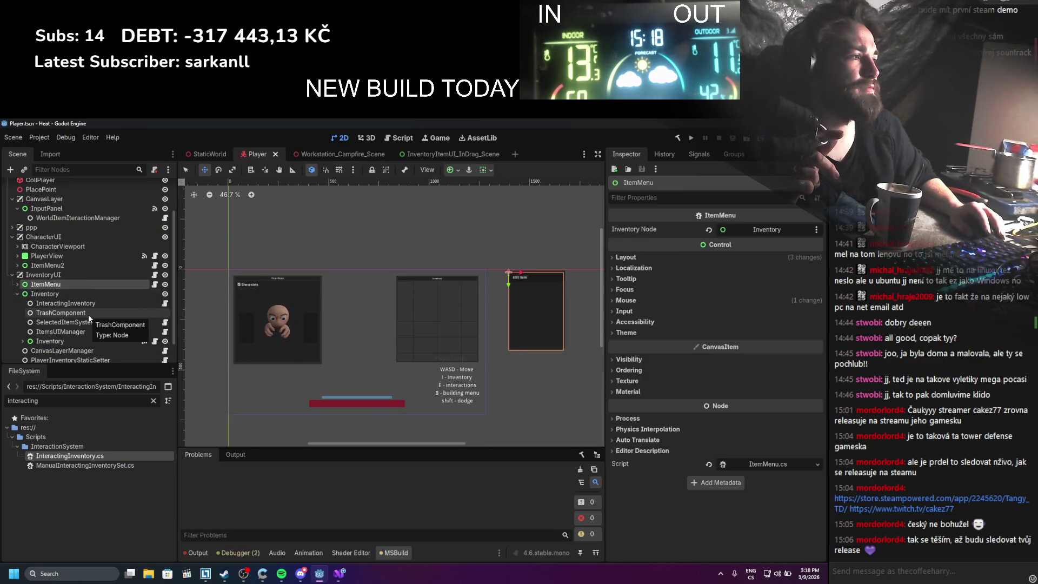
click(90, 304)
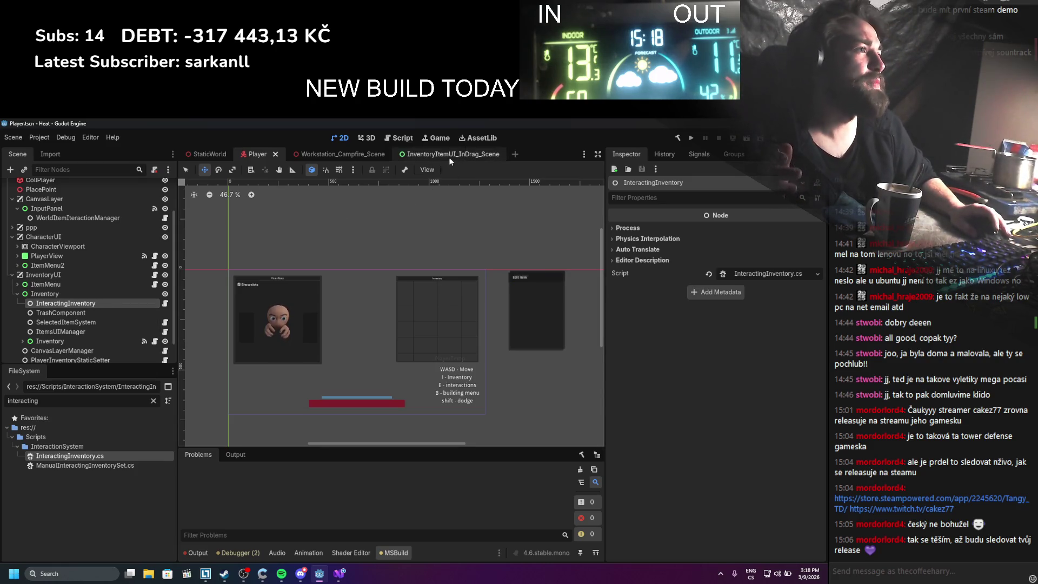
click(325, 154)
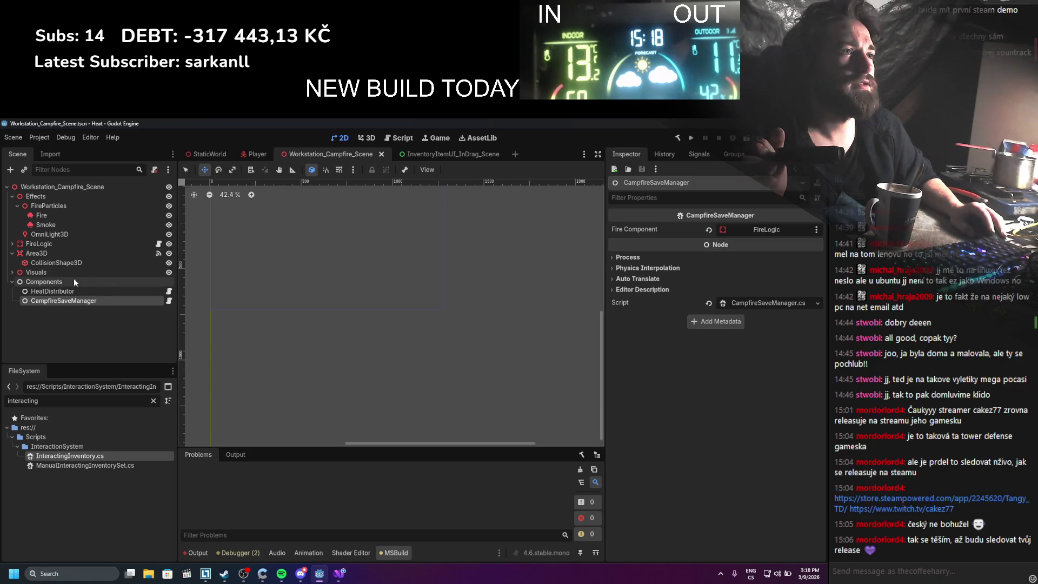
click(382, 155)
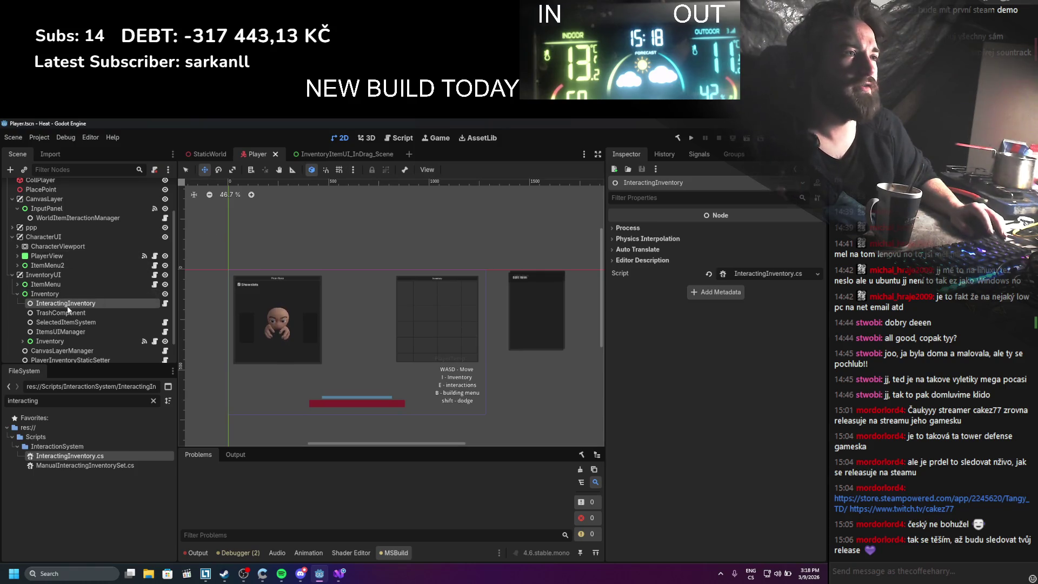
Start deleting InteractingInventory.cs from the FileSystem, then cancel the deletion
right_click(76, 458)
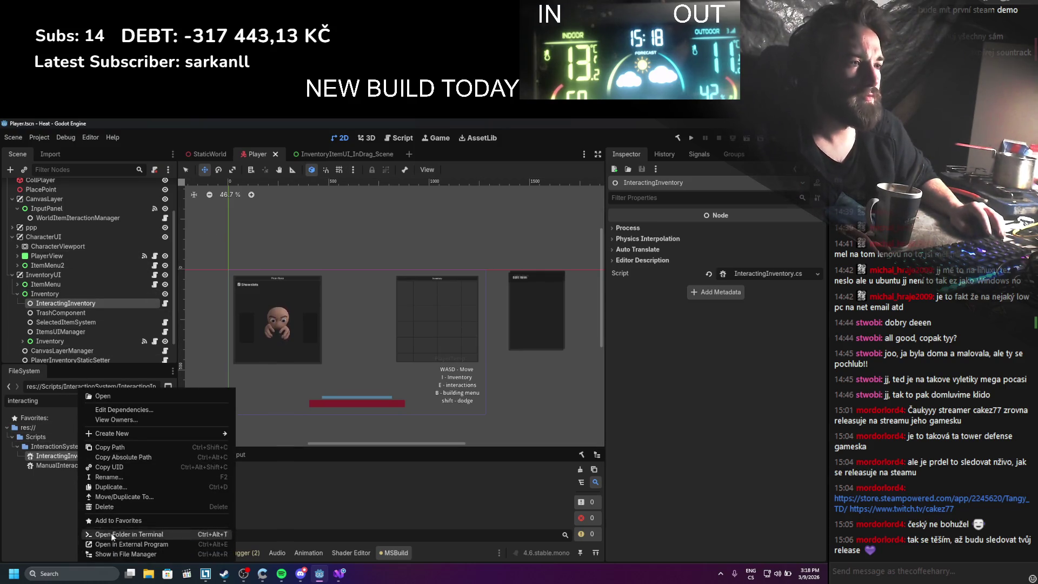
click(111, 507)
scroll(451, 402, down, 2)
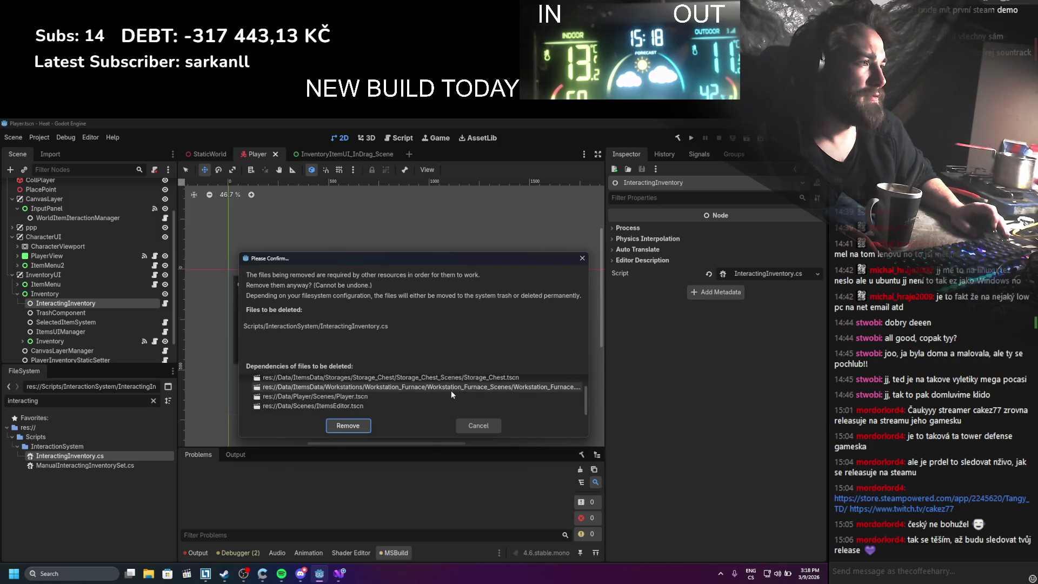
scroll(451, 391, up, 1)
click(462, 429)
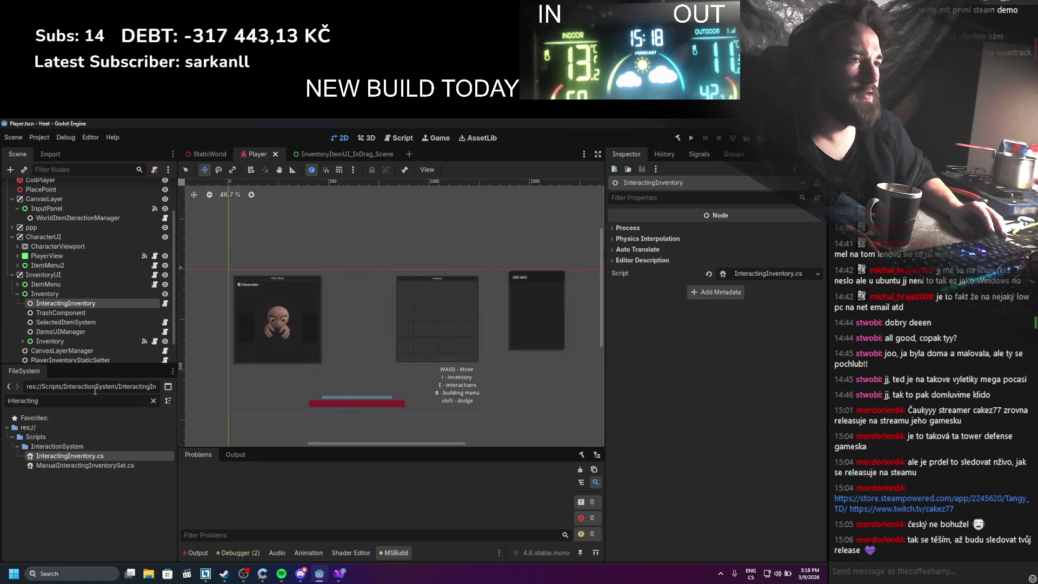
Filter files by 'furnace', open Workstation_Furnace, and delete the Furnace_UI node with its children
text(furnace)
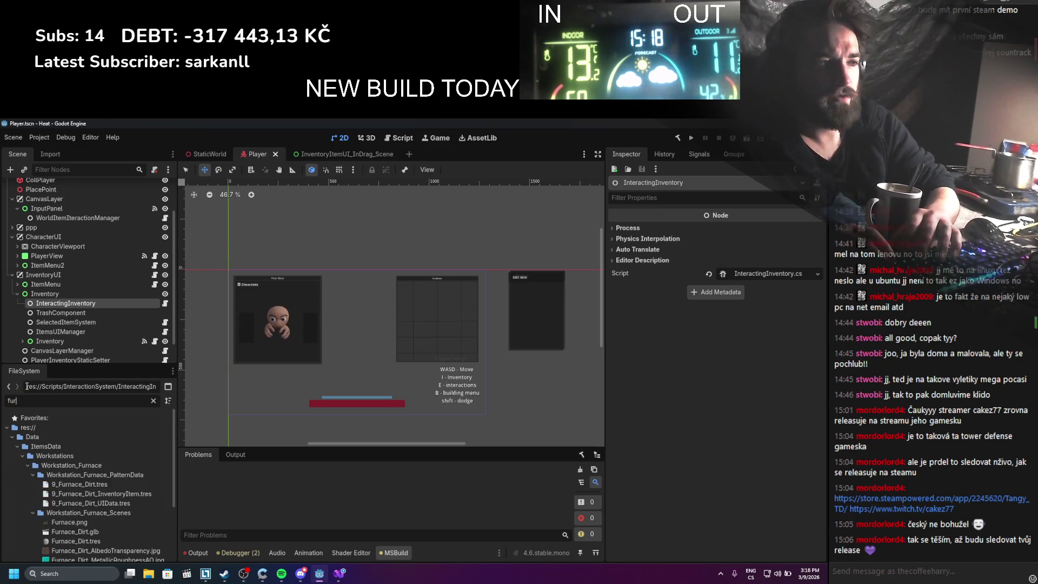
scroll(130, 437, down, 3)
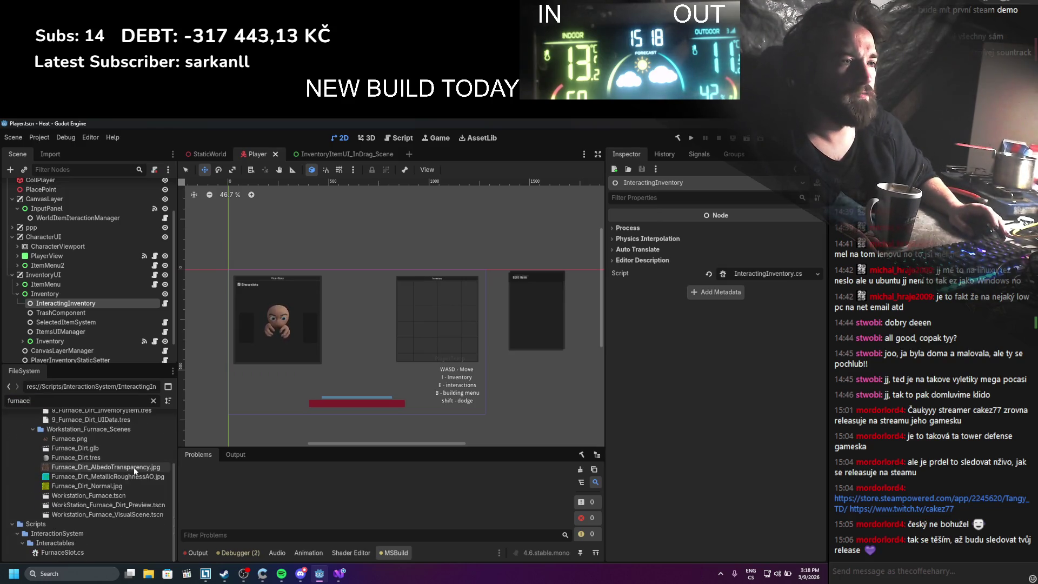
double_click(124, 495)
scroll(83, 326, down, 3)
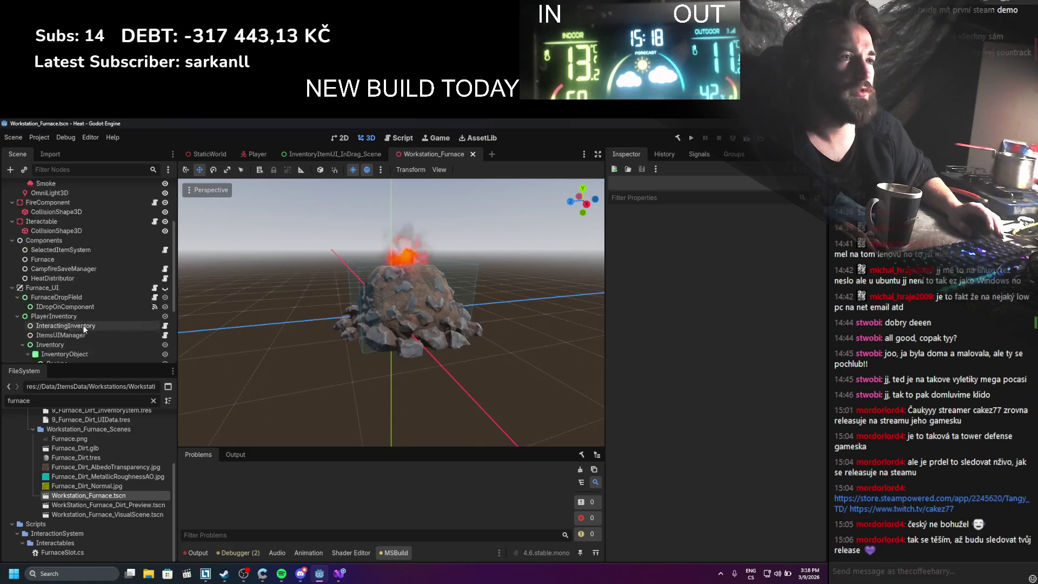
right_click(44, 243)
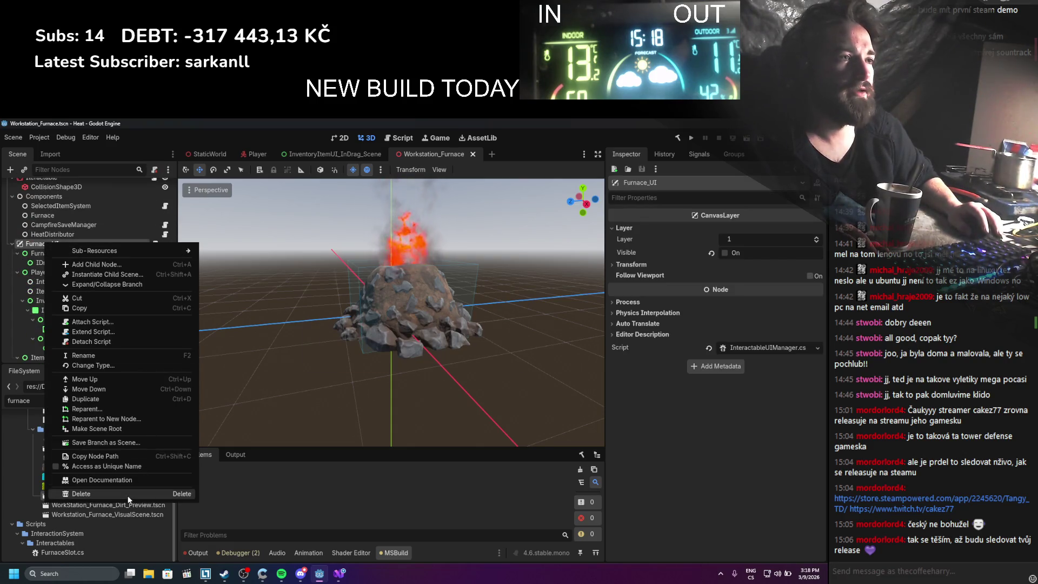
click(86, 493)
click(384, 367)
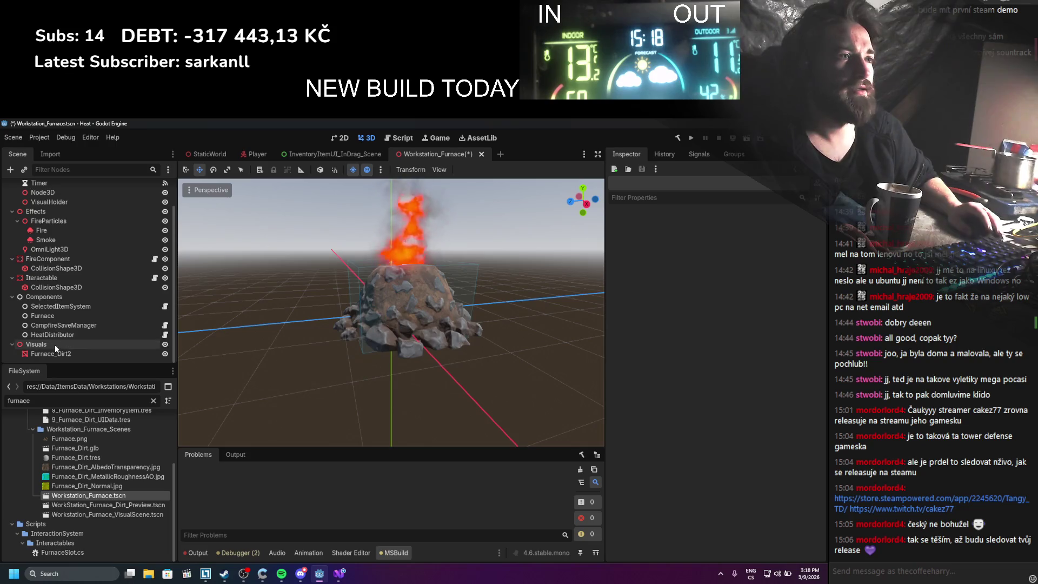
Review the SelectedItemSystem node and its script in the code editor
click(72, 307)
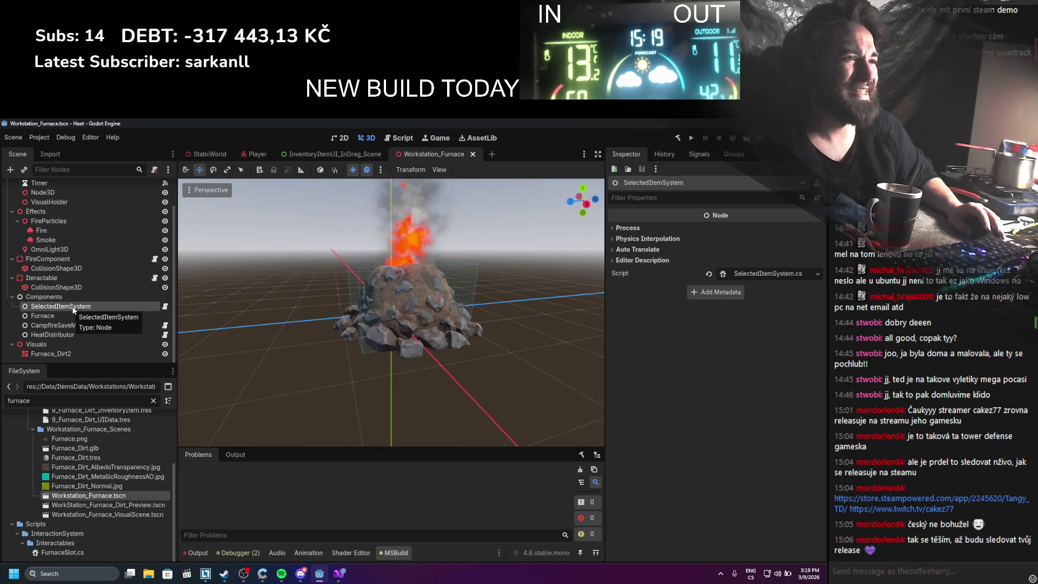
right_click(74, 309)
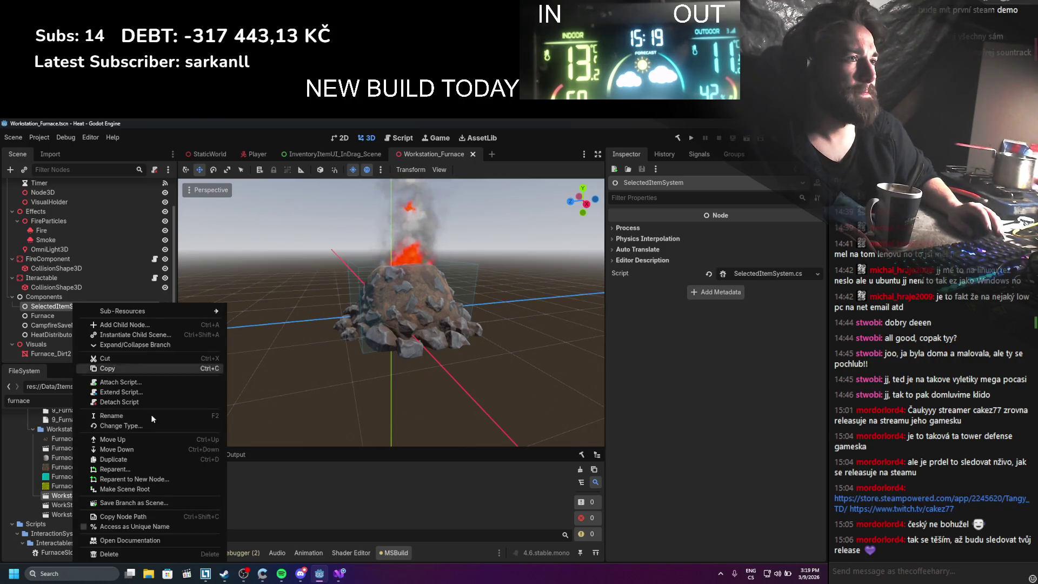
click(779, 275)
click(779, 276)
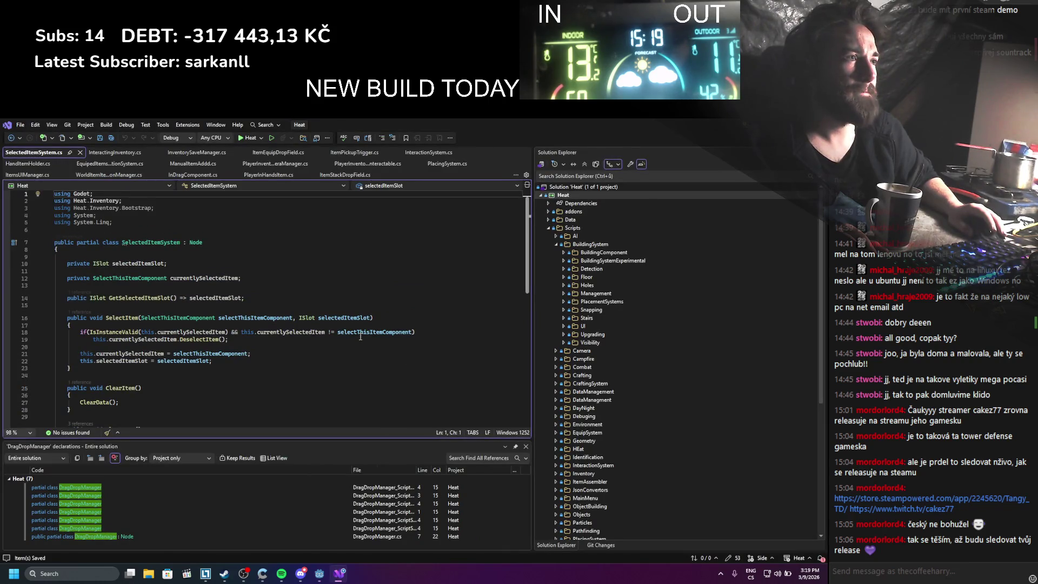
scroll(360, 336, down, 1)
scroll(362, 332, down, 1)
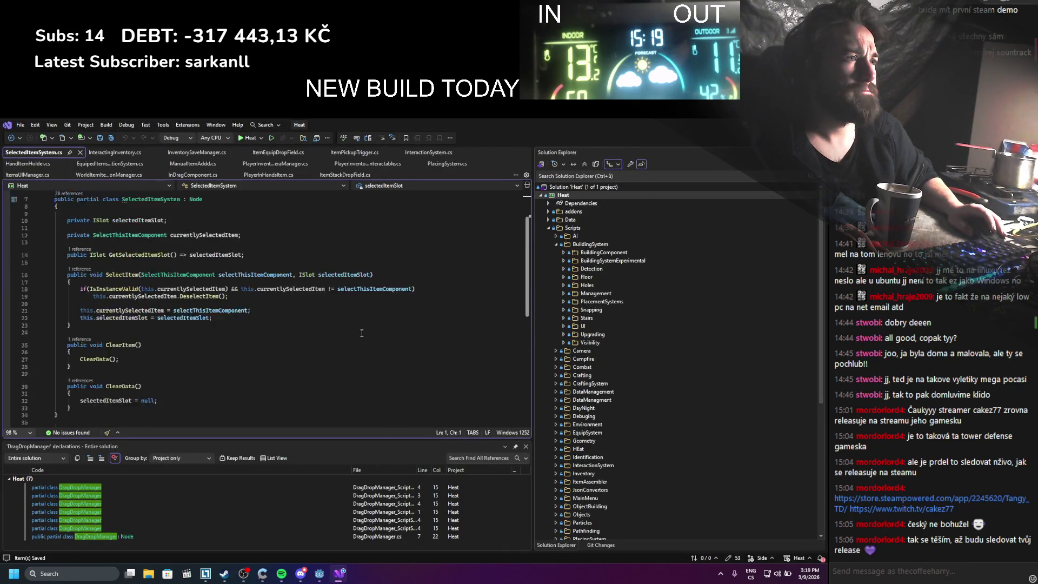
click(80, 152)
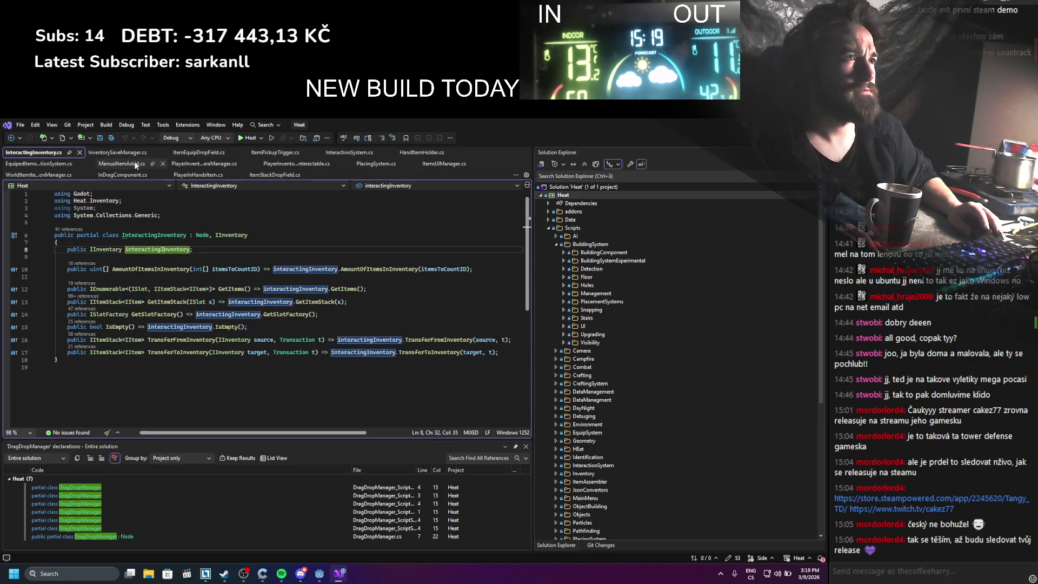
key(alt+Tab)
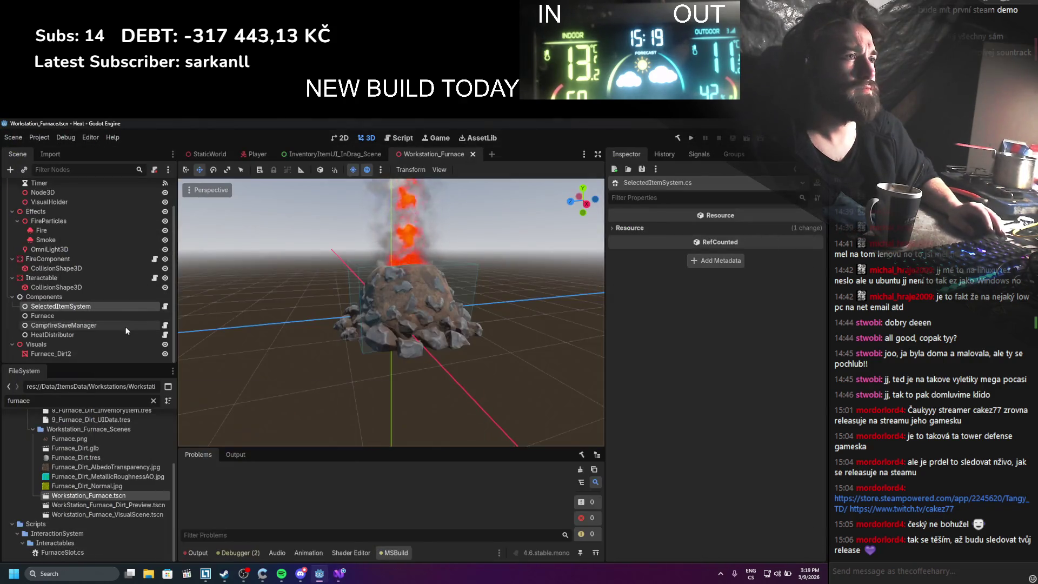
Delete the SelectedItemSystem and Iteractable nodes from the furnace scene
right_click(107, 304)
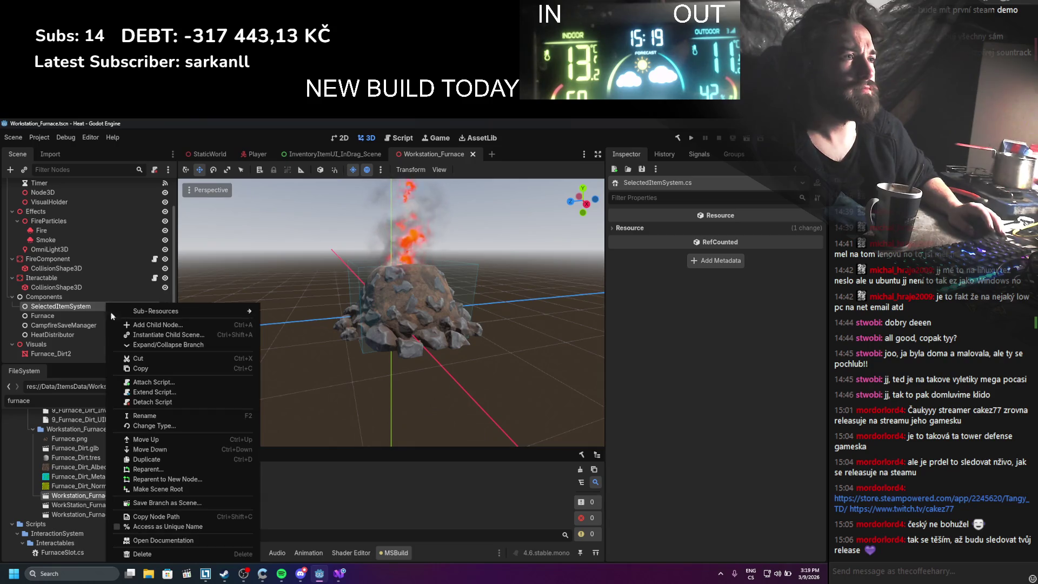
click(153, 552)
click(392, 362)
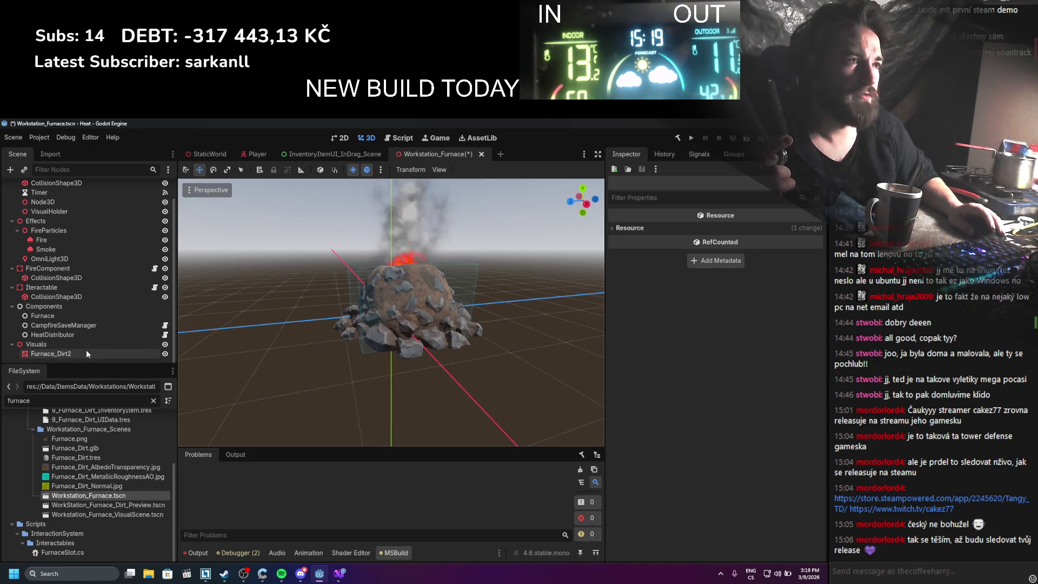
click(87, 289)
right_click(87, 290)
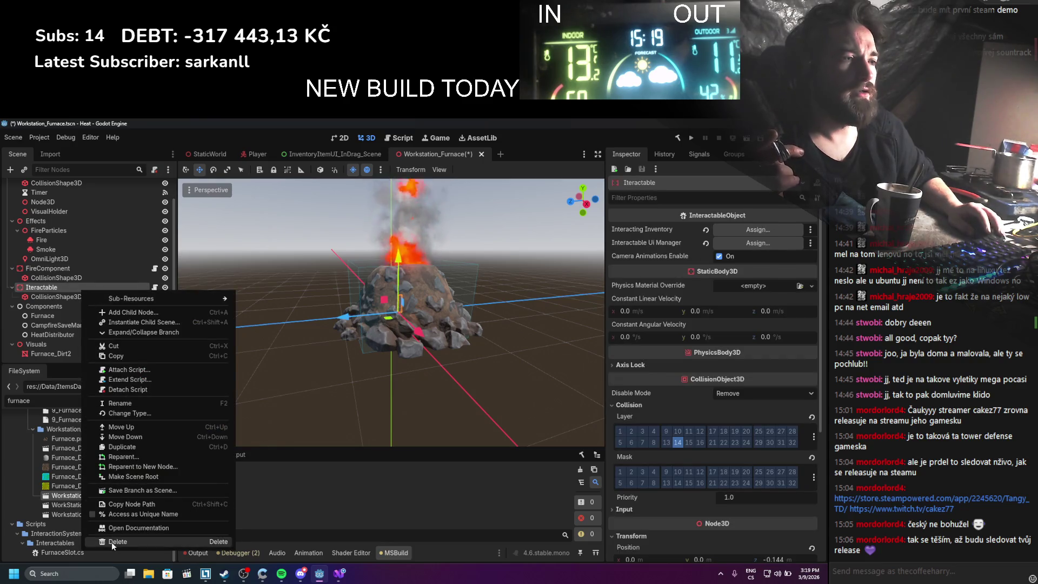
click(124, 542)
key(Return)
Inspect the FireComponent, FurnaceSlot and HeatDistributor nodes' properties
click(77, 289)
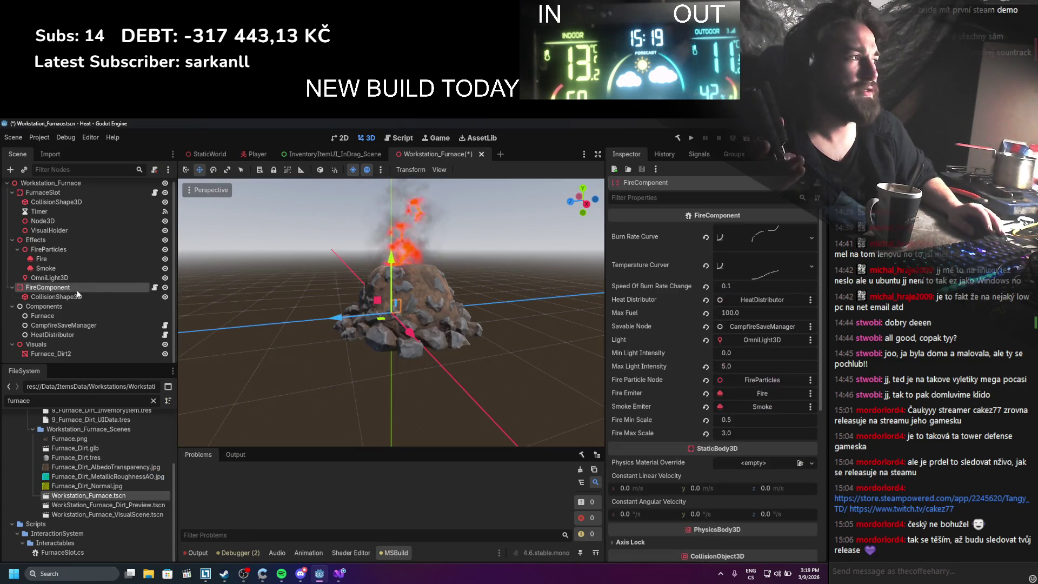
scroll(669, 442, down, 5)
scroll(670, 442, up, 5)
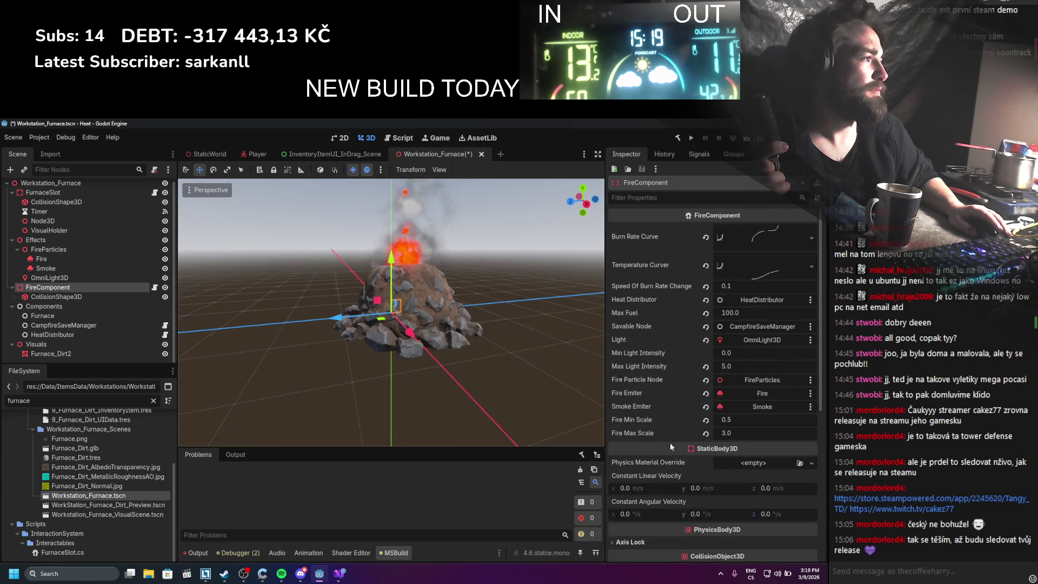
scroll(670, 442, down, 5)
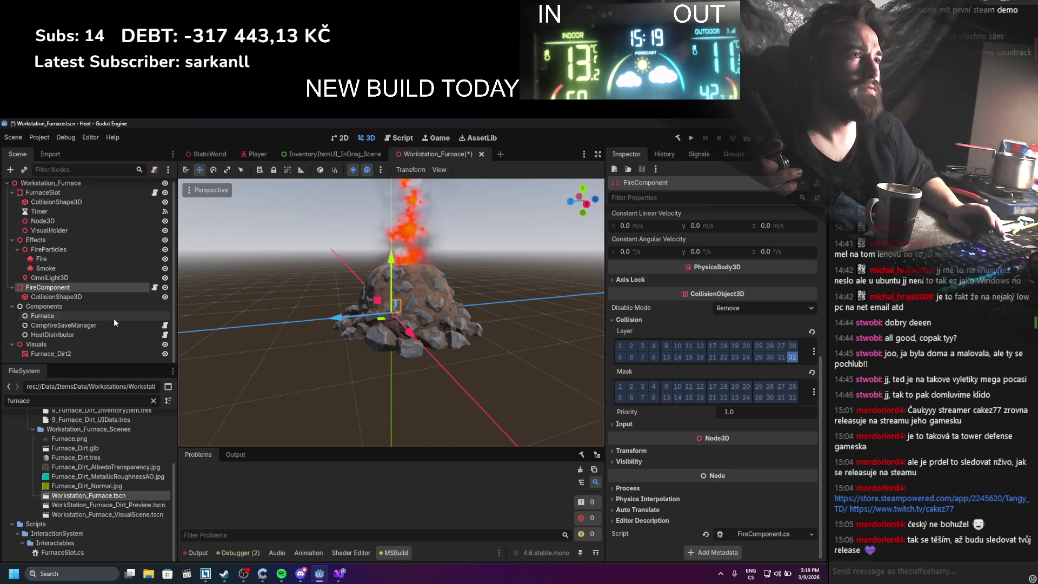
scroll(113, 319, up, 1)
scroll(701, 434, up, 3)
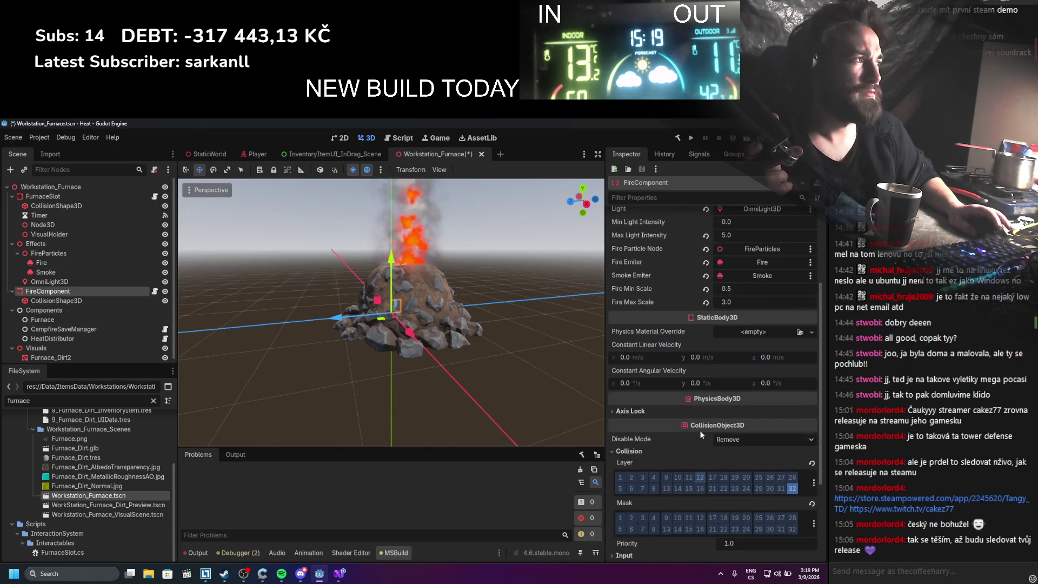
scroll(701, 434, up, 3)
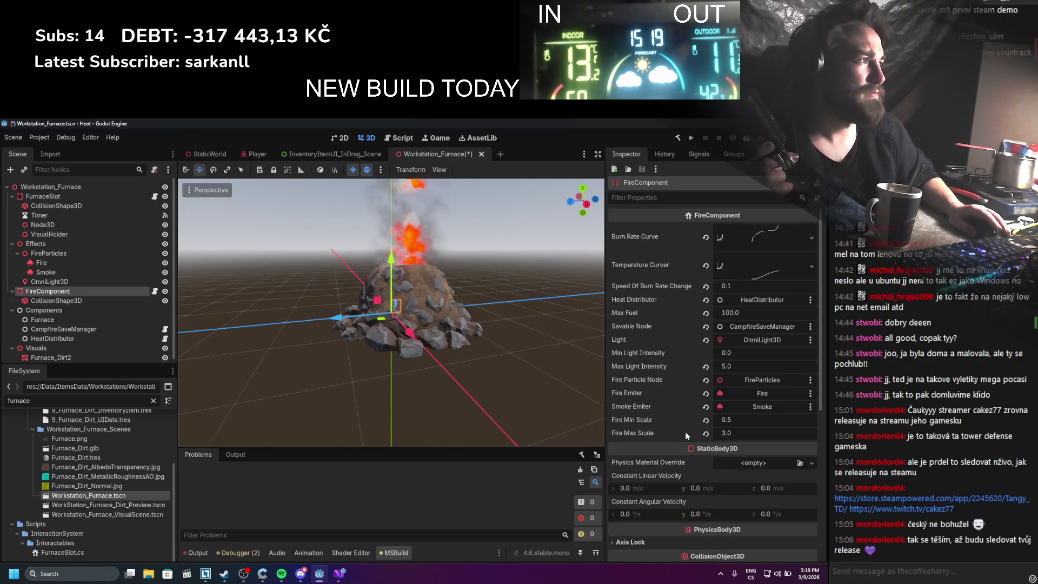
click(82, 199)
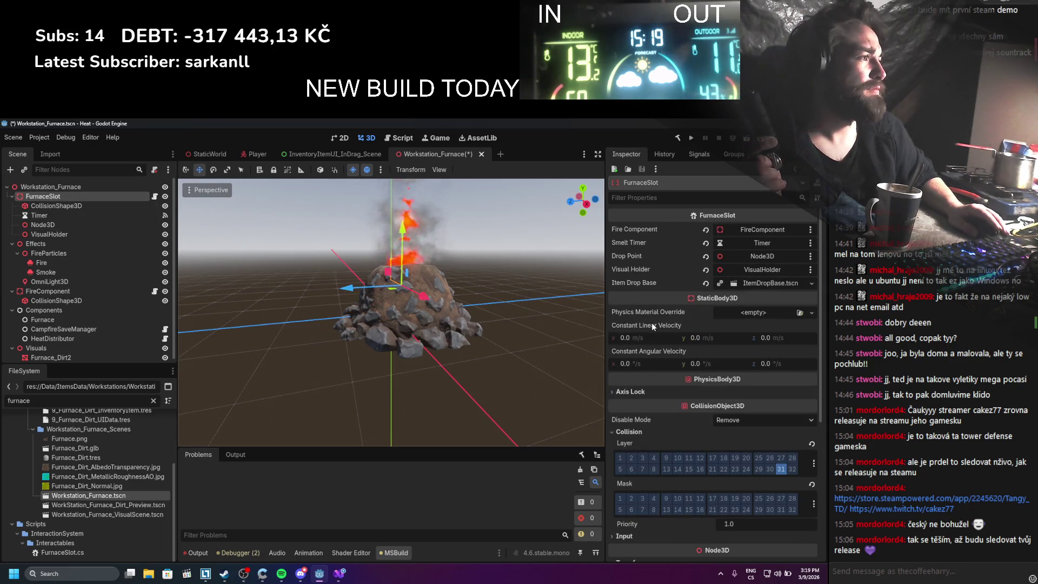
scroll(652, 326, down, 5)
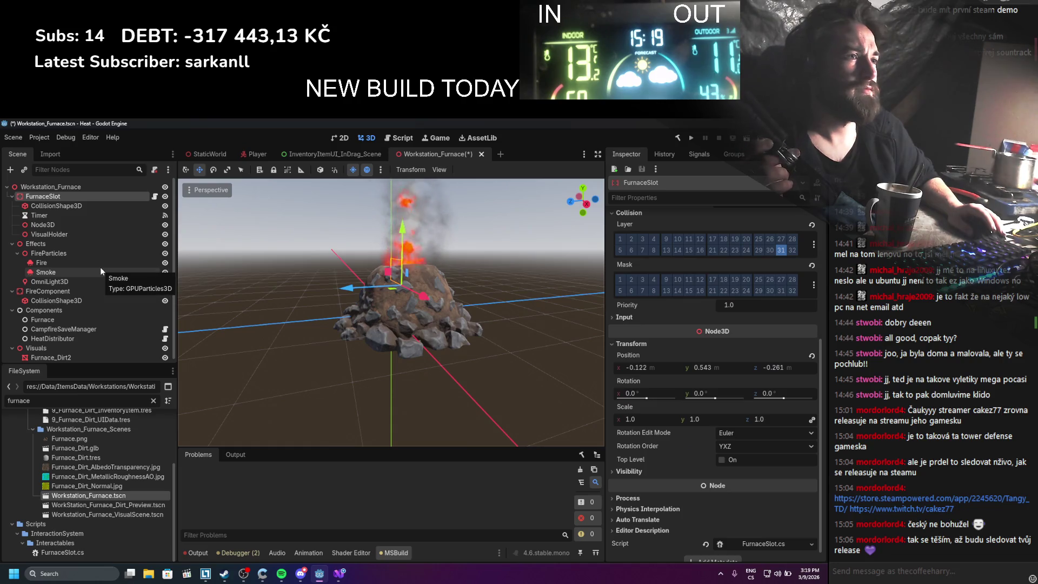
scroll(87, 303, down, 1)
click(77, 335)
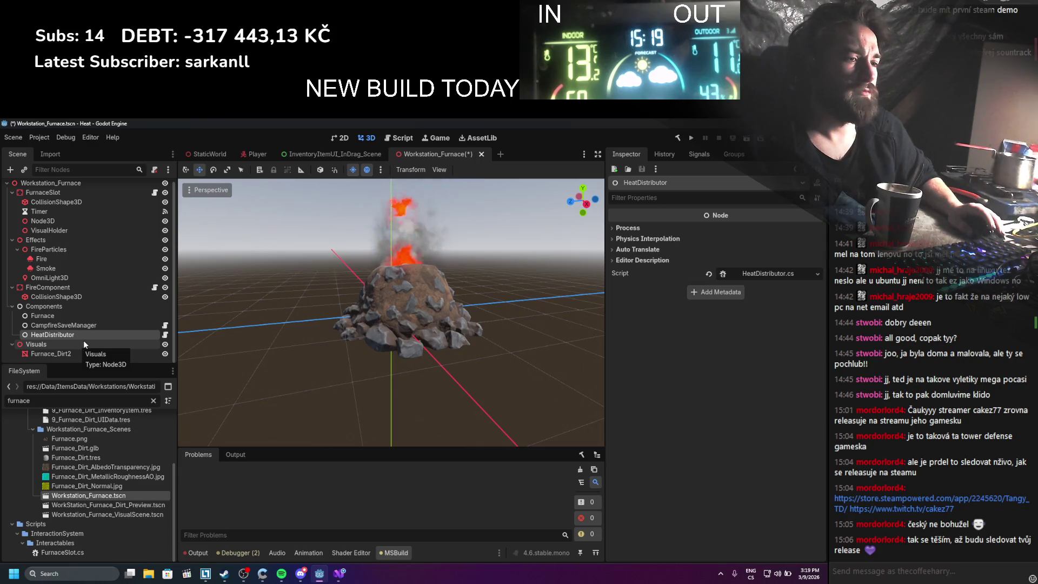
Save the Workstation_Furnace scene
key(ctrl+s)
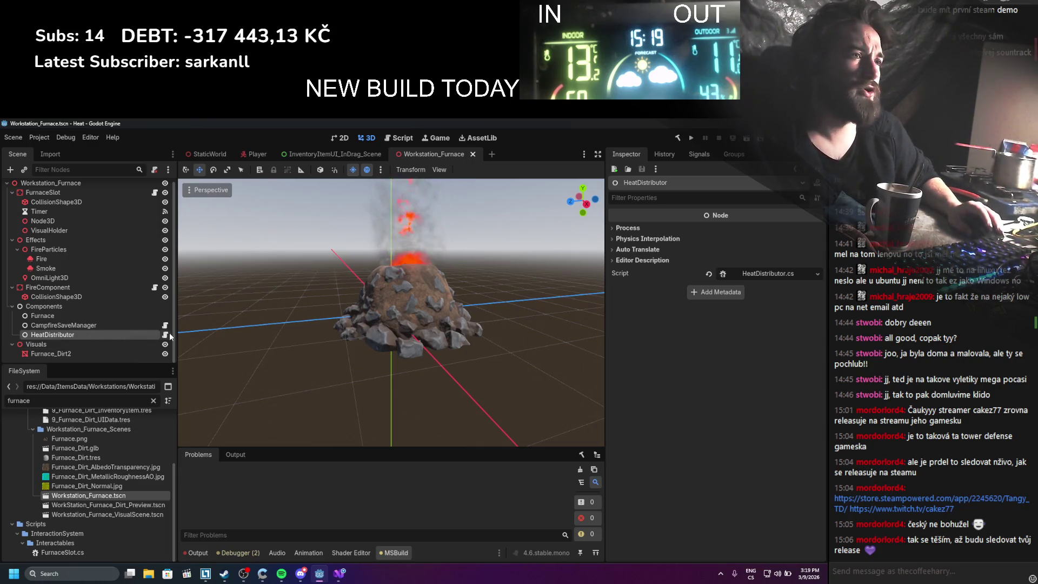
mouse_move(157, 435)
key(alt+Tab)
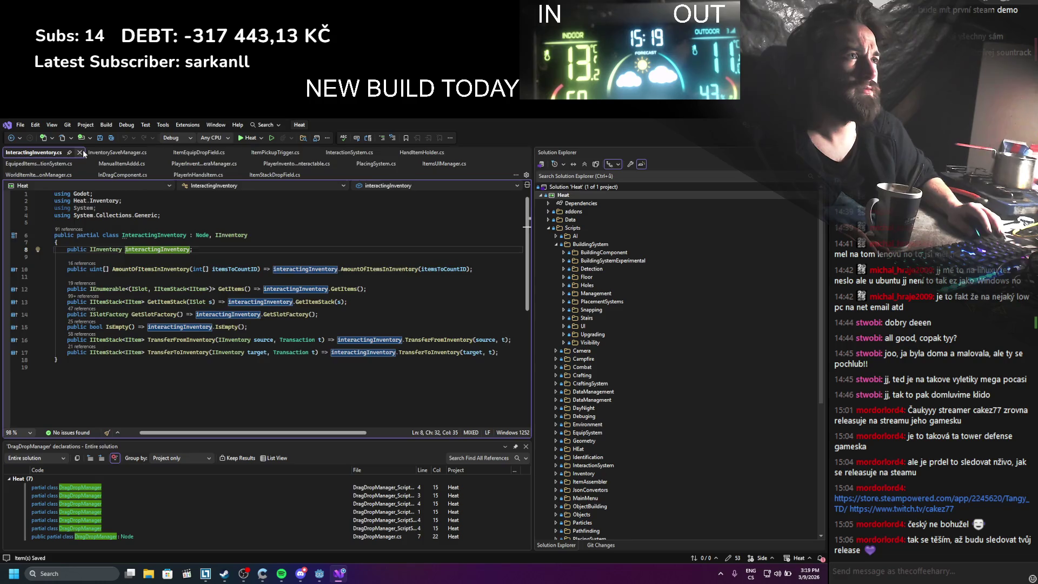
Close InteractingInventory.cs, filter files by 'interactingin', and cancel deleting the still-referenced script
click(80, 152)
key(alt+Tab)
double_click(21, 400)
text(inte)
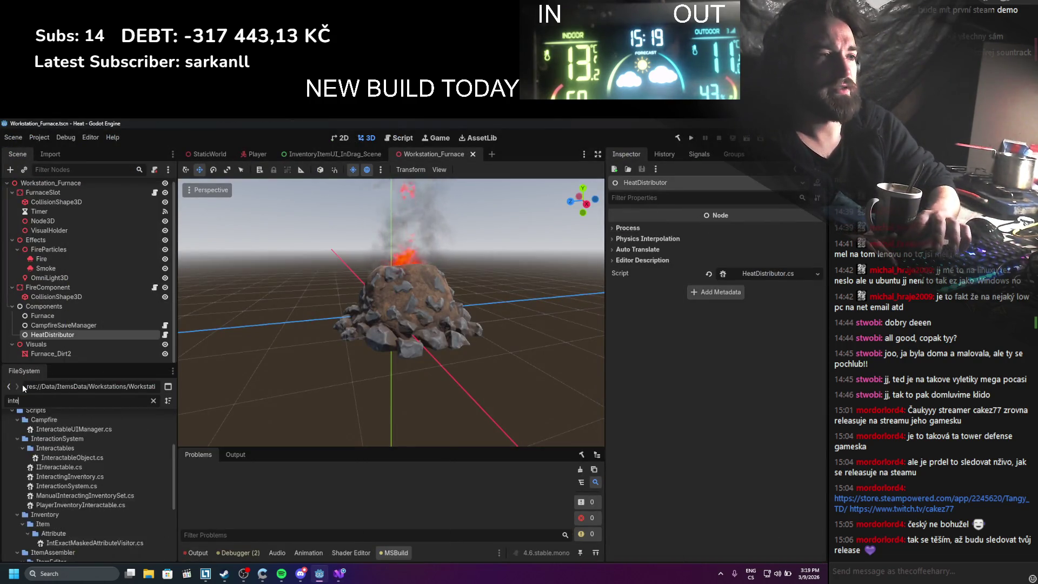
text(ractingin)
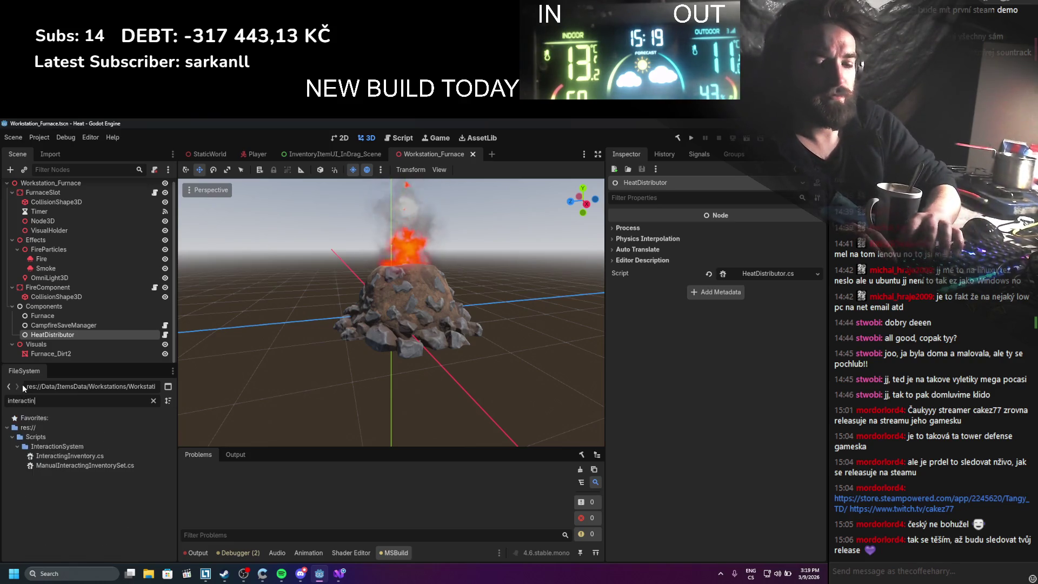
click(80, 455)
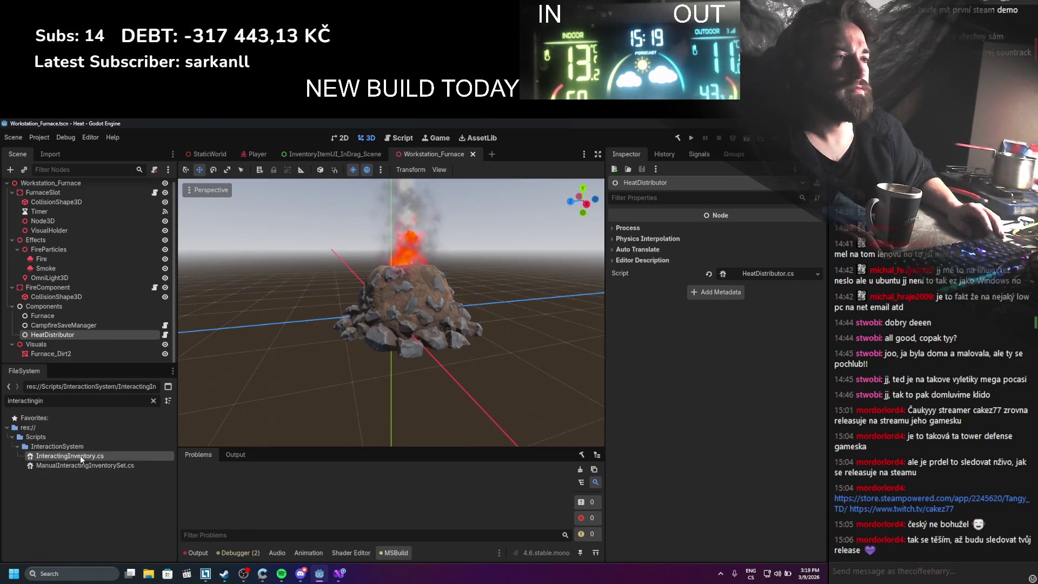
right_click(80, 455)
click(112, 506)
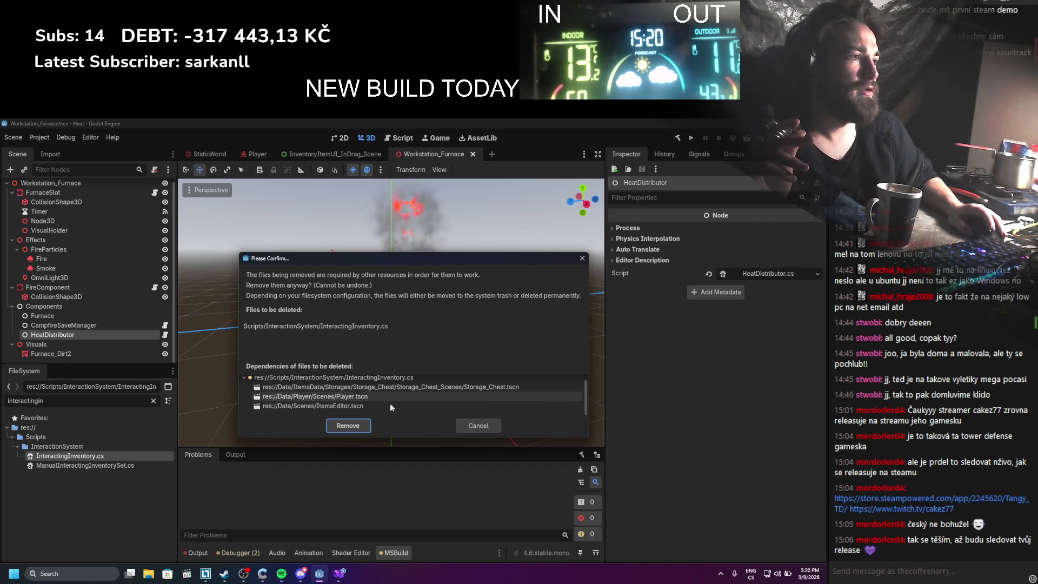
scroll(357, 392, up, 2)
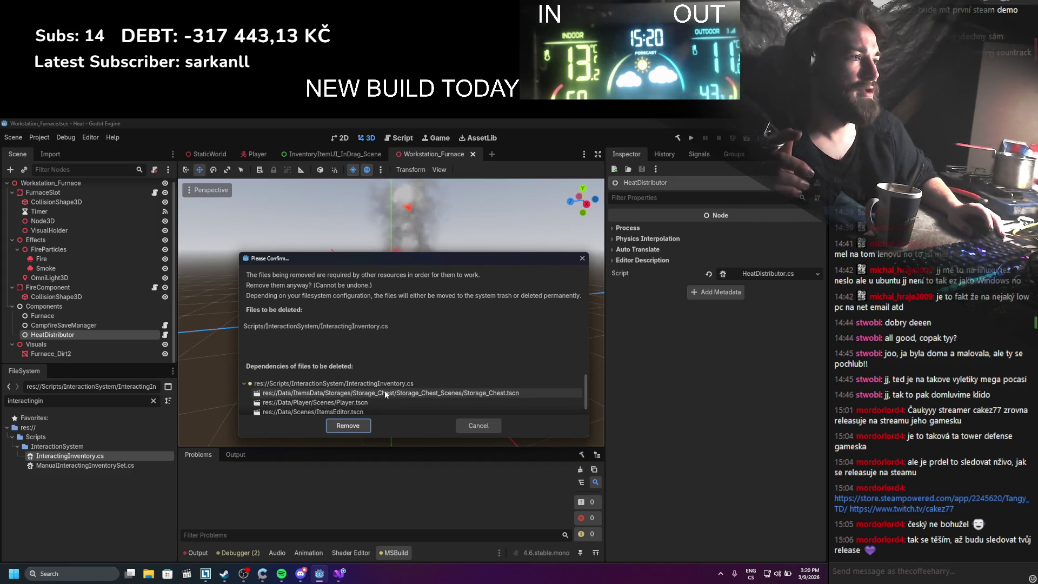
click(481, 426)
Filter files by 'storage', open the Storage_Chest scene, and inspect its InteractingInventory and ChestInventory nodes
drag(16, 400, 7, 401)
text(storg)
key(BackSpace)
key(BackSpace)
key(BackSpace)
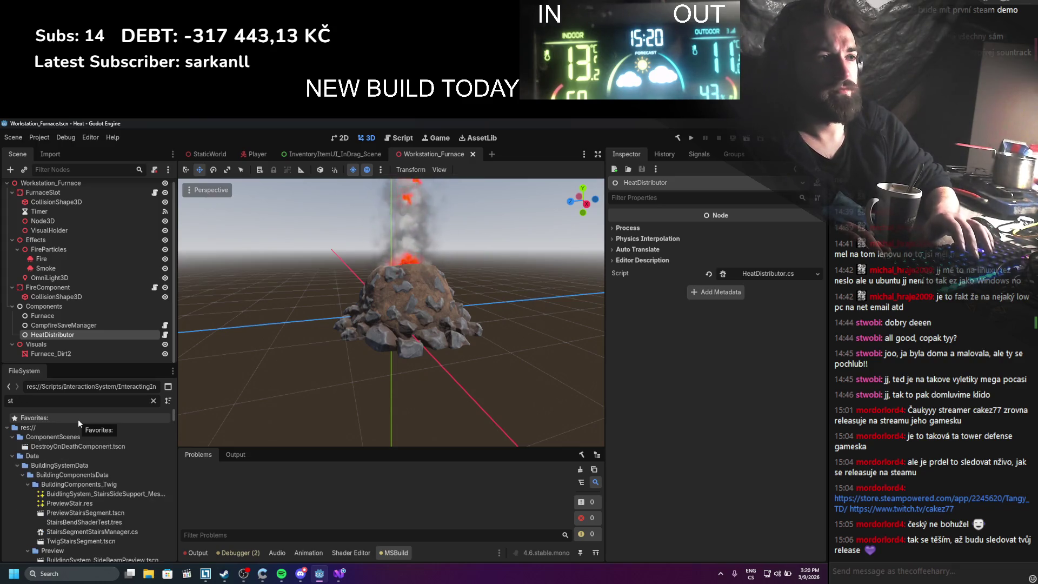
text(orage)
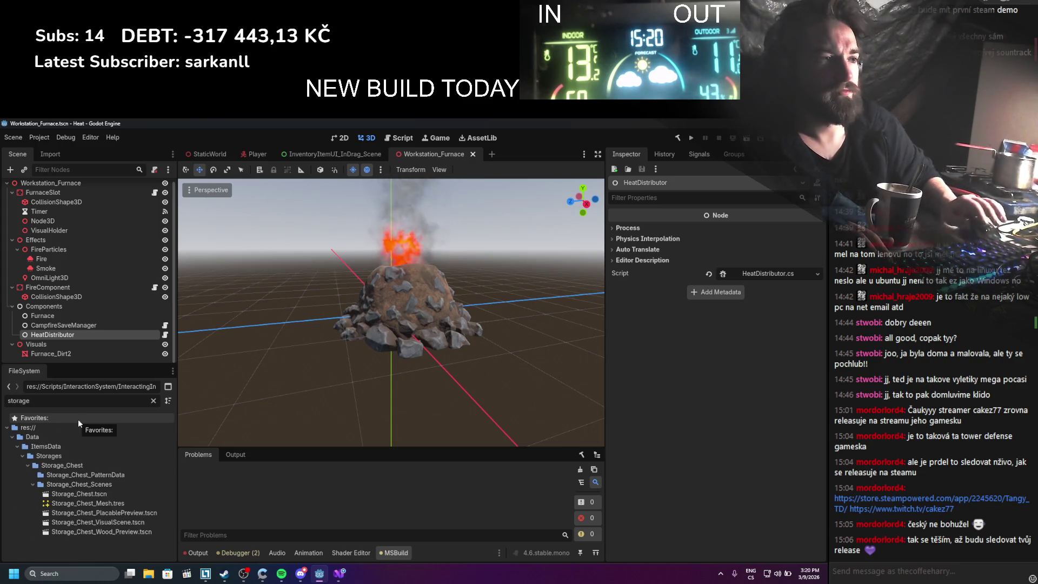
double_click(131, 494)
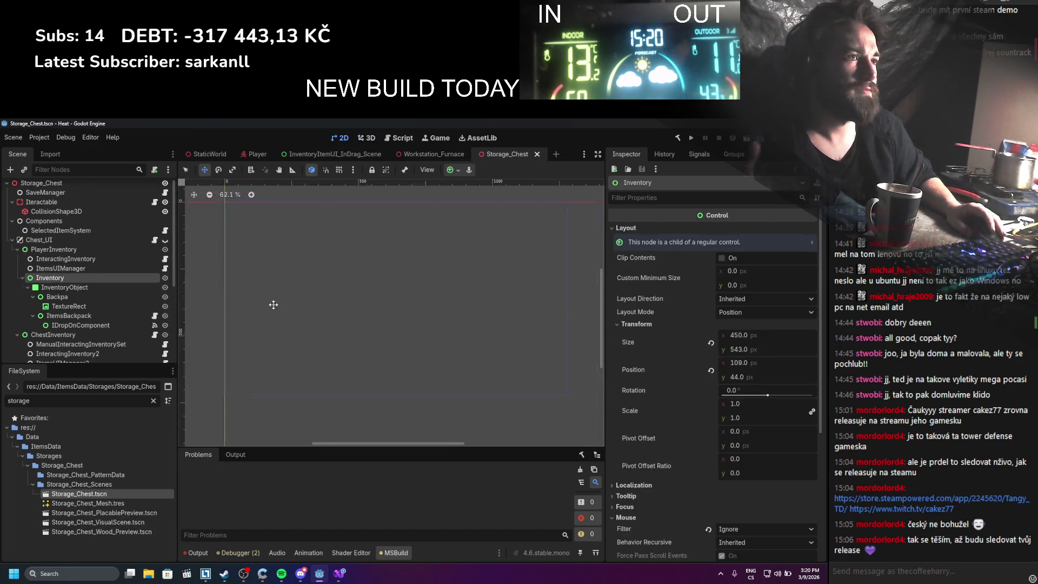
scroll(354, 332, up, 5)
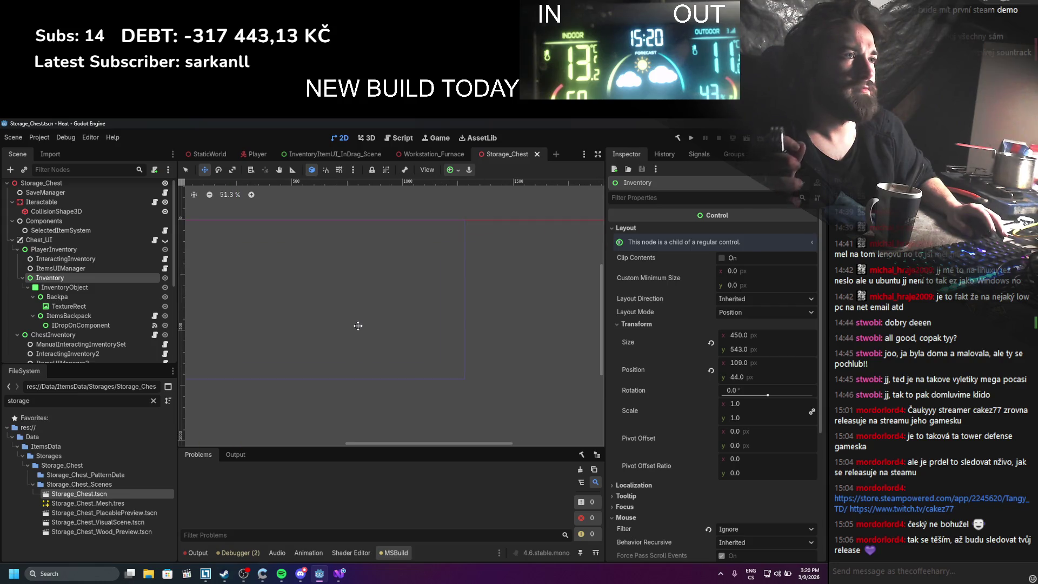
click(65, 259)
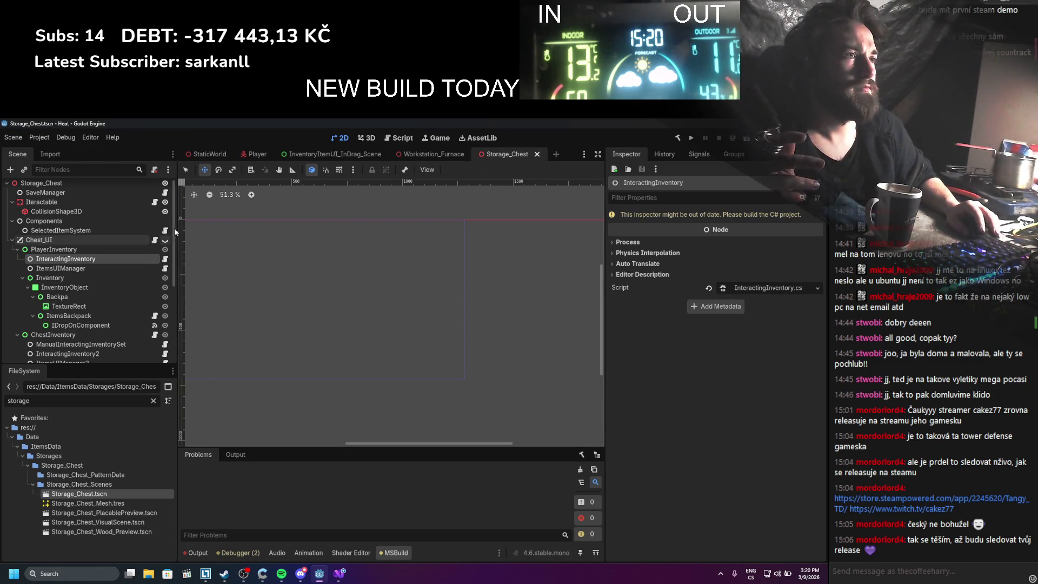
scroll(57, 265, down, 3)
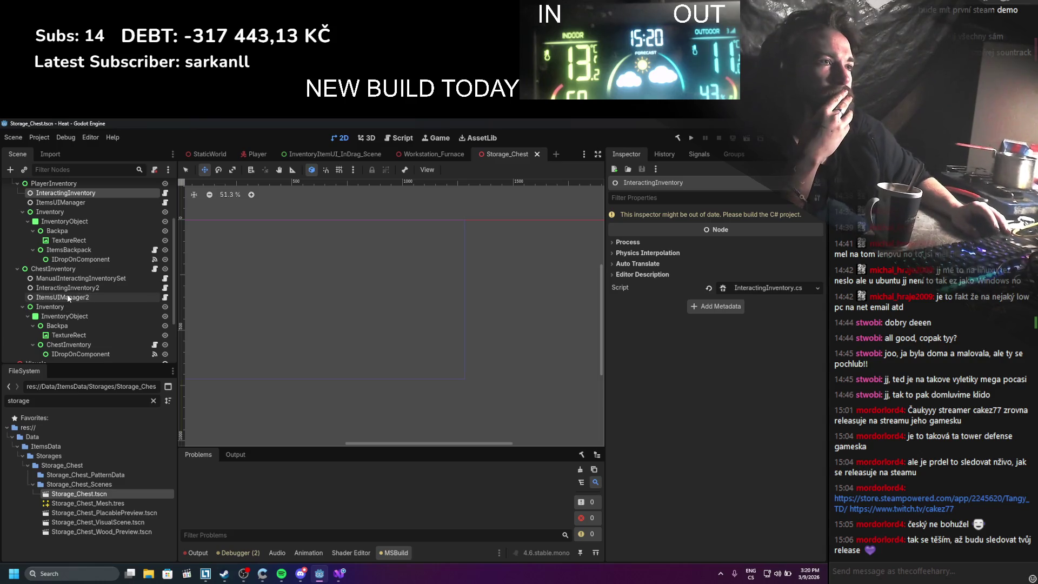
scroll(94, 274, up, 1)
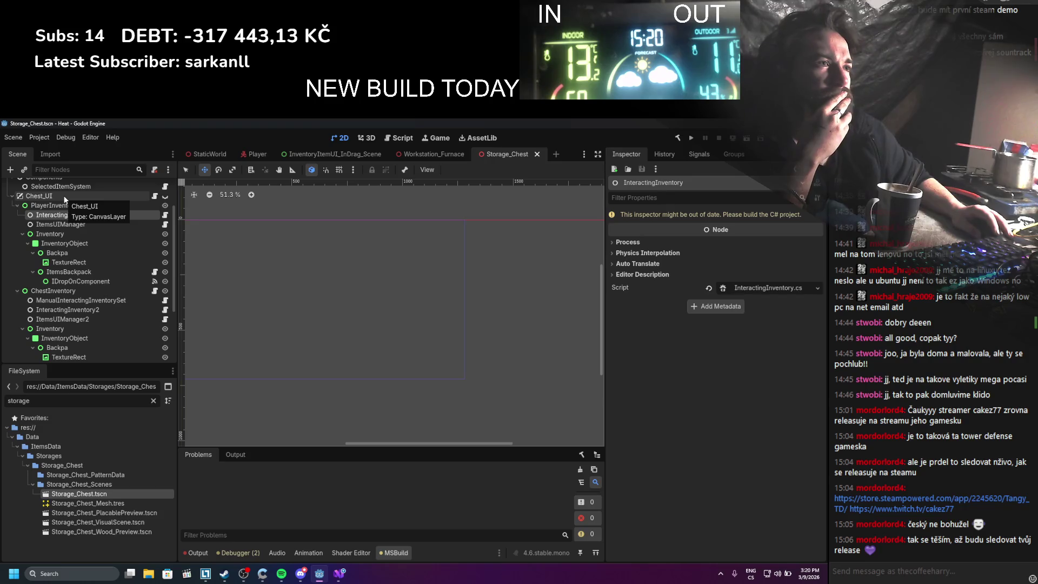
click(53, 290)
scroll(686, 392, down, 2)
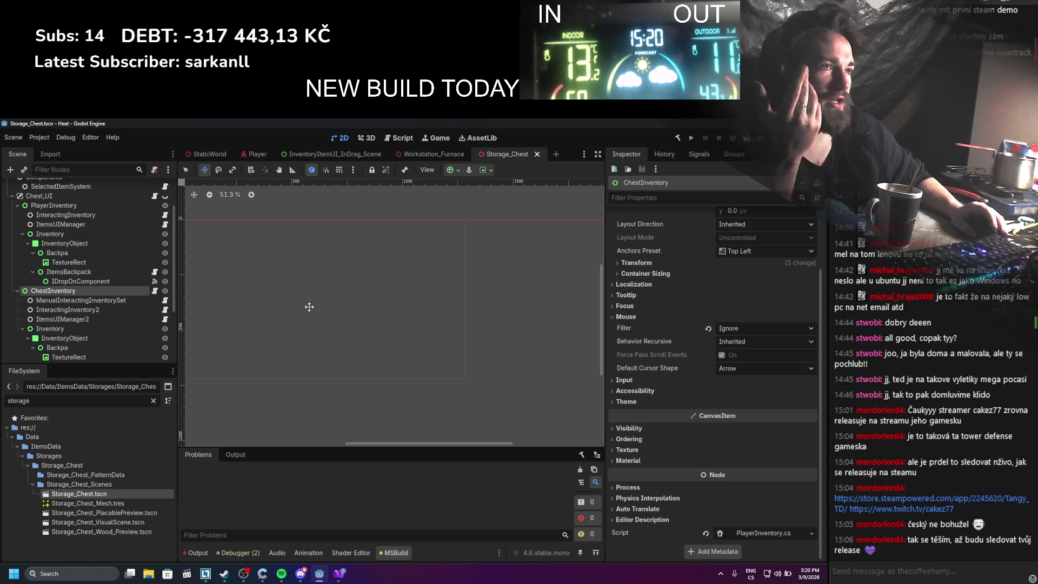
Delete the InteractingInventory2 node and the PlayerInventory branch, then save Storage_Chest
click(89, 309)
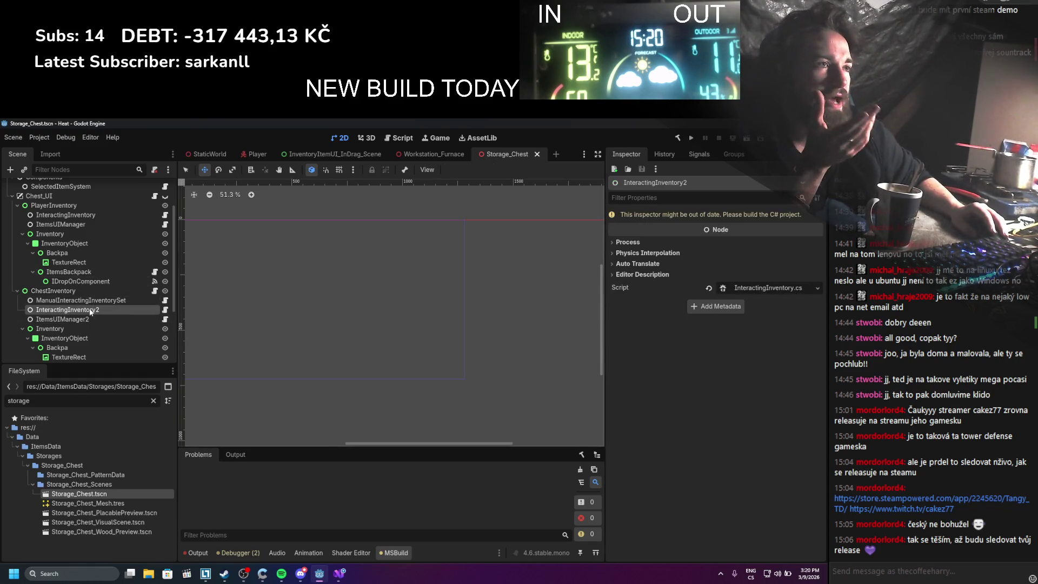
right_click(90, 310)
click(140, 550)
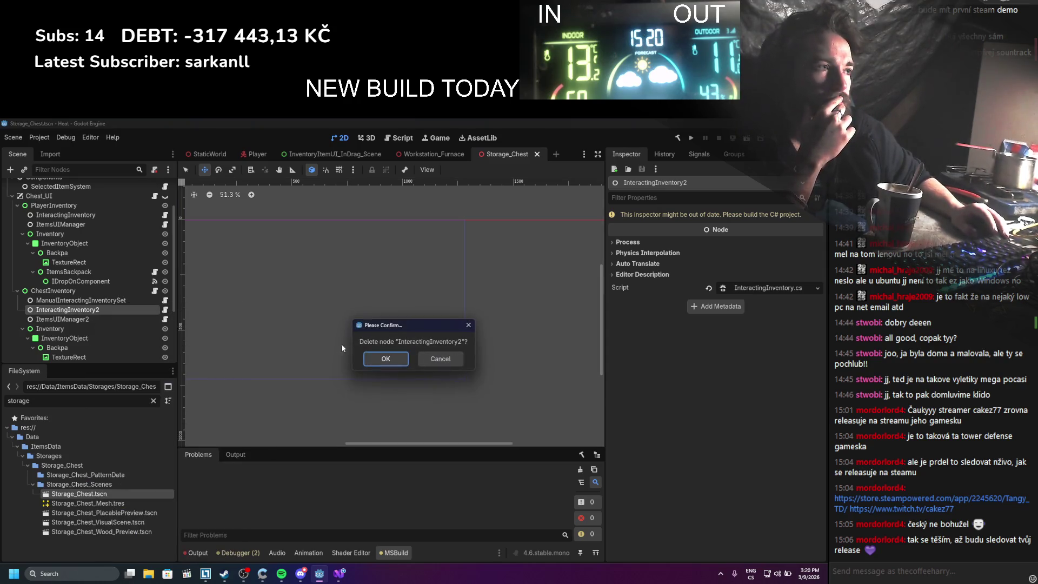
click(384, 359)
scroll(79, 292, up, 1)
click(42, 227)
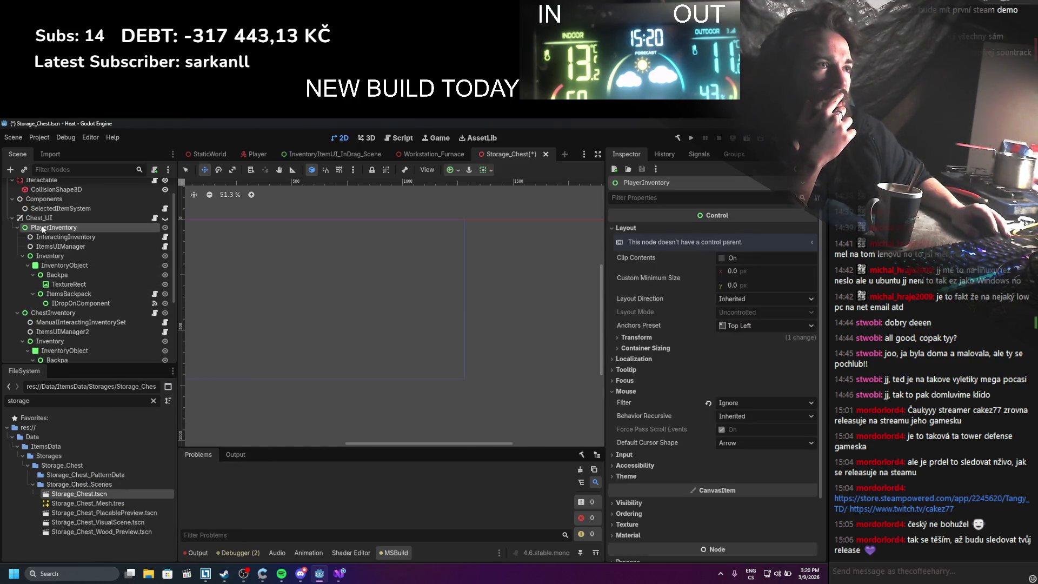
right_click(43, 230)
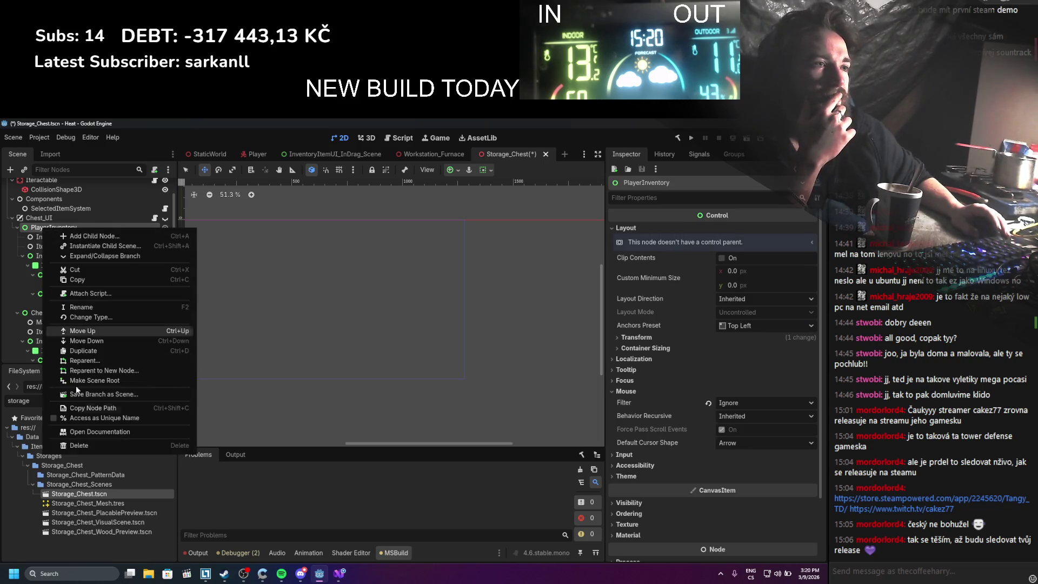
click(80, 445)
click(384, 359)
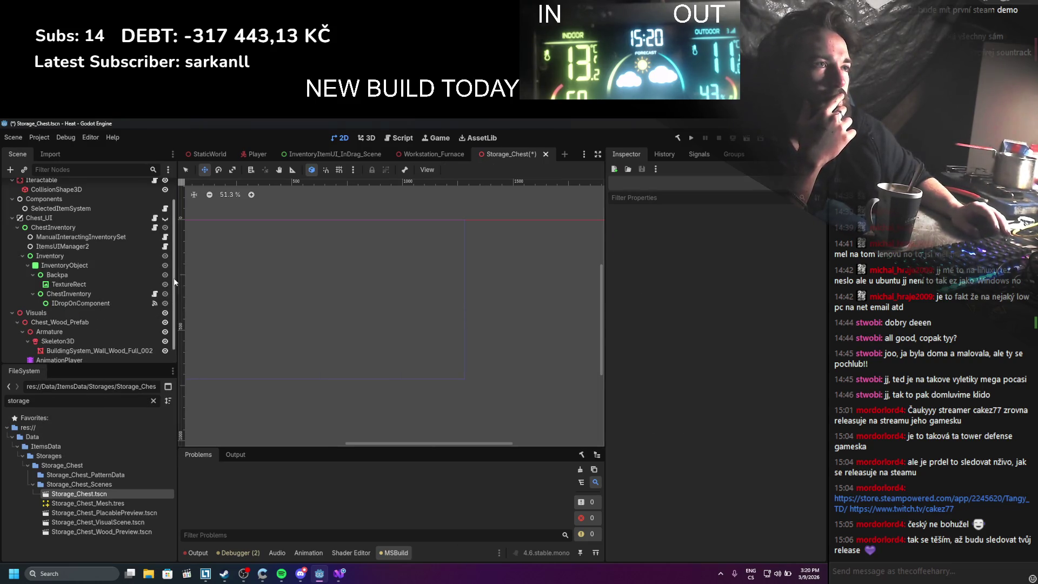
scroll(306, 297, down, 2)
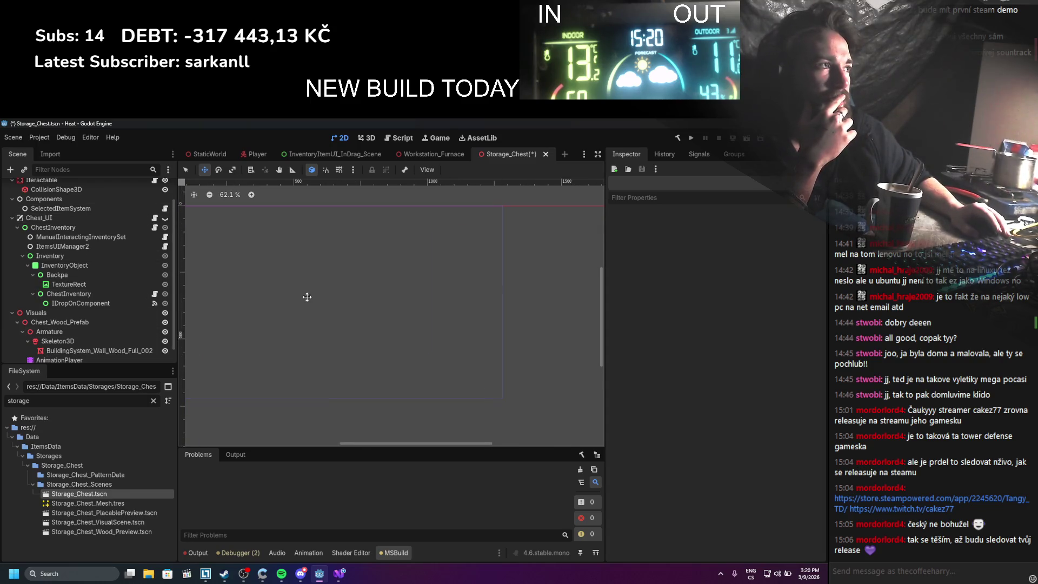
key(ctrl+s)
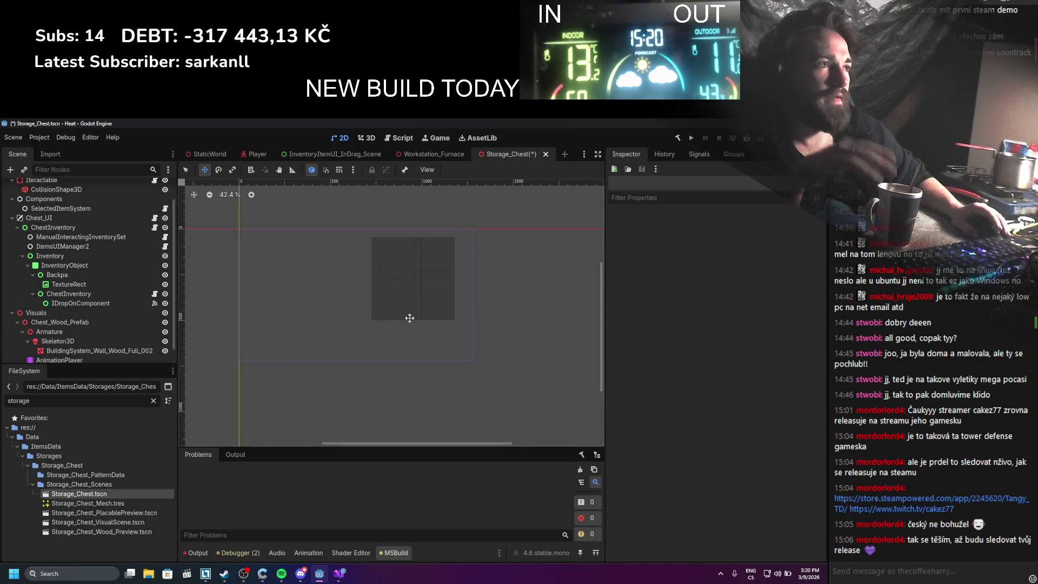
Open the ItemsUIManager2 node's script, ItemsUIManager.cs, in Visual Studio
scroll(359, 249, up, 2)
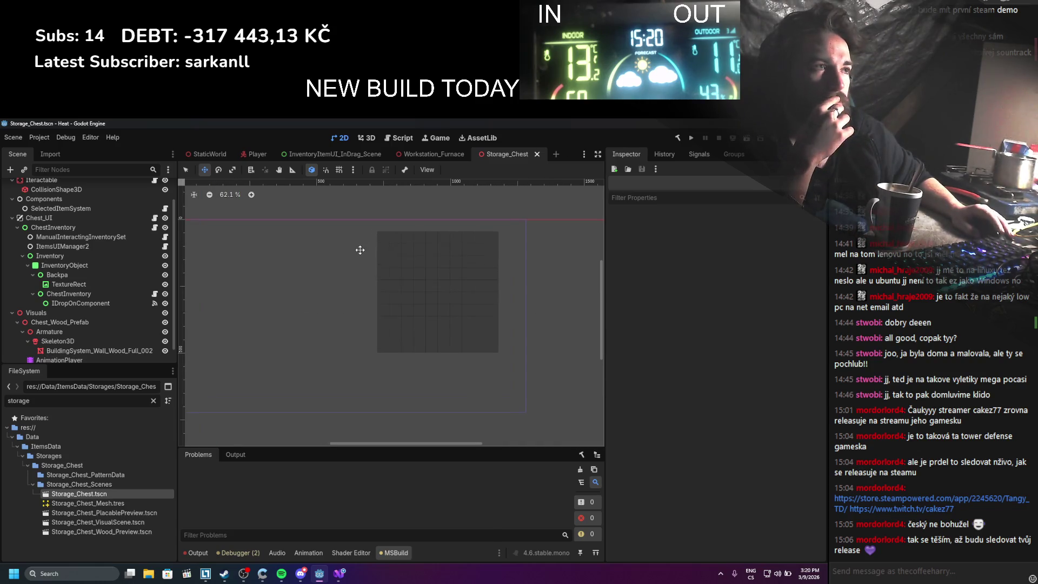
scroll(343, 270, left, 1)
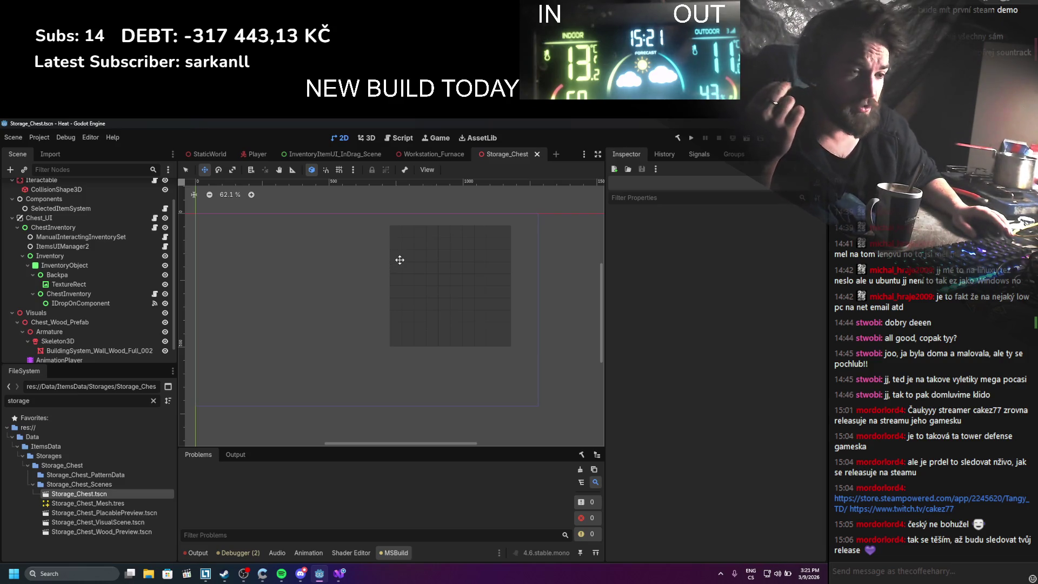
click(62, 246)
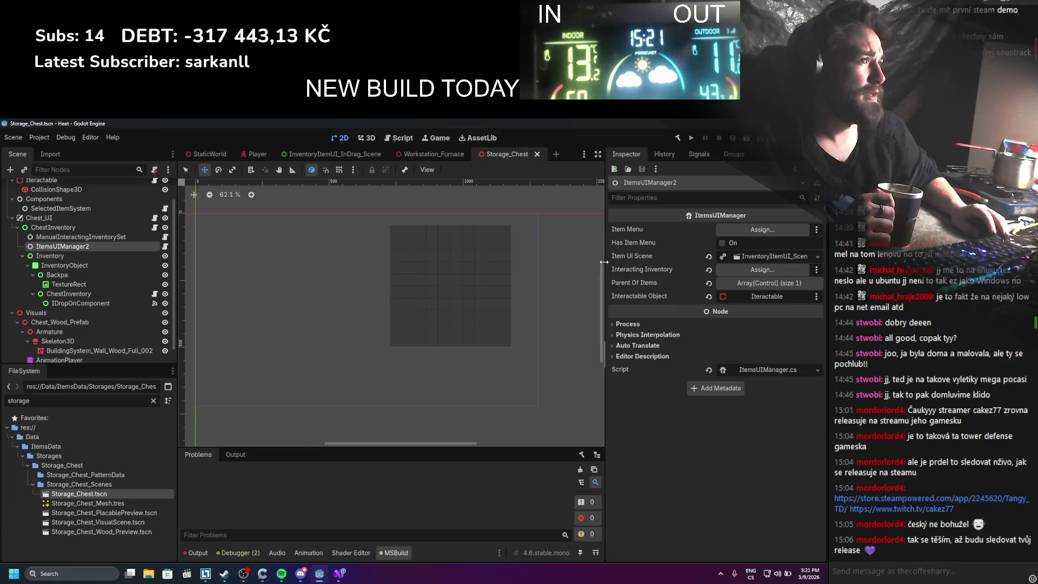
click(767, 374)
scroll(164, 350, down, 4)
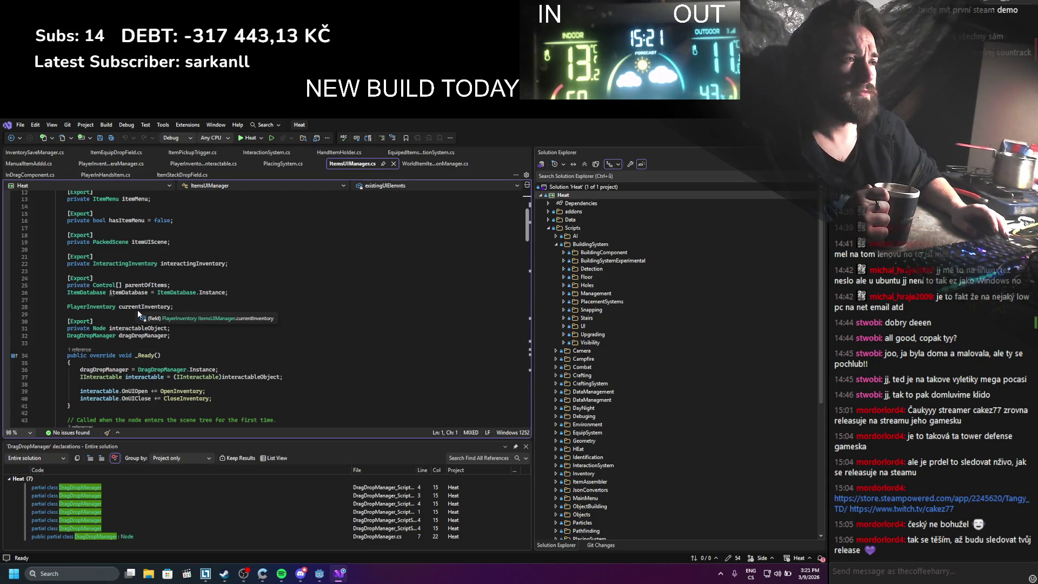
Remove the unused interactingInventory export field and add [Export] above currentInventory
scroll(138, 310, up, 1)
drag(188, 285, 172, 263)
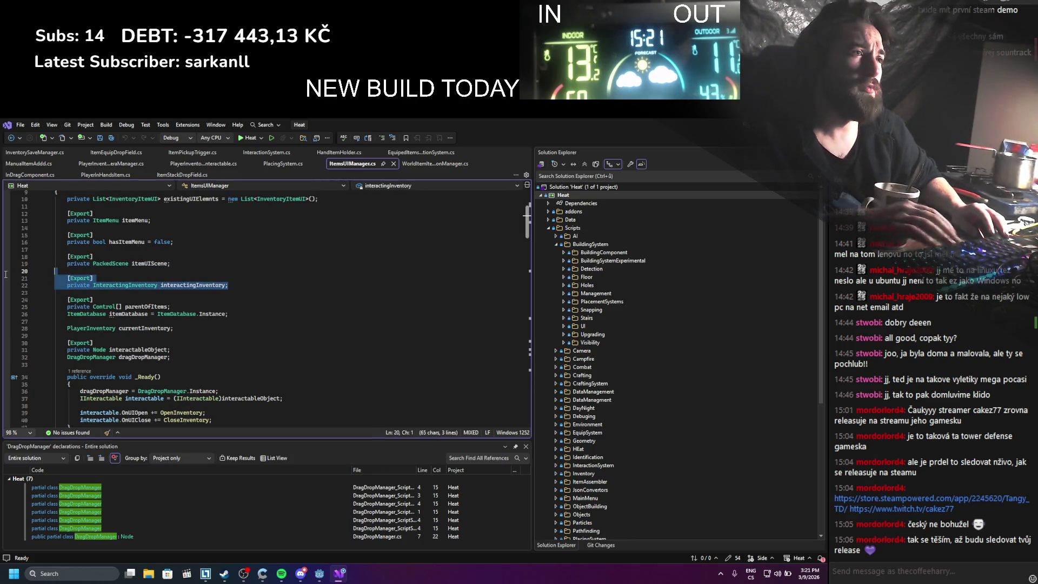
key(BackSpace)
key(ctrl+s)
click(148, 299)
key(Return)
text([Export])
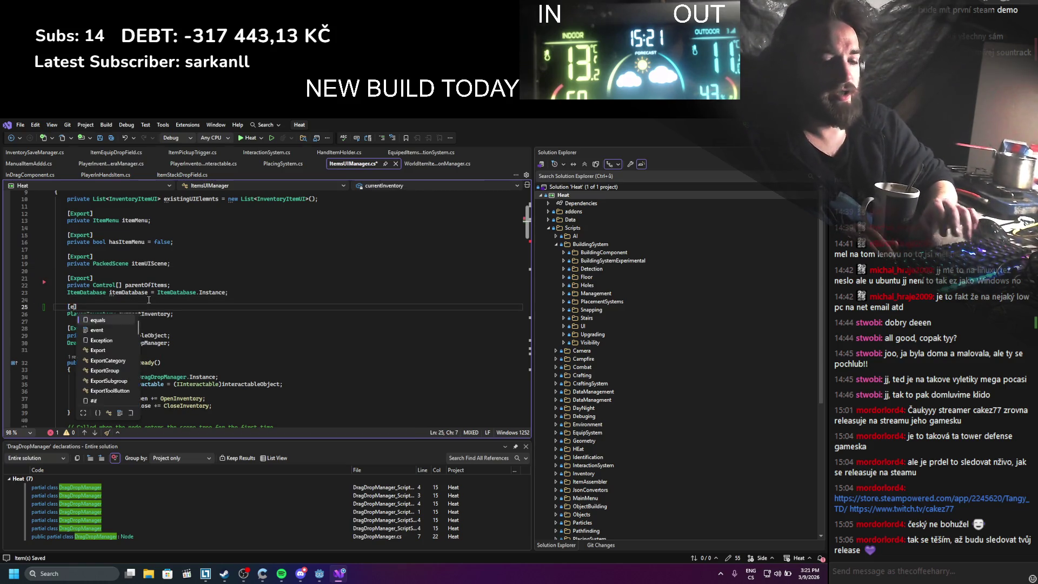
key(ctrl+s)
Delete the currentInventory assignment in OpenInventory and save ItemsUIManager.cs
scroll(224, 259, down, 5)
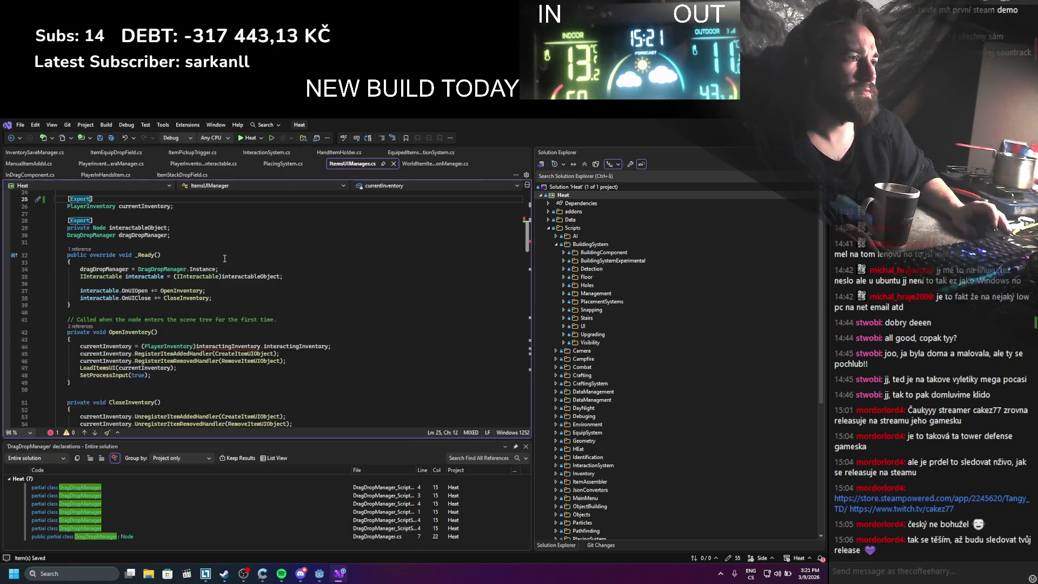
click(279, 276)
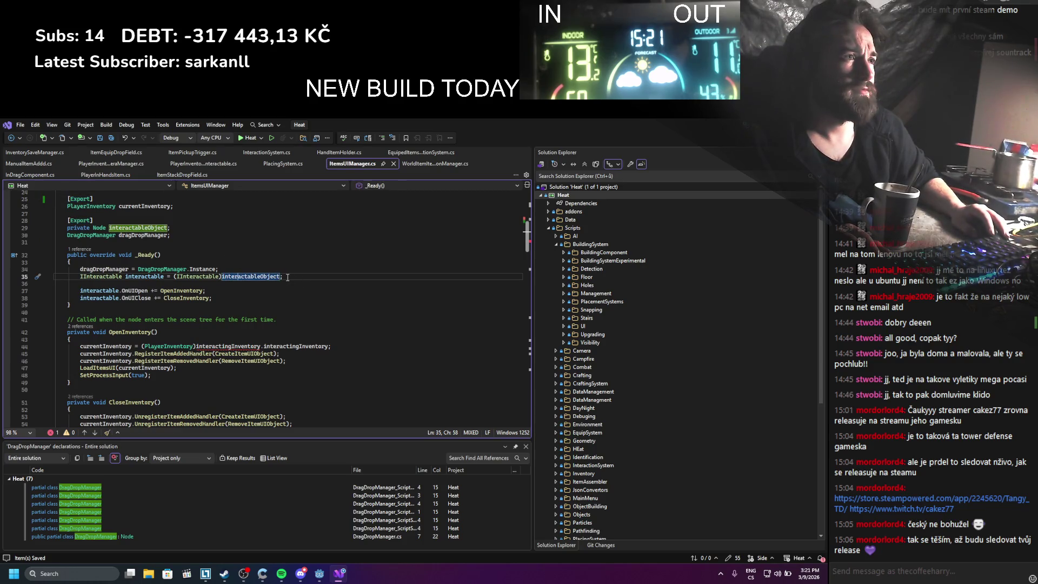
scroll(248, 265, up, 2)
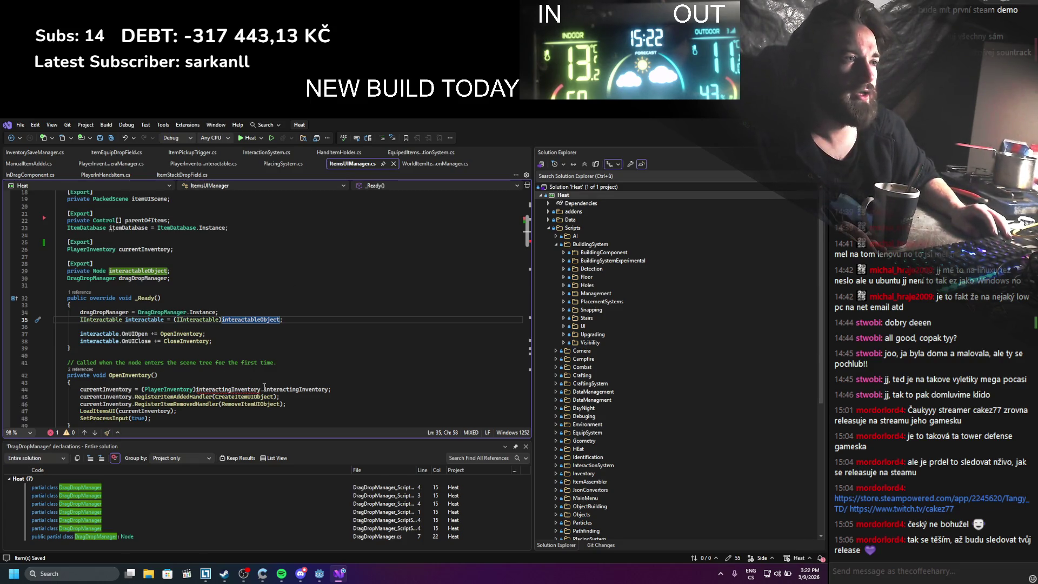
drag(333, 389, 102, 385)
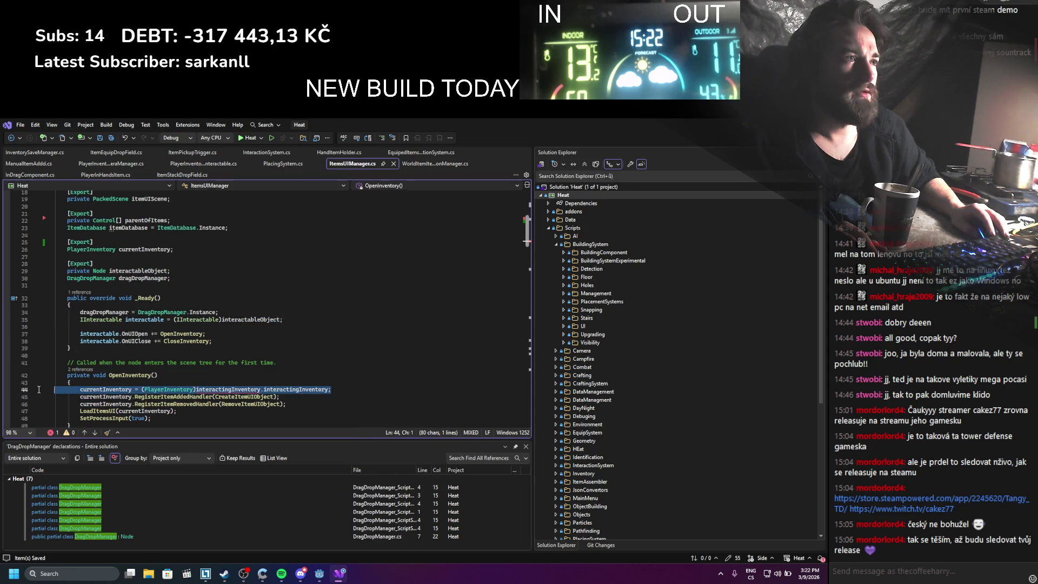
key(Delete)
key(BackSpace)
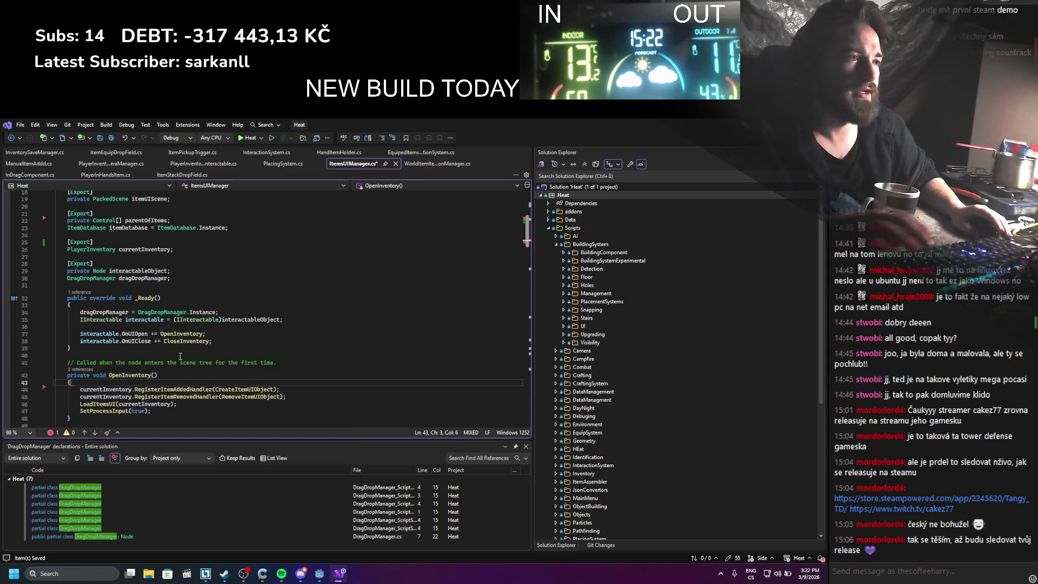
key(ctrl+s)
Rebuild the Heat .NET project from Godot
scroll(180, 355, down, 9)
scroll(180, 356, down, 20)
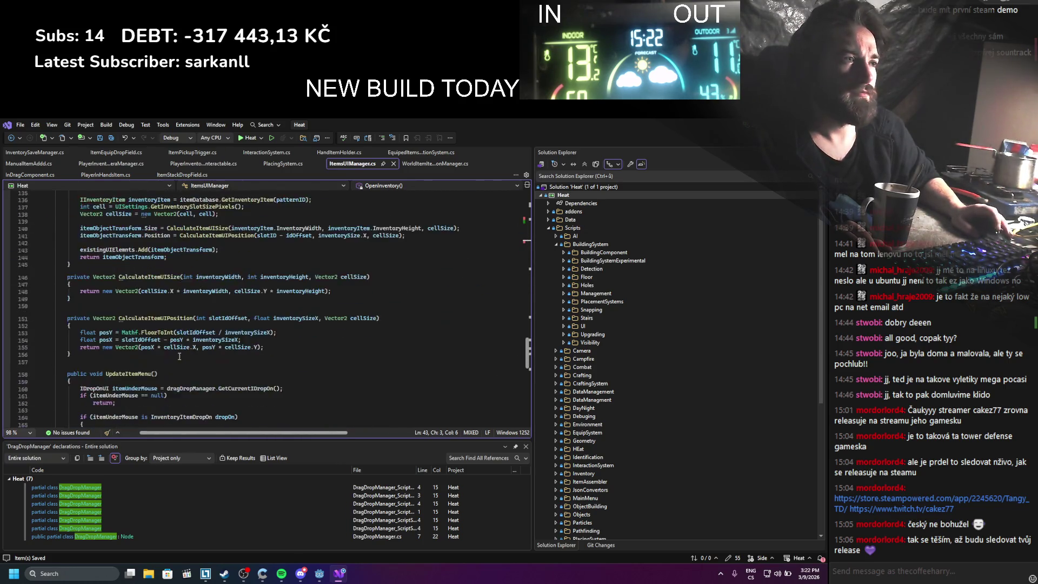
scroll(204, 317, up, 8)
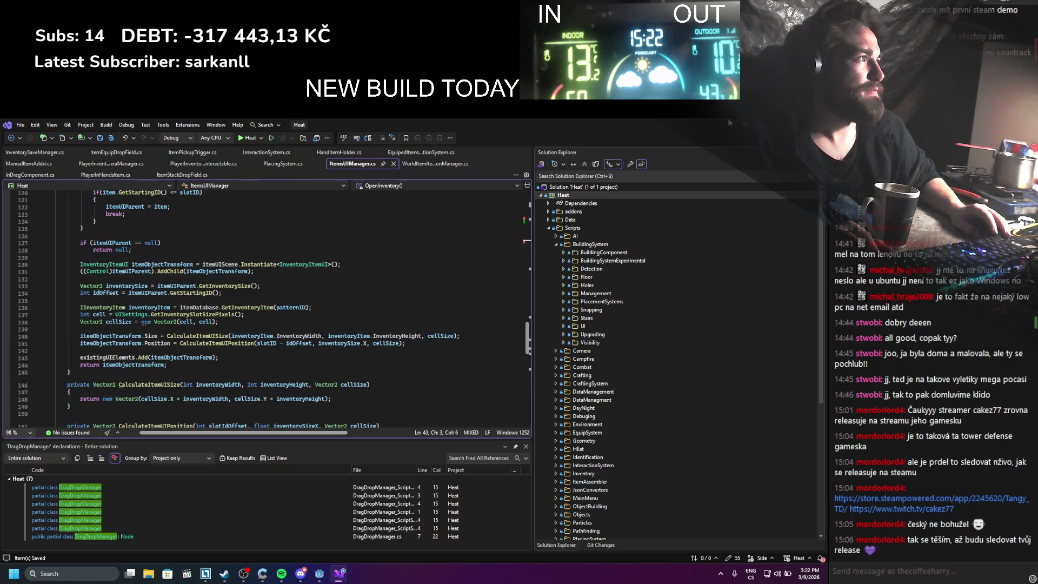
key(alt+Tab)
click(675, 138)
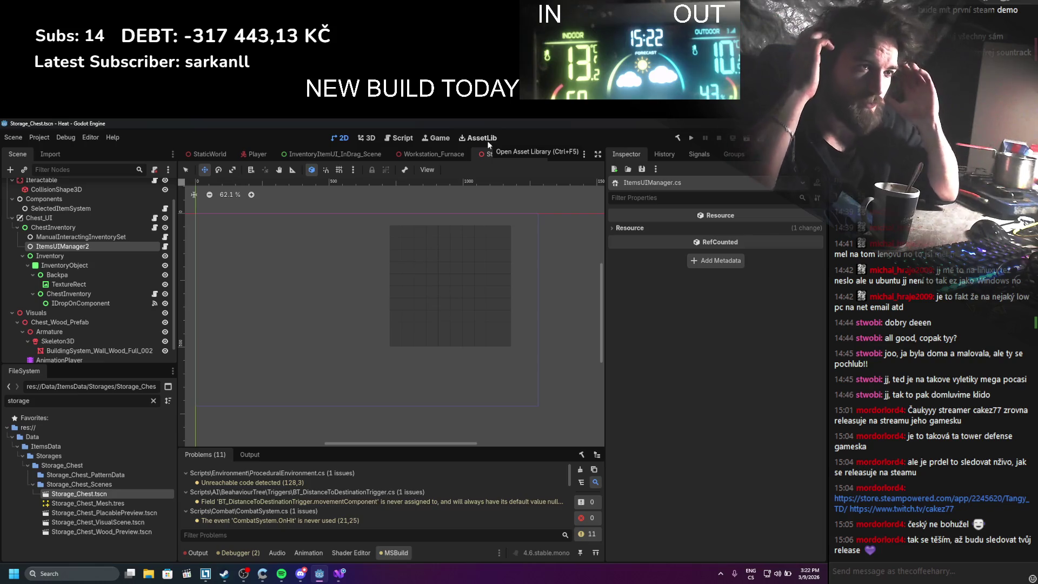
Rename the ItemsUIManager2 node to ItemsUIManager, via ChestUIManager and UIManager
click(93, 247)
double_click(96, 247)
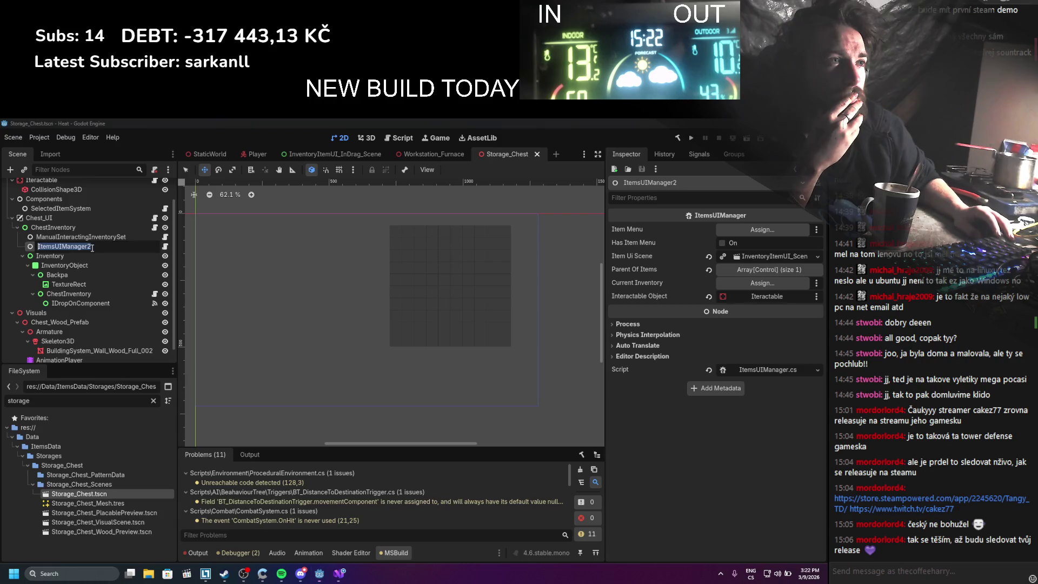
text(ChestUIManager)
key(Return)
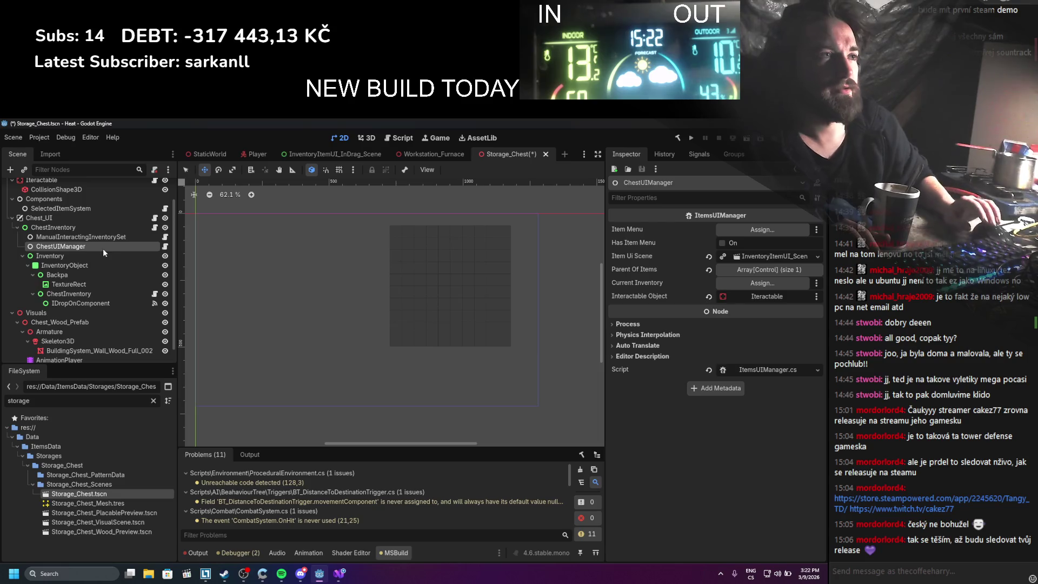
double_click(48, 247)
drag(55, 246, 14, 249)
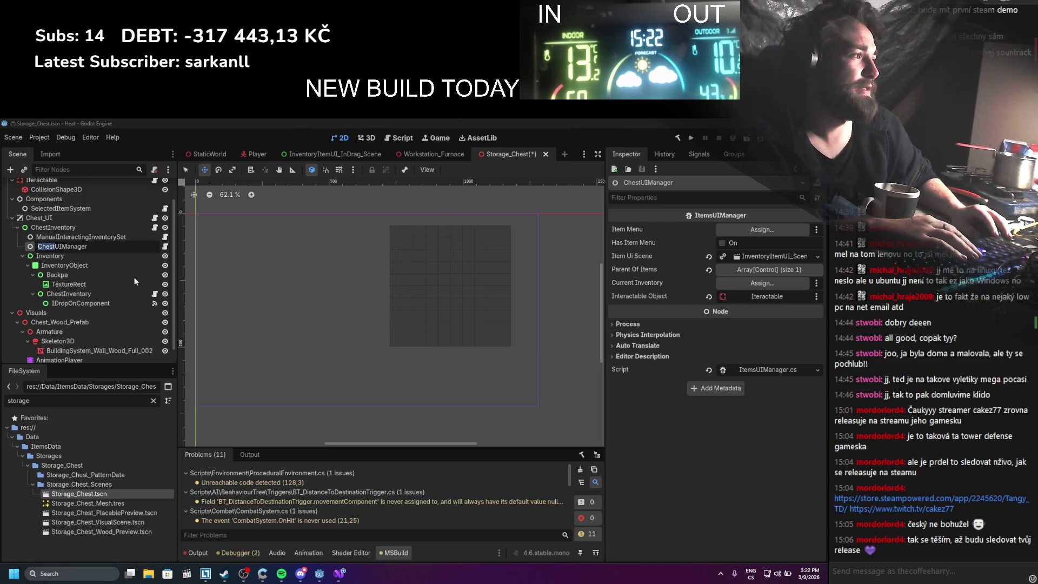
key(BackSpace)
key(Return)
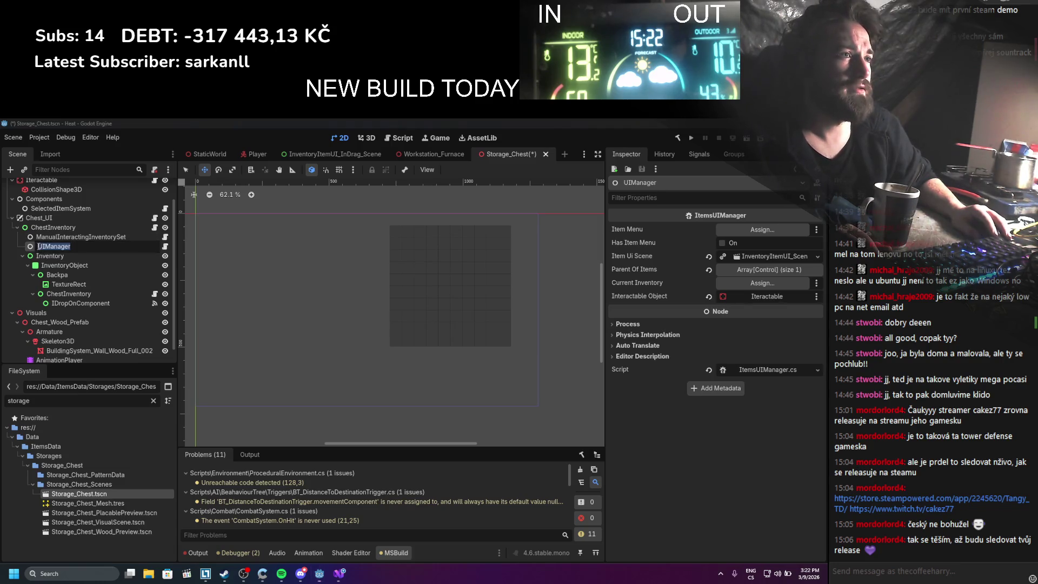
key(F2)
key(Home)
text(Items)
key(Return)
Review and close the ManualInteractingInventorySet node's script
click(81, 237)
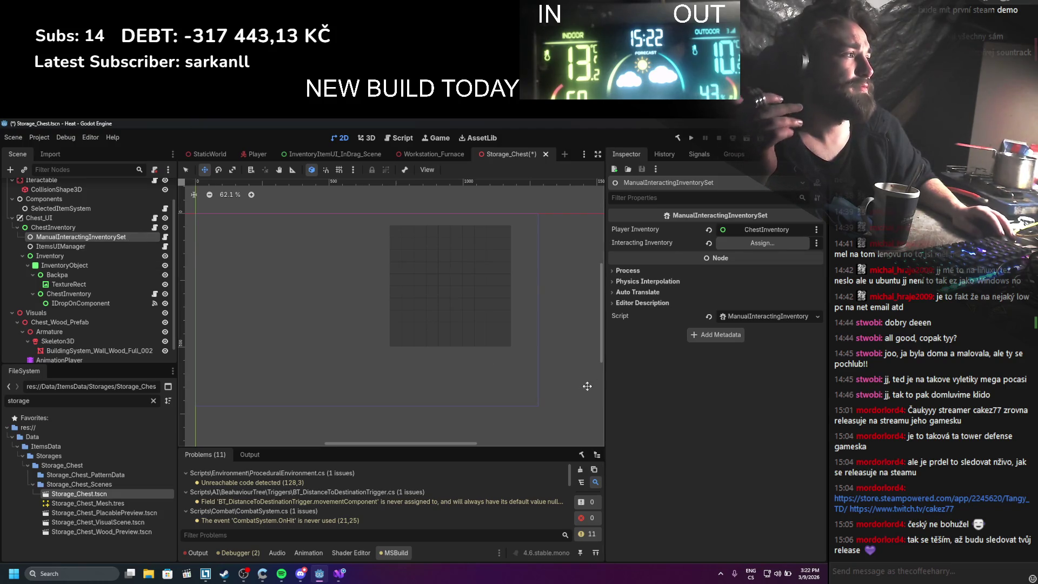
key(alt+Tab)
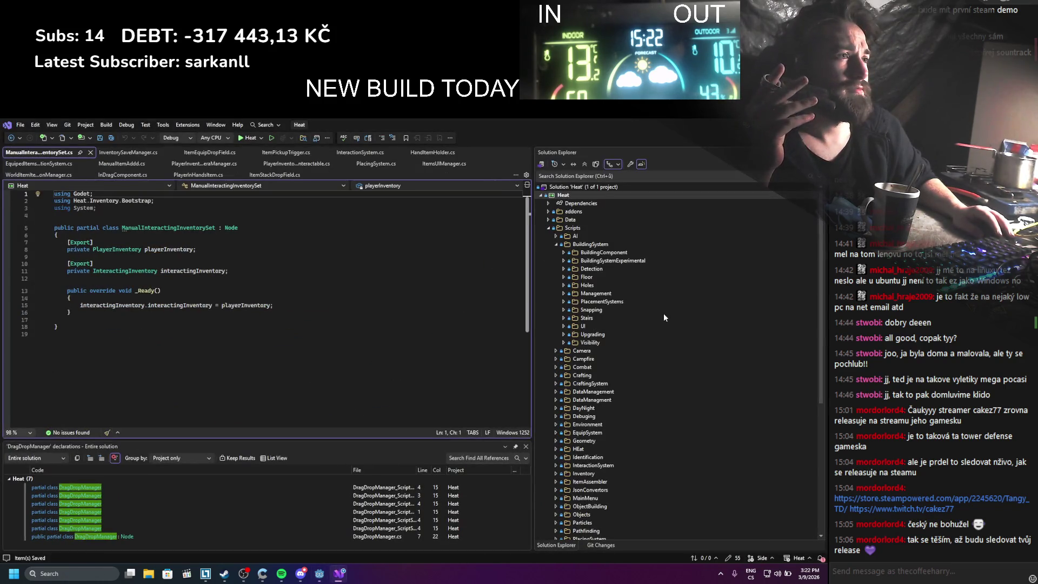
click(91, 153)
Delete the ManualInteractingInventorySet node and save the Storage_Chest scene
key(alt+Tab)
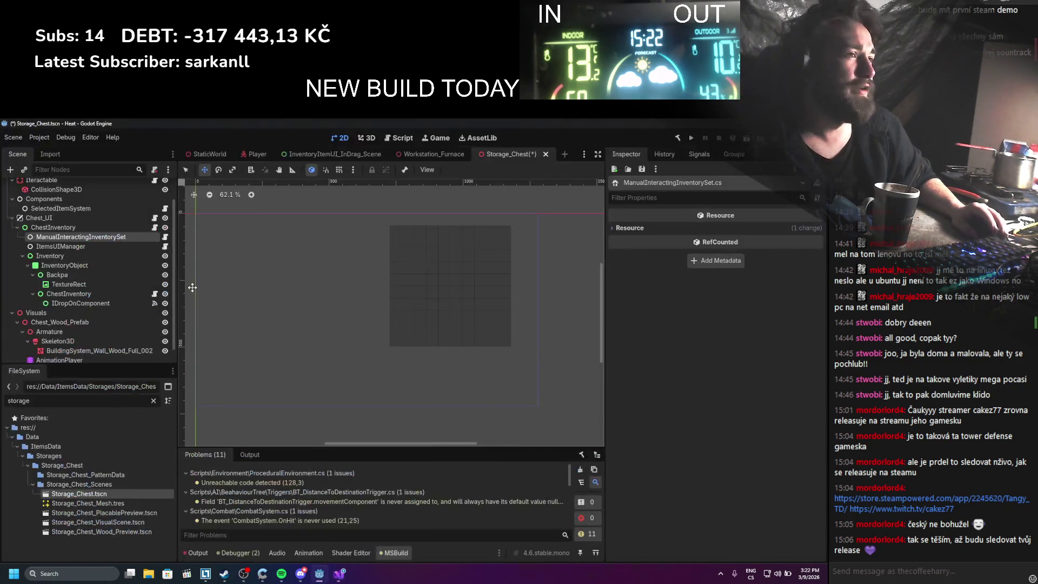
right_click(89, 237)
click(211, 487)
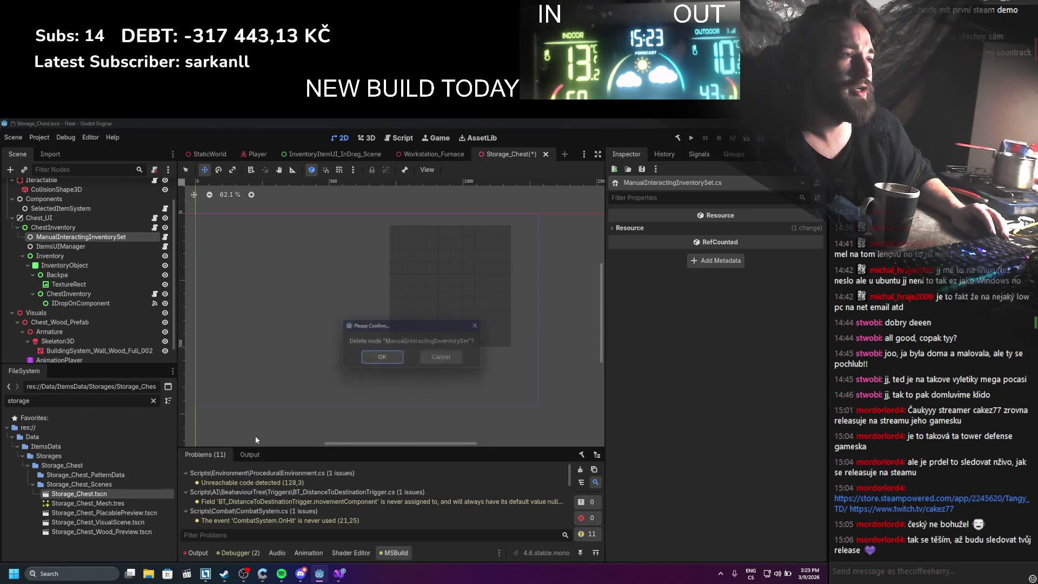
key(Return)
key(ctrl+s)
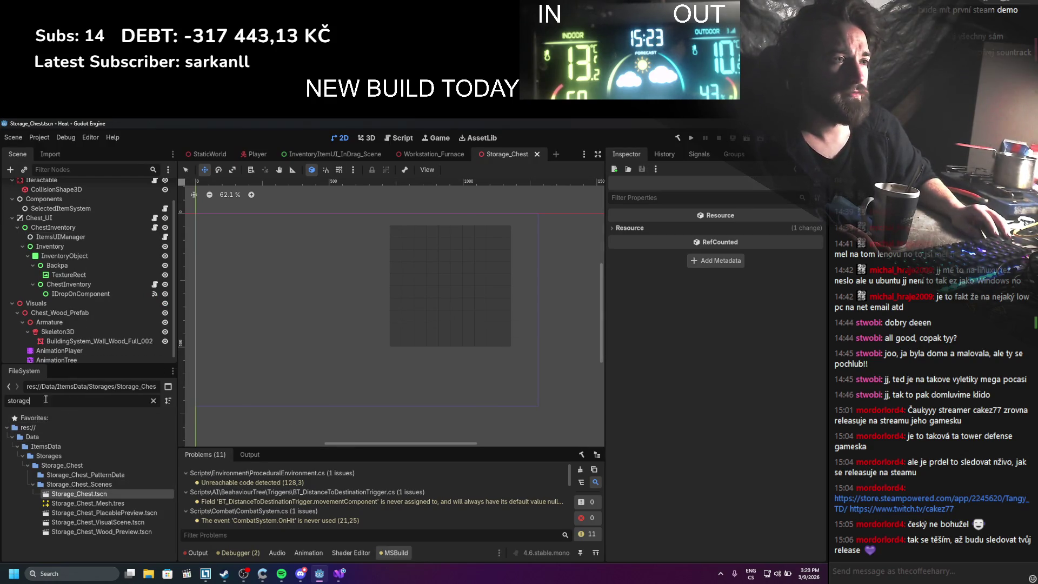
Filter files by 'manuali' and remove ManualInteractingInventorySet.cs from the project
text(manuali)
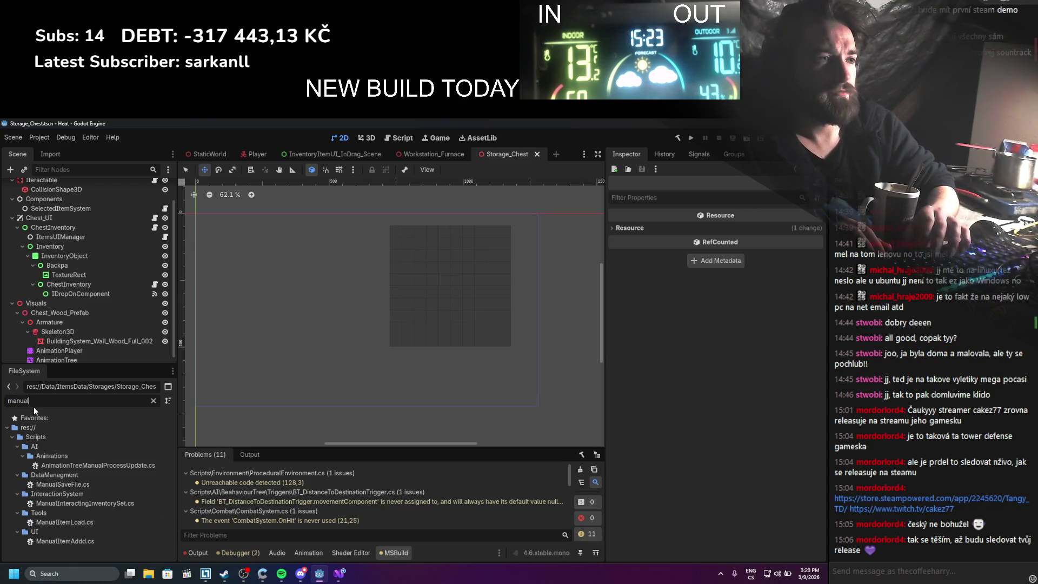
right_click(63, 456)
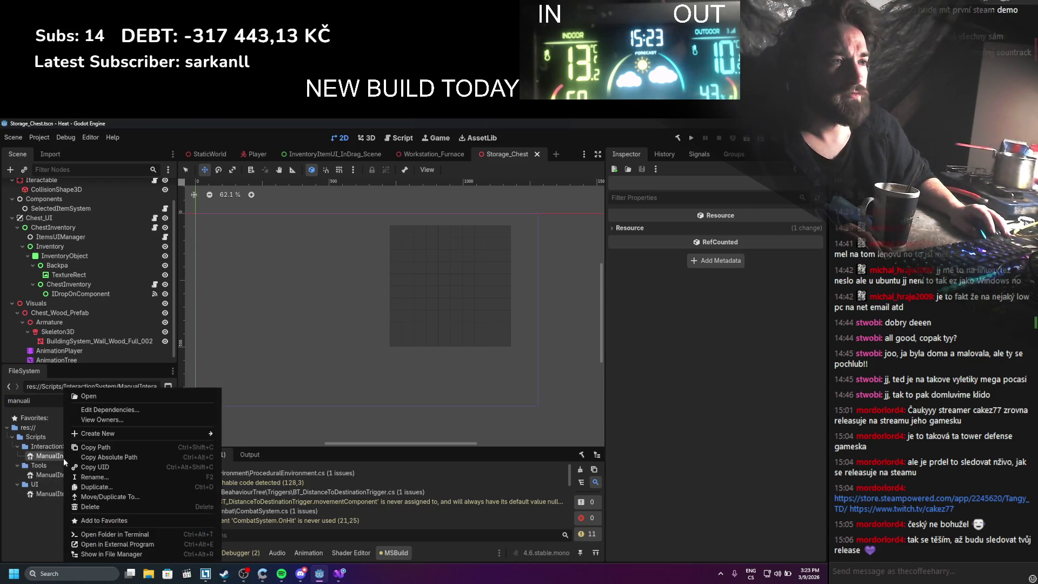
click(114, 507)
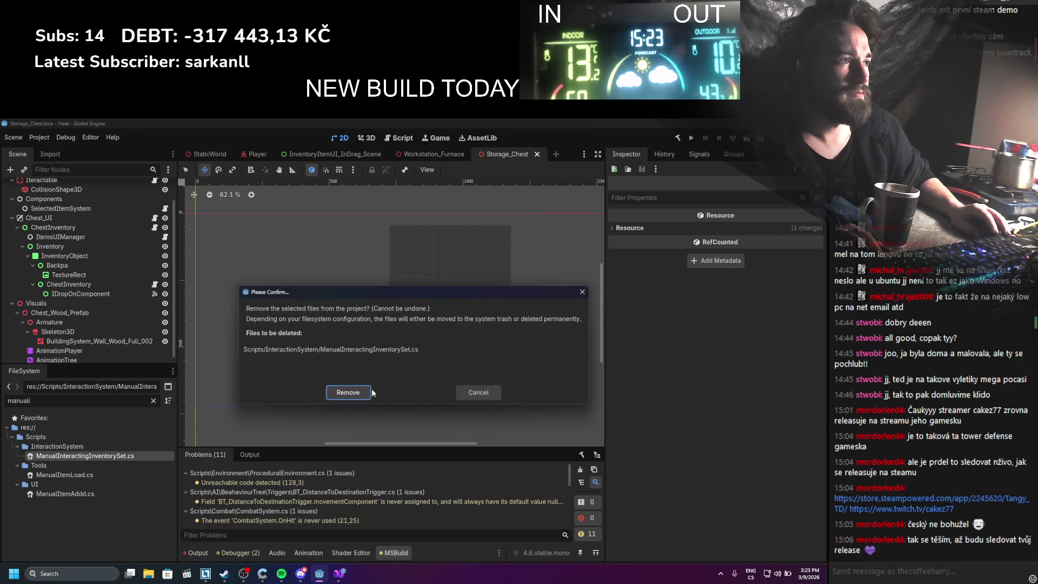
click(370, 390)
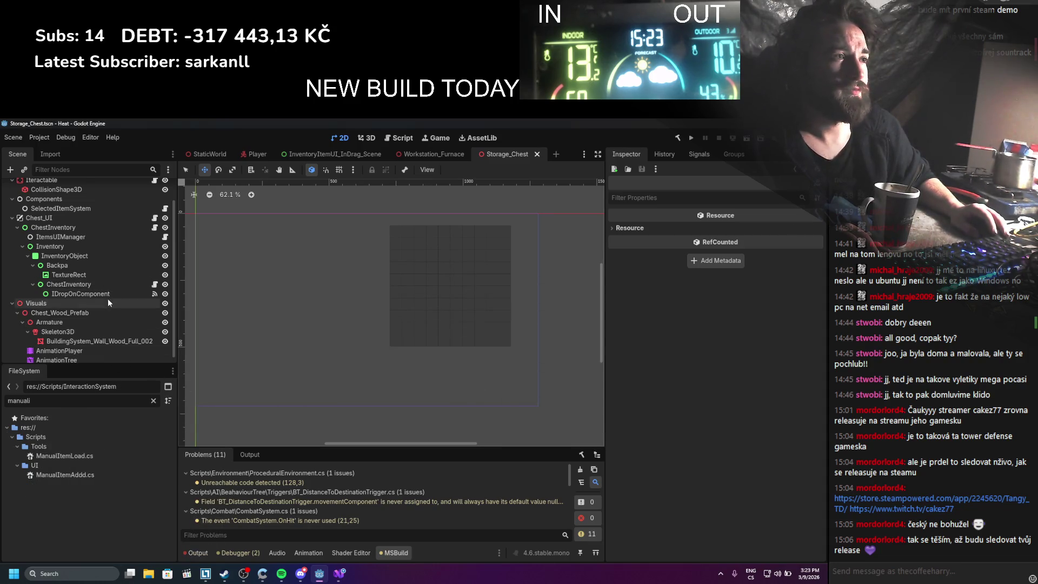
Open the ChestInventory node's script, ItemUIParent.cs, in Visual Studio
click(103, 283)
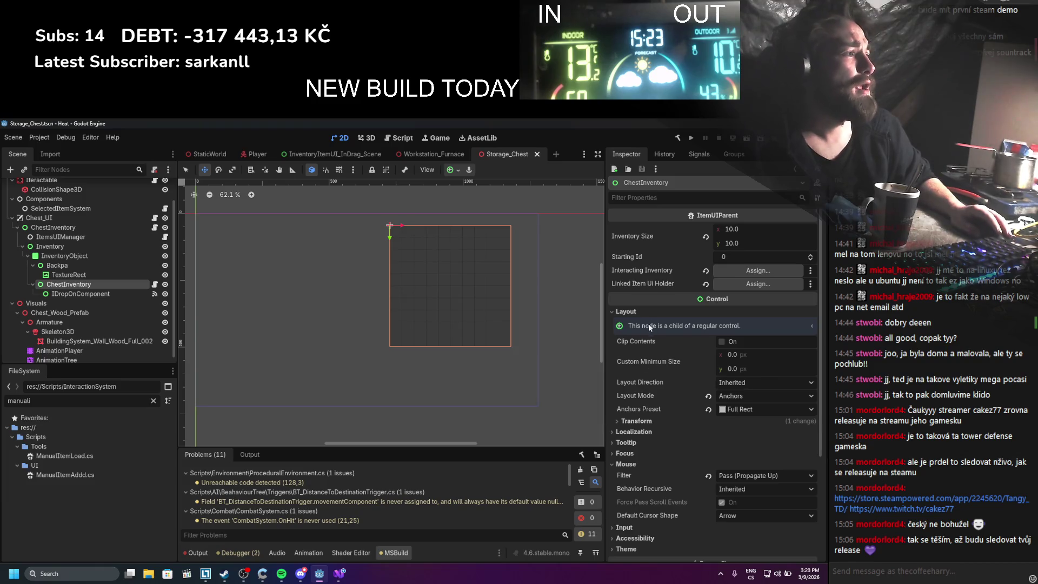
scroll(693, 432, down, 10)
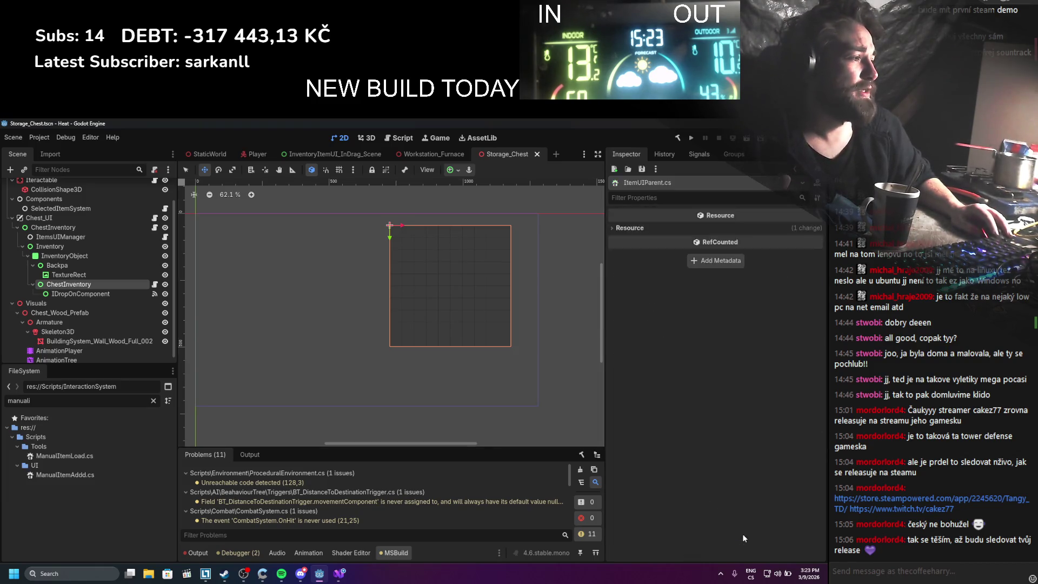
click(742, 533)
scroll(226, 306, down, 5)
scroll(226, 306, up, 5)
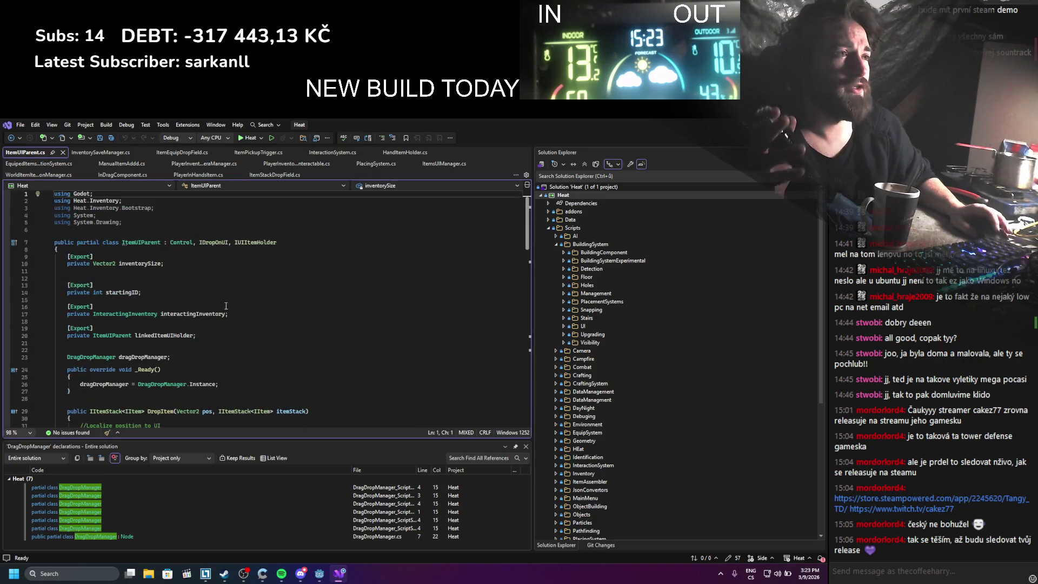
Delete SendItemToLinkedInventory and HasLinkedInventory from ItemUIParent.cs and save
click(171, 336)
scroll(358, 362, down, 20)
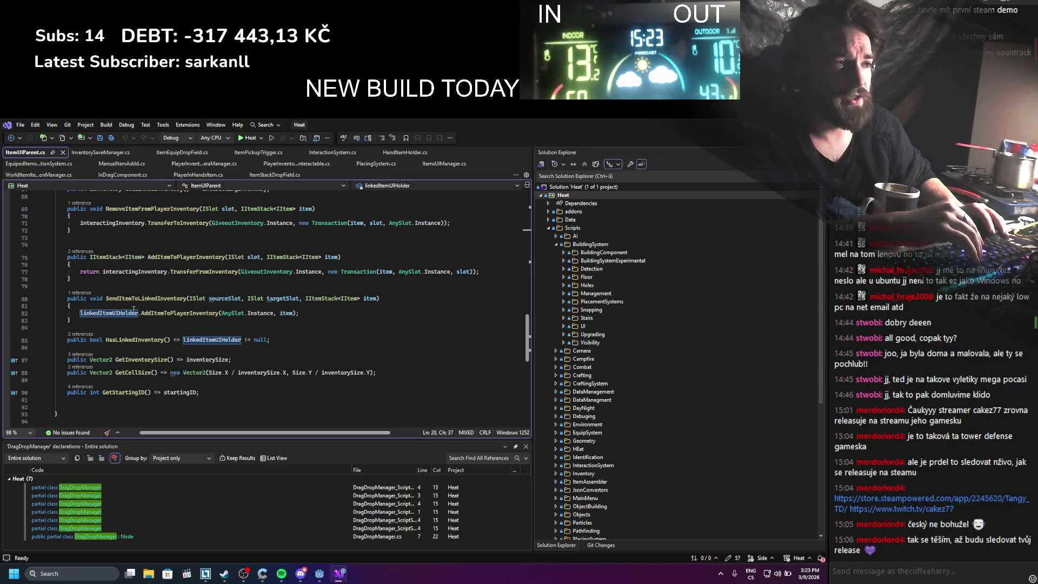
mouse_move(291, 342)
mouse_down()
mouse_move(54, 339)
mouse_move(25, 298)
mouse_up()
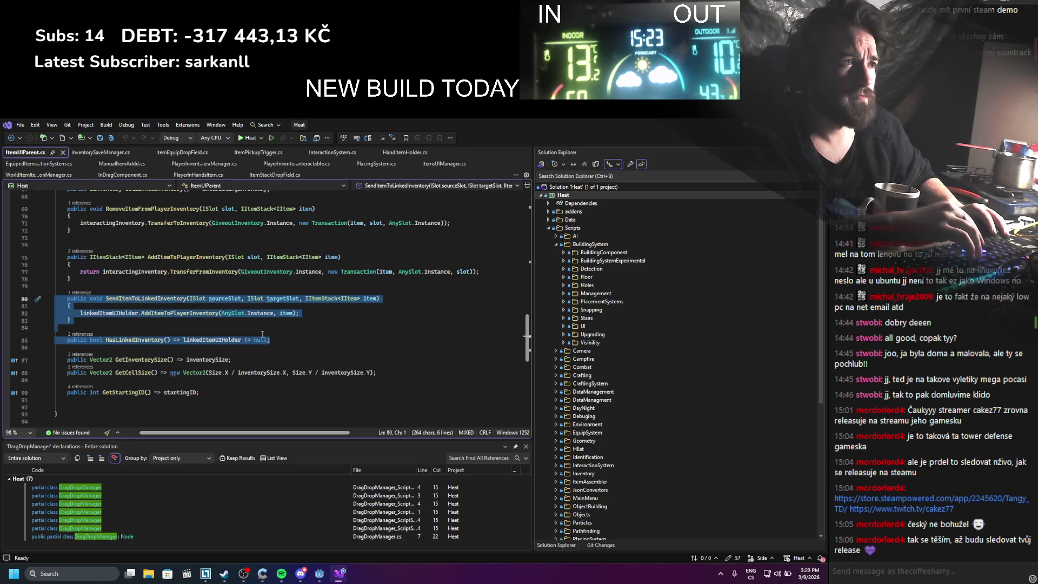
key(BackSpace)
key(BackSpace)
key(BackSpace)
key(ctrl+s)
Rebuild the .NET project in Godot
scroll(270, 331, up, 18)
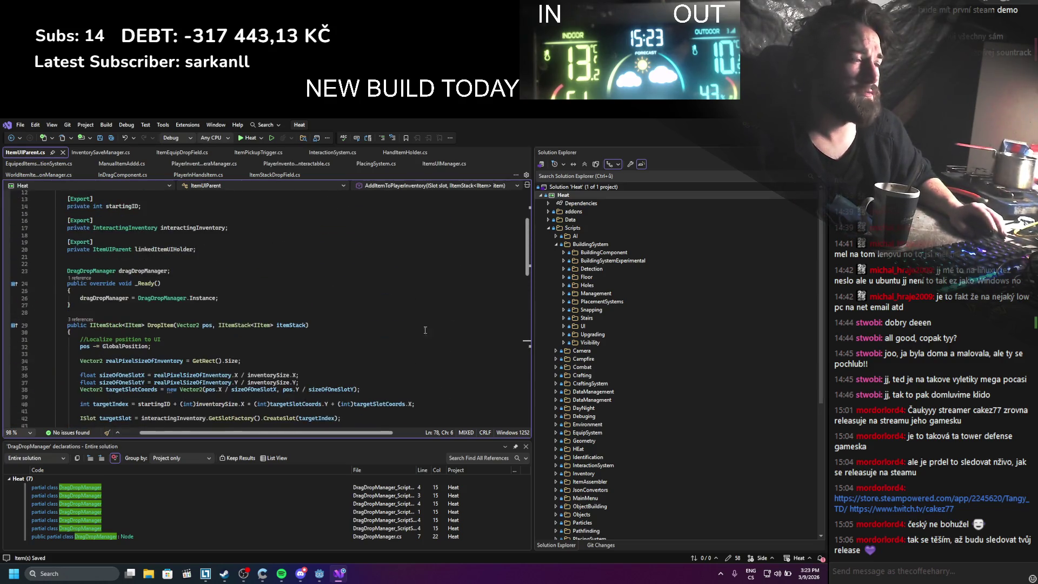
key(alt+Tab)
click(678, 139)
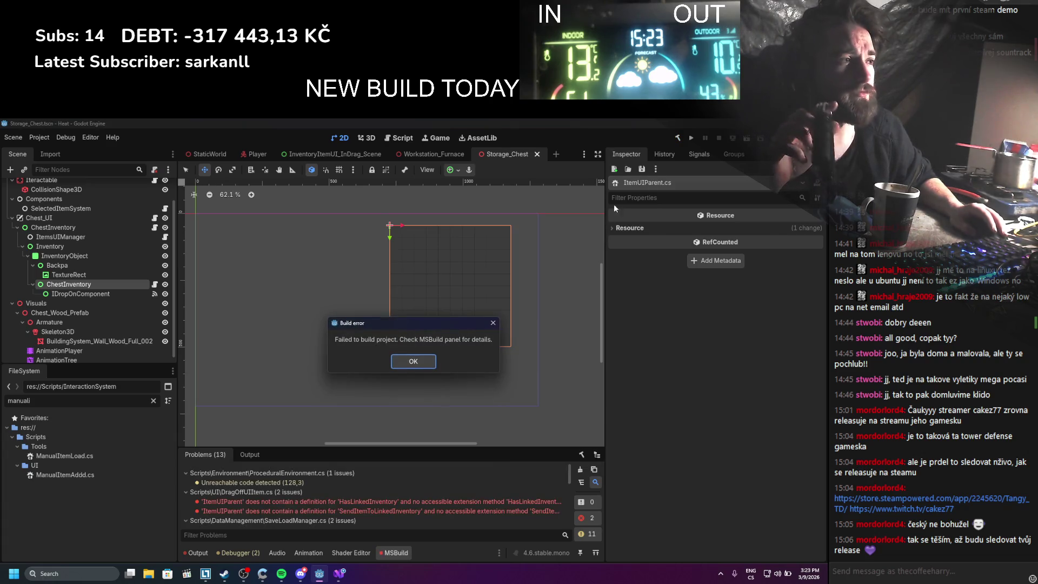
Jump to the HasLinkedInventory error and delete the StackSwapInventory method from DragOffUIItem.cs
click(413, 361)
double_click(310, 503)
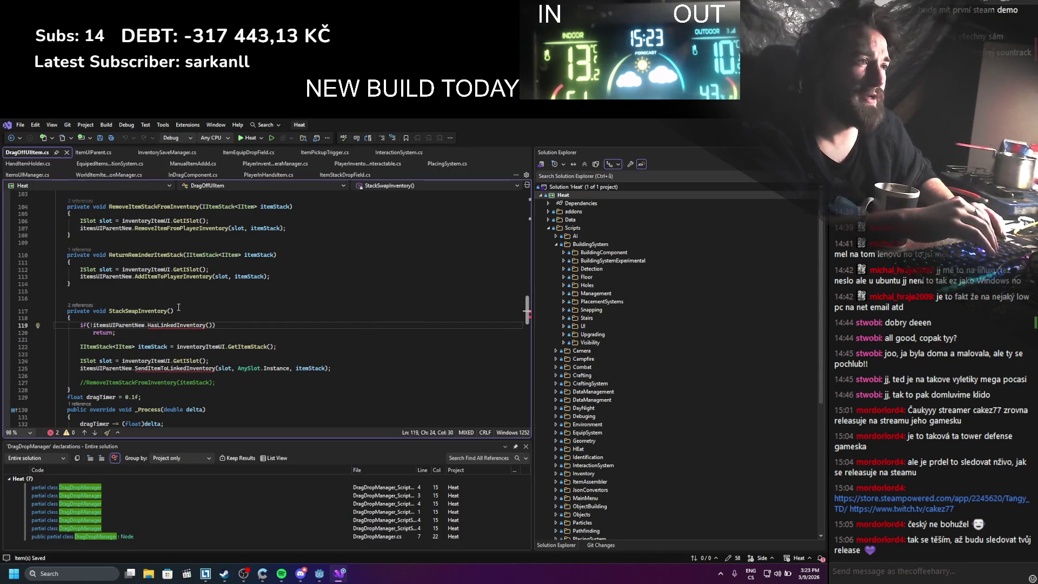
click(226, 385)
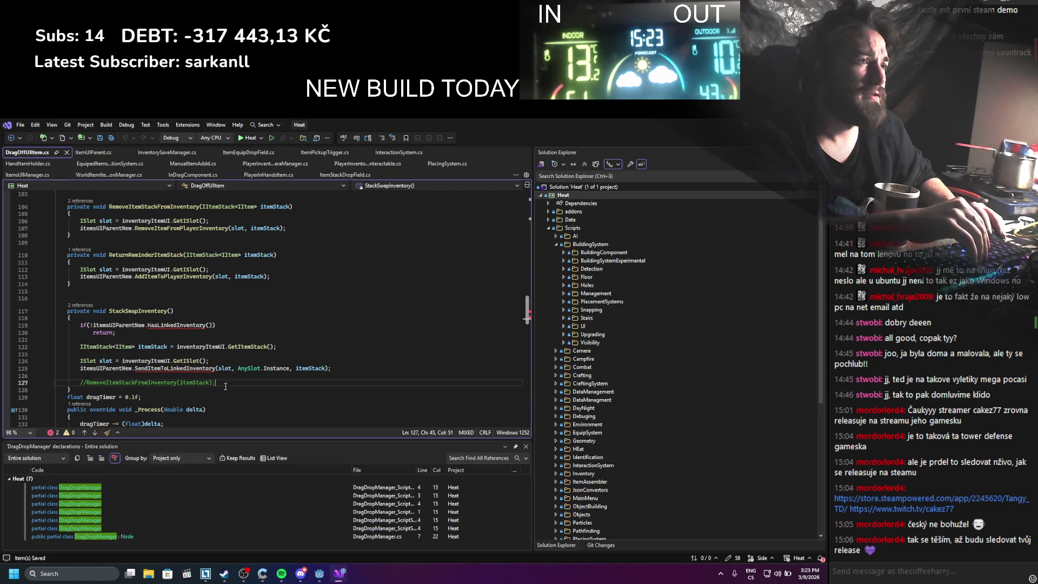
click(113, 389)
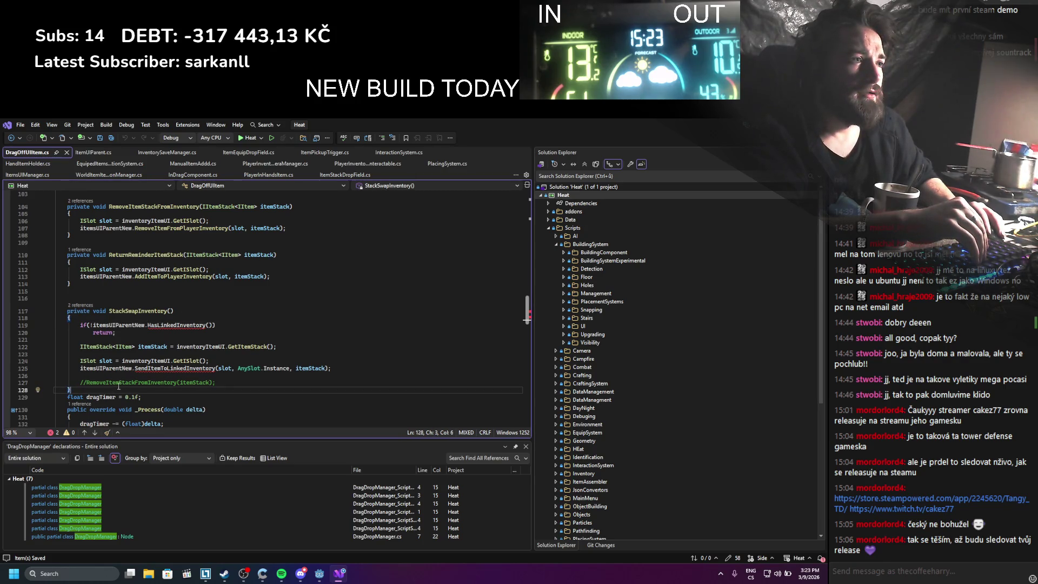
drag(75, 390, 56, 291)
key(Delete)
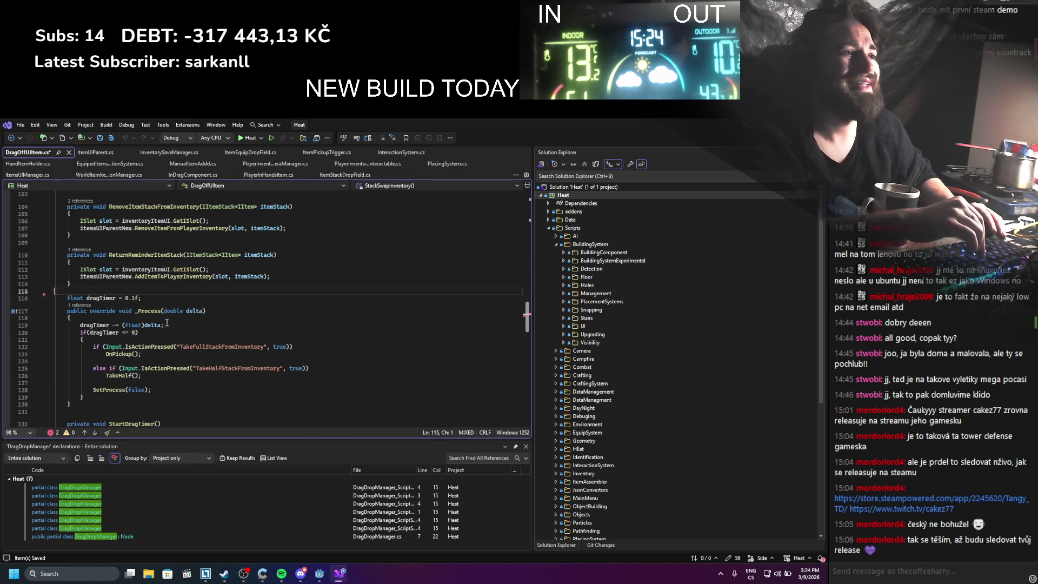
scroll(176, 332, down, 8)
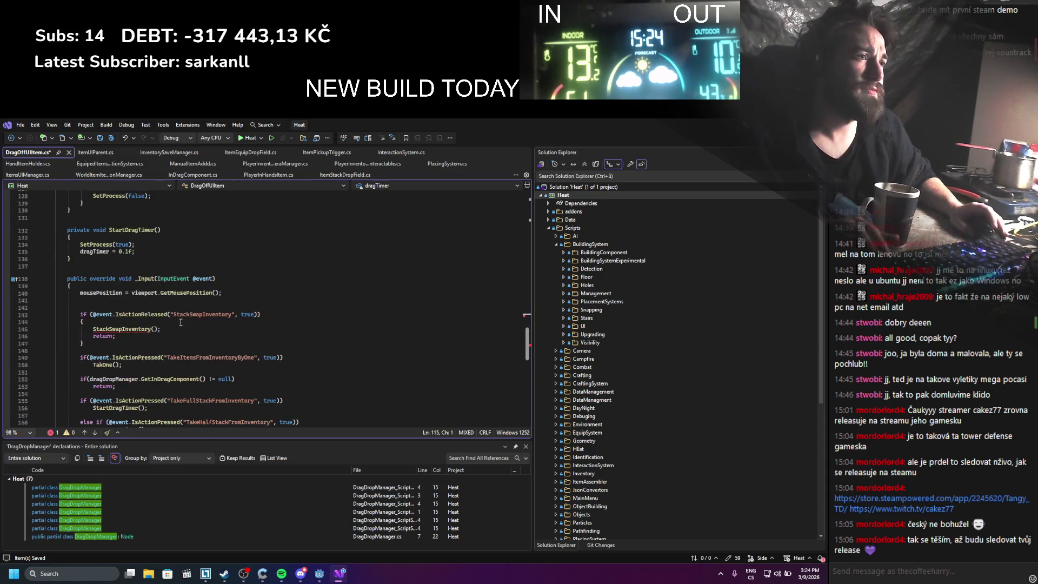
key(ctrl+s)
Remove the StackSwapInventory input check, save DragOffUIItem.cs, and rebuild the project in Godot
drag(145, 344, 22, 308)
key(Delete)
key(BackSpace)
key(BackSpace)
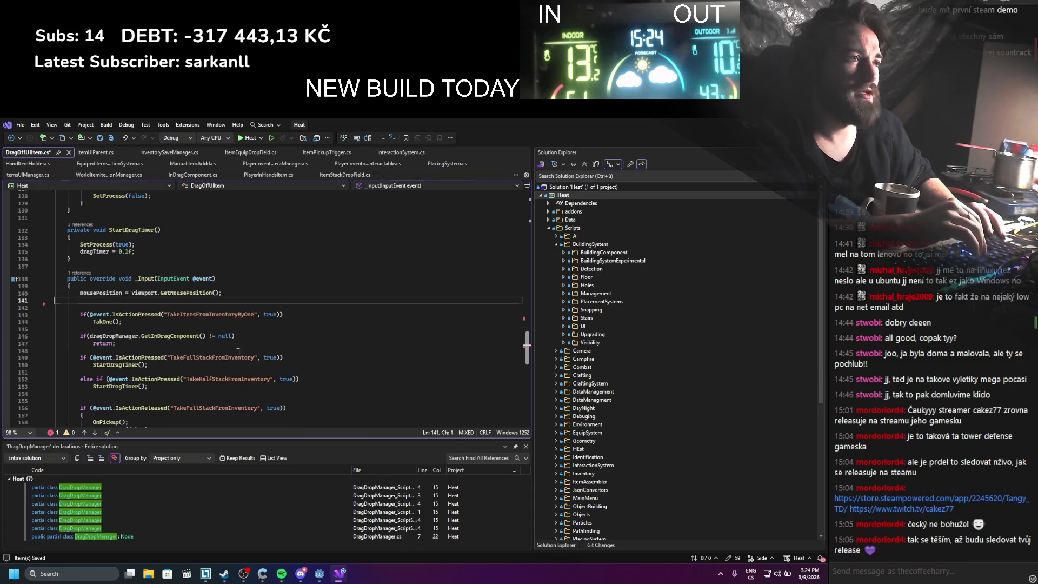
scroll(321, 332, down, 4)
key(ctrl+s)
scroll(330, 330, down, 6)
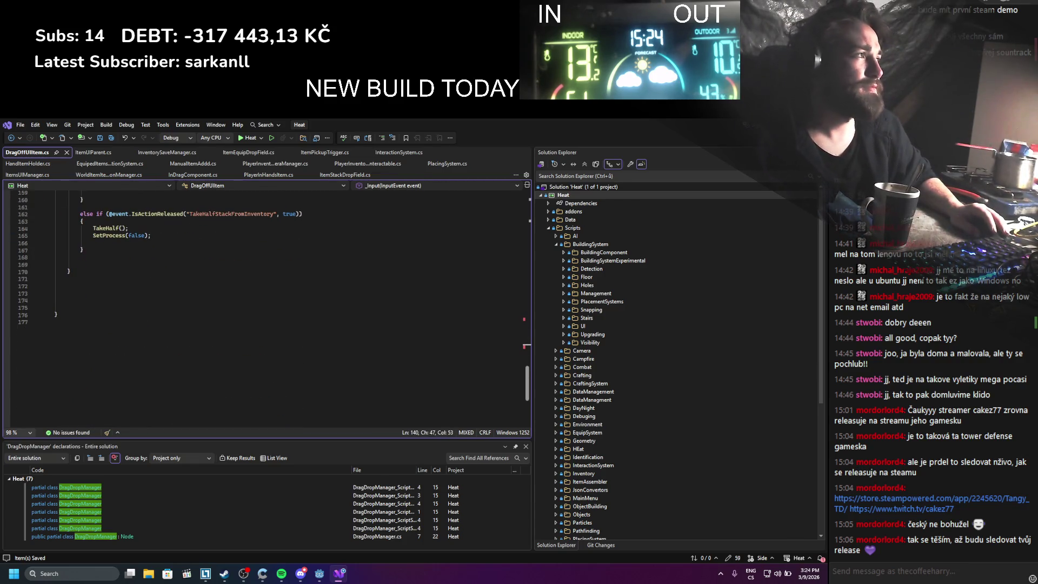
key(alt+Tab)
click(677, 139)
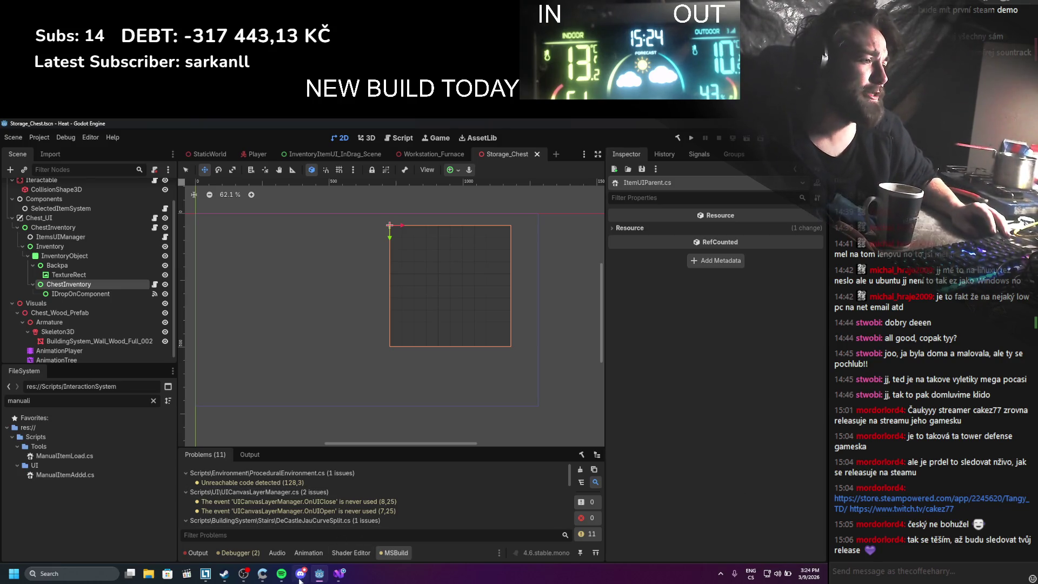
Like 'Eye to Eye' in the music player and add it to a playlist
click(281, 573)
click(158, 516)
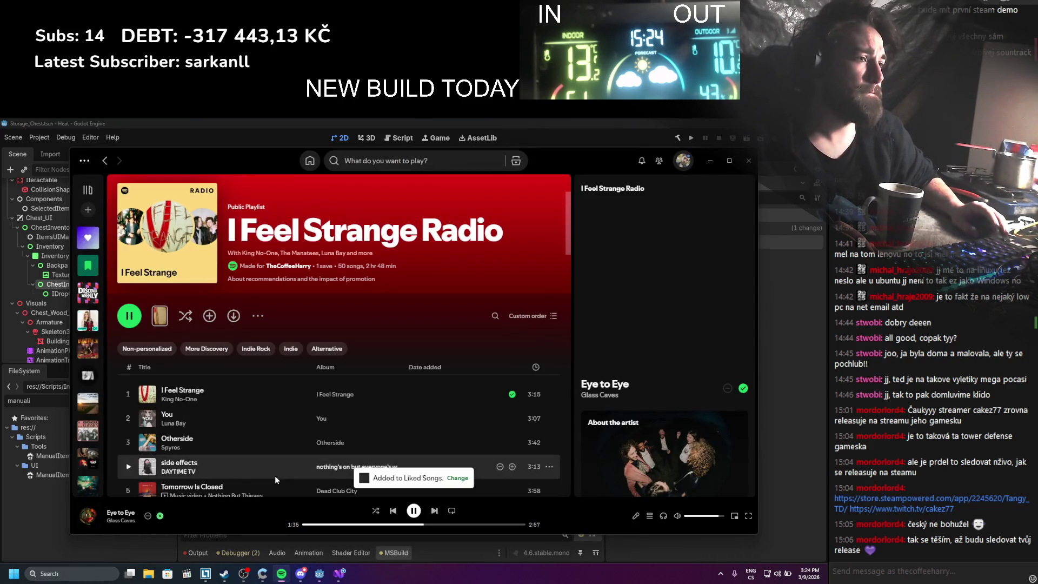
click(710, 161)
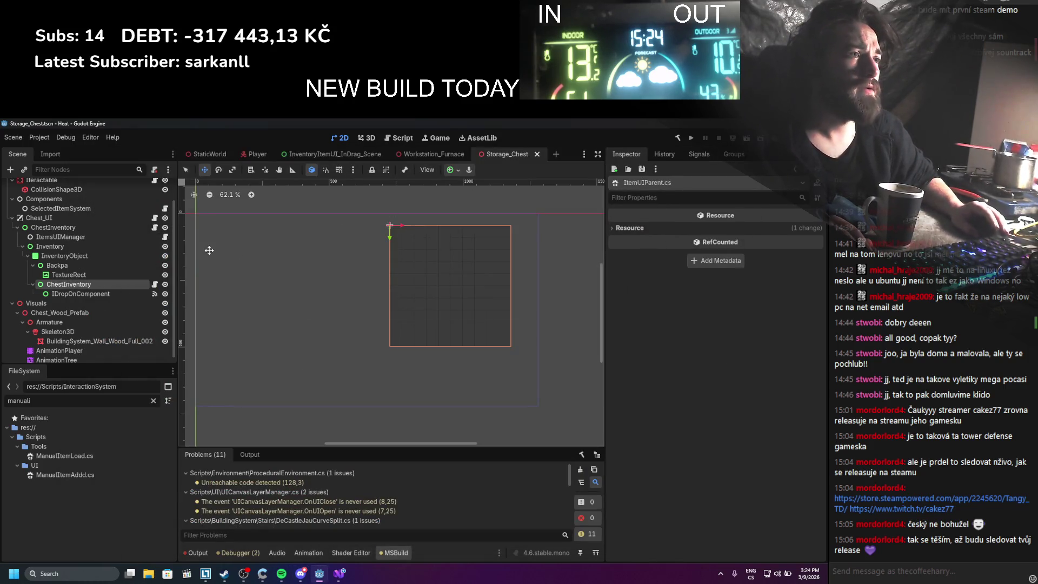
Select the TextureRect node and save the Storage_Chest scene
click(91, 276)
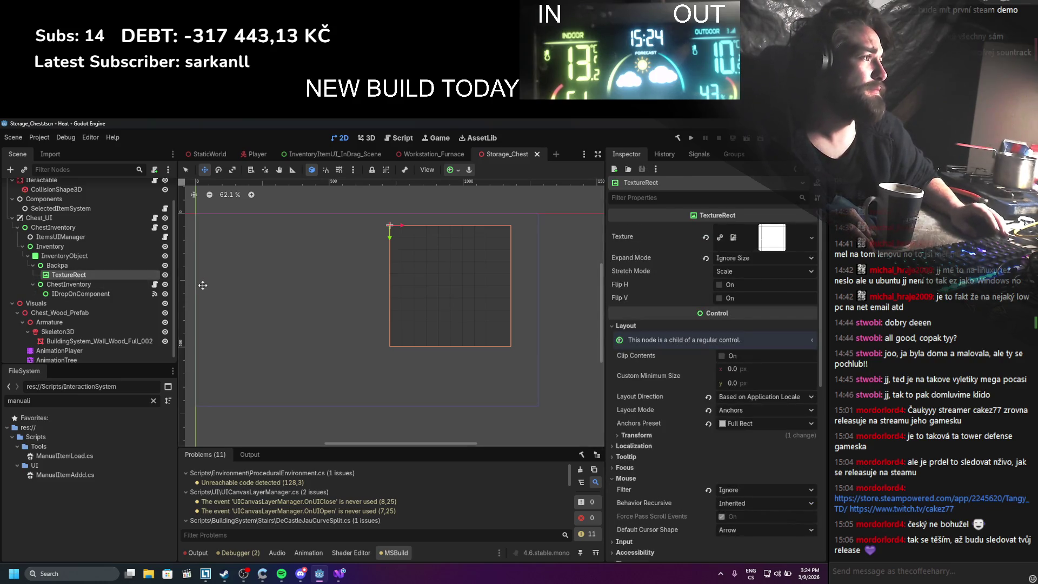
scroll(227, 295, up, 1)
key(ctrl+s)
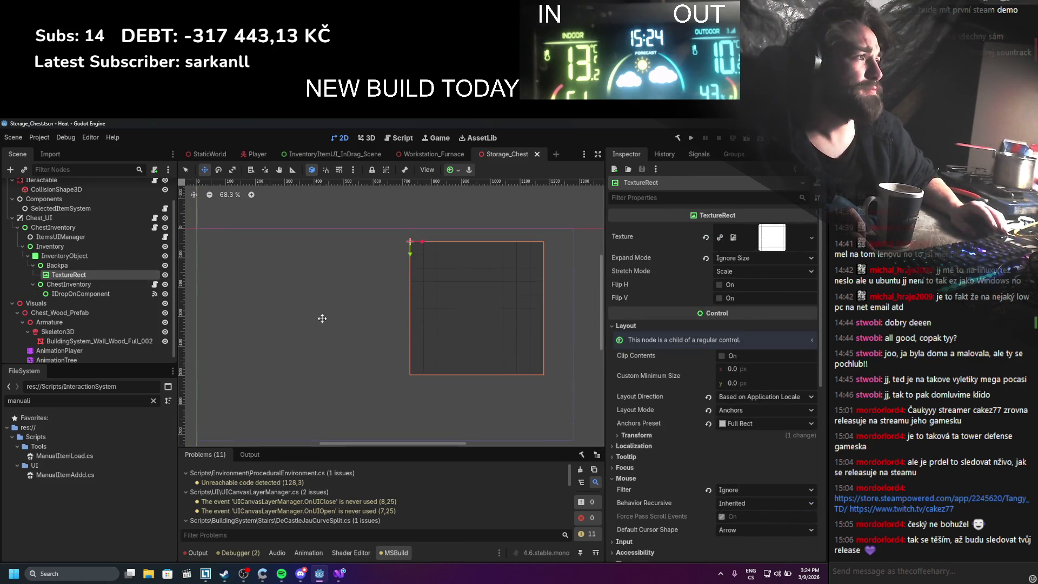
scroll(429, 352, up, 7)
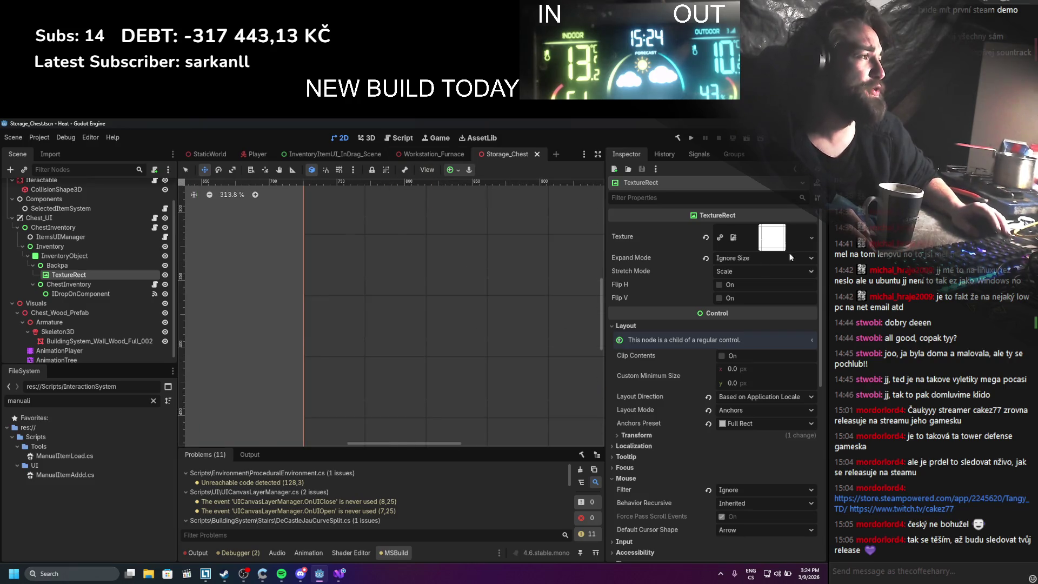
scroll(346, 332, down, 8)
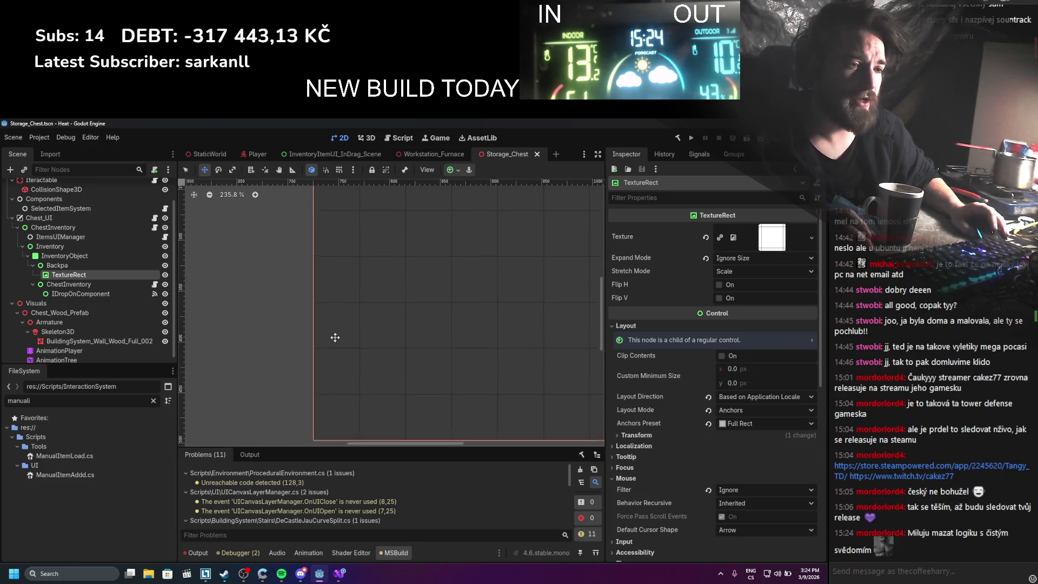
scroll(387, 320, down, 6)
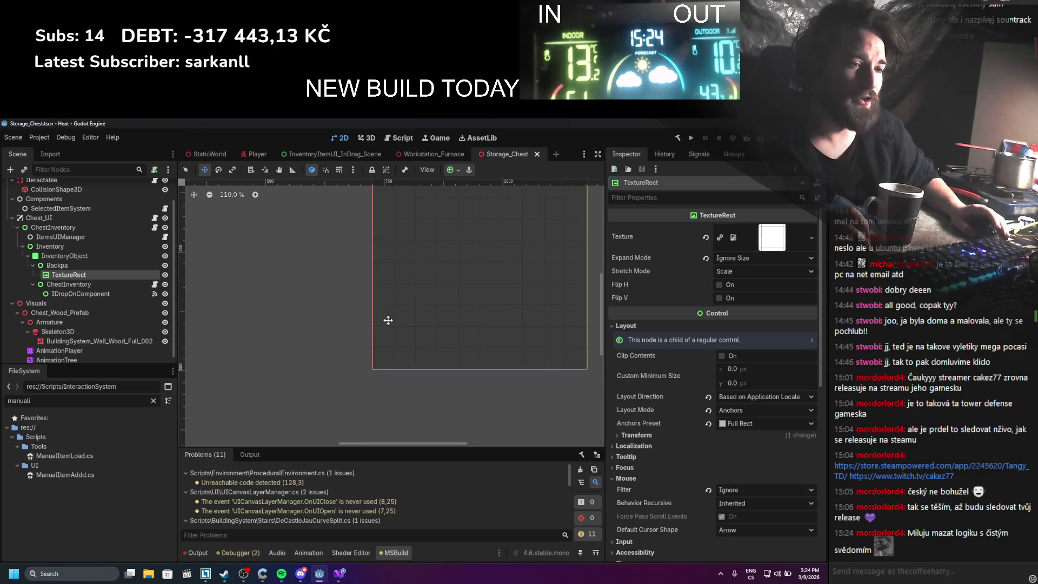
scroll(387, 320, up, 2)
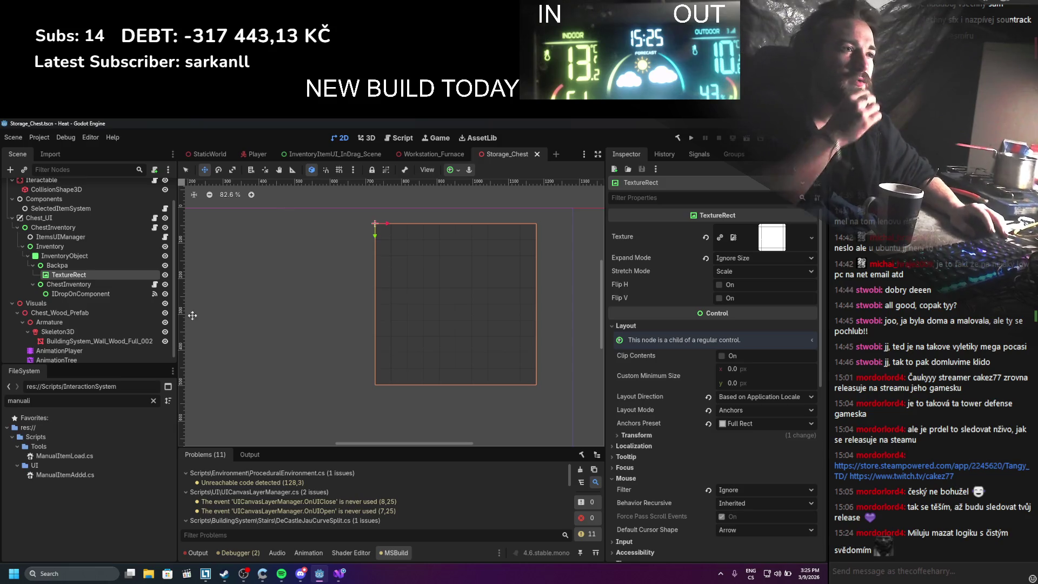
Rebuild the C# project and open ChestInventory's ItemUIParent.cs at the linkedItemUIHolder field
click(106, 282)
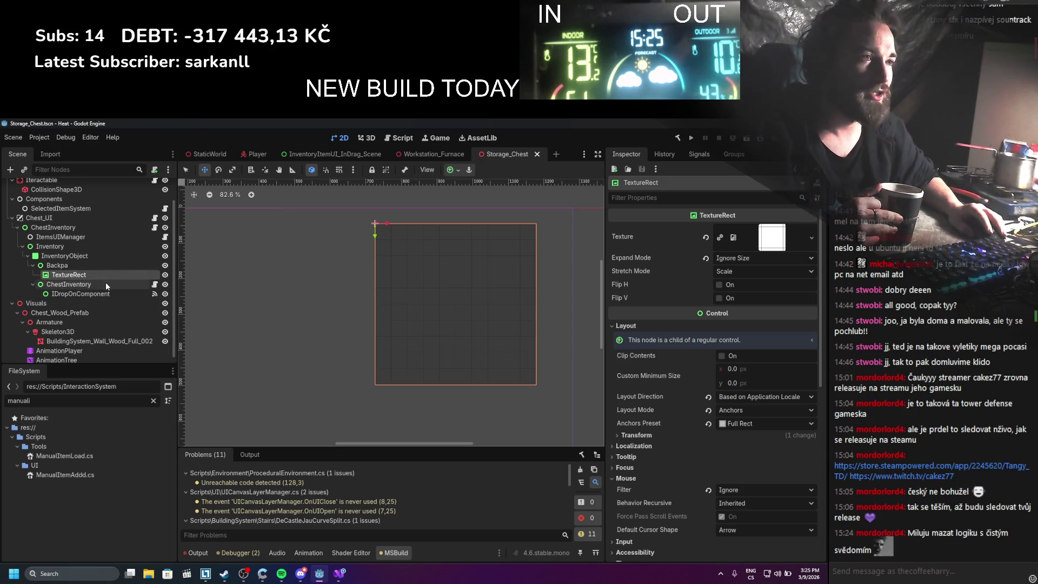
scroll(665, 373, up, 3)
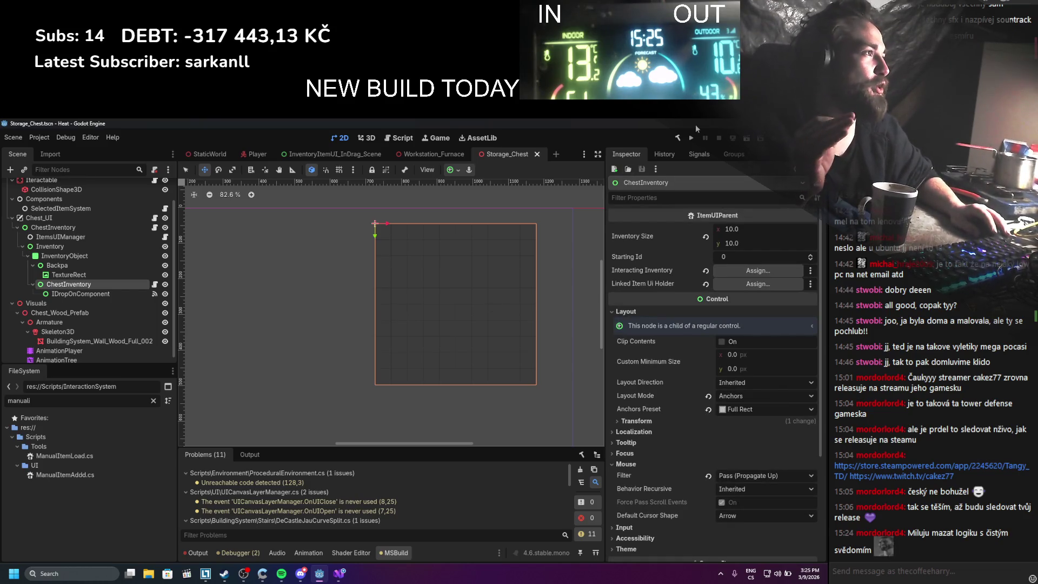
click(678, 138)
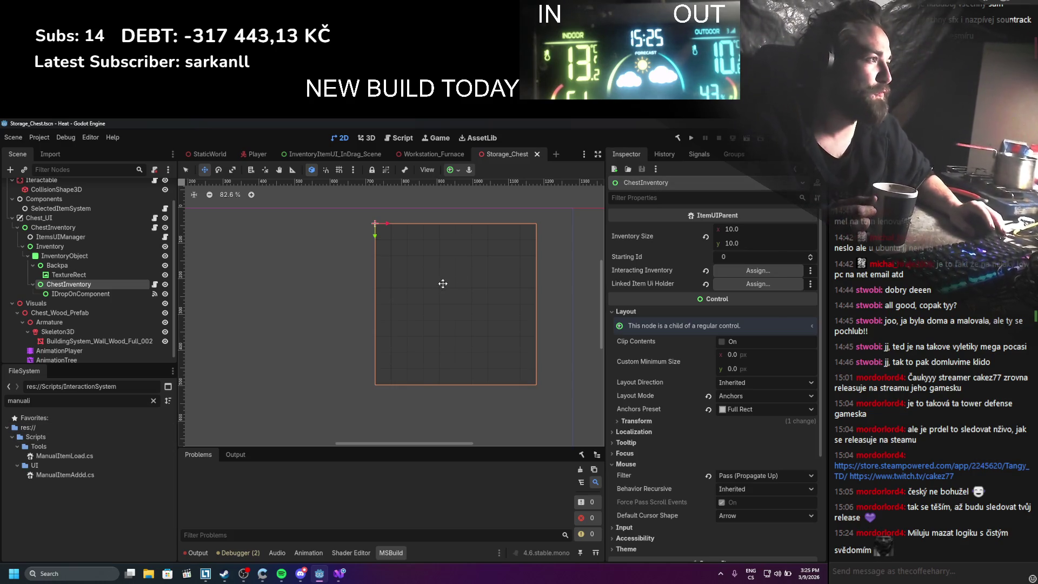
scroll(663, 338, down, 10)
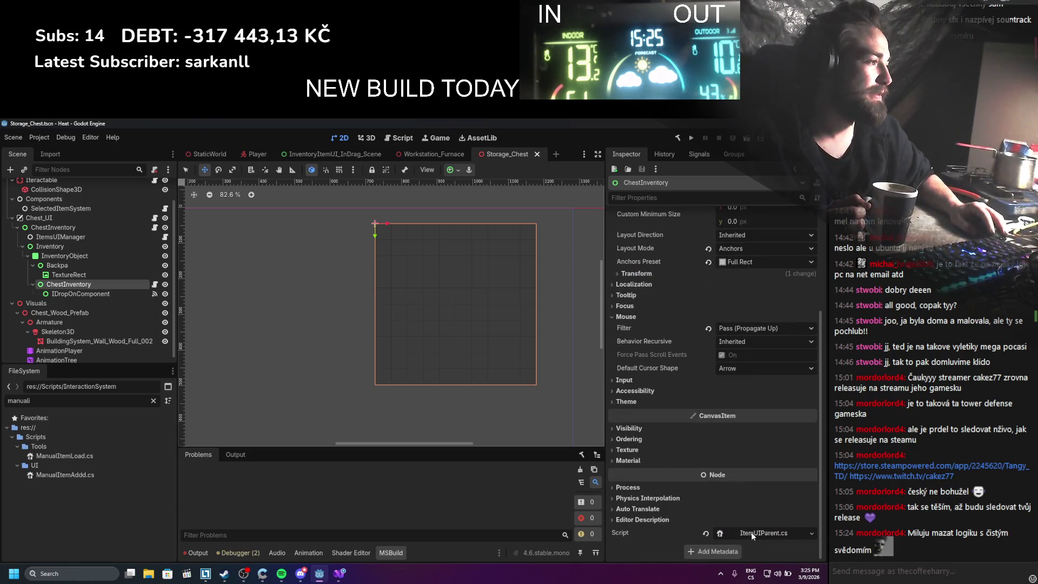
click(726, 516)
click(181, 335)
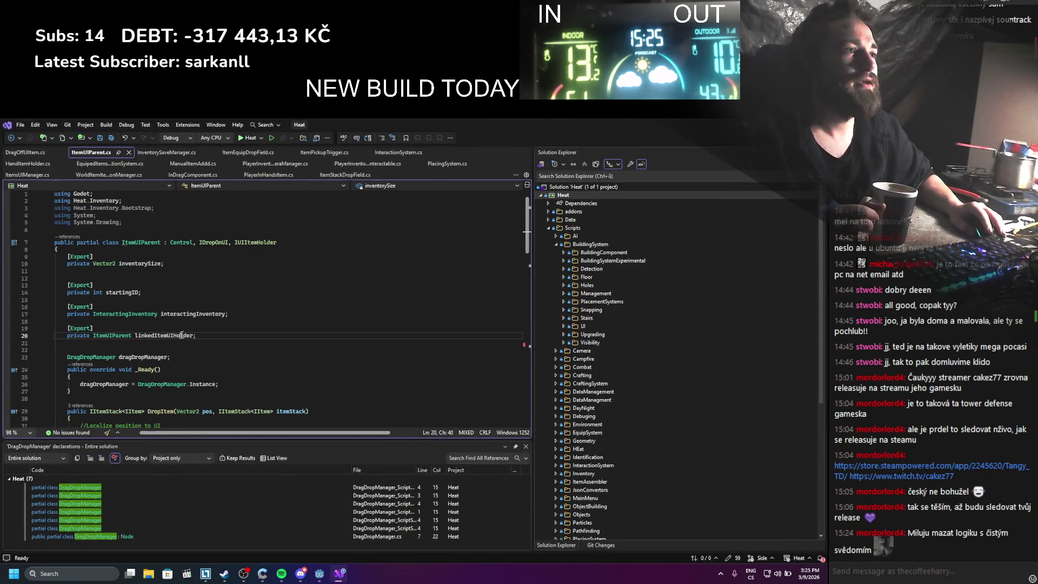
Cut the exported linkedItemUIHolder field from ItemUIParent.cs, save, and return to Godot
scroll(210, 338, down, 1)
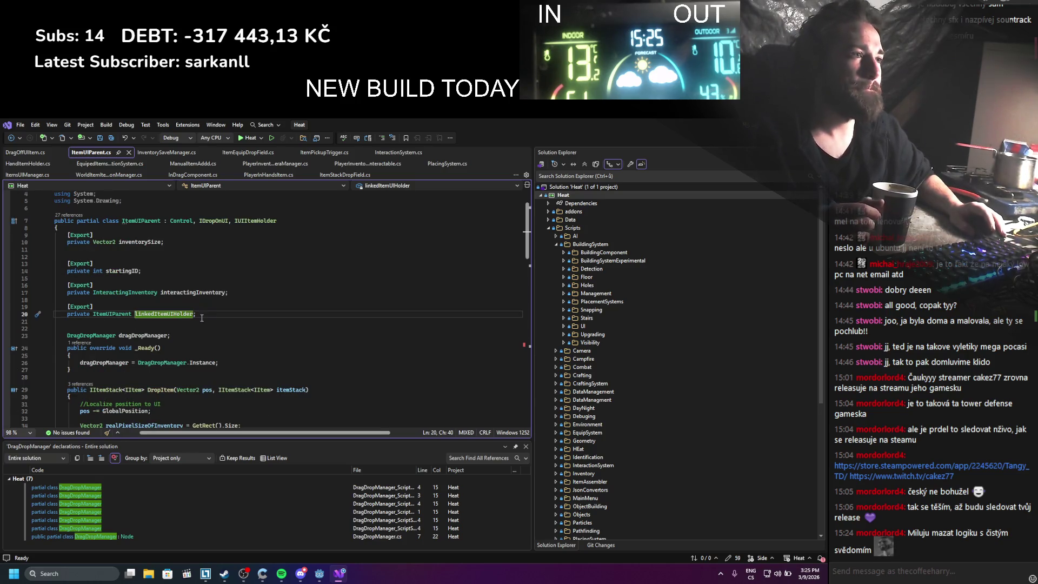
key(ctrl+x)
key(ctrl+x)
key(ctrl+x)
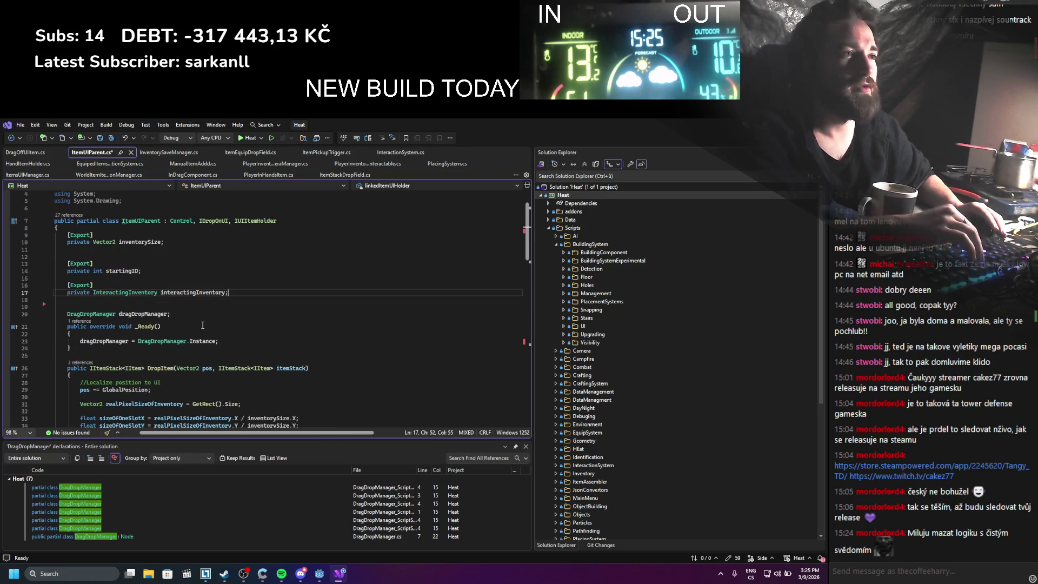
key(BackSpace)
scroll(242, 306, down, 4)
key(ctrl+s)
scroll(242, 306, down, 14)
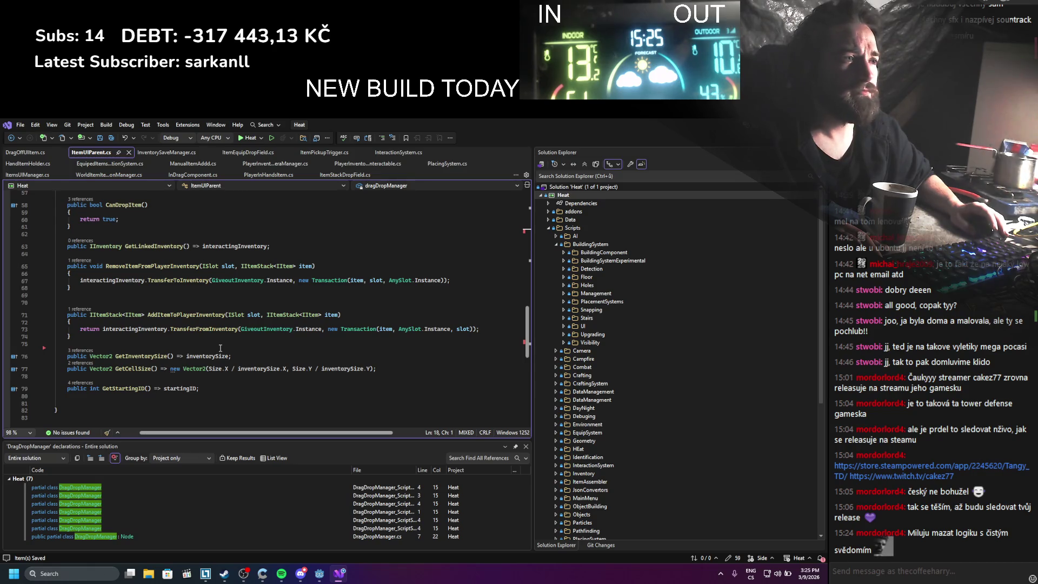
key(alt+Tab)
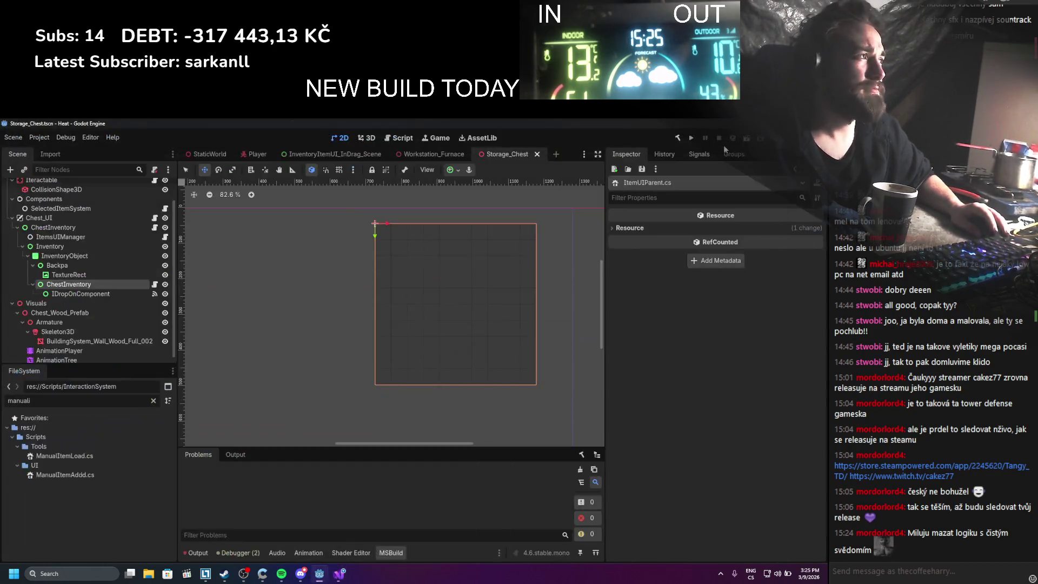
Rebuild, set the Chest_UI ChestInventory as Interacting Inventory, and reopen ItemUIParent.cs
click(675, 140)
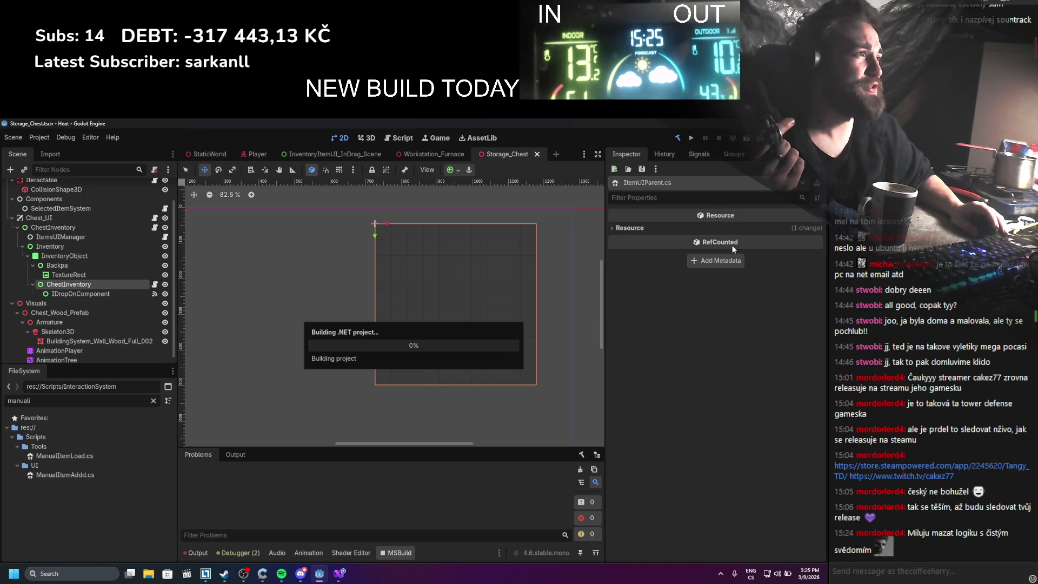
click(77, 286)
scroll(650, 355, up, 3)
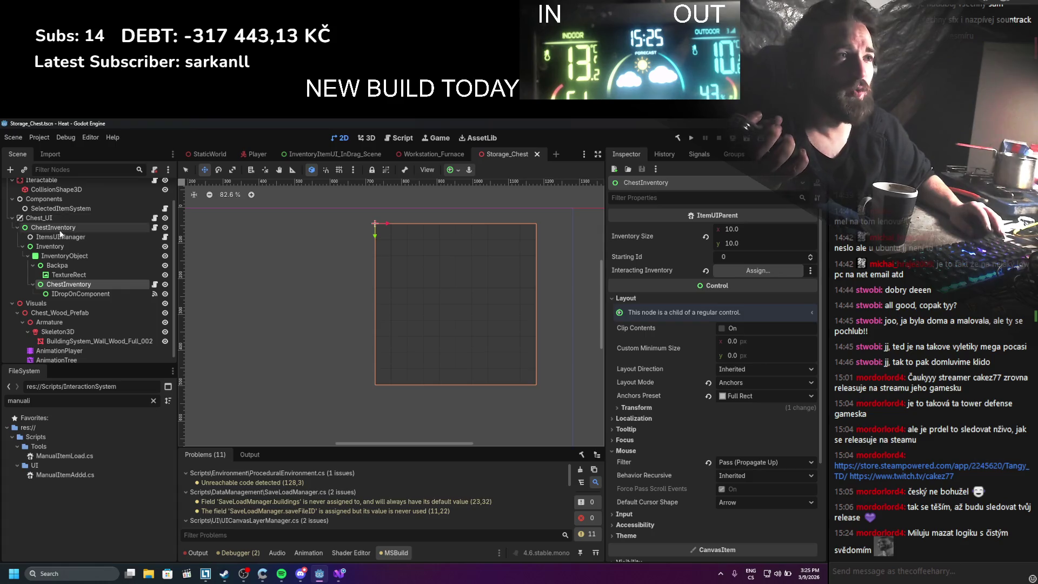
drag(53, 227, 756, 271)
scroll(737, 531, down, 5)
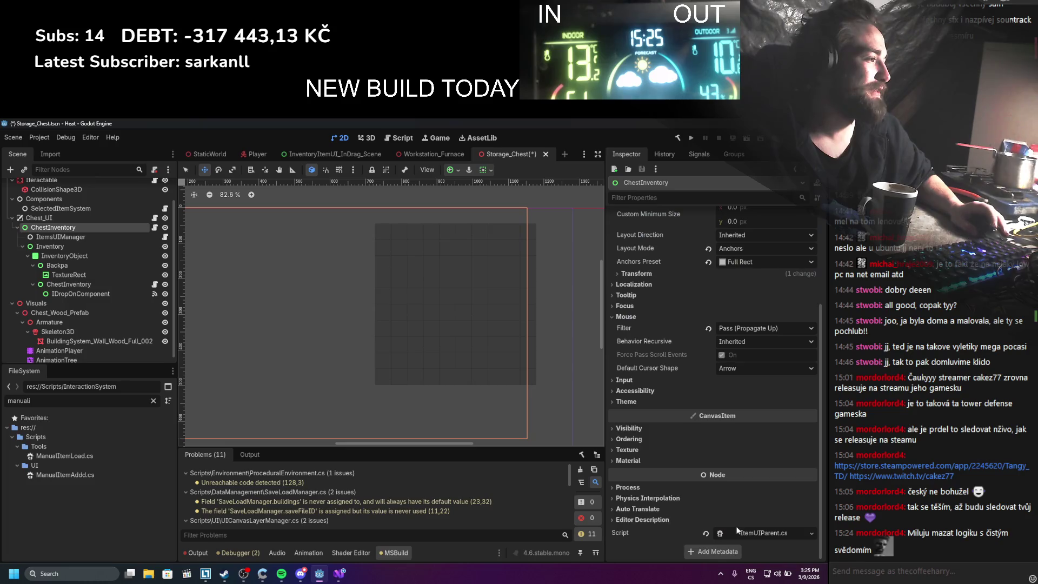
click(745, 530)
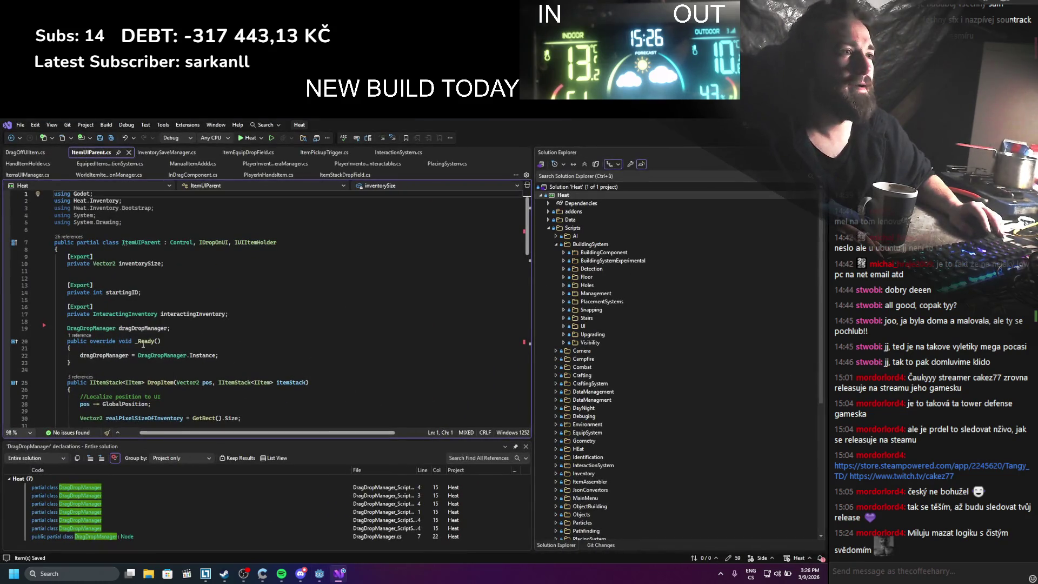
Rename interactingInventory to playerInventory at its declaration, in DropItem and on line 42, then save
double_click(176, 312)
text(playe)
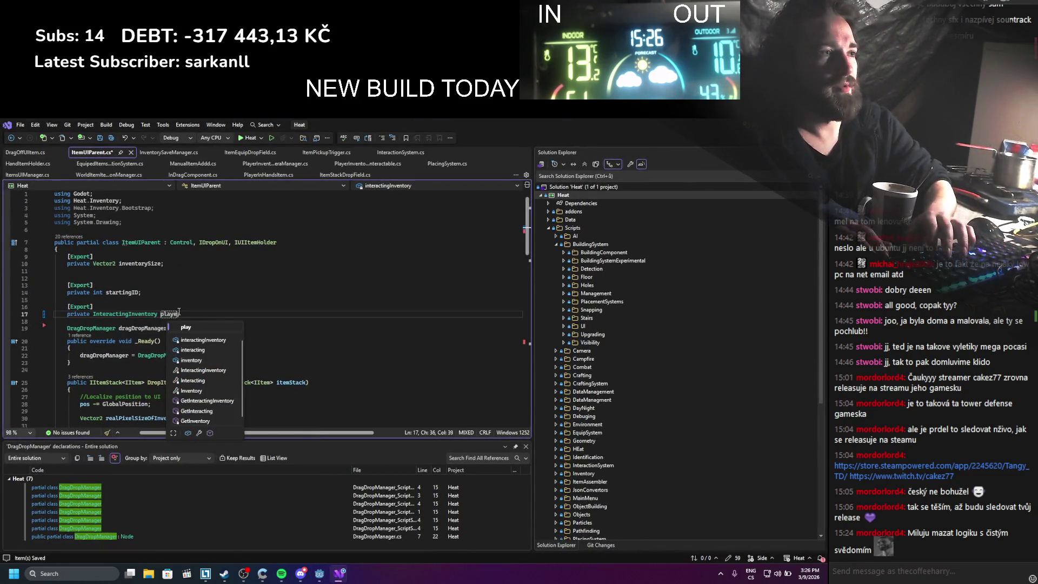
text(rInventory)
key(ctrl+s)
click(181, 310)
double_click(180, 313)
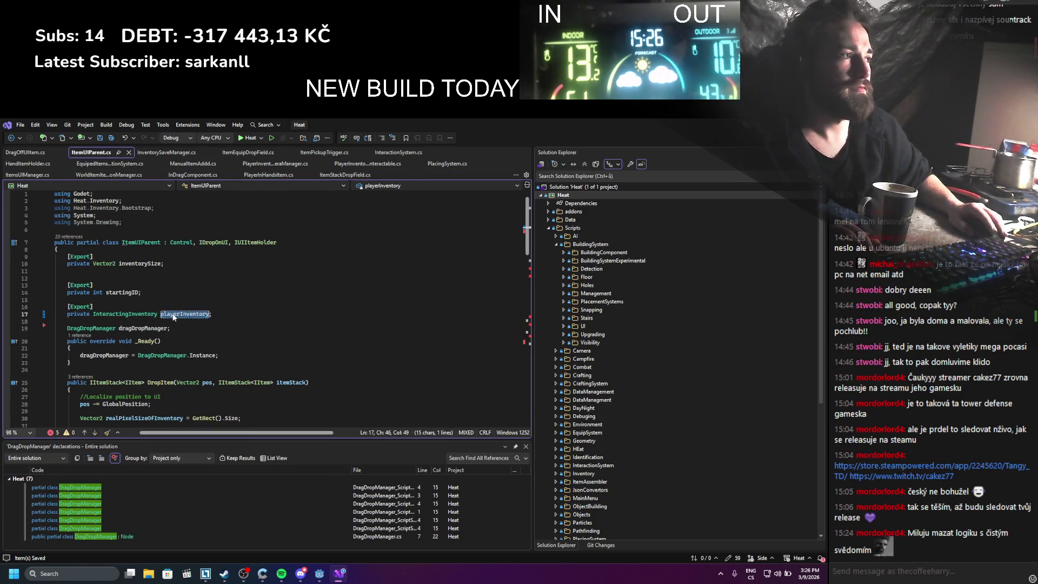
scroll(176, 290, down, 7)
double_click(158, 304)
key(ctrl+v)
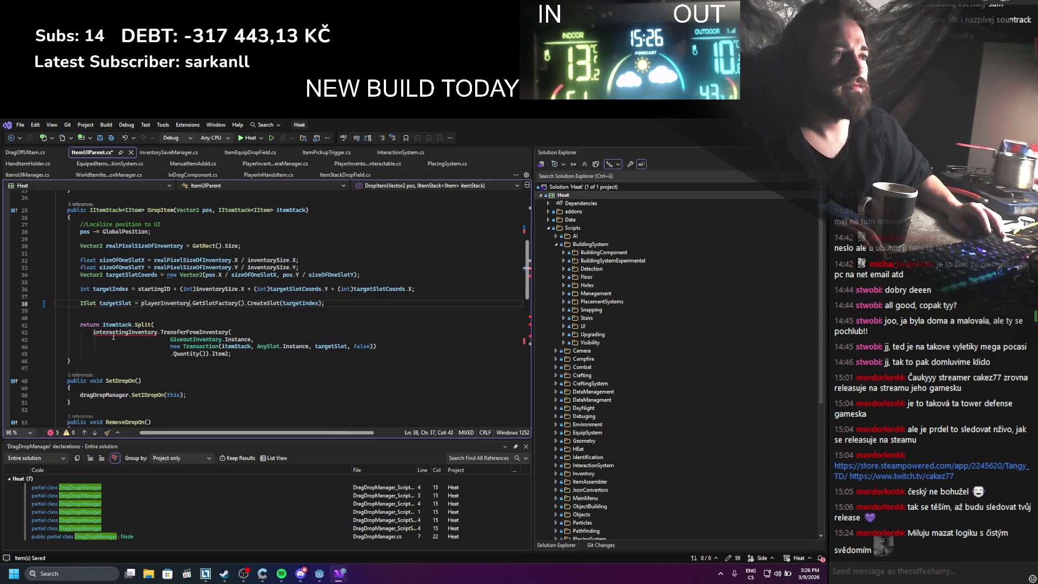
double_click(112, 333)
key(ctrl+v)
key(ctrl+s)
Delete the GetLinkedInventory method from ItemUIParent.cs
drag(99, 303, 304, 310)
click(265, 323)
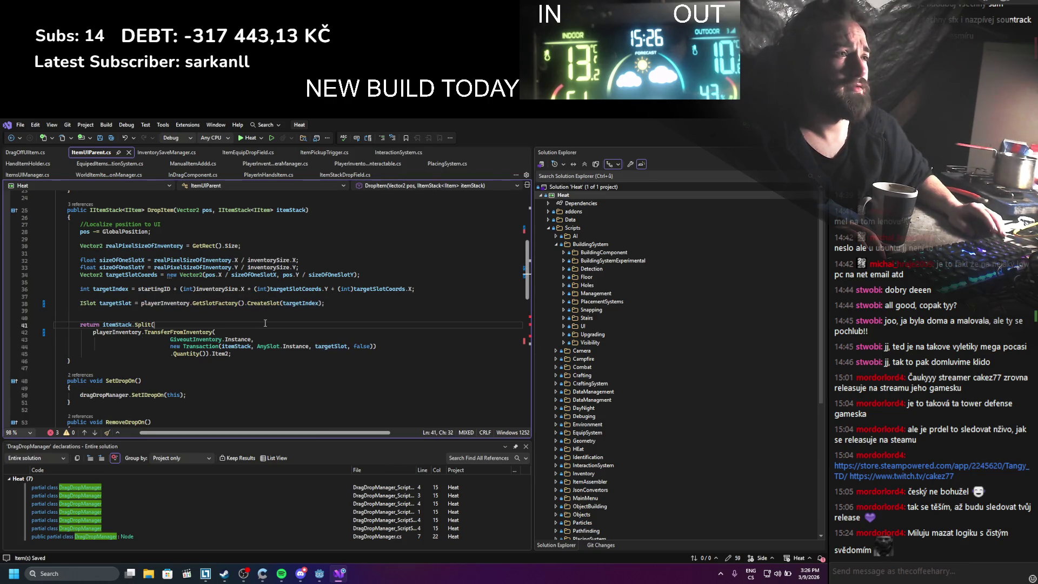
scroll(265, 322, down, 7)
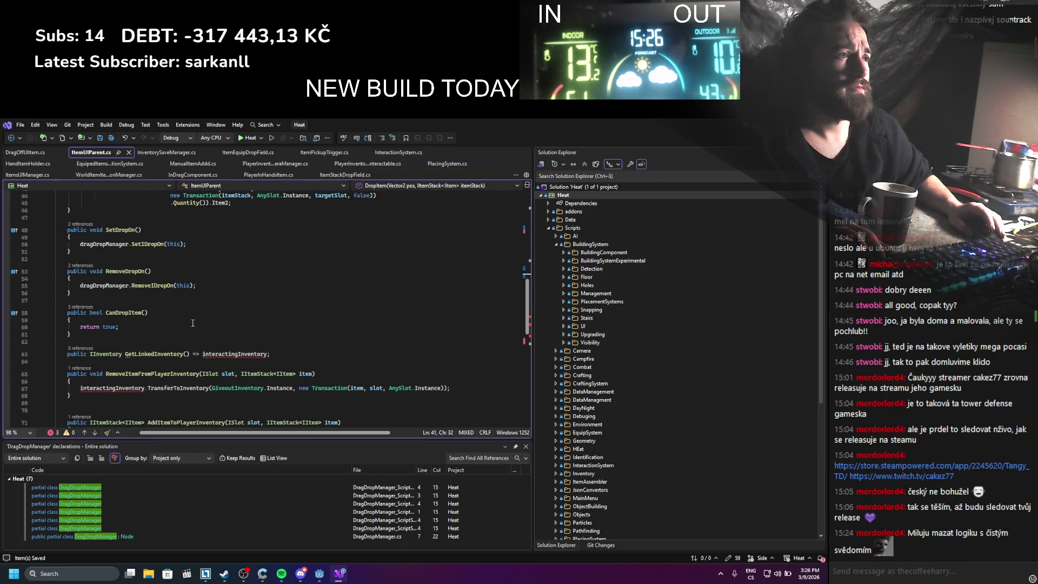
double_click(219, 356)
key(ctrl+v)
scroll(186, 322, up, 2)
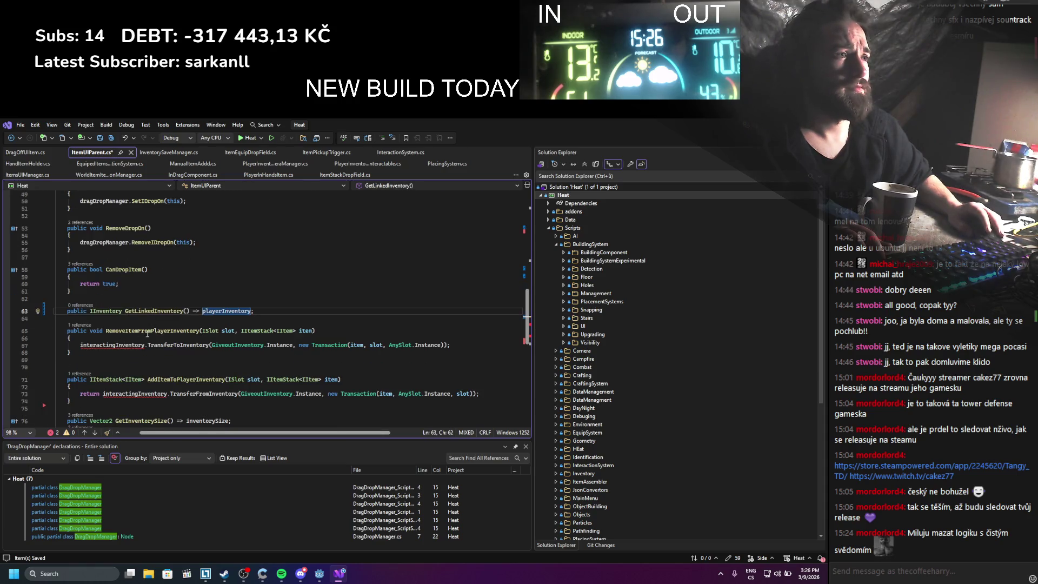
click(263, 313)
key(shift+Up)
key(shift+Up)
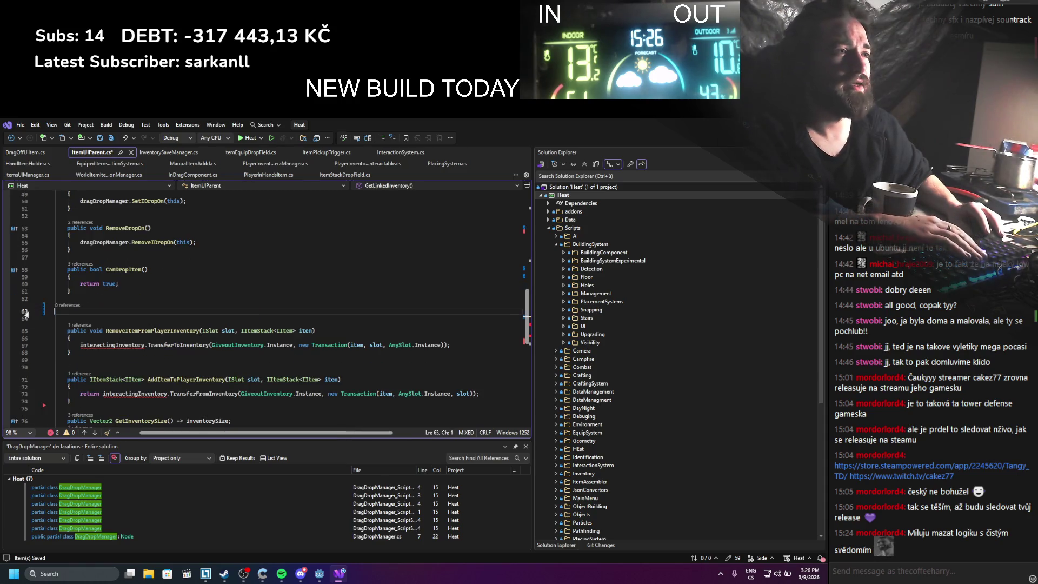
key(BackSpace)
Use playerInventory in RemoveItemFromPlayerInventory and AddItemToPlayerInventory, then rebuild in Godot
double_click(111, 325)
key(ctrl+v)
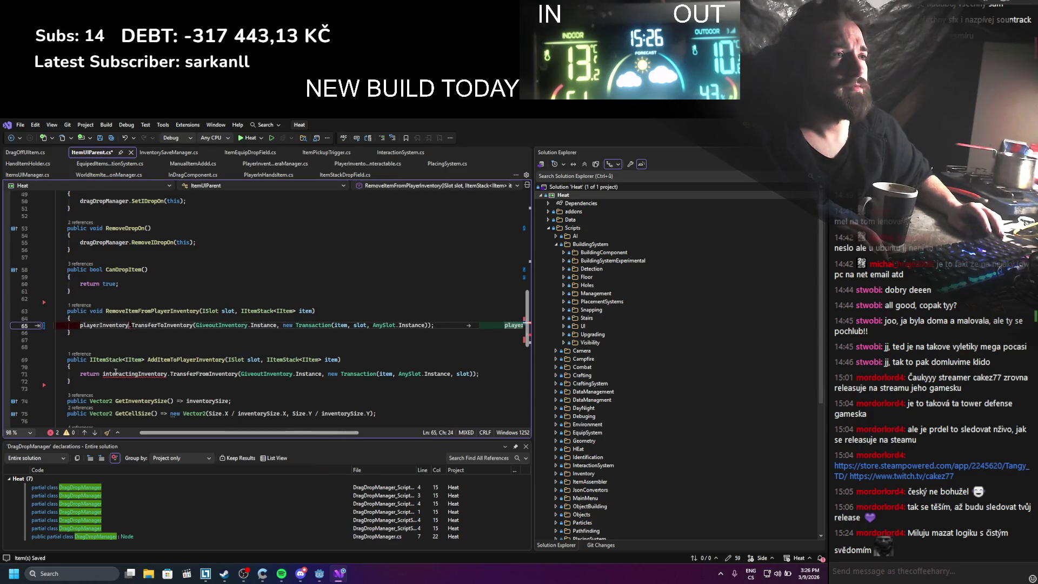
double_click(140, 374)
key(ctrl+v)
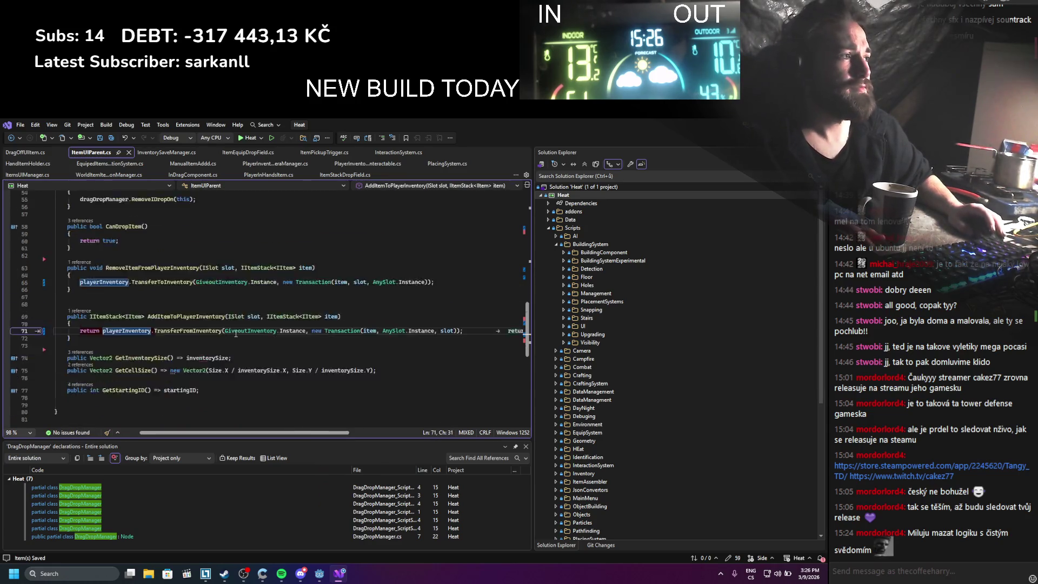
scroll(243, 333, up, 4)
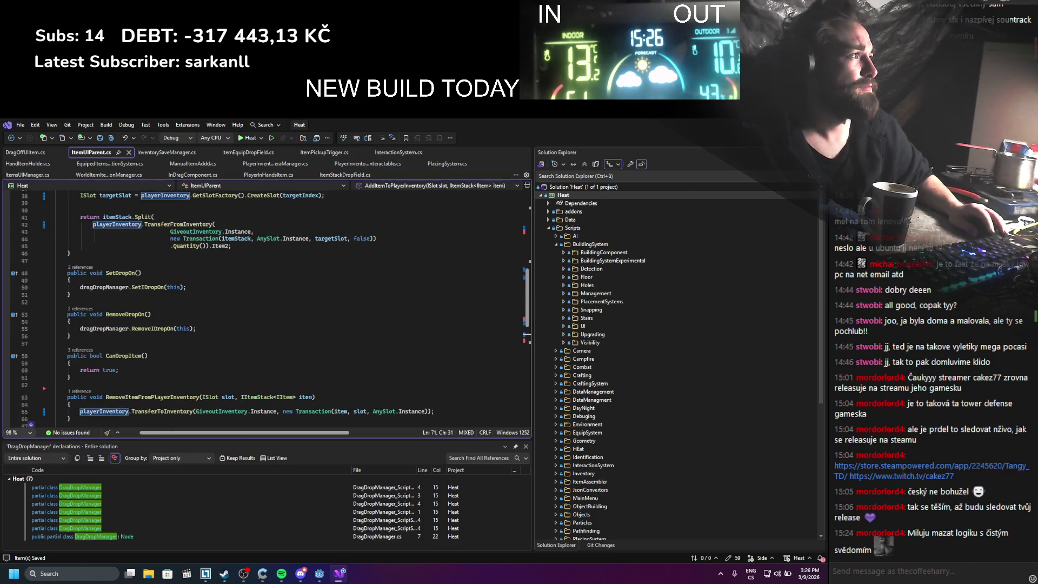
key(alt+Tab)
click(677, 142)
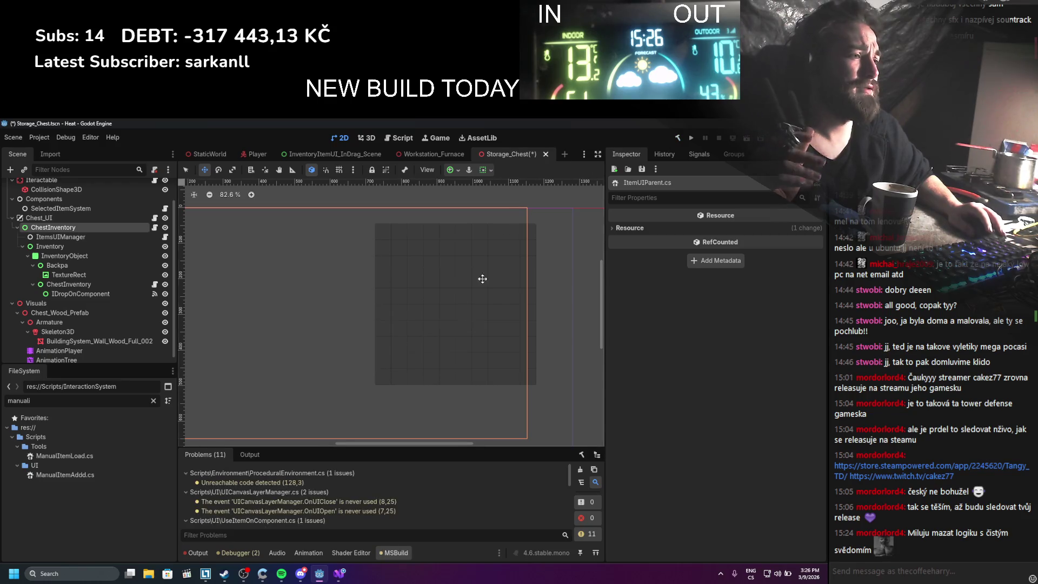
Check ChestInventory, then select SelectedItemSystem and open SelectedItemSystem.cs in Visual Studio
click(79, 288)
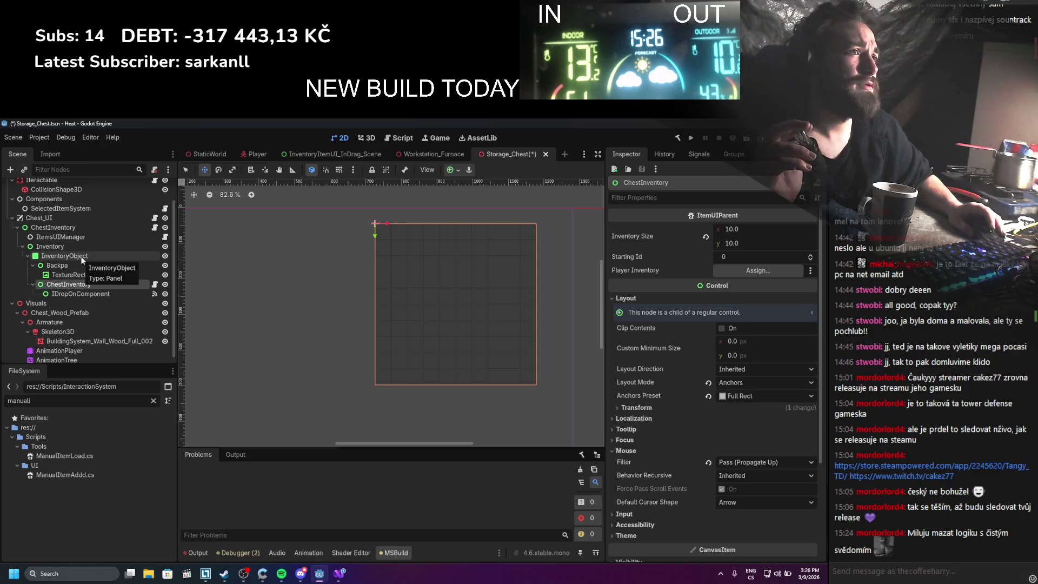
scroll(82, 260, up, 2)
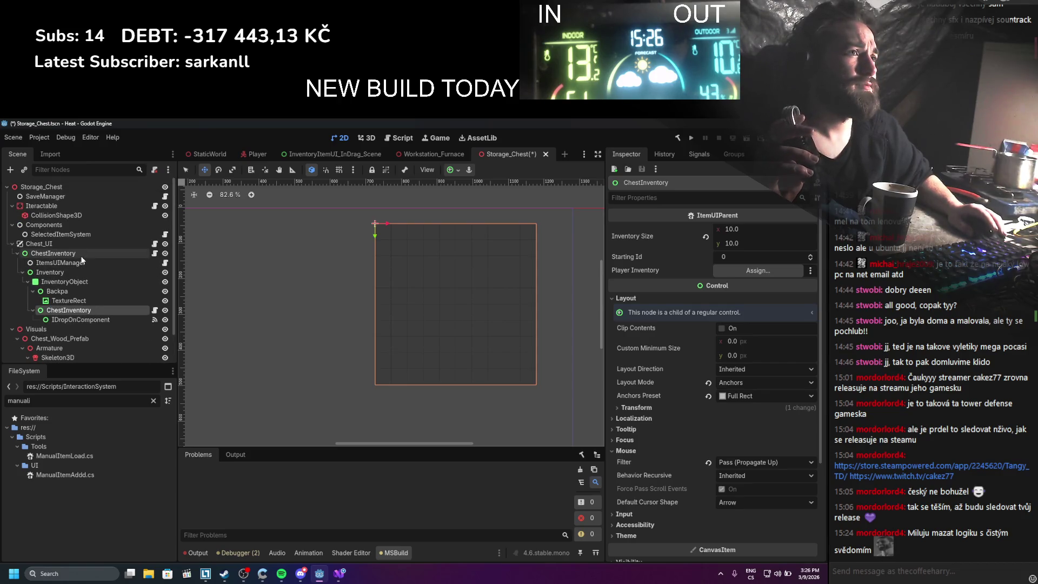
click(74, 235)
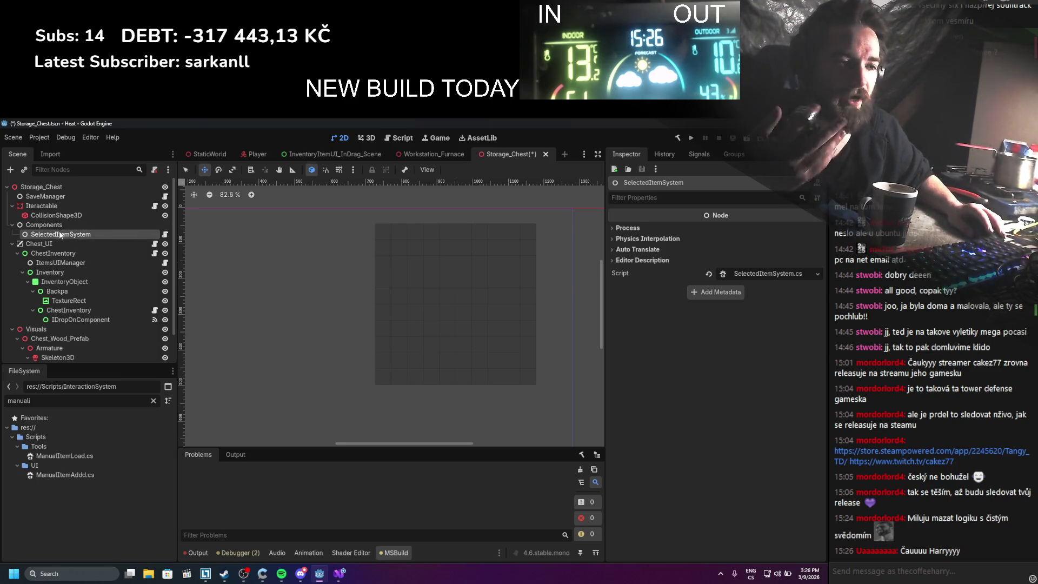
click(165, 234)
List all 22 references to the SelectedItemSystem class
scroll(221, 303, up, 4)
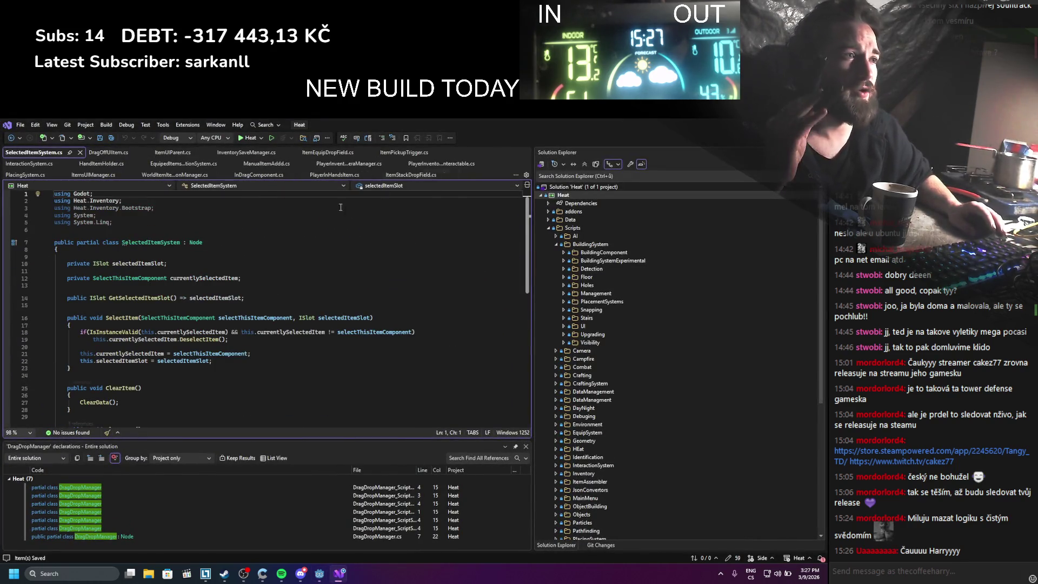
right_click(155, 242)
click(193, 323)
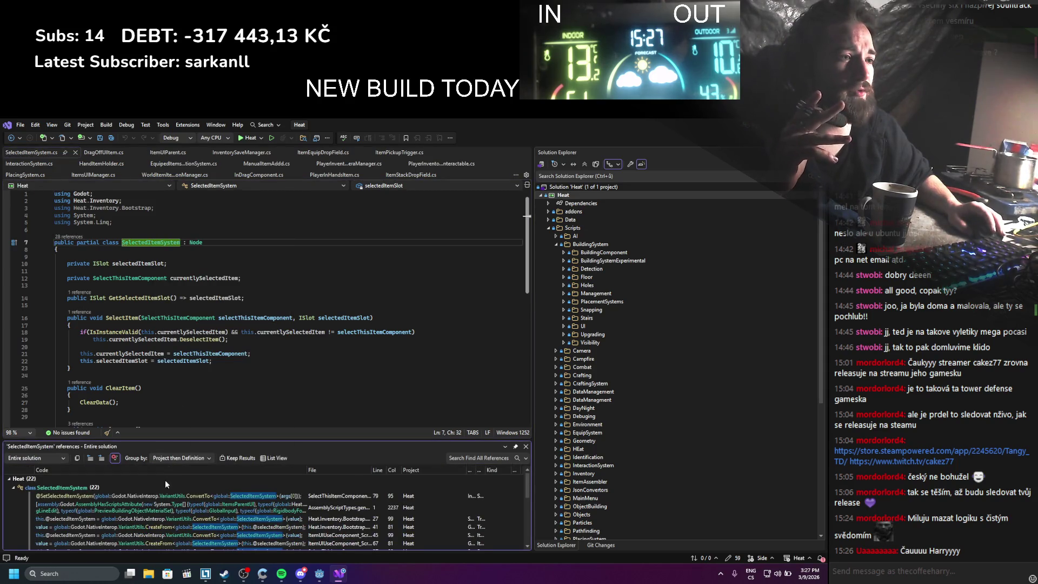
scroll(154, 516, down, 5)
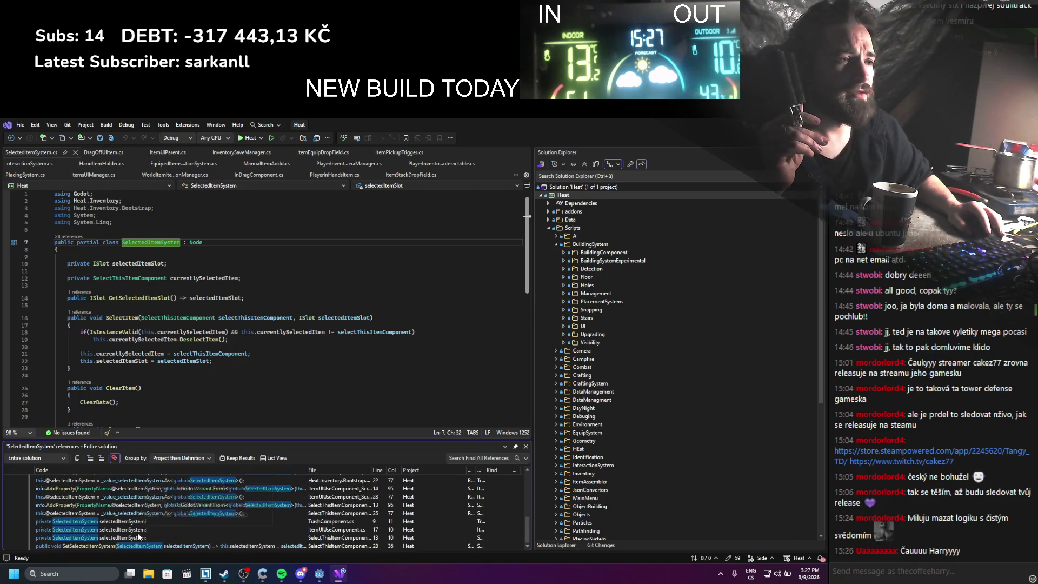
Review the SelectThisItemComponent reference, close that file, and return to Godot
click(134, 545)
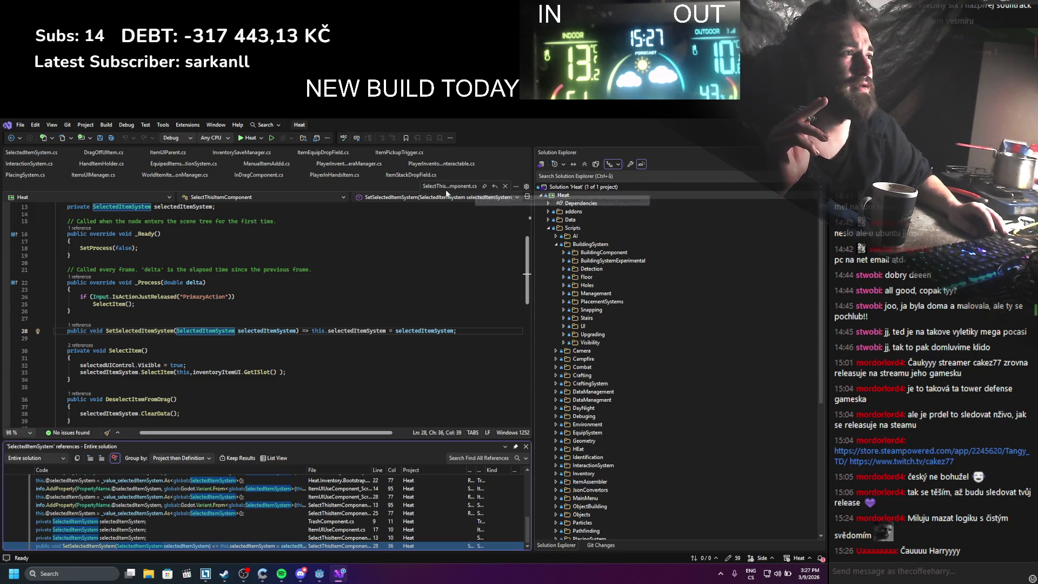
scroll(369, 314, up, 4)
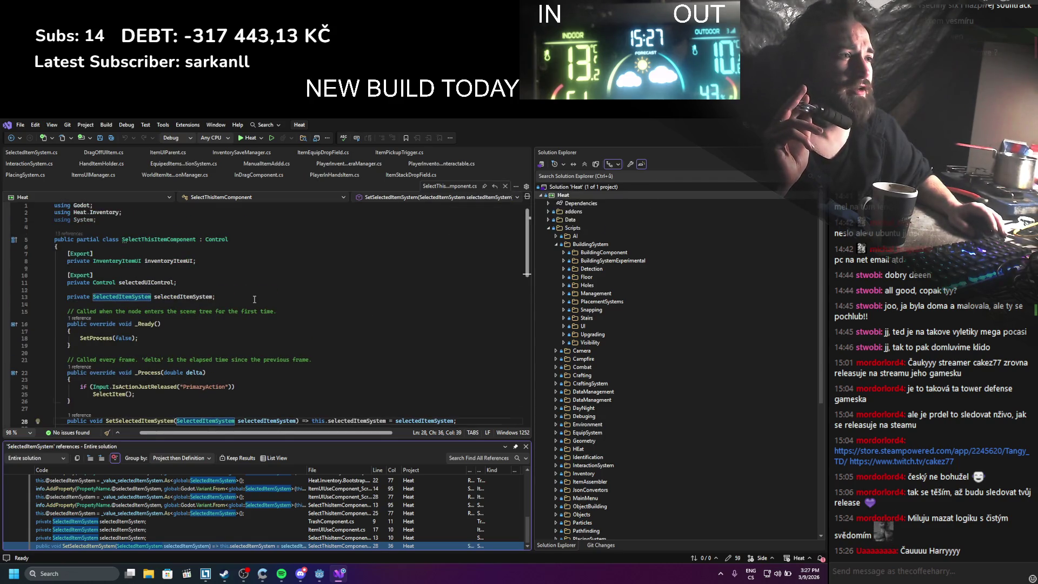
scroll(254, 299, down, 5)
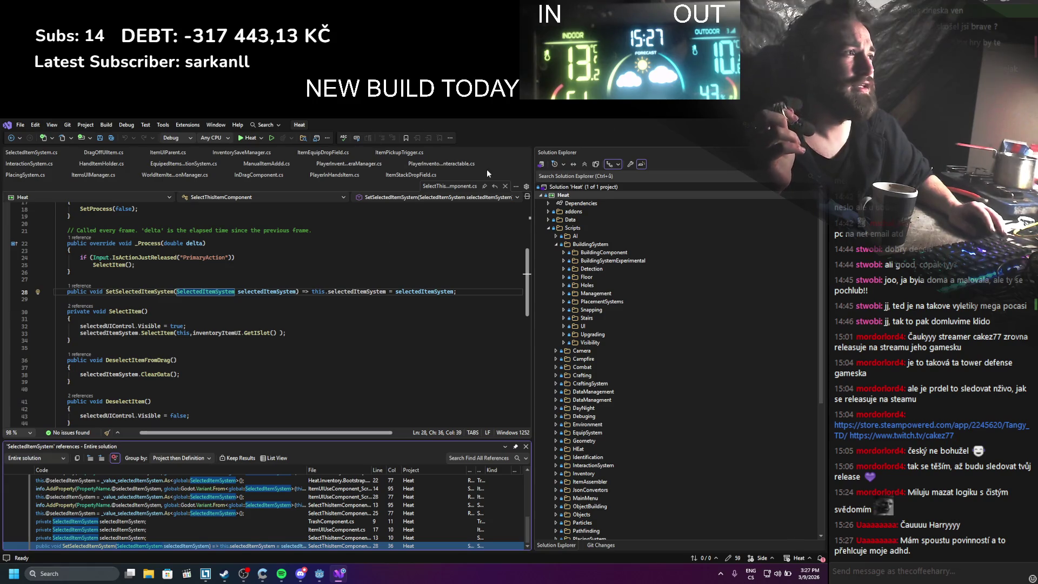
click(506, 185)
key(alt+Tab)
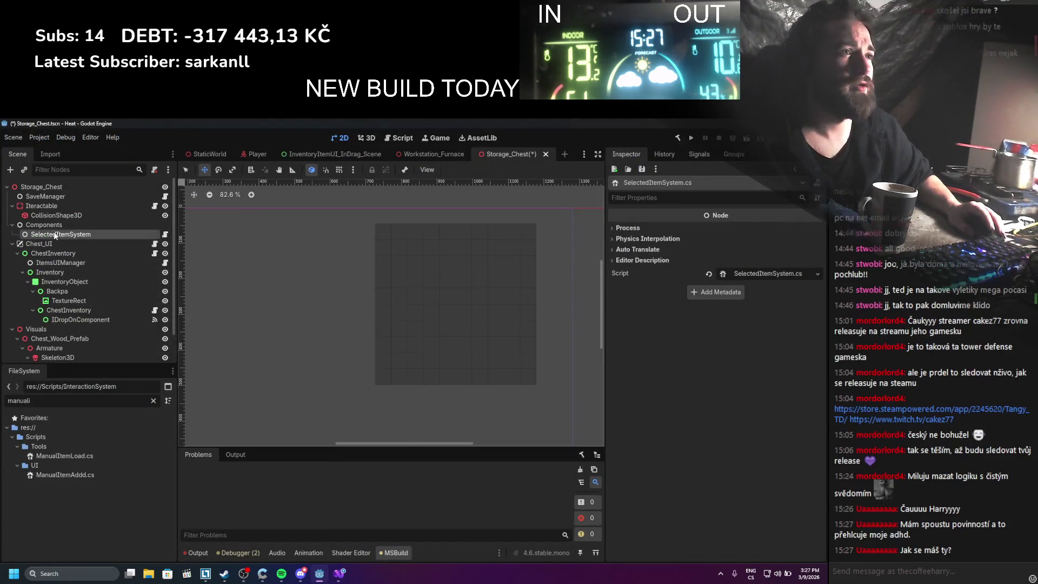
Delete the Components node with its SelectedItemSystem child, then select the nested ChestInventory
right_click(56, 227)
click(118, 443)
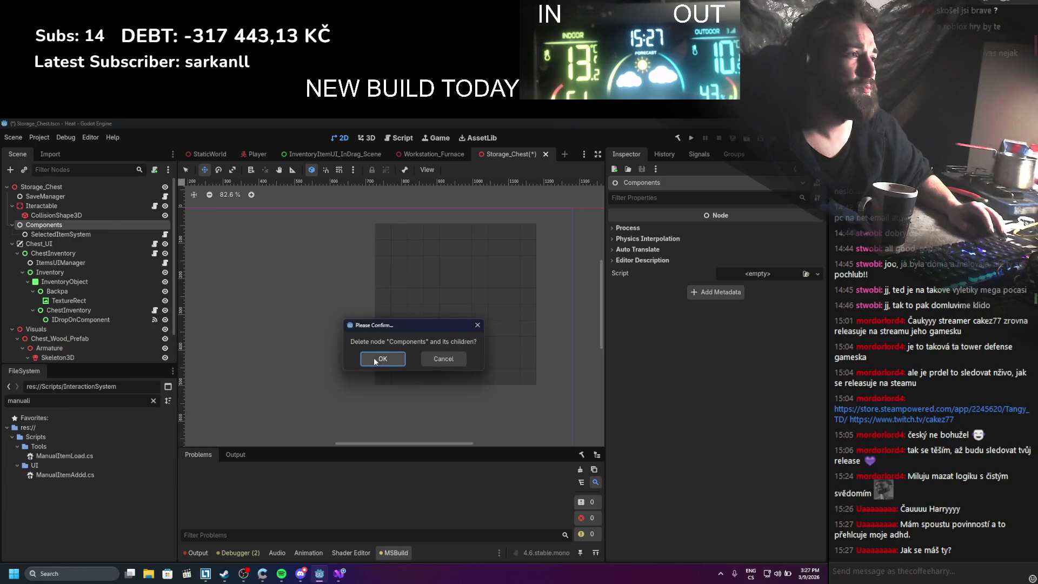
click(382, 358)
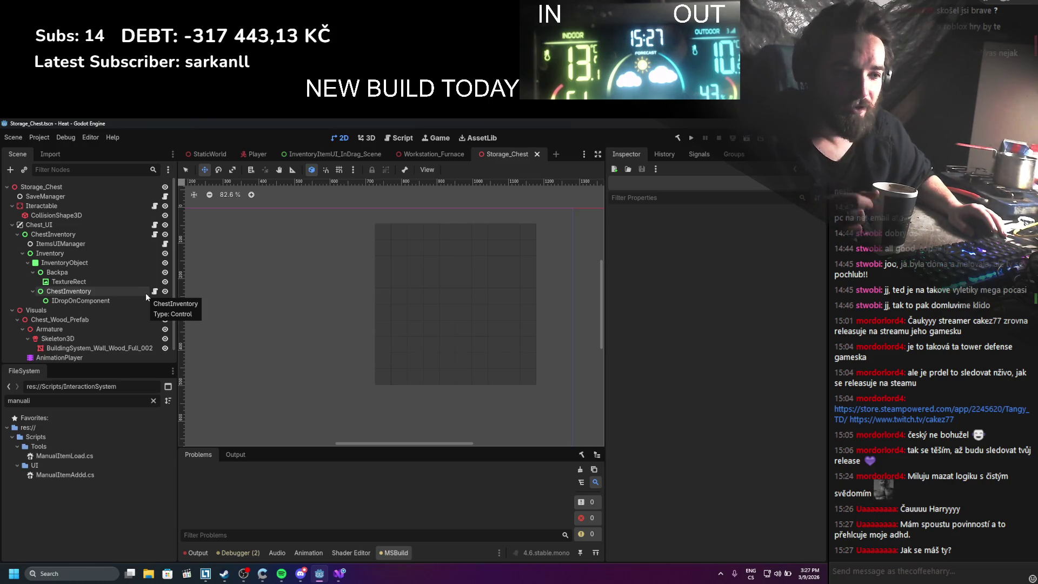
scroll(151, 316, down, 1)
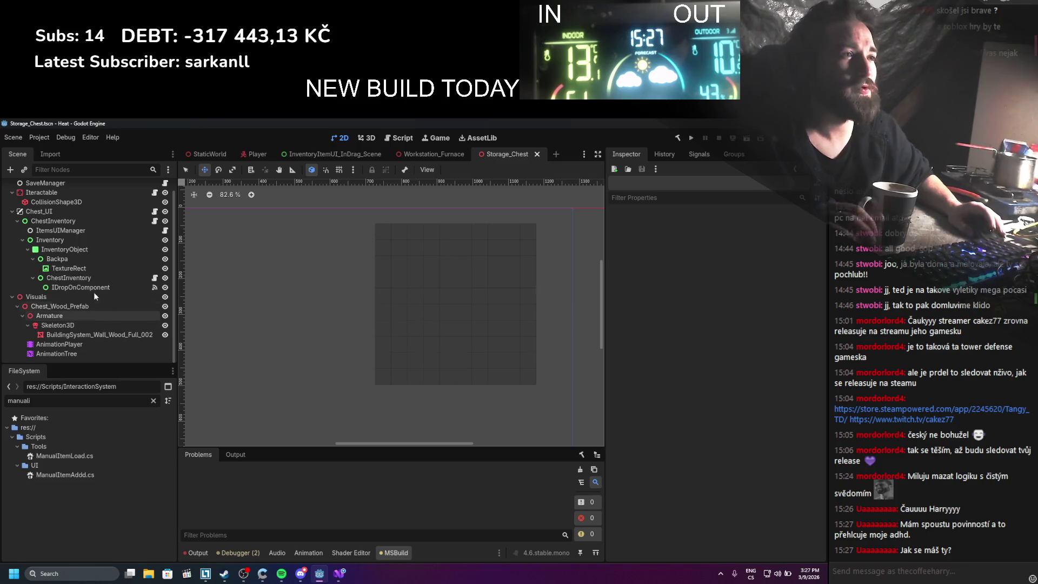
click(92, 275)
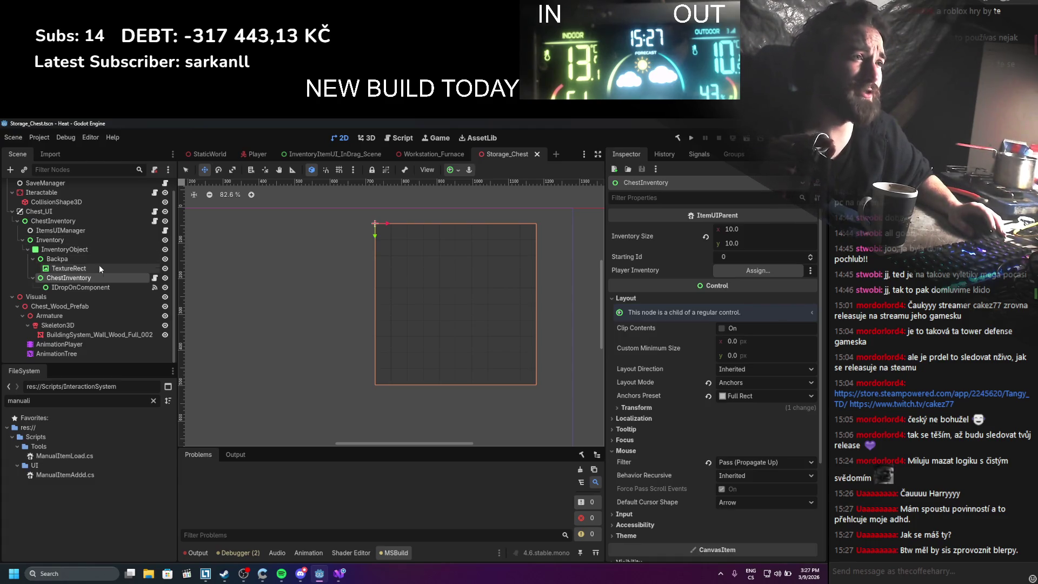
Assign the outer ChestInventory as the inner one's Player Inventory and save Storage_Chest
scroll(102, 303, up, 1)
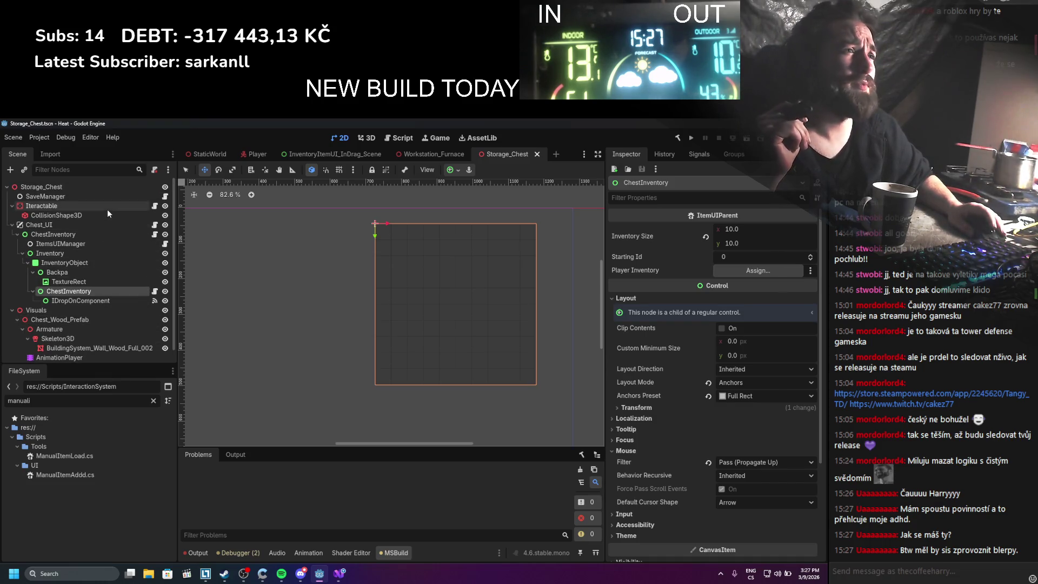
drag(102, 236, 757, 270)
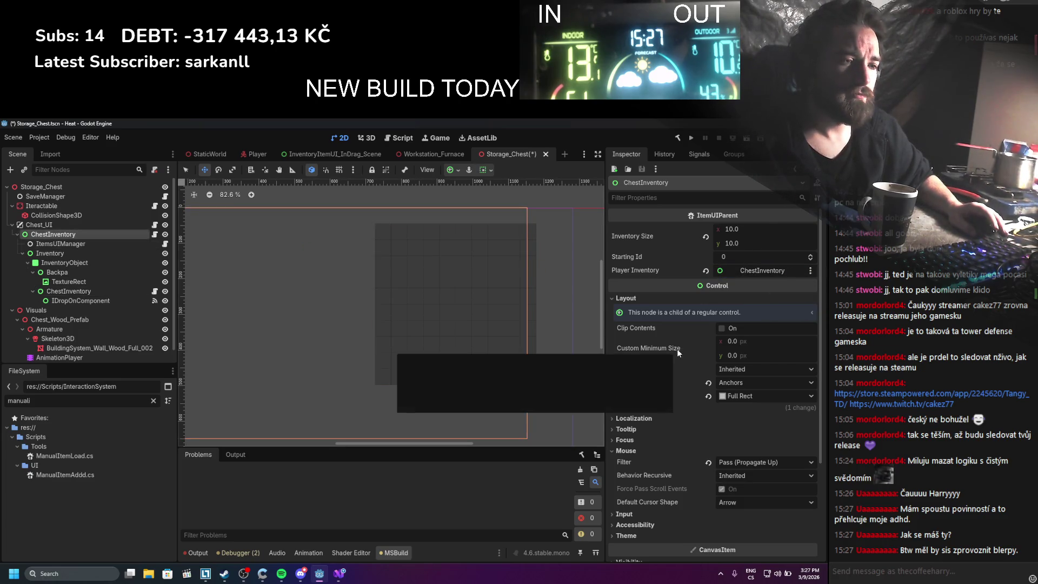
key(ctrl+s)
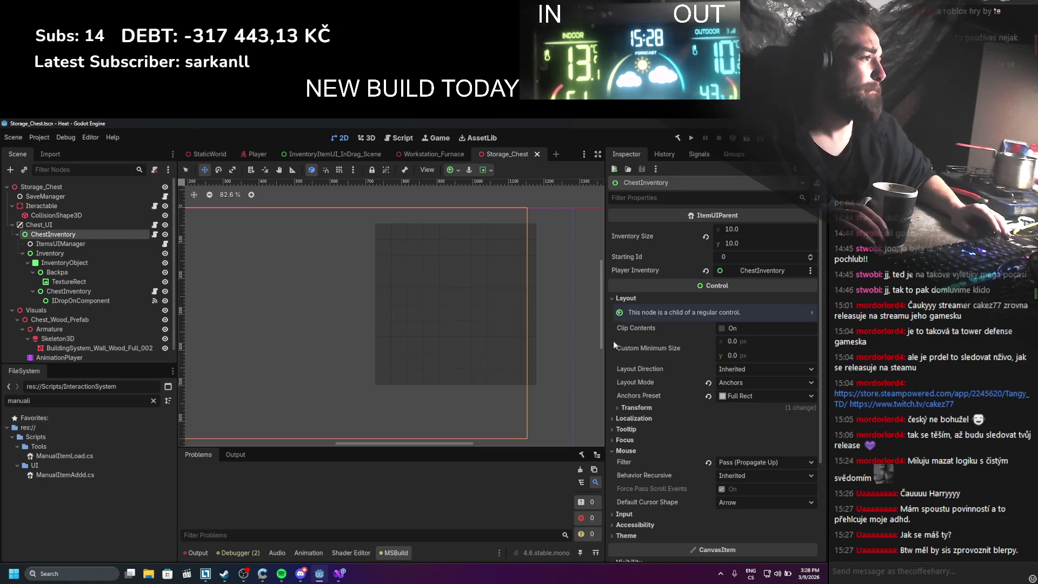
click(93, 301)
click(97, 291)
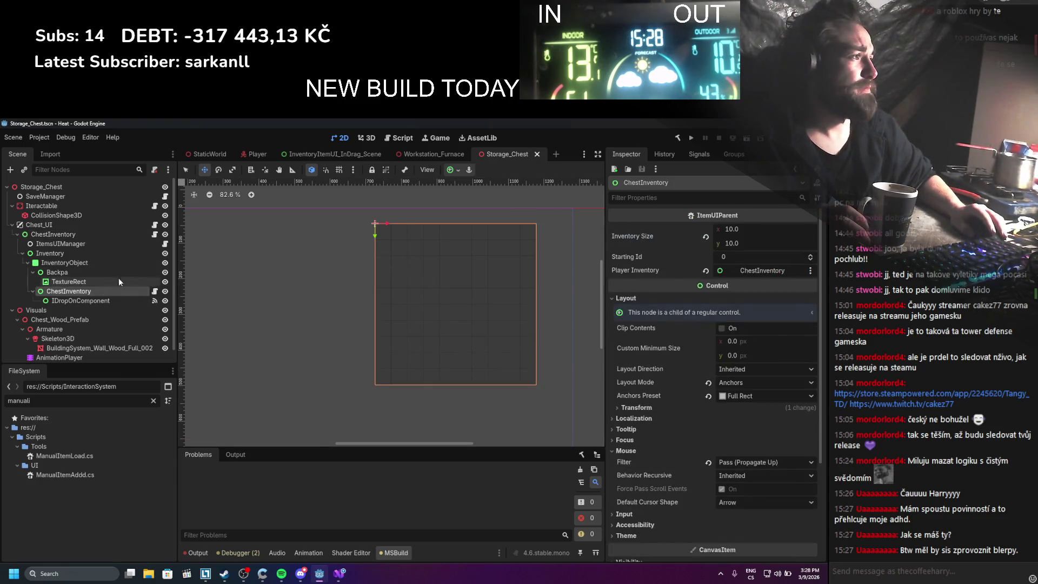
scroll(131, 278, down, 1)
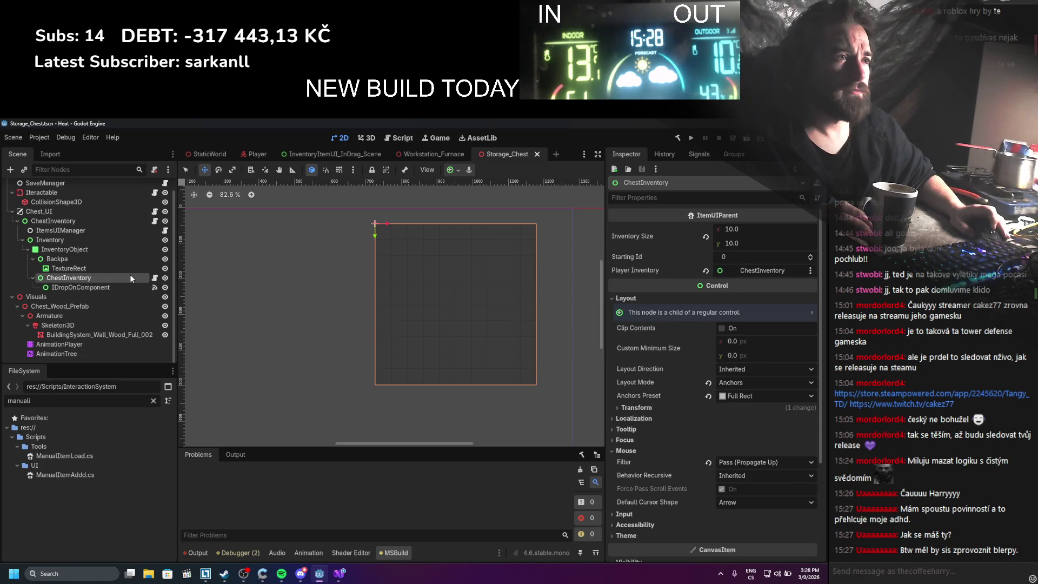
scroll(130, 274, up, 1)
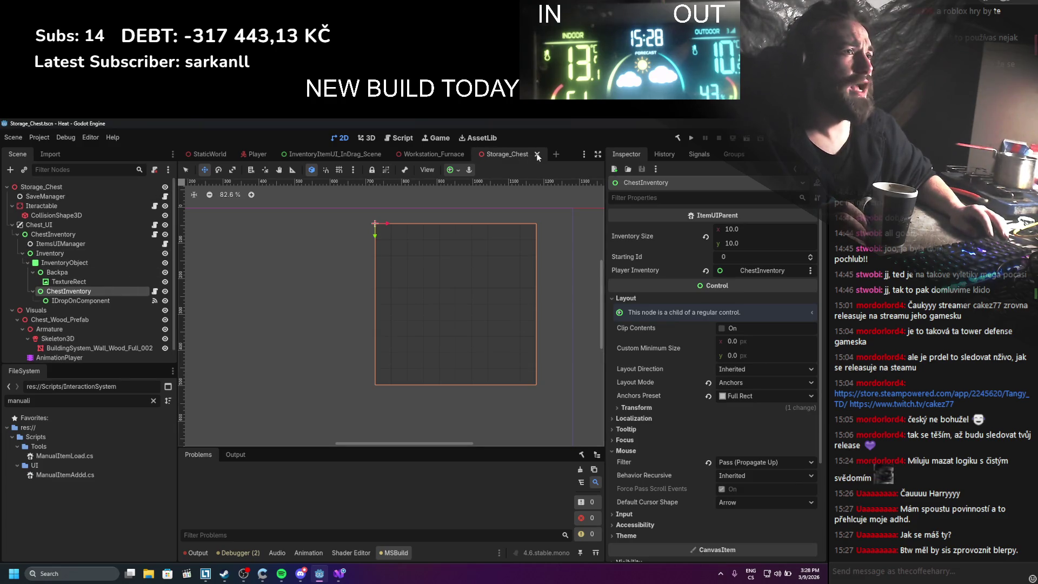
Close the Storage_Chest, Workstation_Furnace and InventoryItemUI_InDrag_Scene scene tabs
click(536, 154)
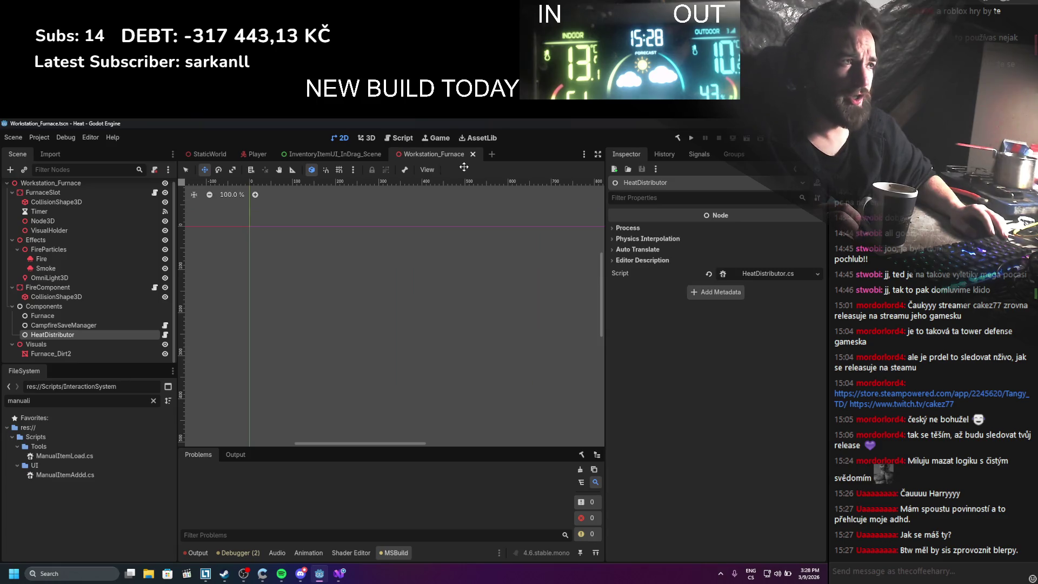
scroll(54, 306, up, 1)
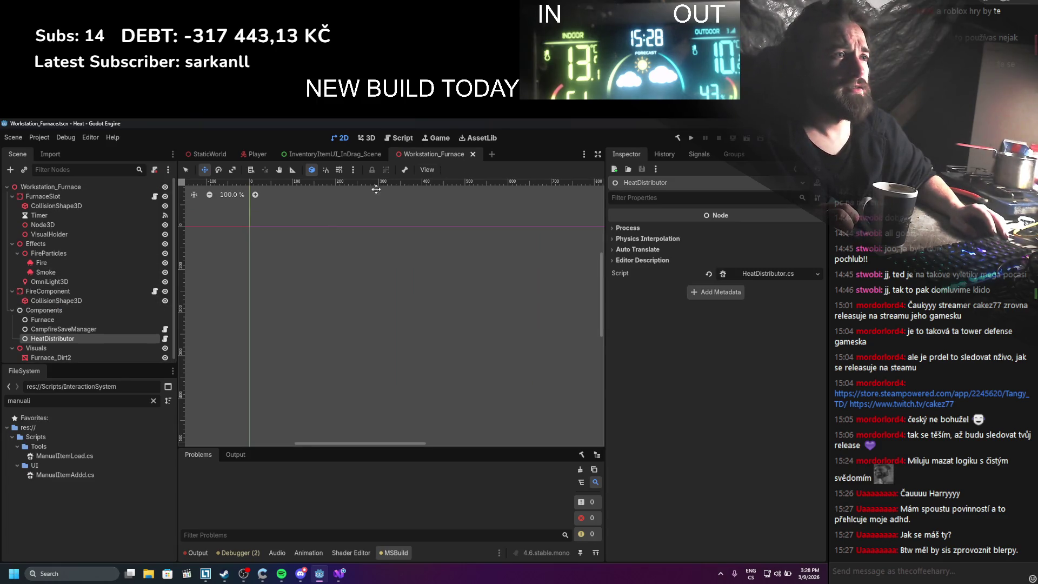
click(475, 154)
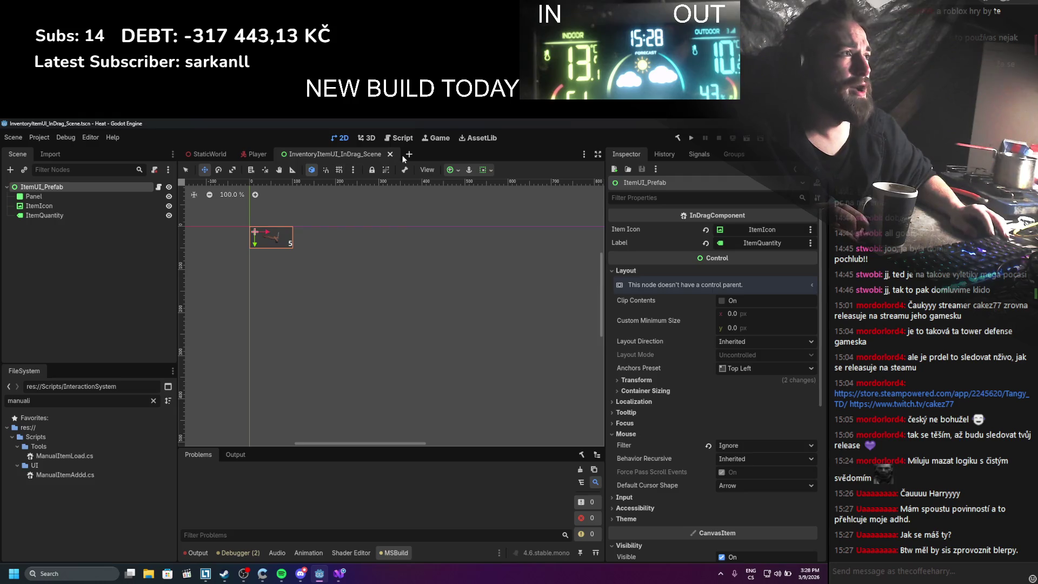
click(393, 153)
scroll(108, 285, down, 2)
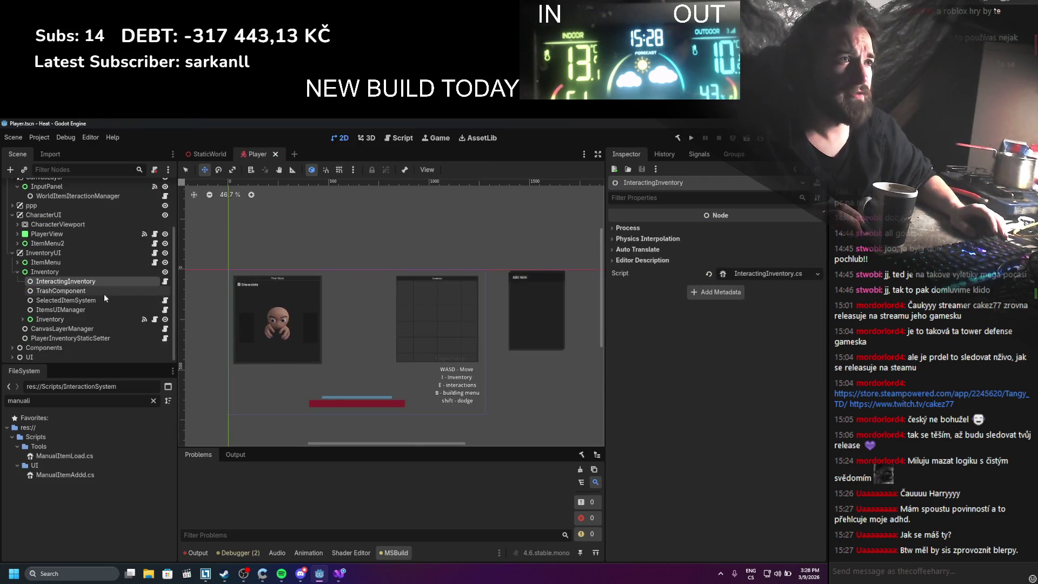
Filter the Player scene tree by 'selec' and check the SelectedItemSystem script
key(ctrl+f)
text(selec)
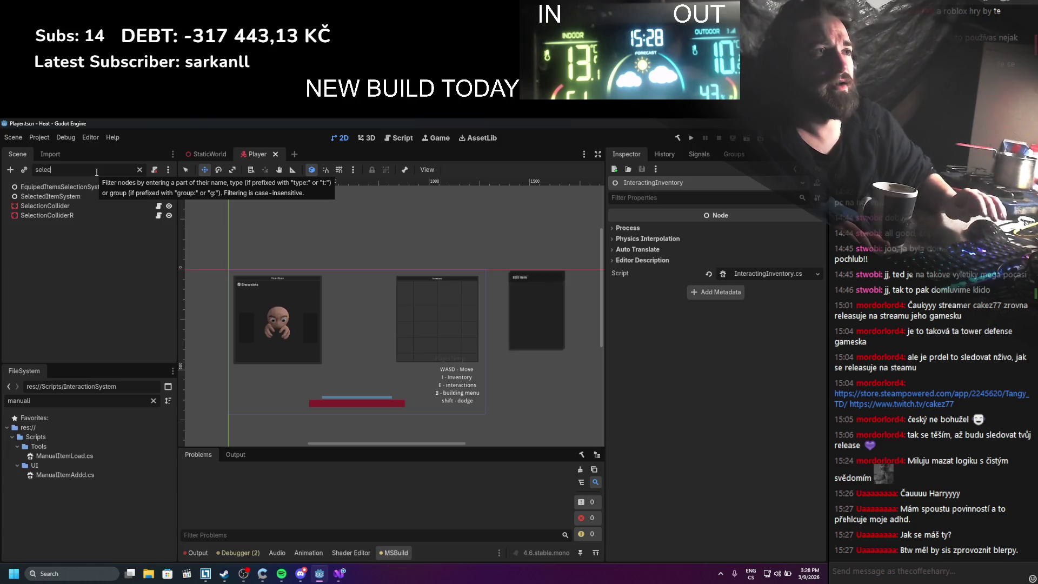
click(80, 197)
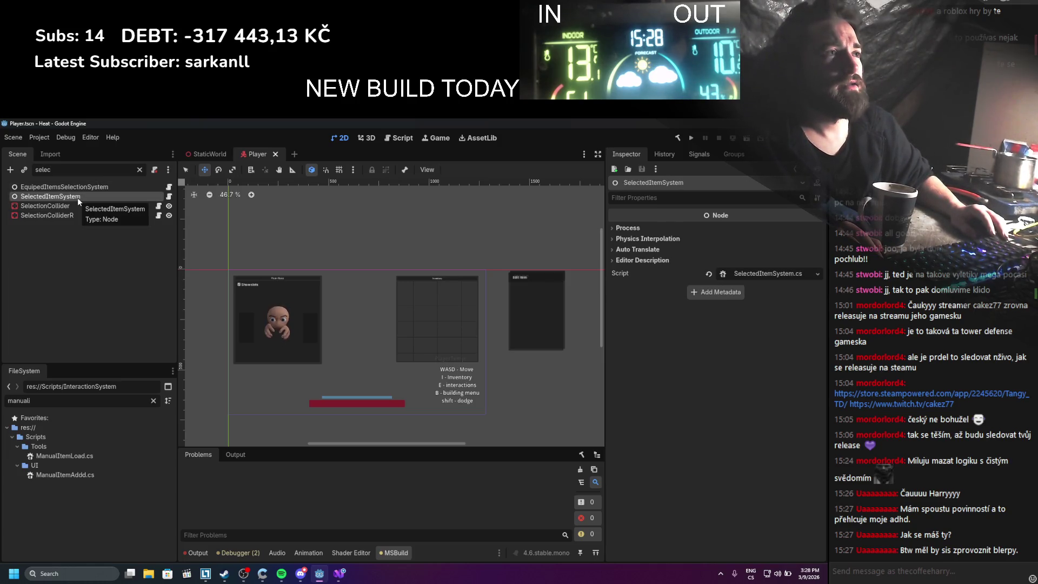
click(168, 197)
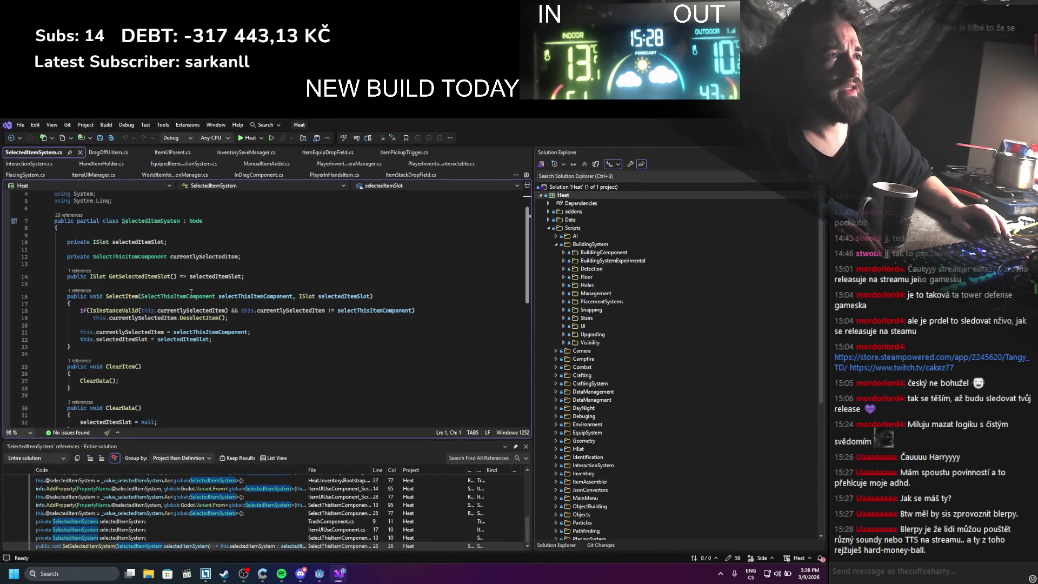
click(80, 152)
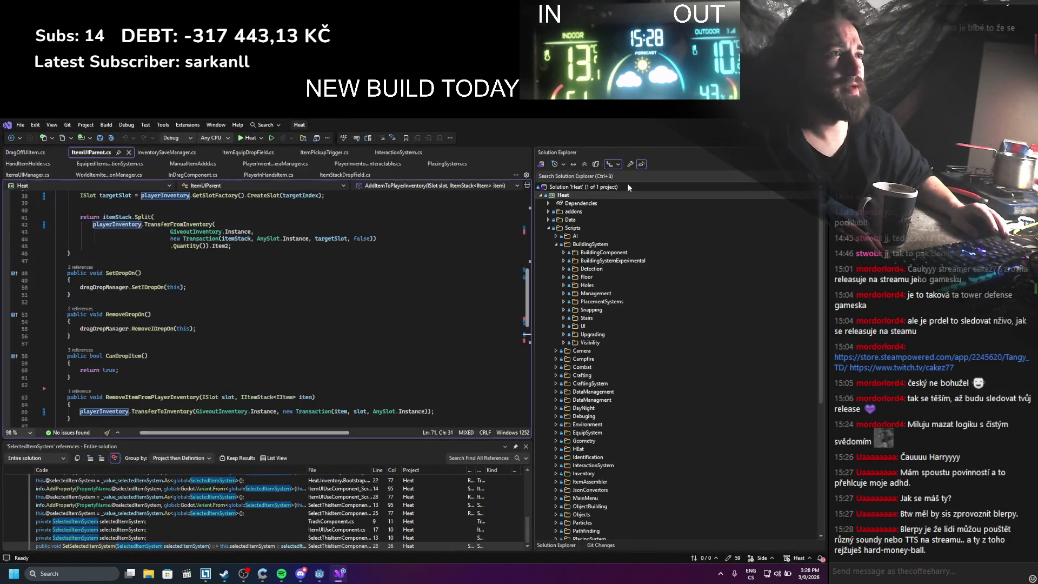
key(alt+Tab)
right_click(95, 196)
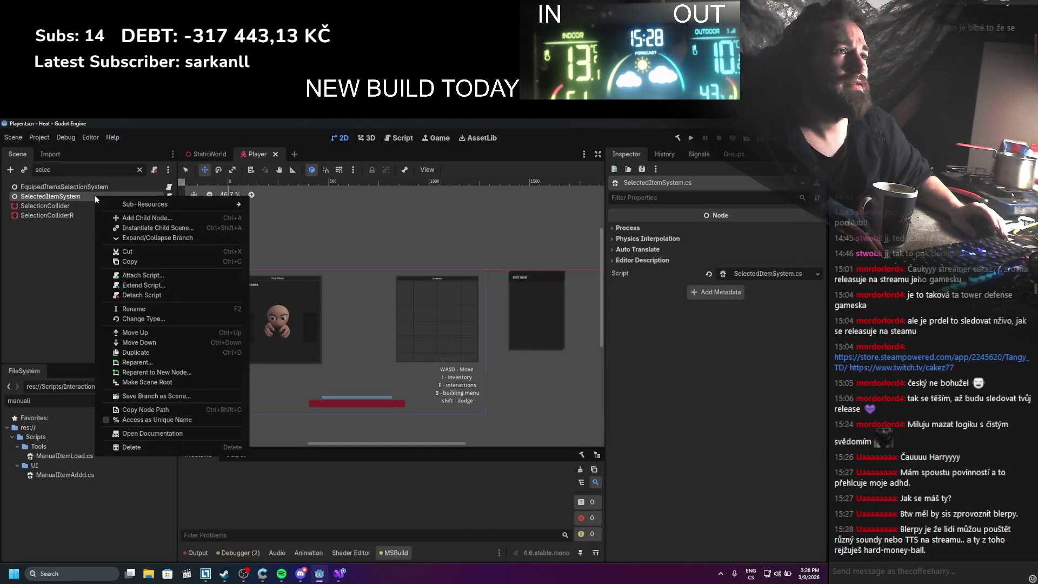
Remove the SelectedItemSystem node from the Player scene and filter files for 'selecte'
click(162, 450)
click(387, 362)
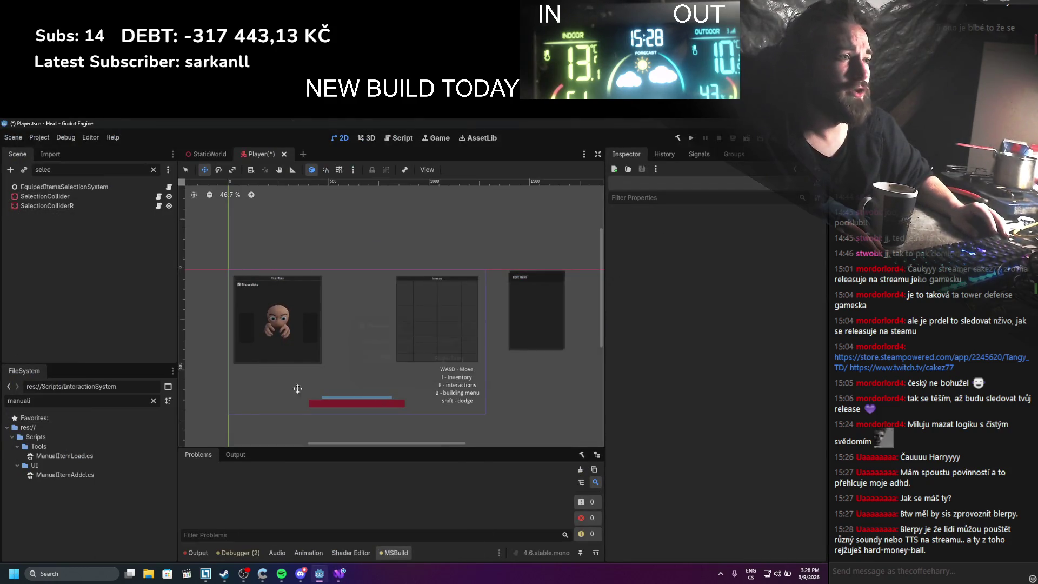
double_click(82, 400)
text(selecte)
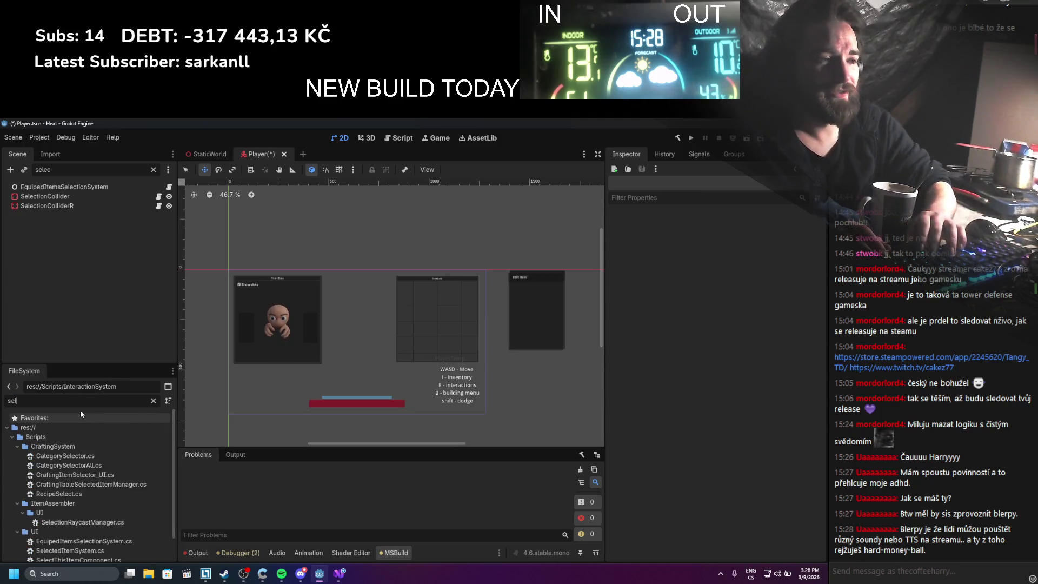
Delete SelectedItemSystem.cs from the project and clear the file filter
right_click(81, 475)
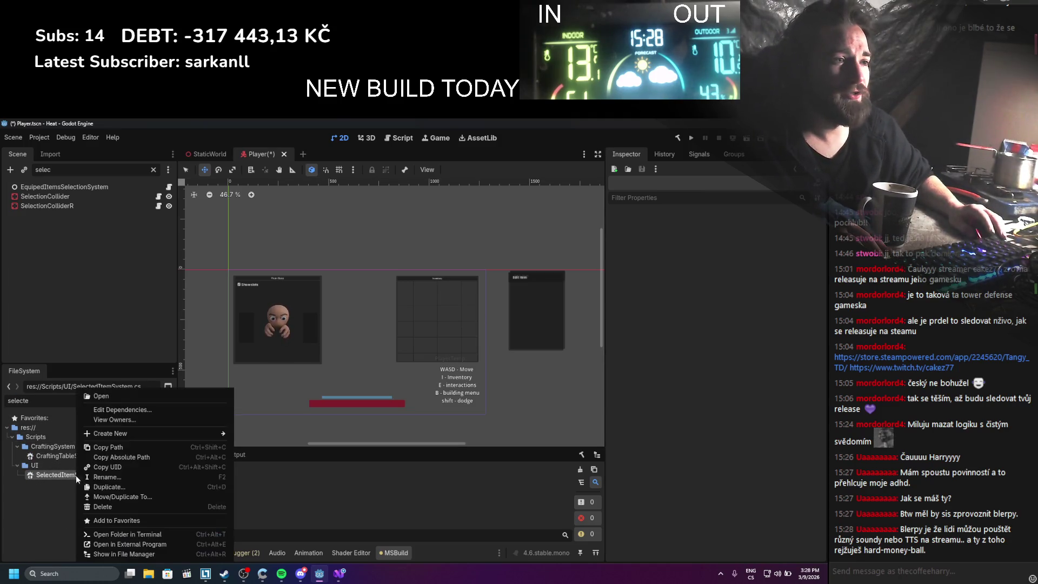
click(104, 505)
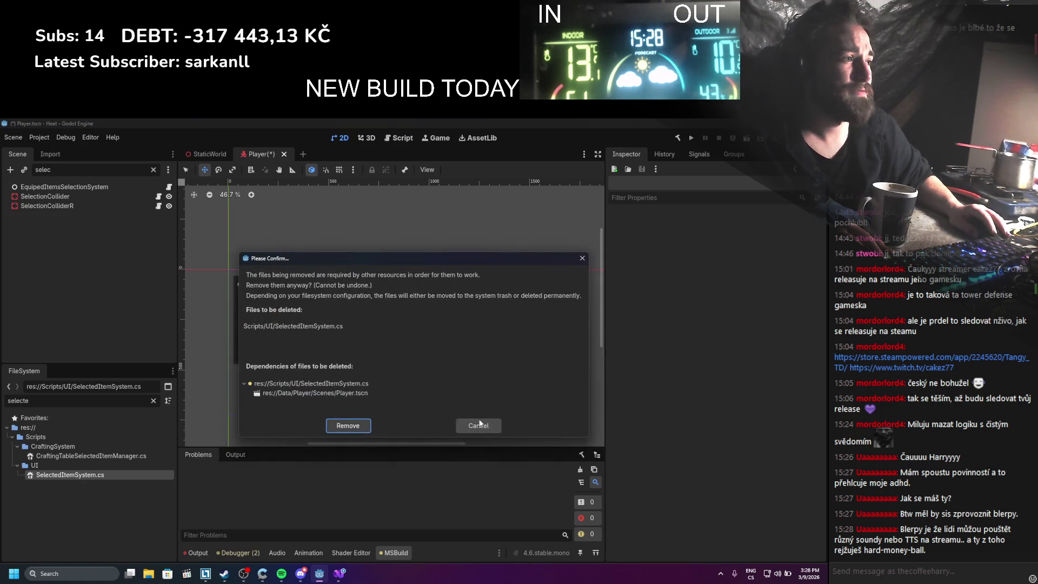
click(476, 425)
right_click(72, 478)
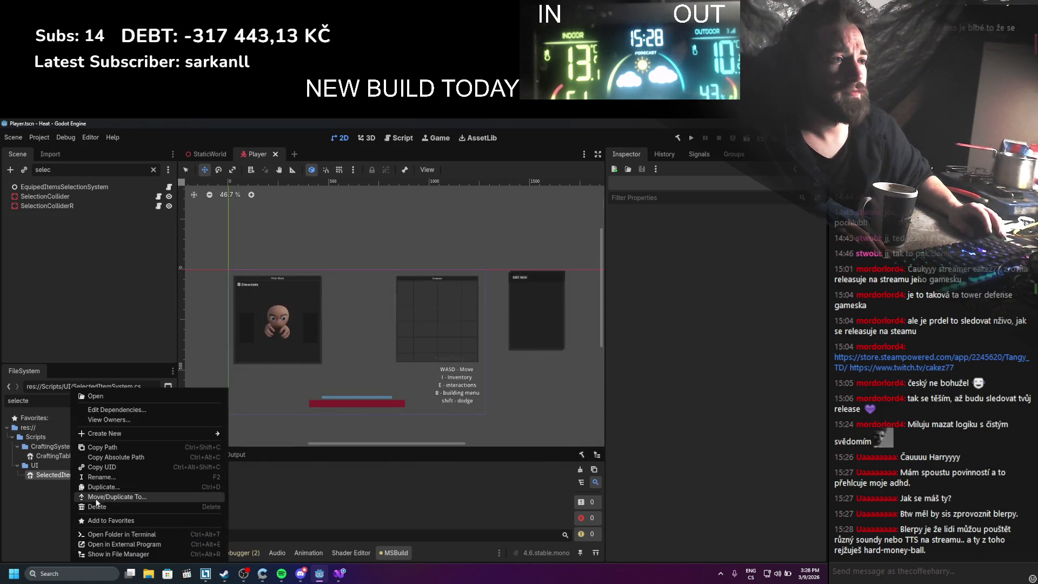
click(108, 507)
click(346, 394)
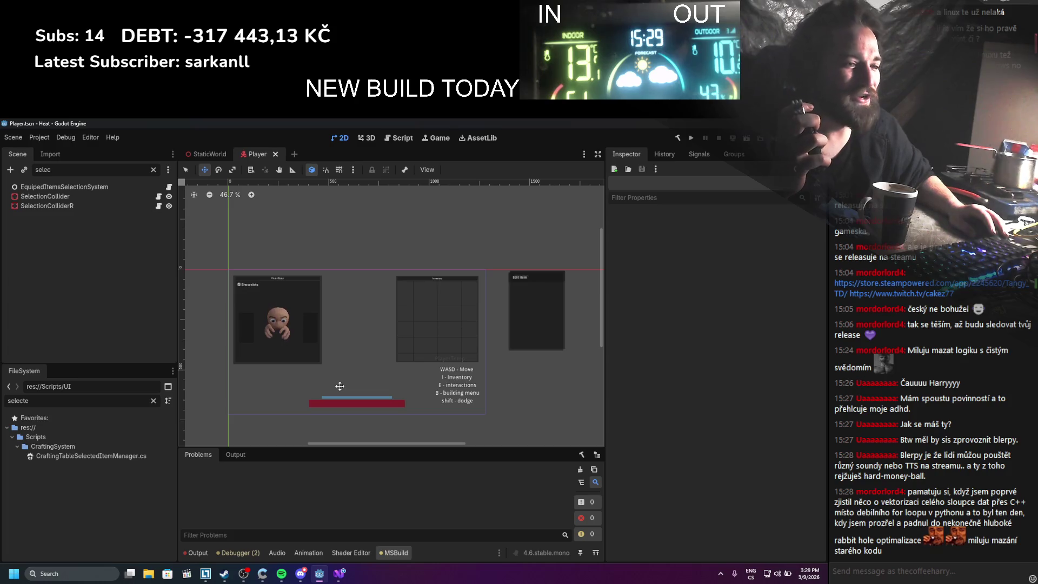
click(154, 401)
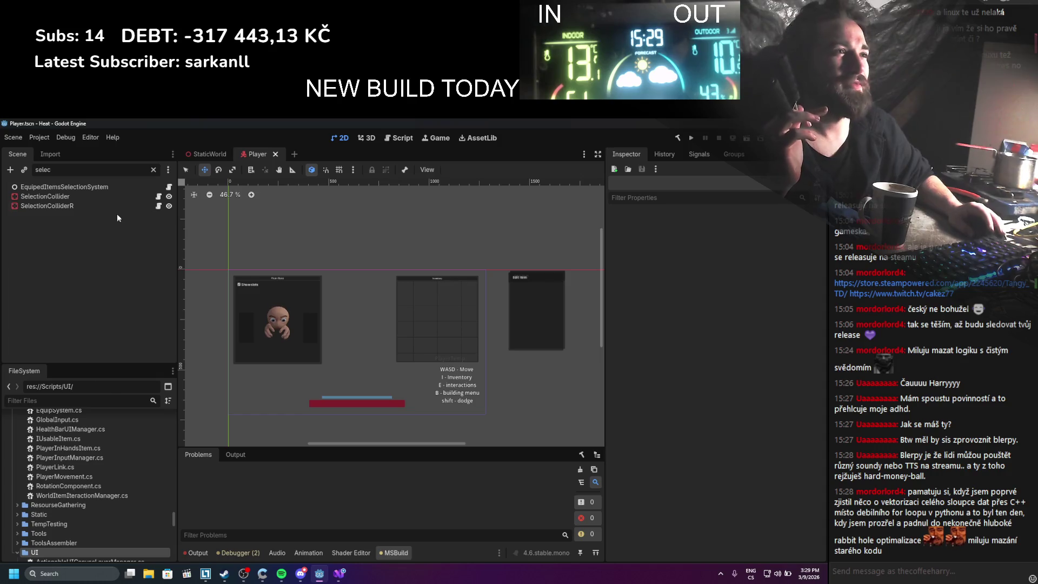
Clear the Player scene node filter to show the full node tree
click(154, 169)
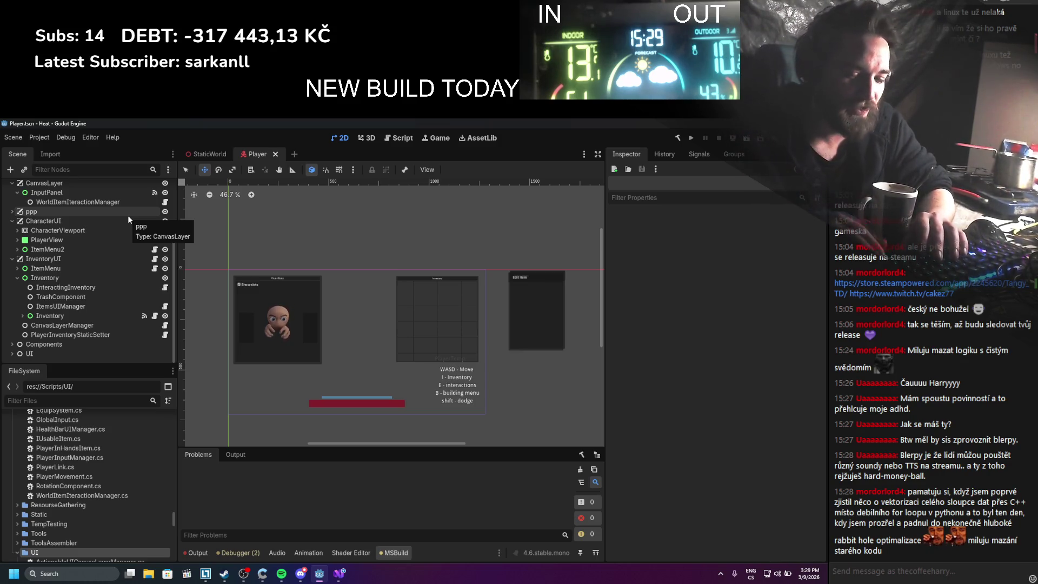
text(selec)
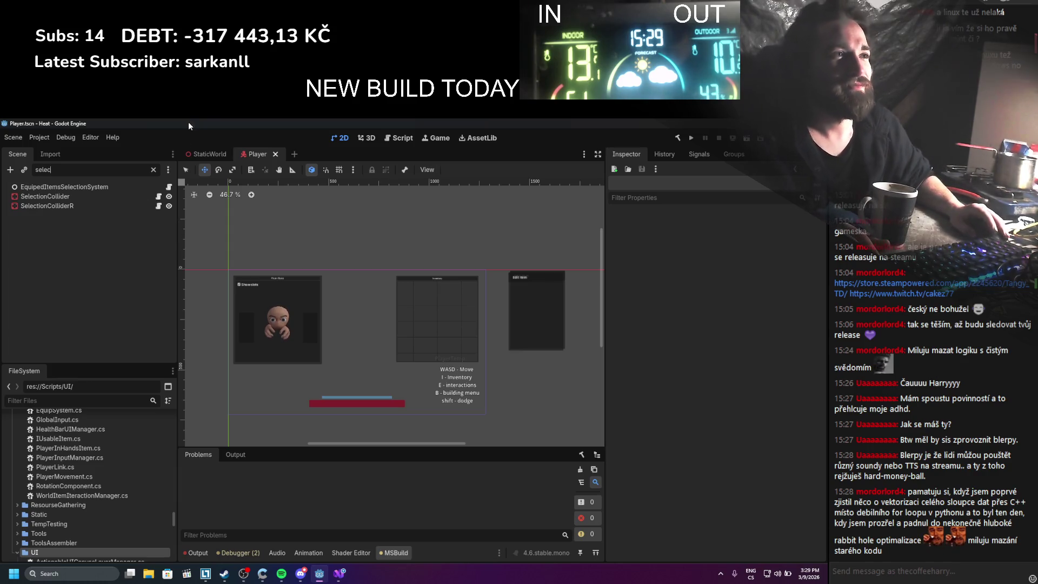
click(154, 170)
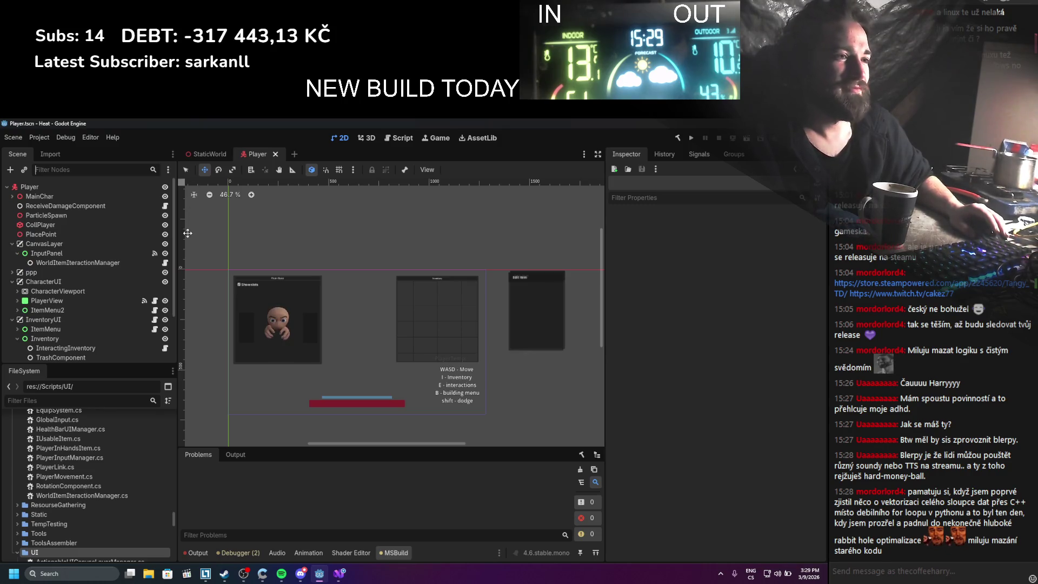
Check SelectThisItemComponent.cs via a 'sele' file search, then rebuild the .NET project
click(65, 403)
text(se)
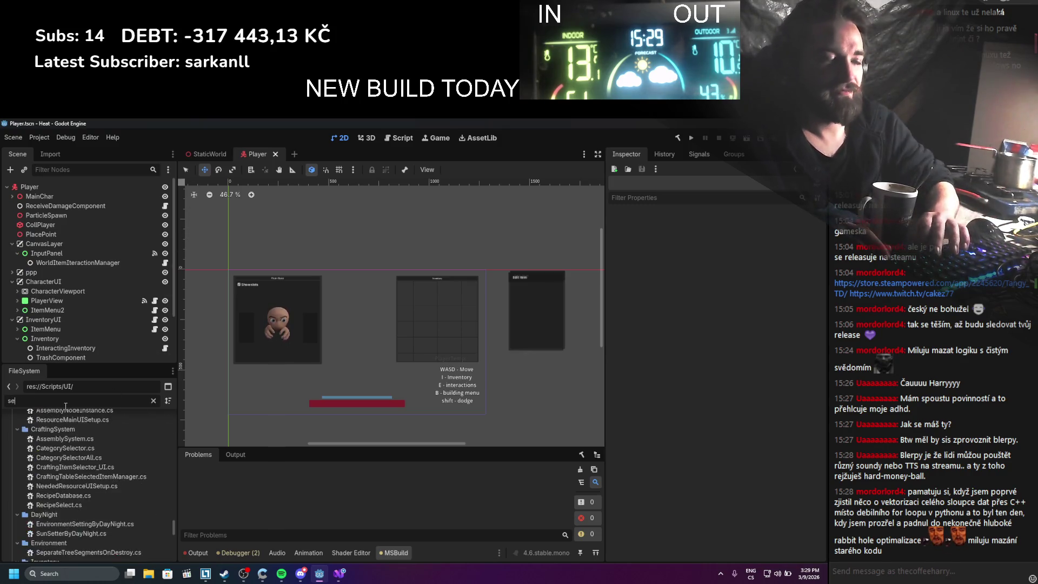
text(le)
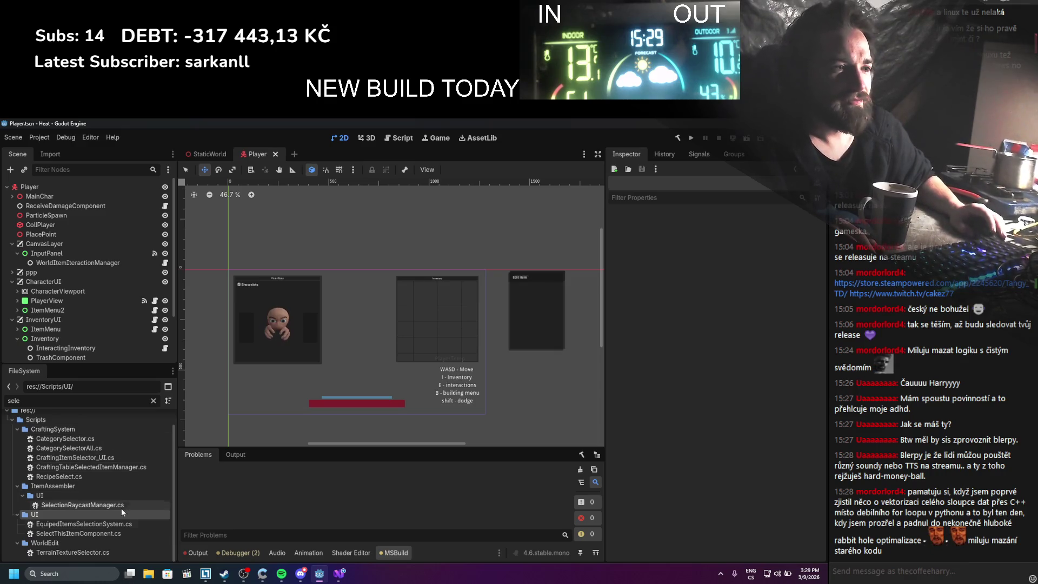
click(104, 533)
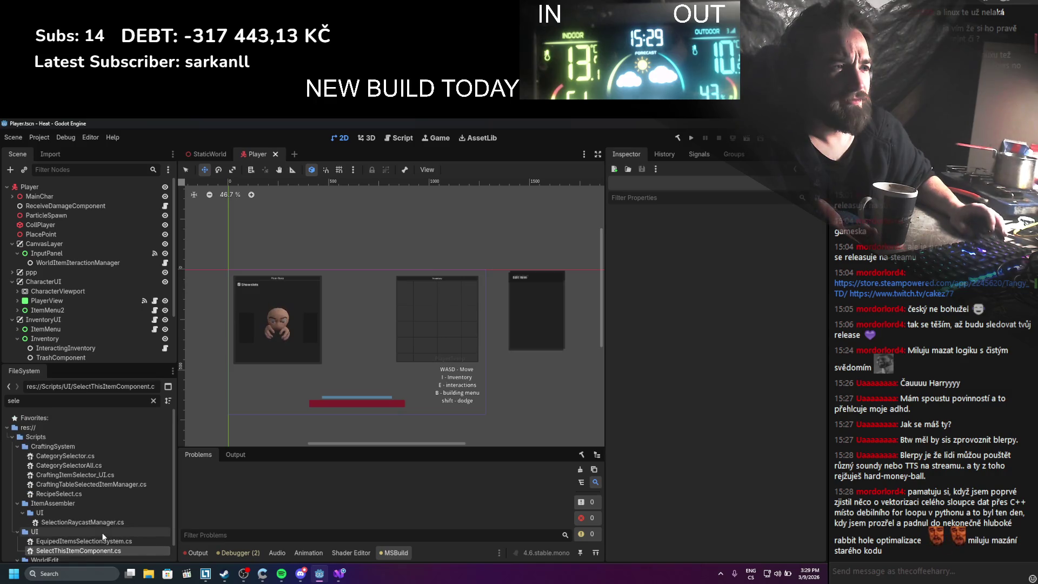
scroll(114, 486, down, 1)
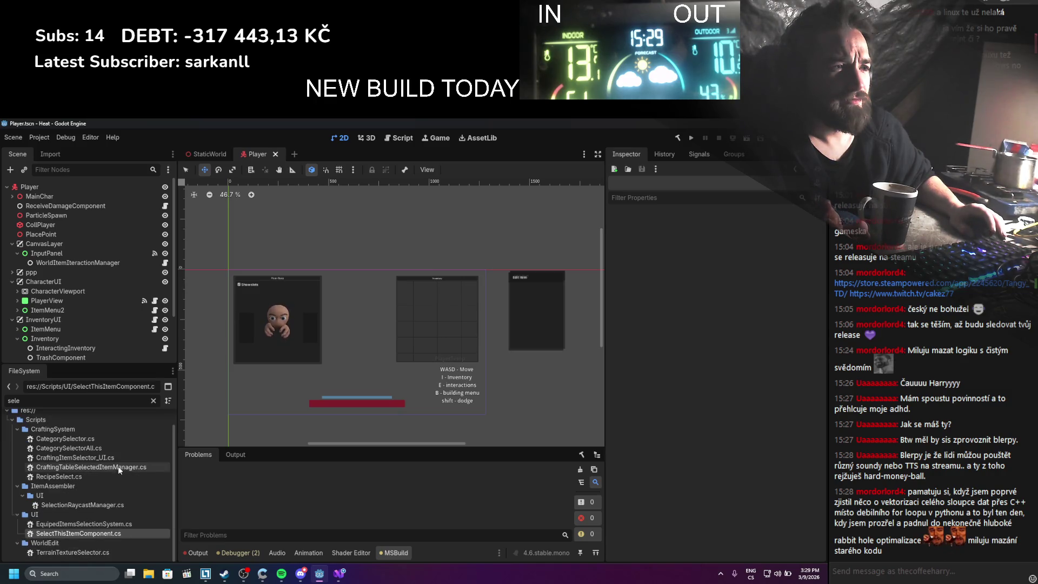
click(153, 401)
scroll(420, 281, up, 3)
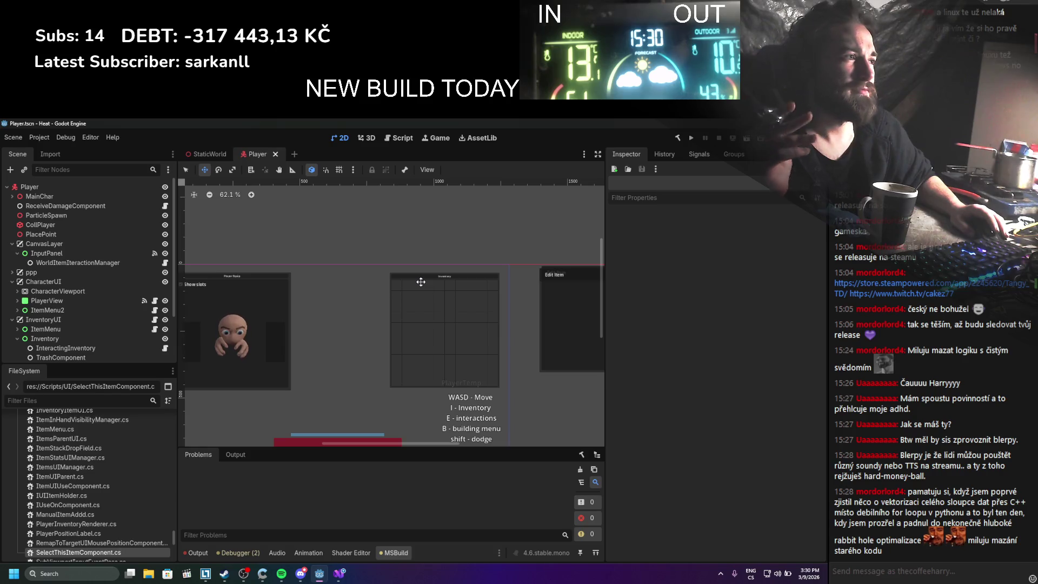
click(678, 138)
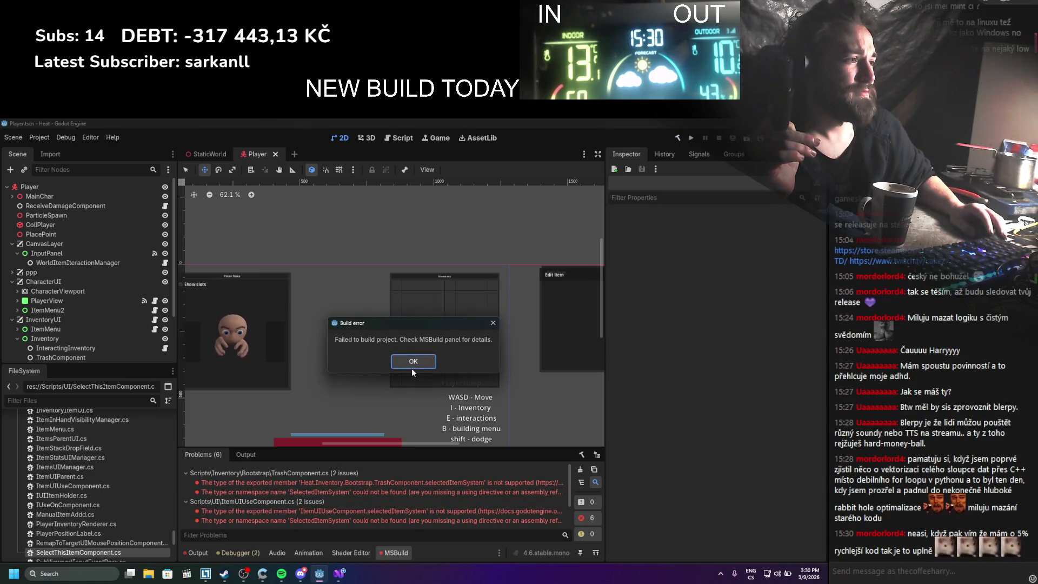
Dismiss the build failure message and filter project files for 'trash'
click(412, 361)
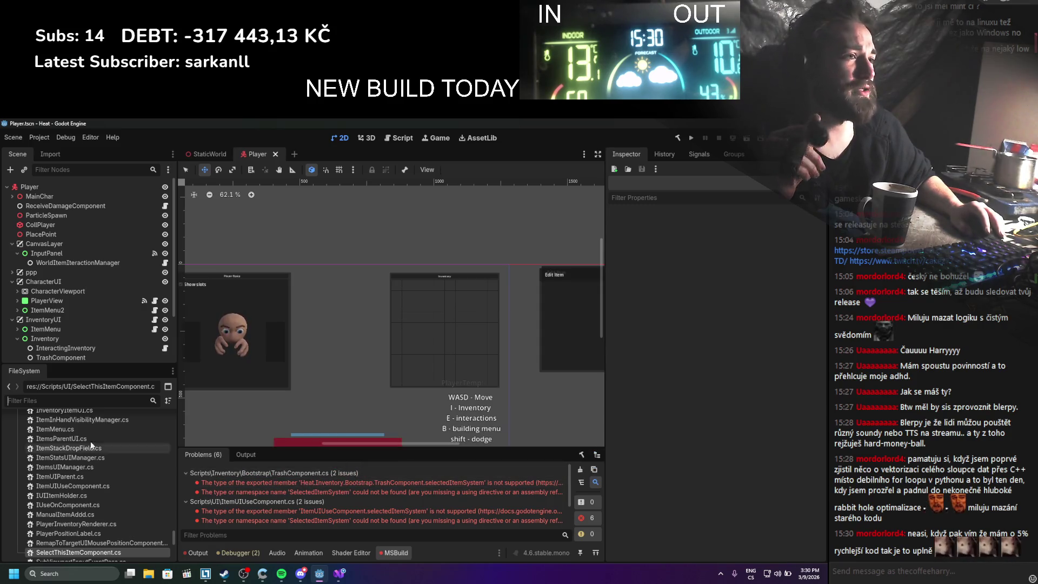
click(75, 400)
text(trash)
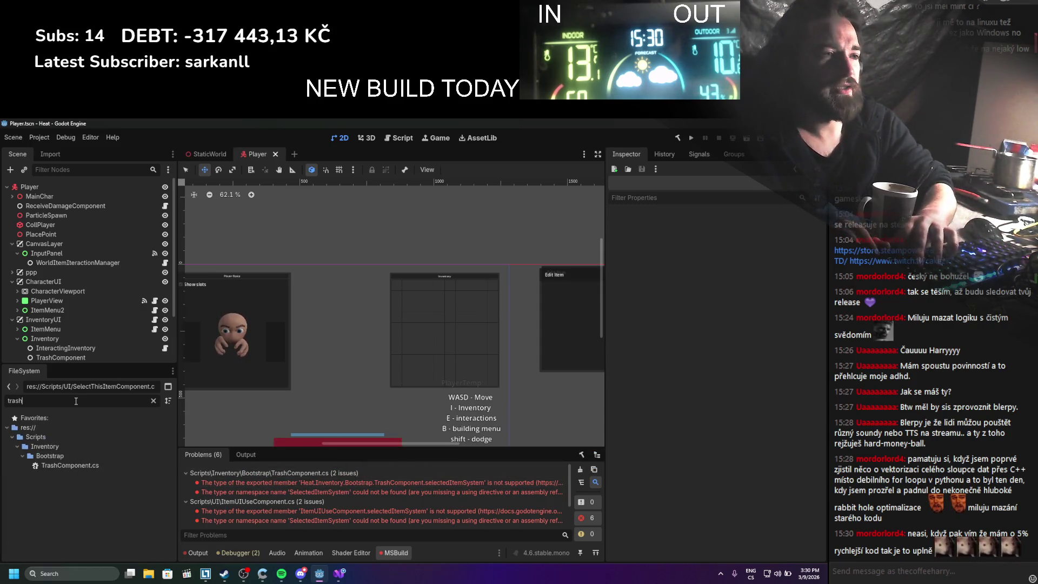
Delete TrashComponent.cs, then open the ItemUIUseComponent.cs error line in code
right_click(82, 465)
click(111, 505)
click(337, 393)
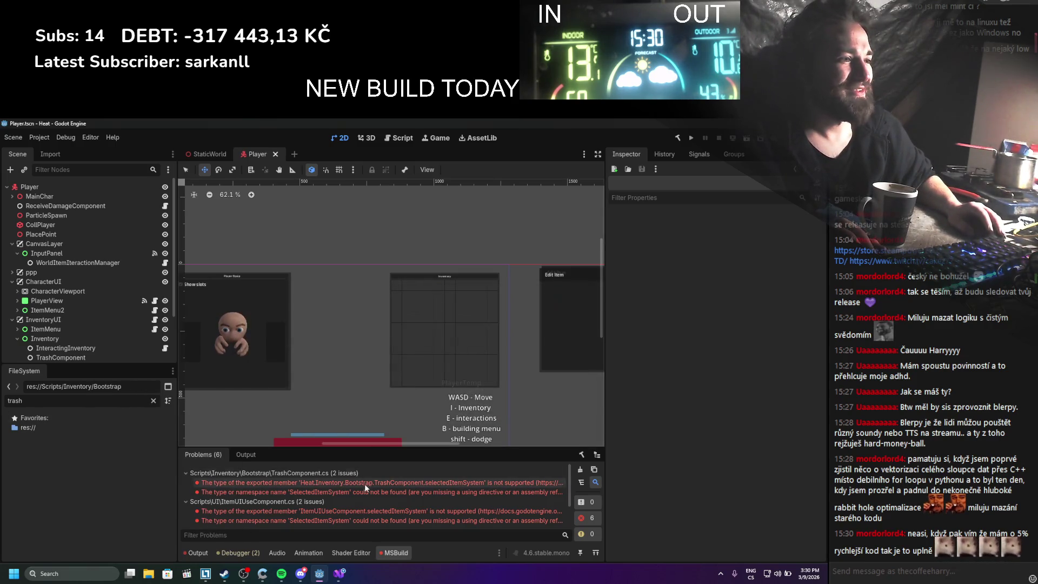
click(319, 510)
double_click(331, 511)
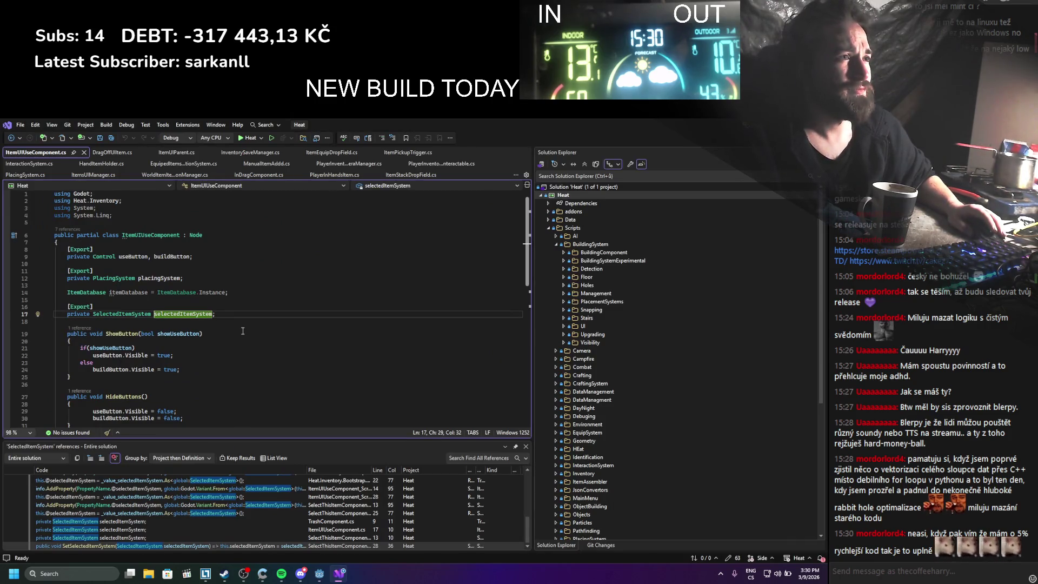
scroll(243, 331, down, 6)
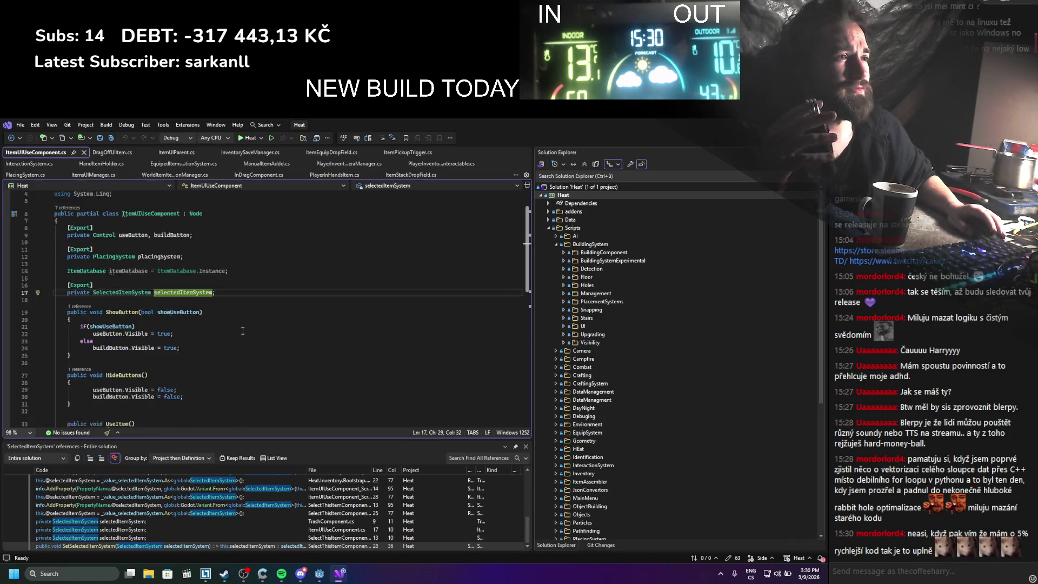
scroll(243, 330, up, 6)
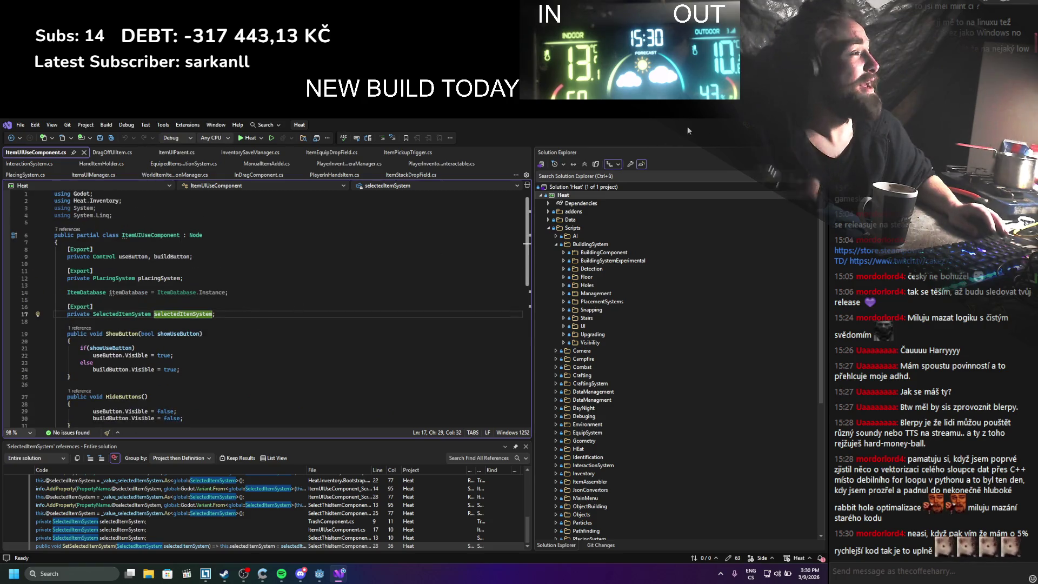
key(alt+Tab)
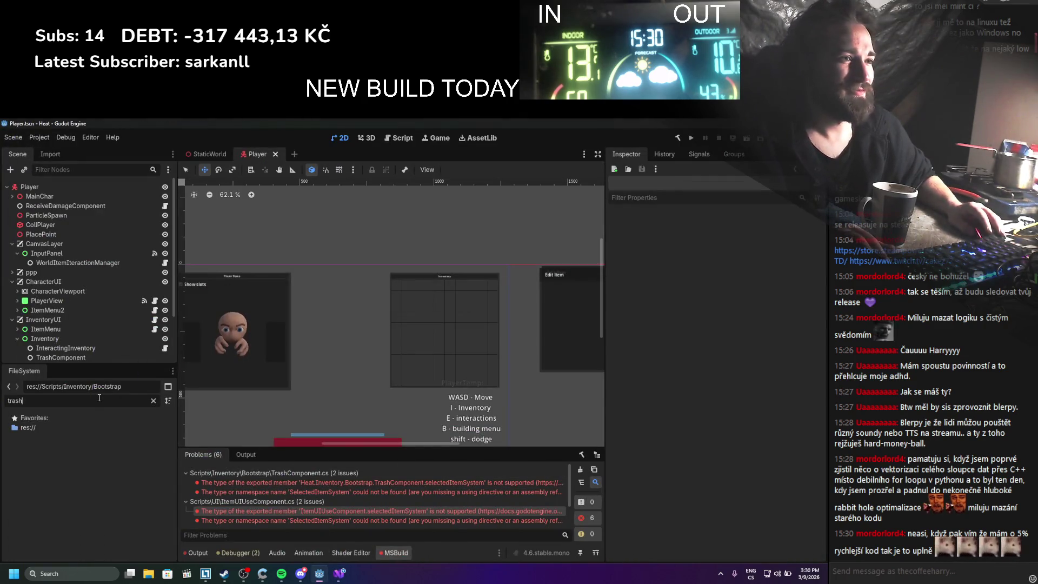
Filter files for 'itemuiuse', delete ItemUIUseComponent.cs, and switch to Visual Studio
click(153, 401)
text(itemuiuse)
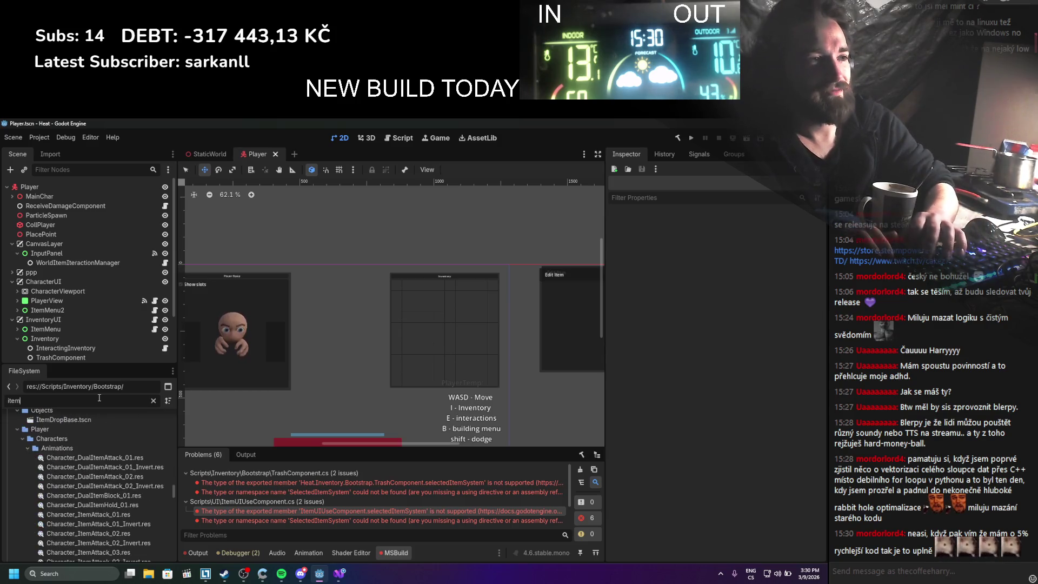
click(65, 455)
right_click(65, 456)
click(94, 502)
click(500, 427)
right_click(49, 456)
click(65, 507)
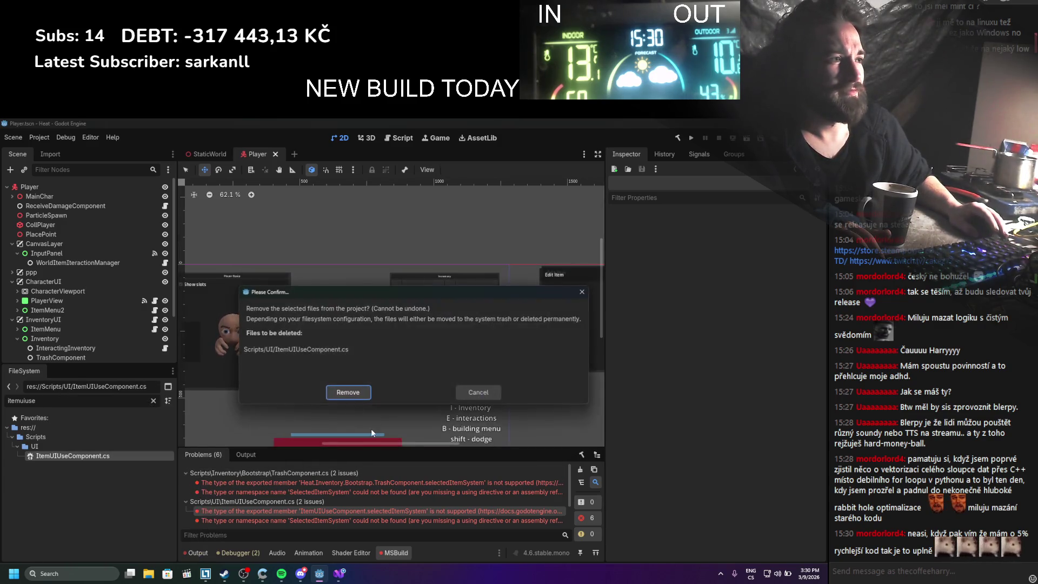
click(343, 391)
key(alt+Tab)
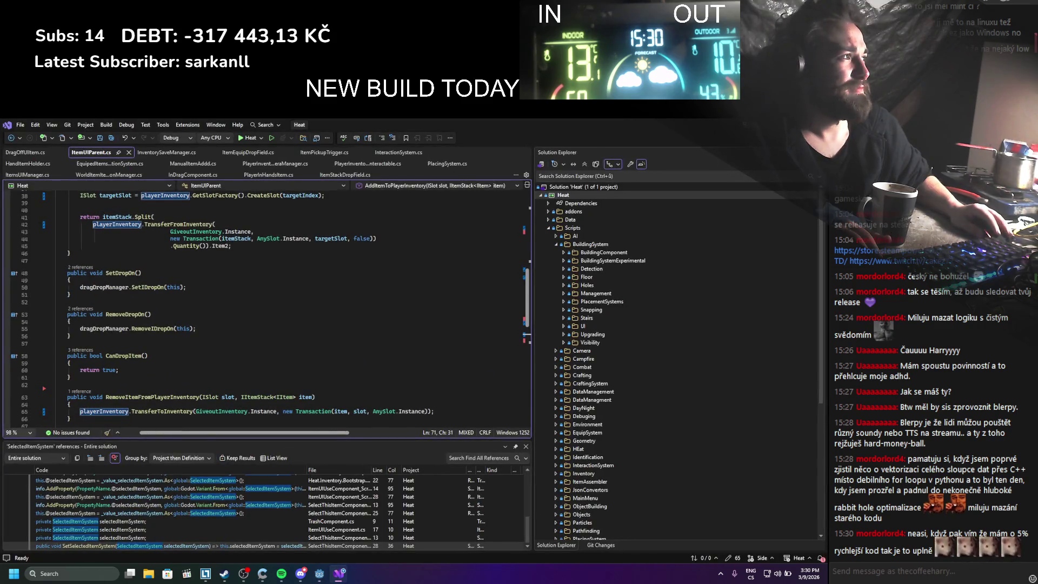
Return from Visual Studio to the Godot editor without editing any code
key(alt+Tab)
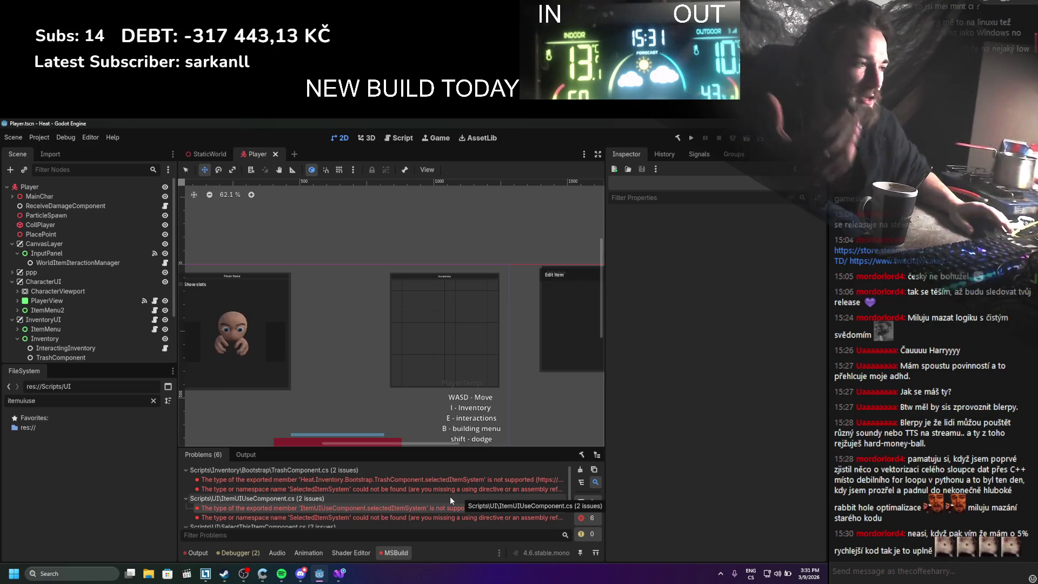
Rebuild the .NET project, dismiss the failure, and open the SelectThisItemComponent.cs error line
click(580, 470)
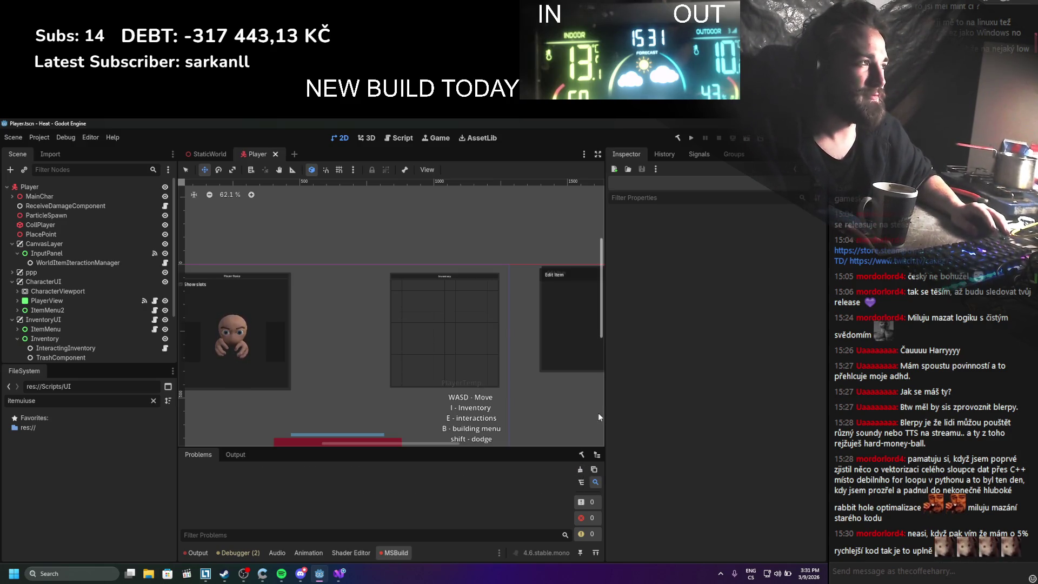
click(678, 138)
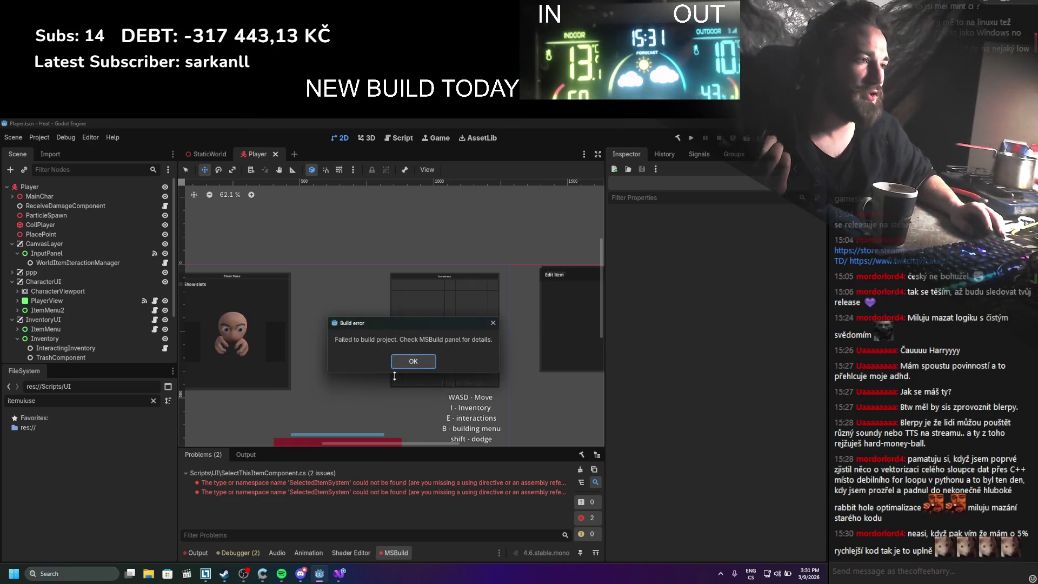
click(413, 368)
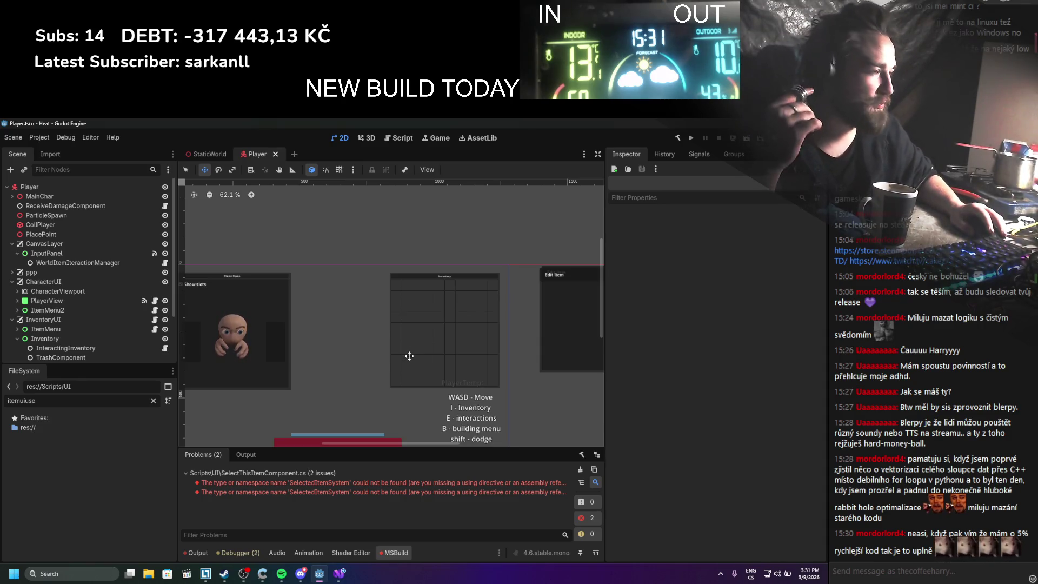
mouse_move(333, 484)
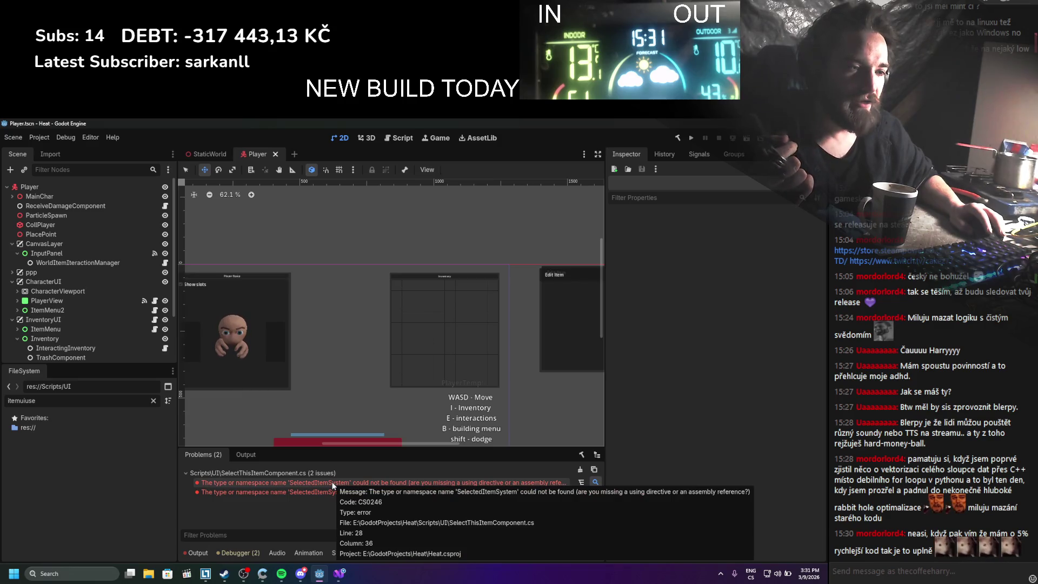
double_click(333, 484)
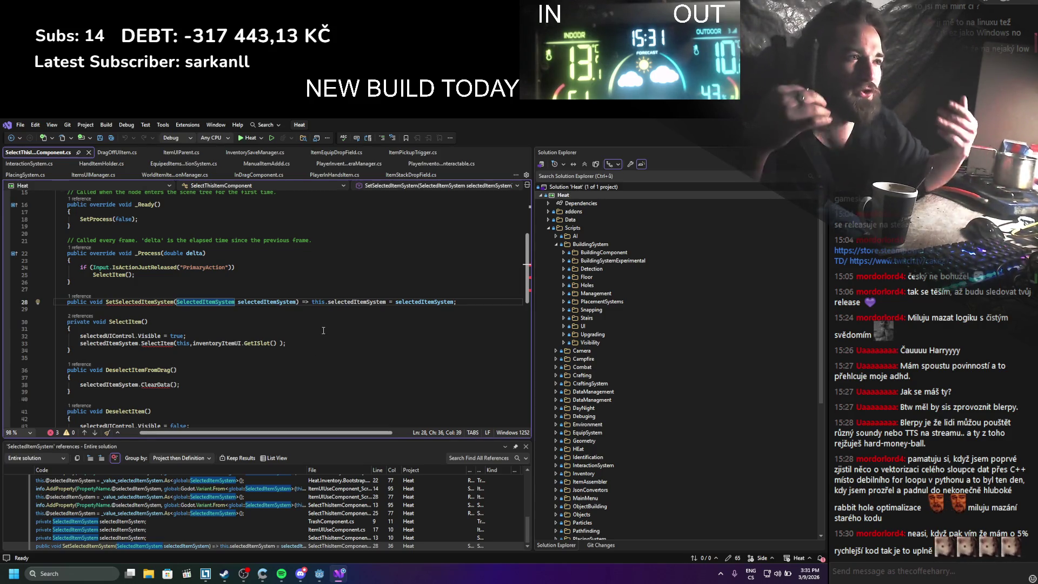
Find all references to the SelectThisItemComponent class, then close its script tab
scroll(296, 345, up, 5)
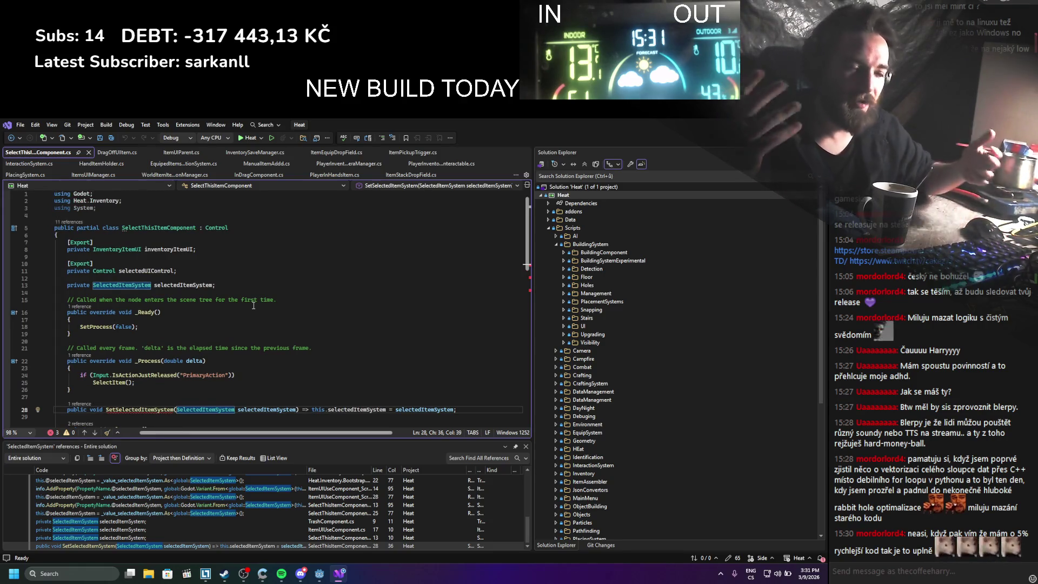
scroll(204, 317, down, 3)
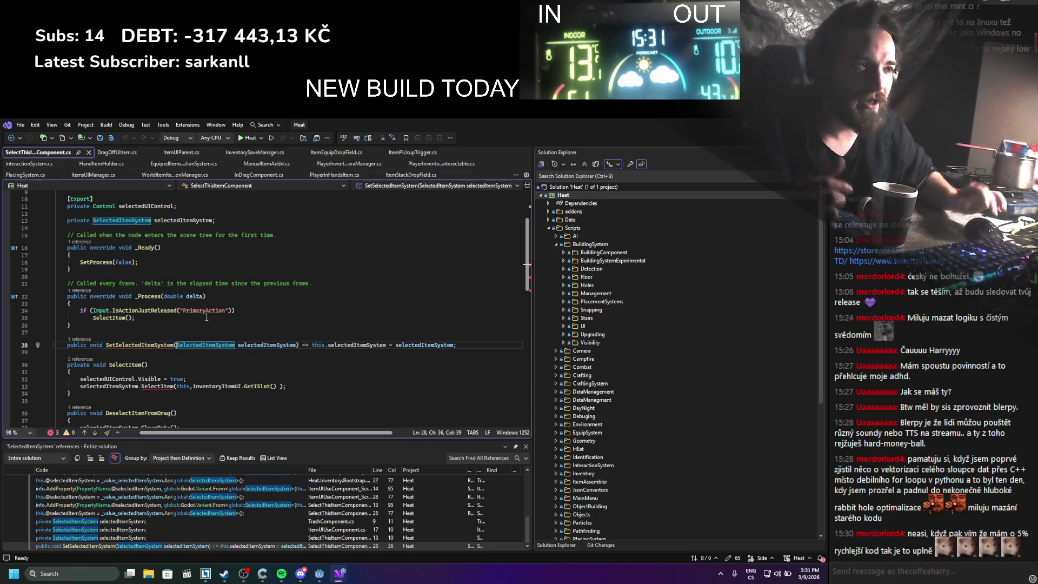
scroll(206, 318, down, 6)
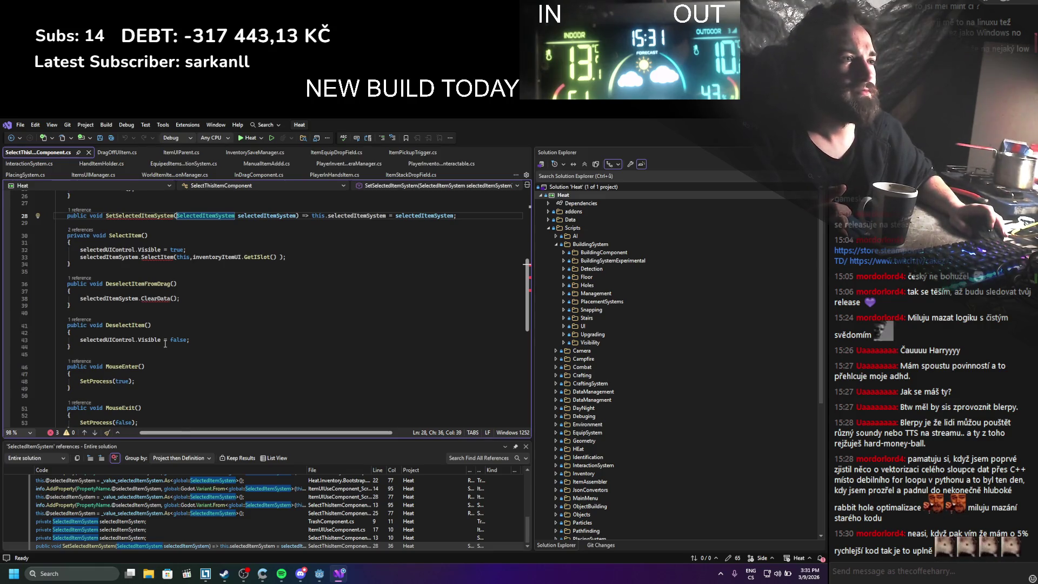
scroll(165, 344, up, 9)
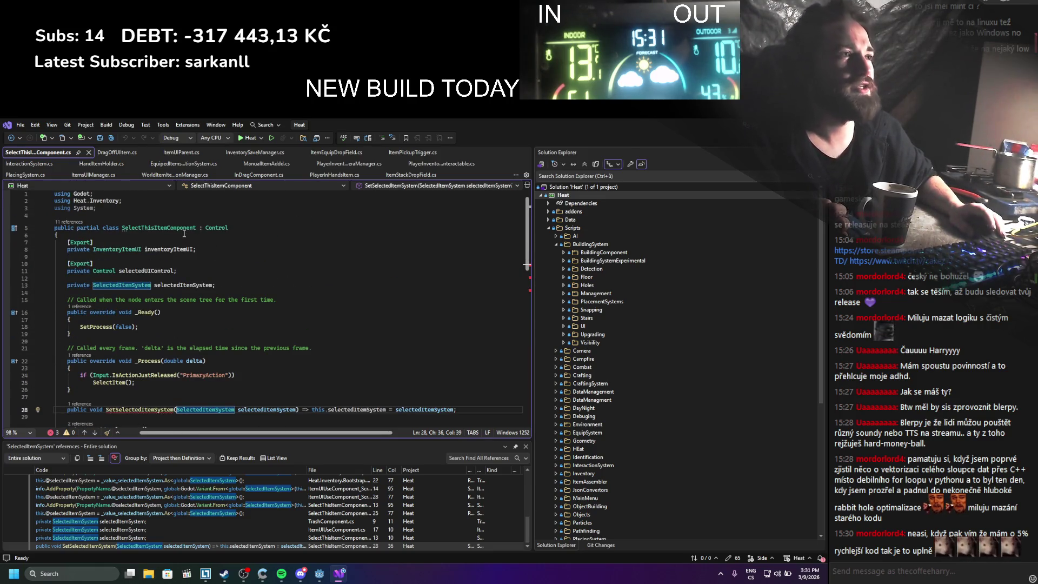
right_click(182, 229)
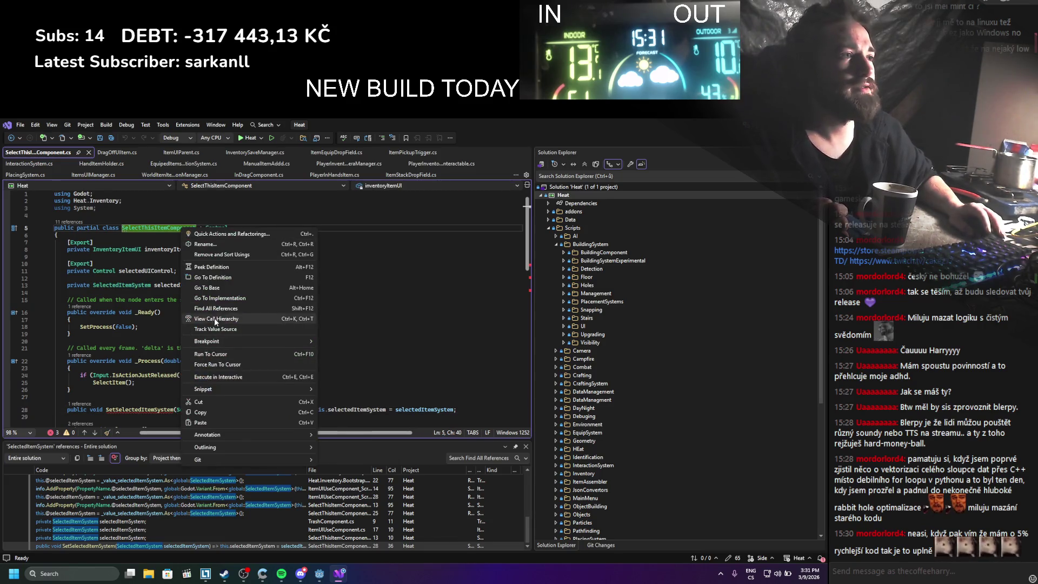
click(215, 308)
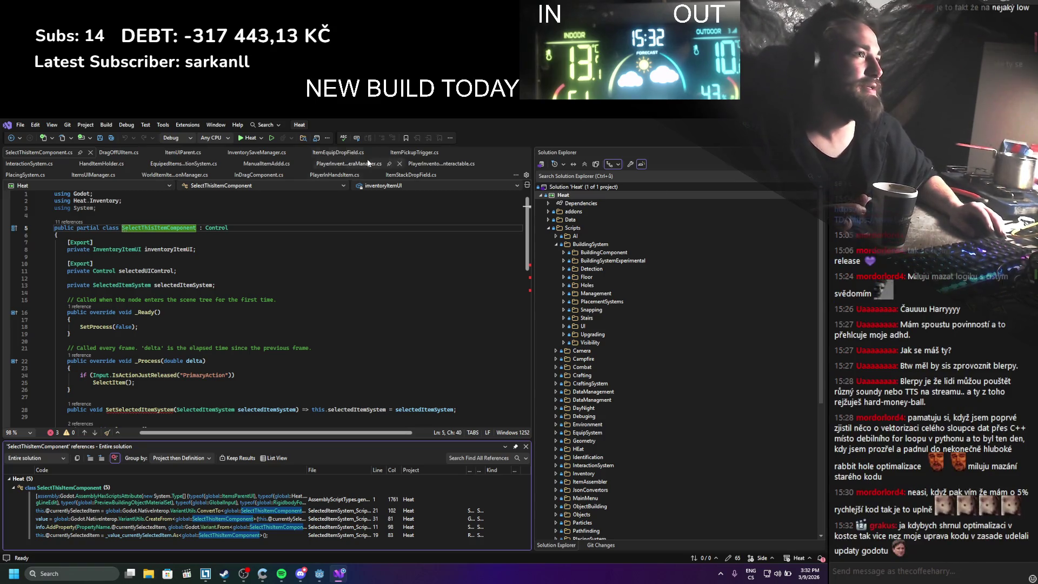
click(90, 153)
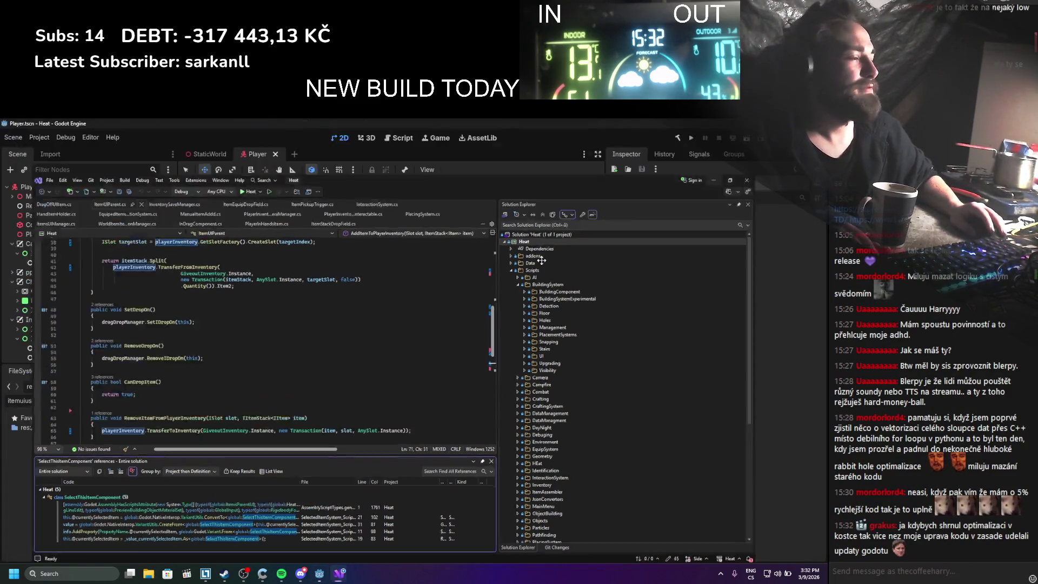
Delete SelectThisItemComponent.cs via a 'selectth' filter, clear the Problems list, and rebuild
key(alt+Tab)
double_click(19, 402)
text(selectth)
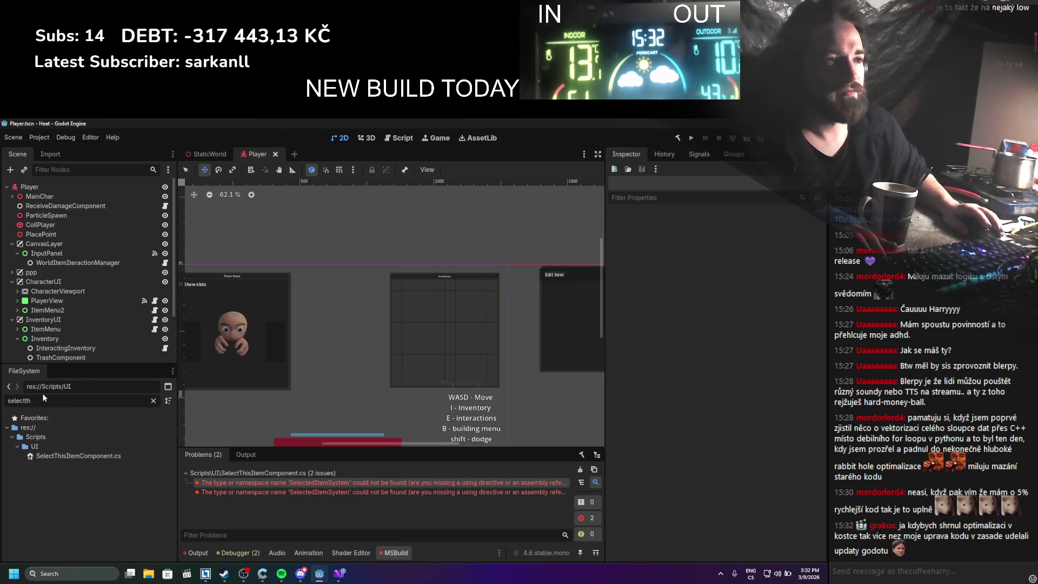
right_click(114, 456)
click(139, 507)
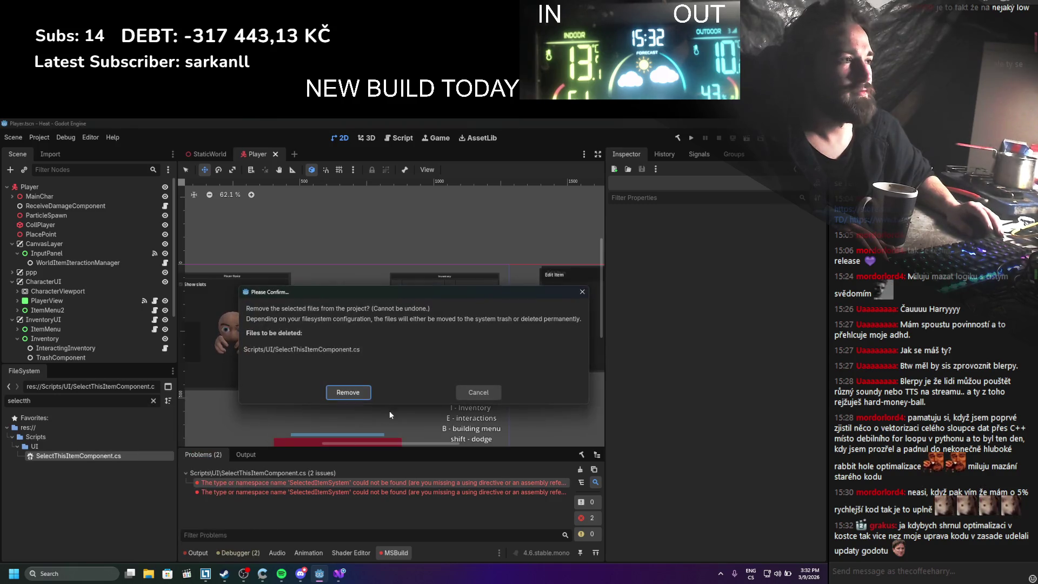
click(348, 391)
click(582, 454)
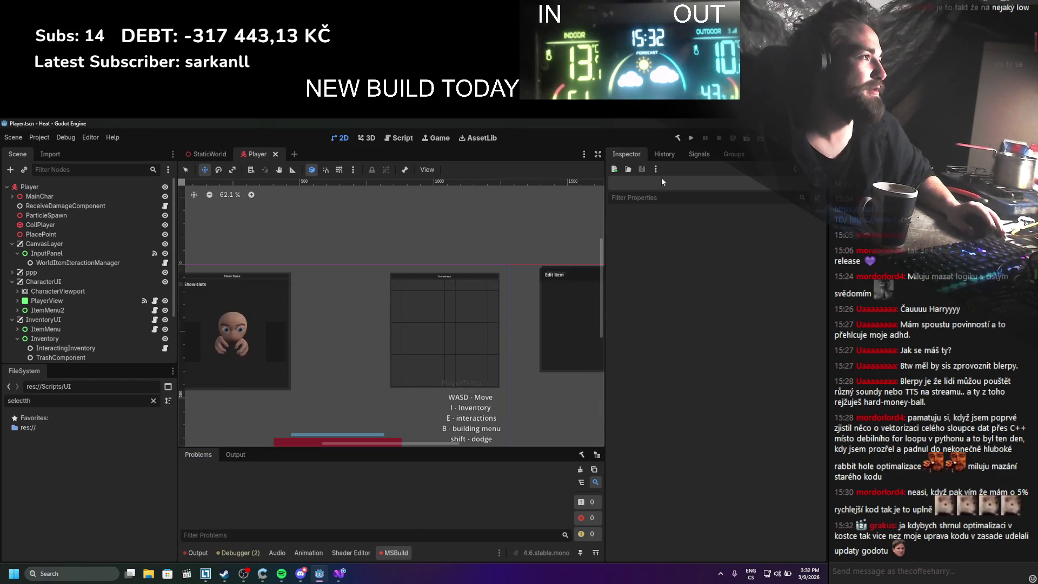
click(676, 138)
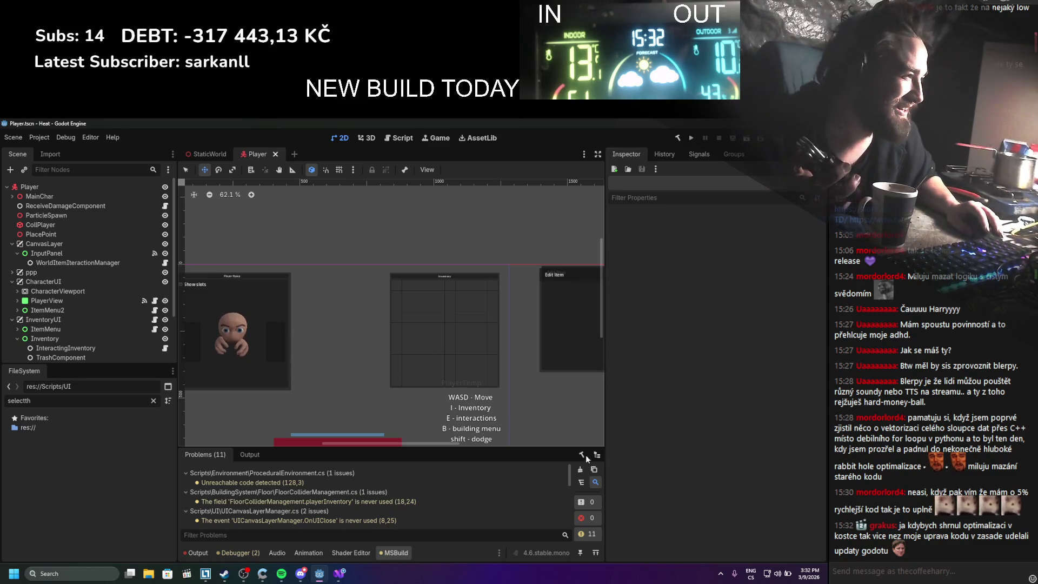
Review the 11 build warnings and clear the Problems list
scroll(538, 484, down, 2)
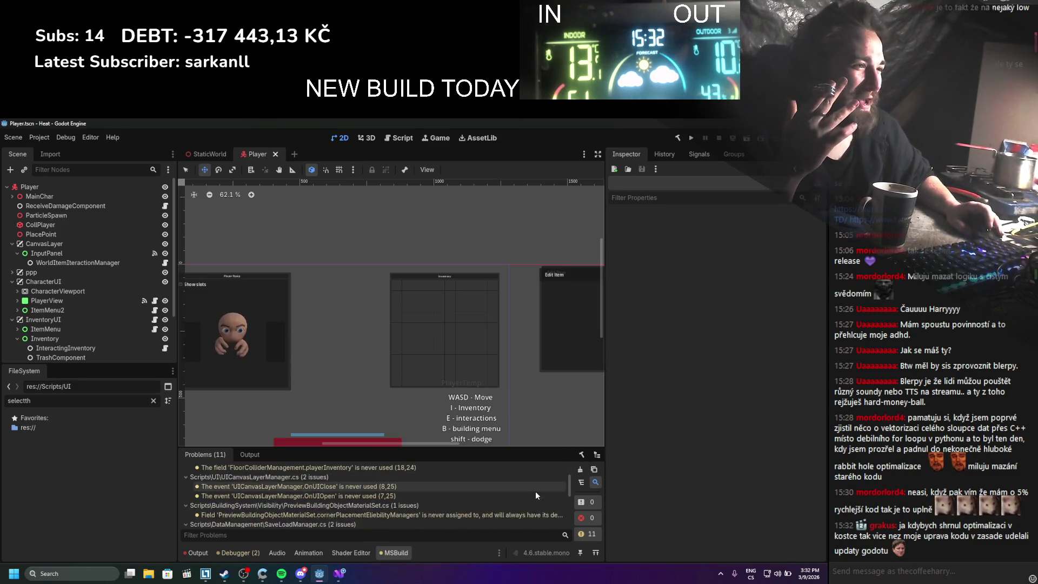
scroll(535, 495, down, 1)
scroll(518, 481, down, 2)
scroll(518, 485, down, 5)
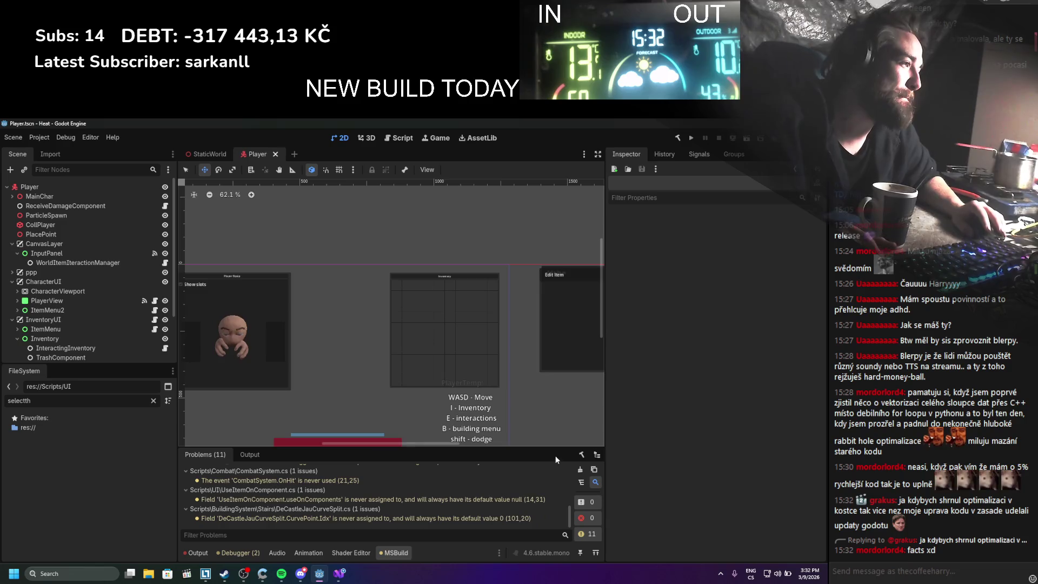
click(579, 469)
scroll(411, 301, down, 2)
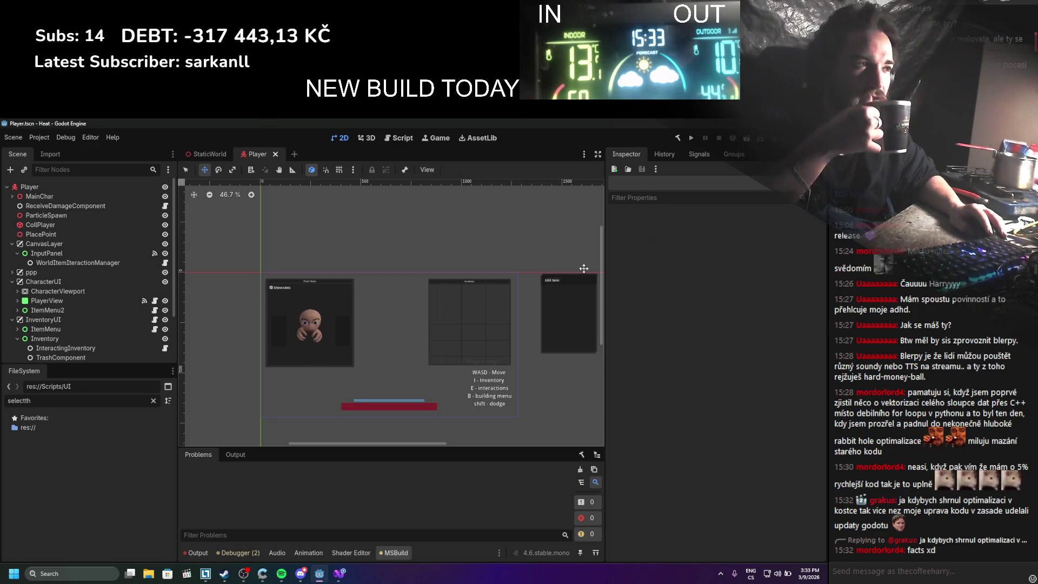
Run the game briefly to test the changes, then stop it
click(693, 140)
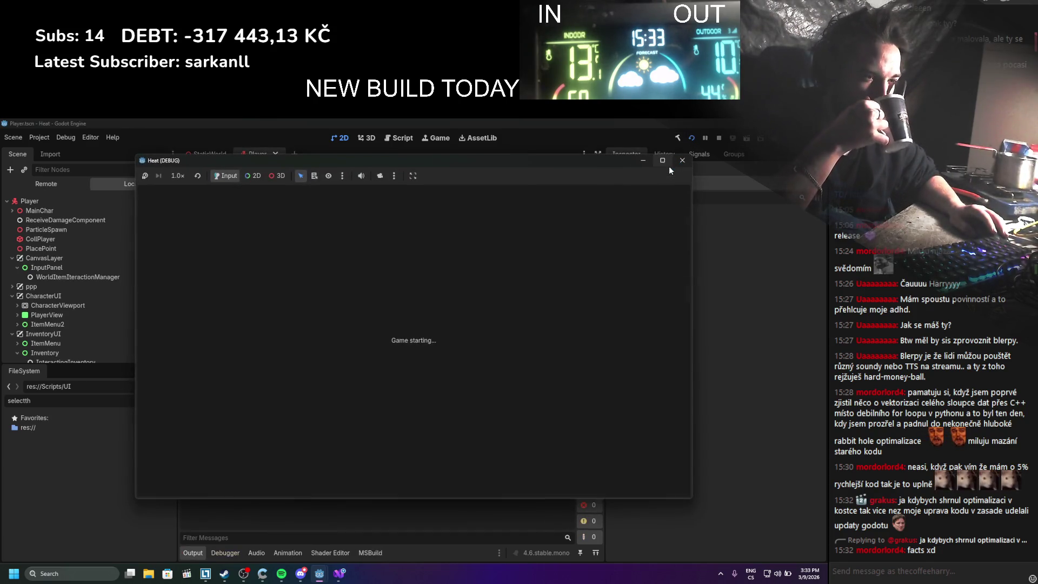
mouse_move(669, 167)
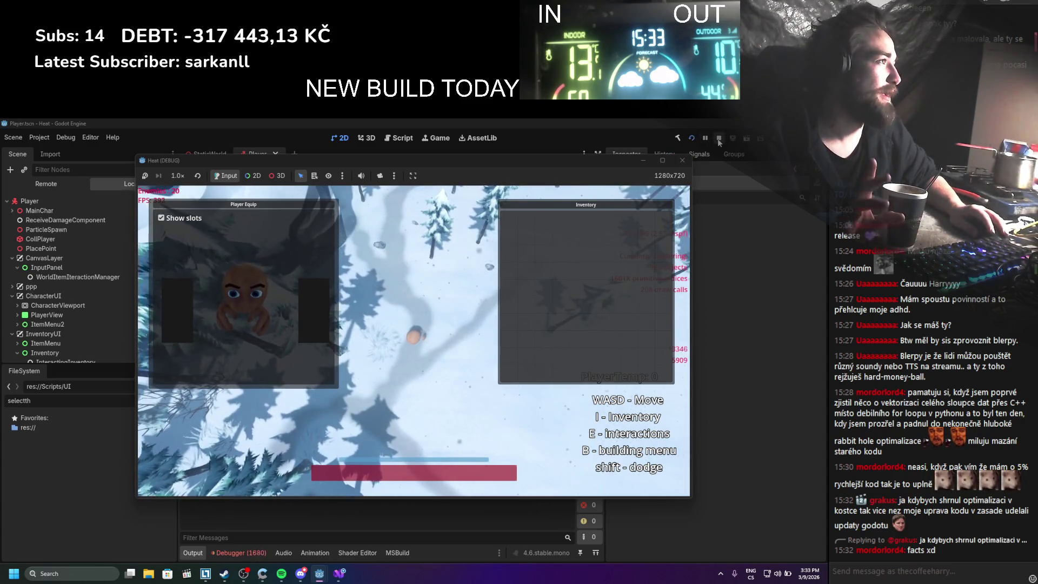
click(682, 160)
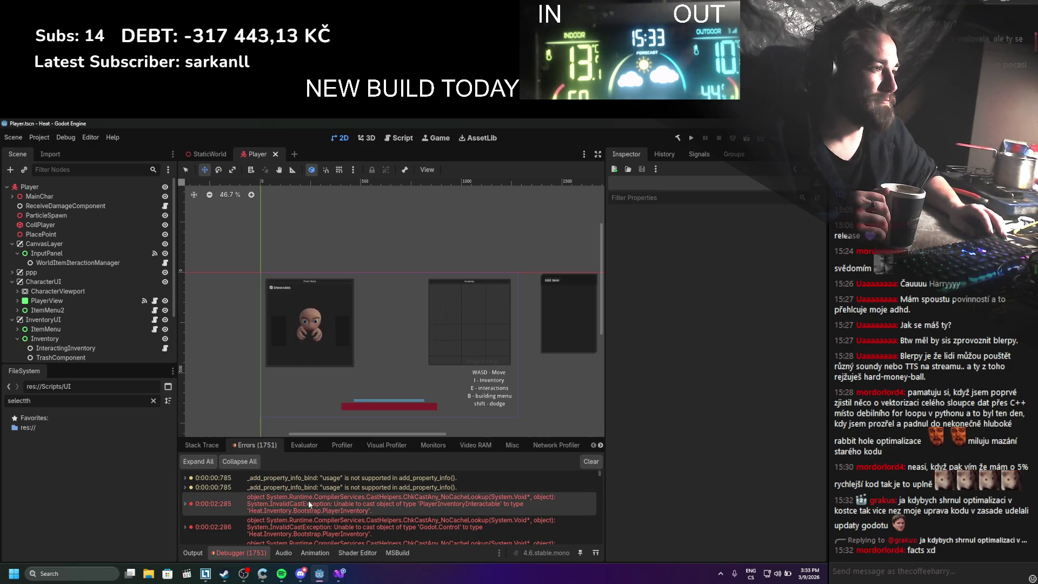
Expand the cast-exception errors, trace them to the generated script, and filter files for 'itemequ'
scroll(228, 503, down, 1)
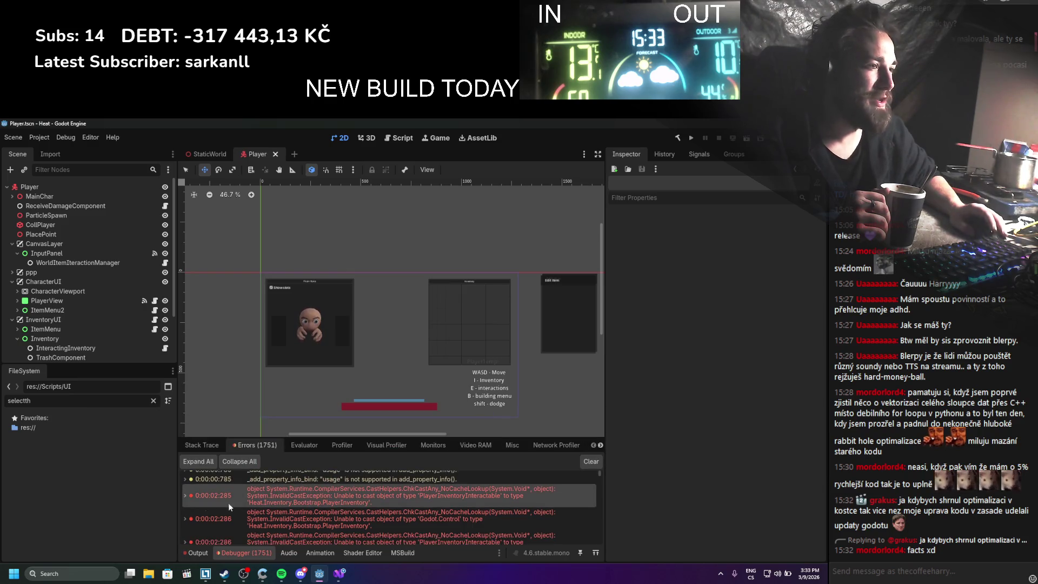
click(184, 495)
scroll(216, 487, down, 2)
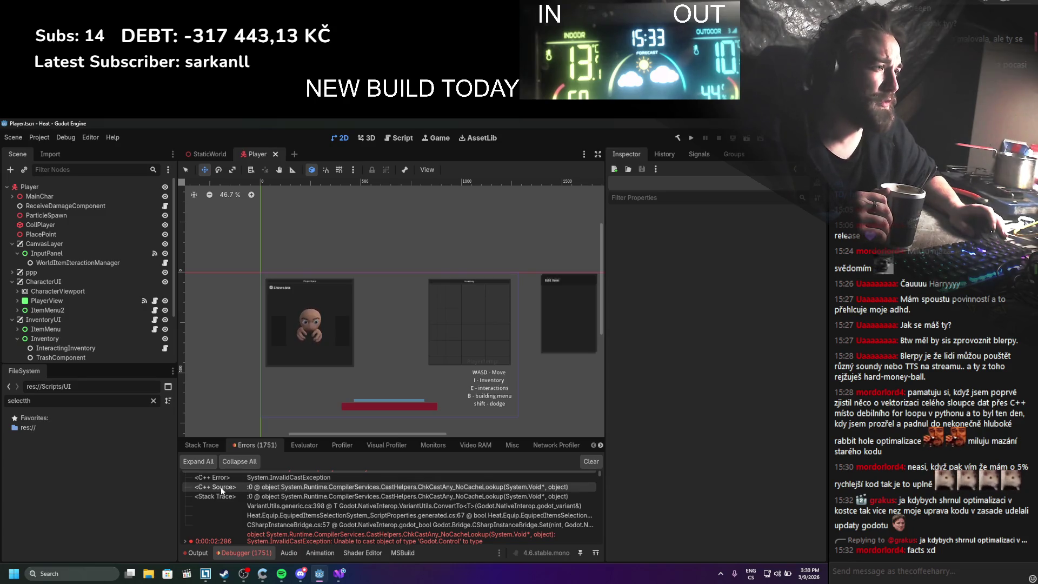
scroll(221, 493, down, 3)
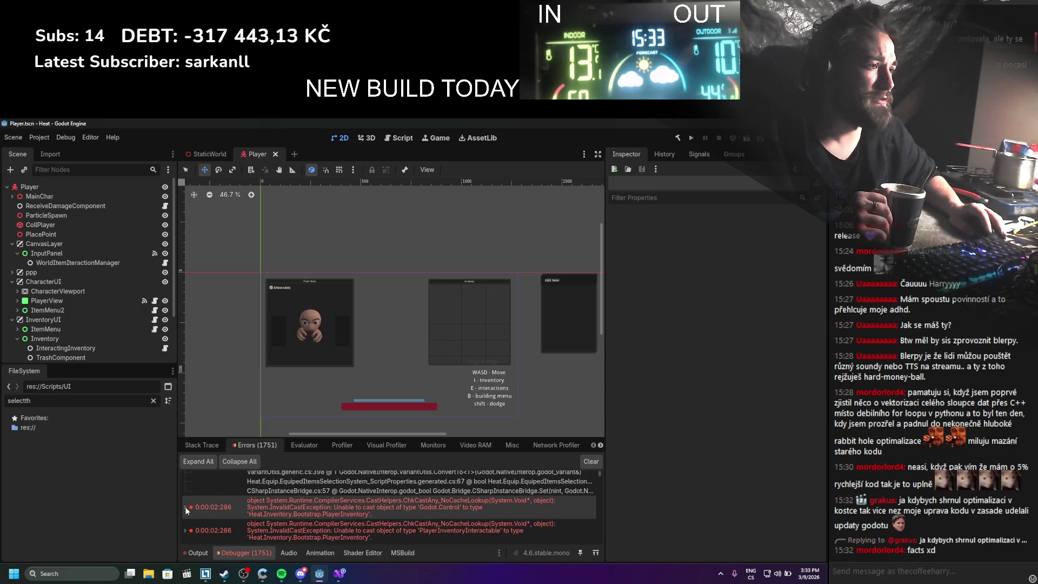
click(185, 507)
scroll(184, 507, down, 3)
double_click(215, 517)
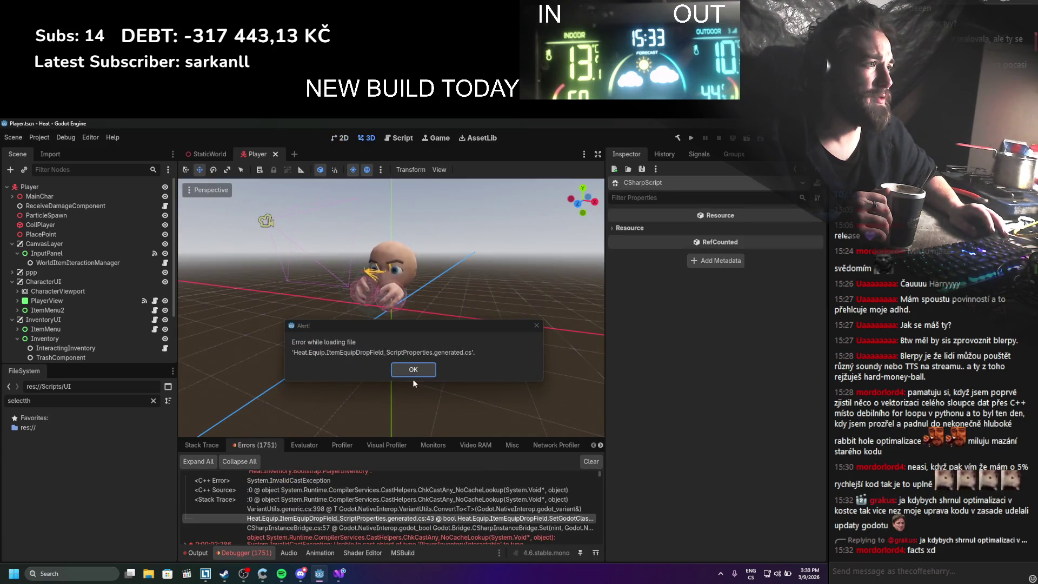
click(412, 370)
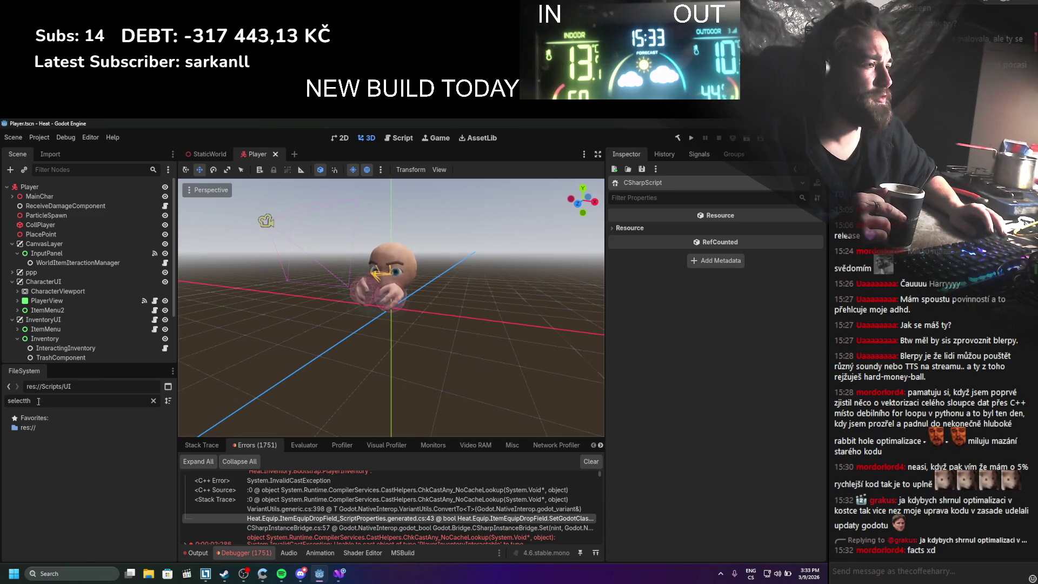
click(21, 400)
text(itemequ)
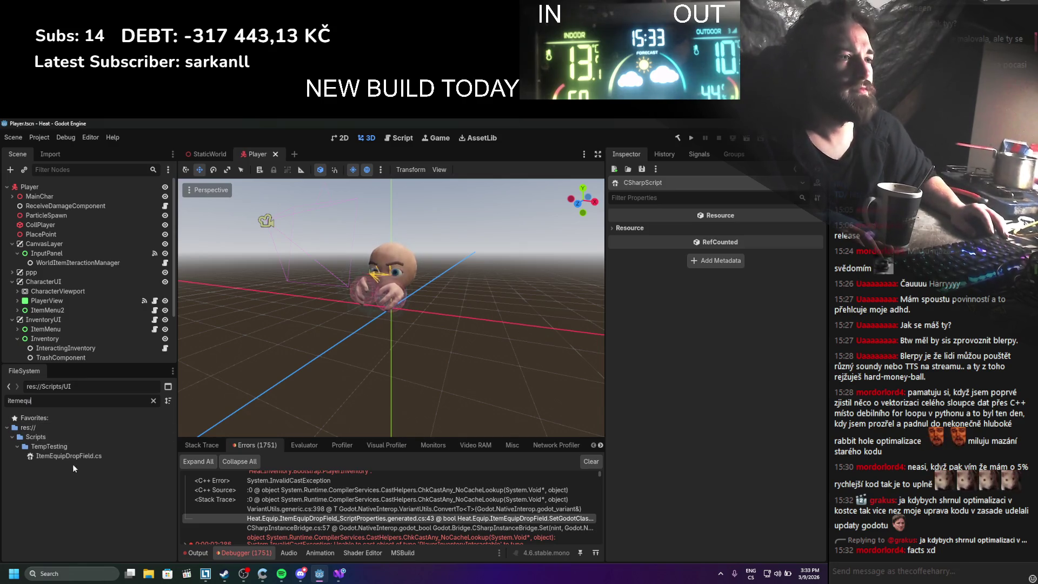
Open ItemEquipDropField.cs, then try deleting it and cancel because Player.tscn still depends on it
double_click(73, 458)
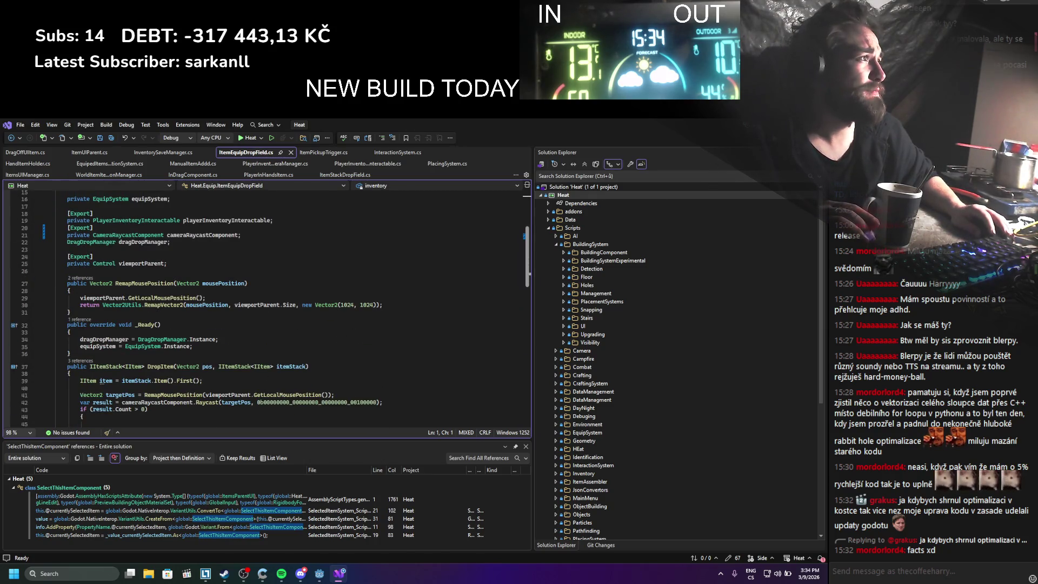
key(alt+Tab)
right_click(60, 459)
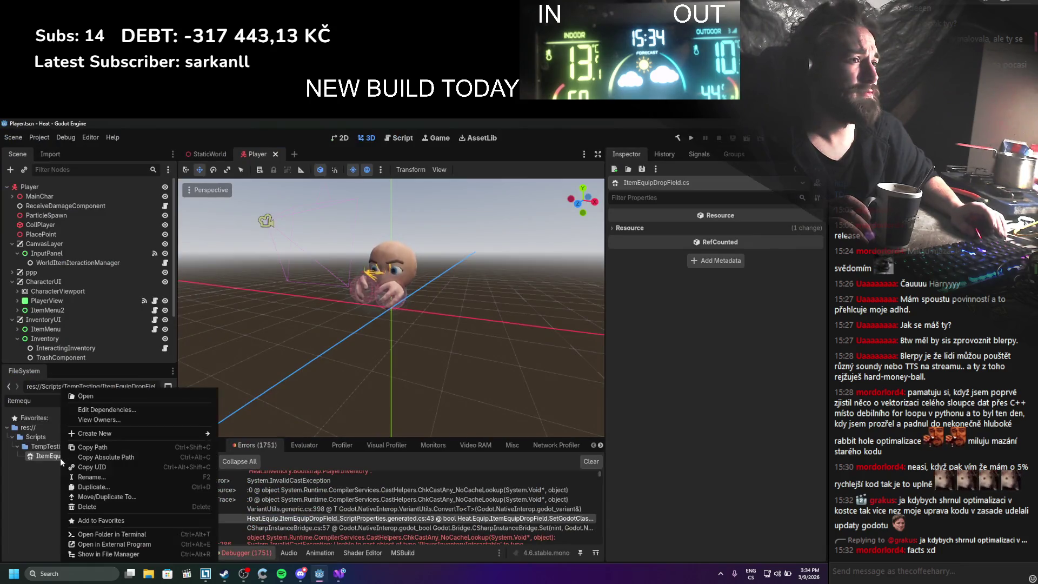
click(105, 506)
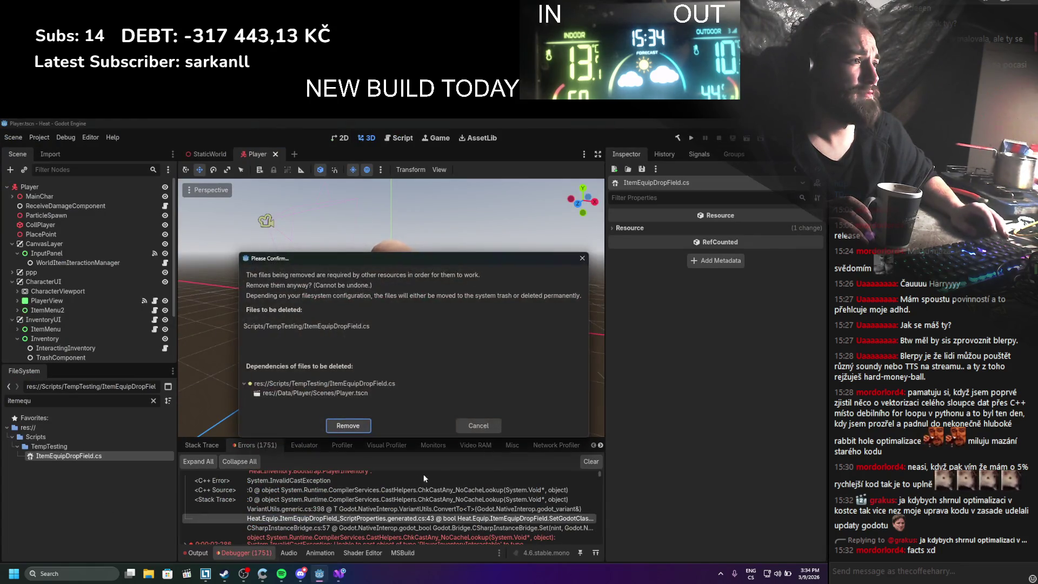
click(464, 425)
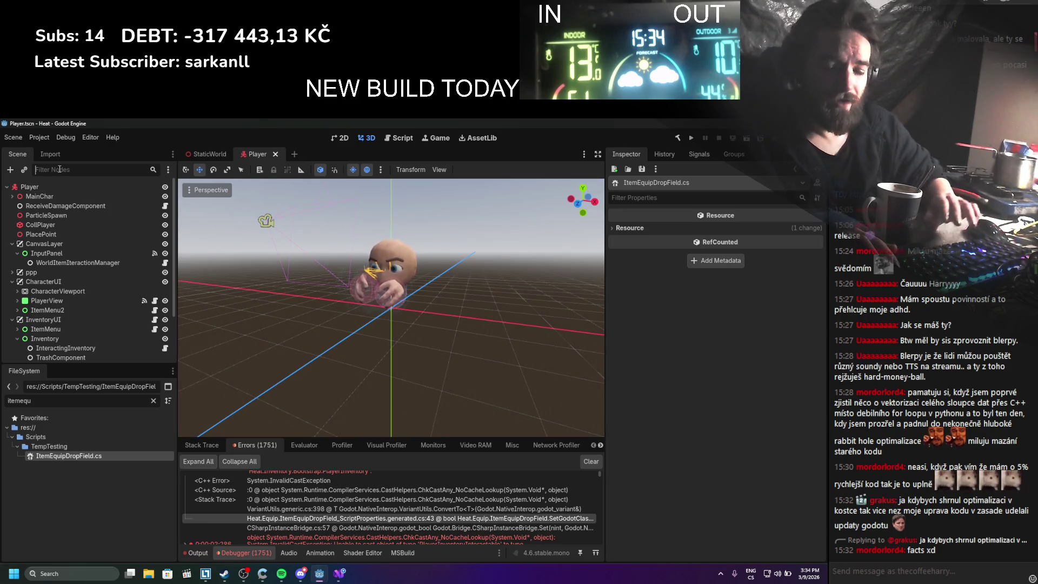
click(59, 169)
text(iteme)
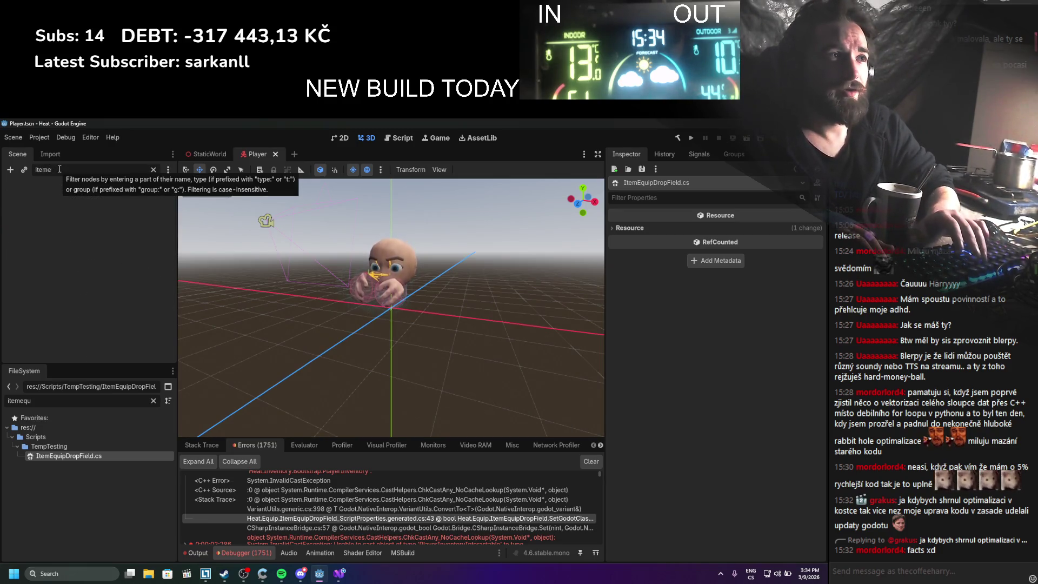
key(BackSpace)
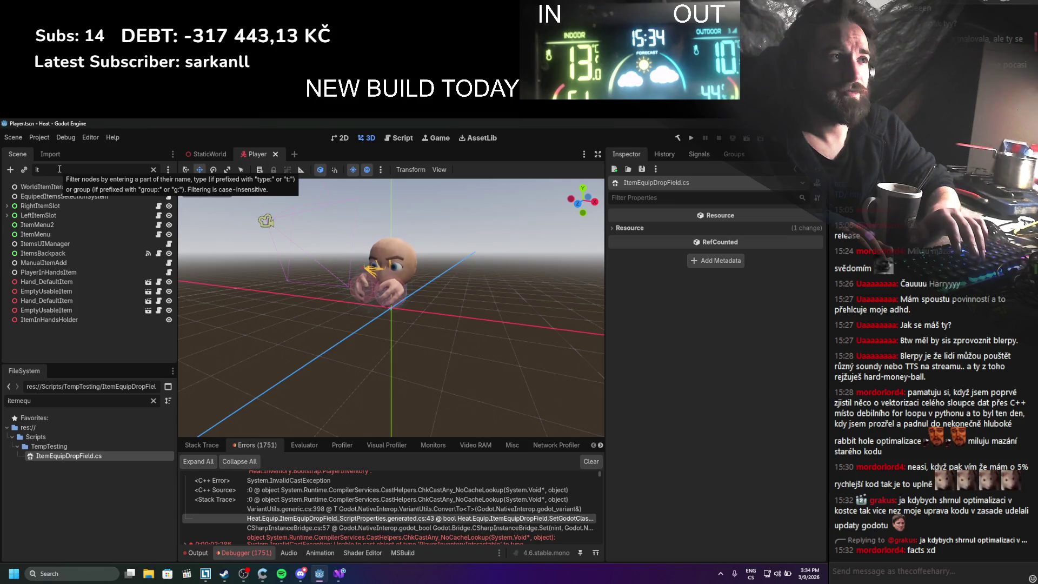
key(BackSpace)
key(BackSpace)
text(type_)
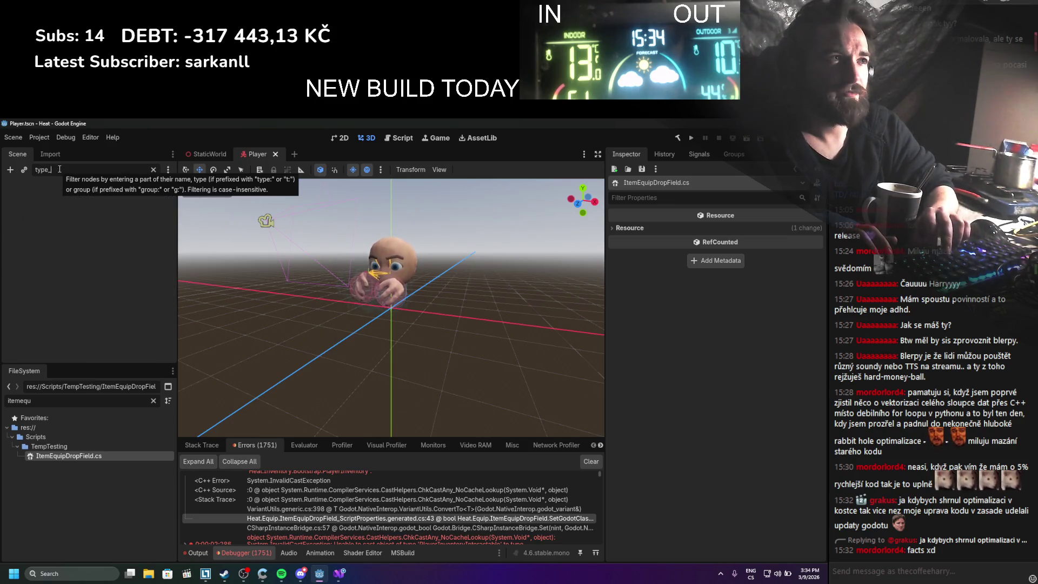
key(BackSpace)
text(:)
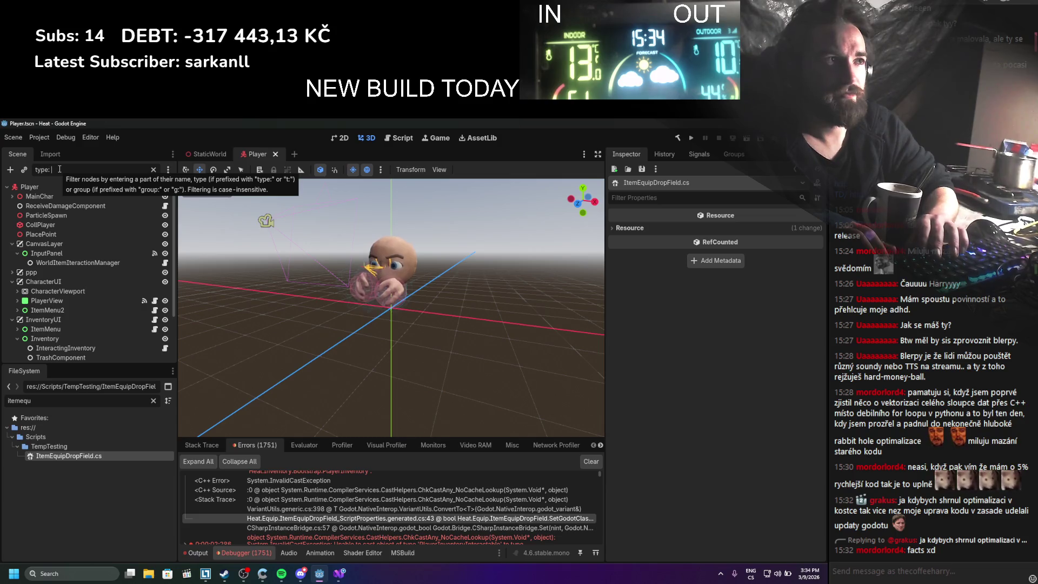
text( ItemEquipDro)
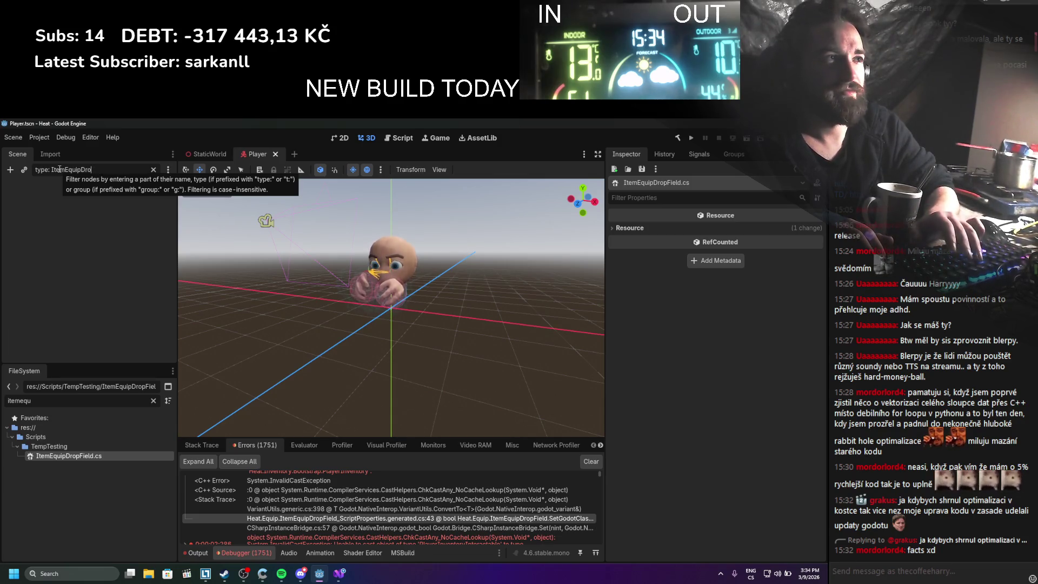
key(BackSpace)
key(BackSpace)
key(BackSpace)
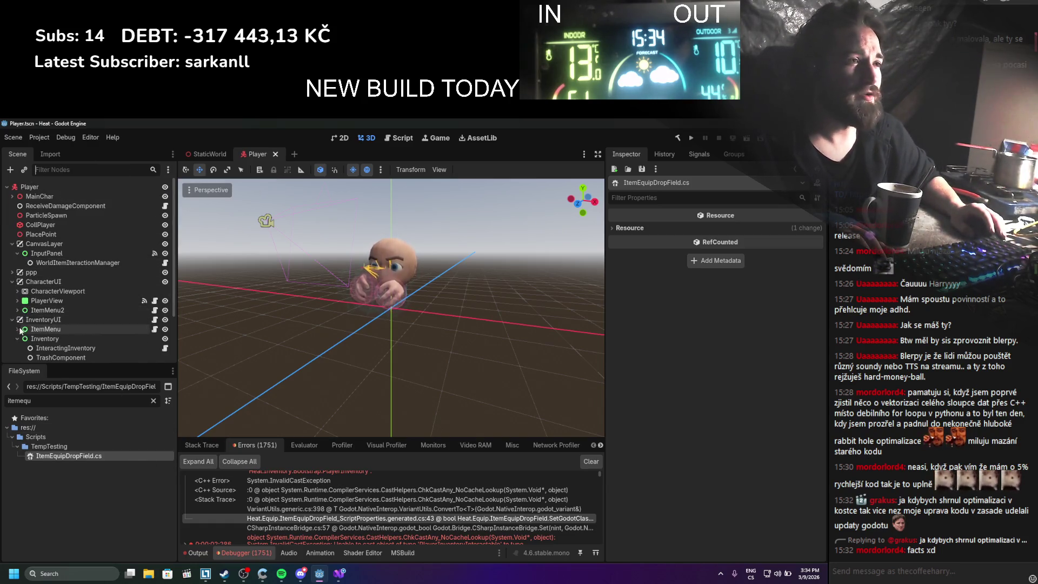
Expand ItemMenu2, PlayerView and MarginContainer2, and inspect LeftItemSlot and EquipedItemsSelectionSystem
scroll(20, 331, down, 1)
click(18, 287)
click(17, 278)
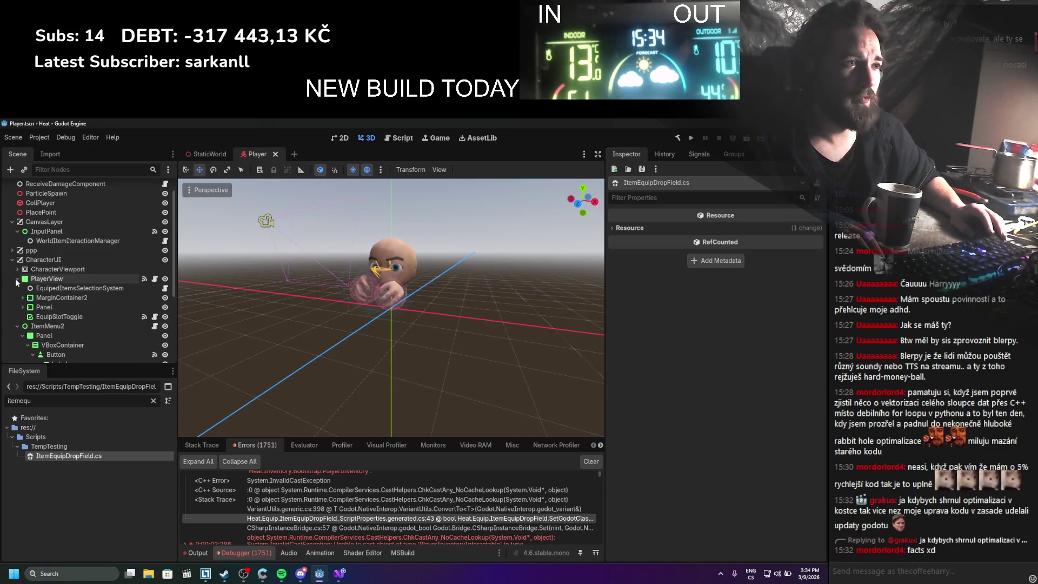
click(22, 298)
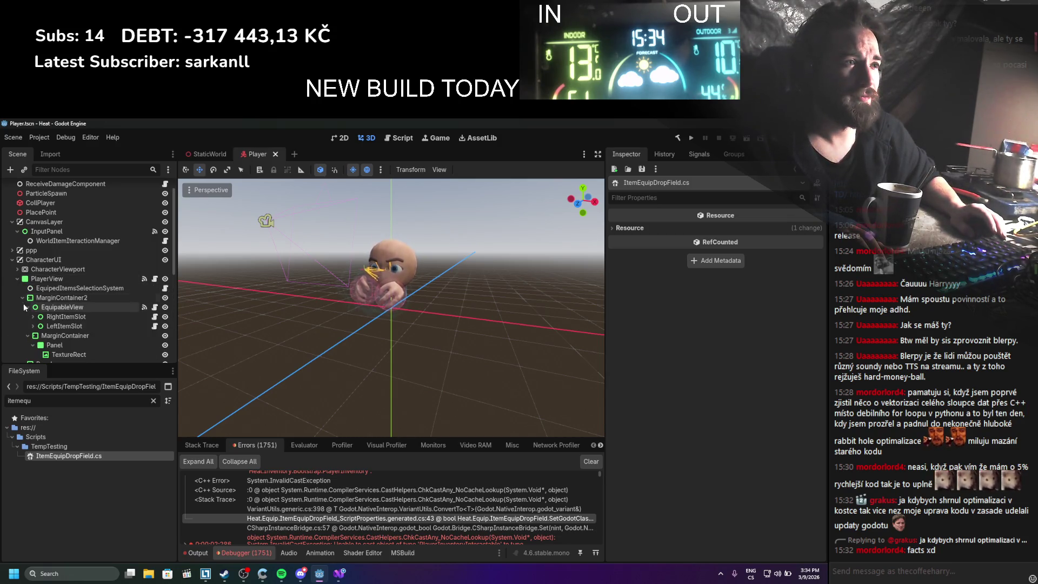
click(64, 326)
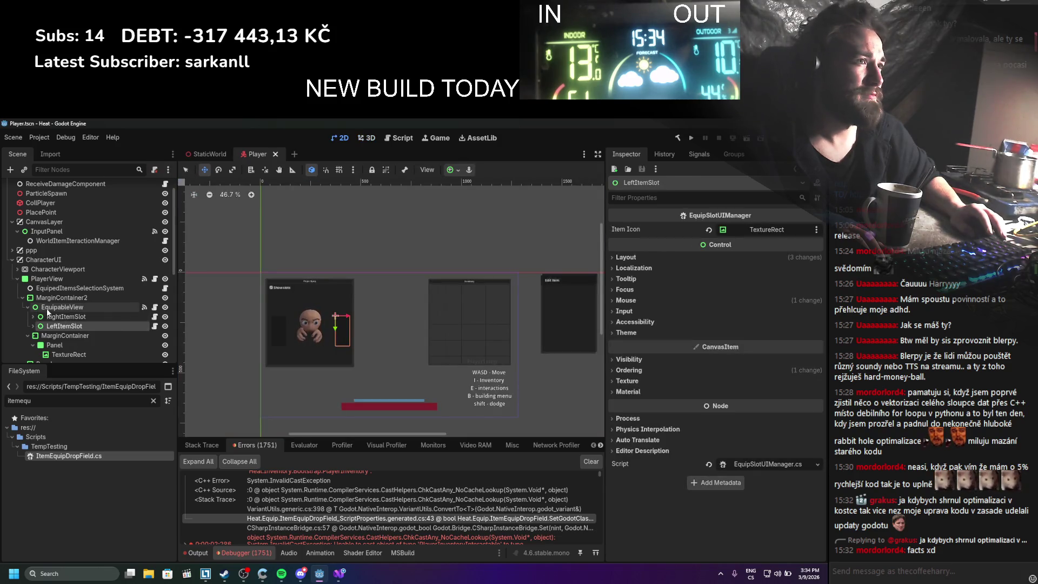
click(61, 308)
click(66, 290)
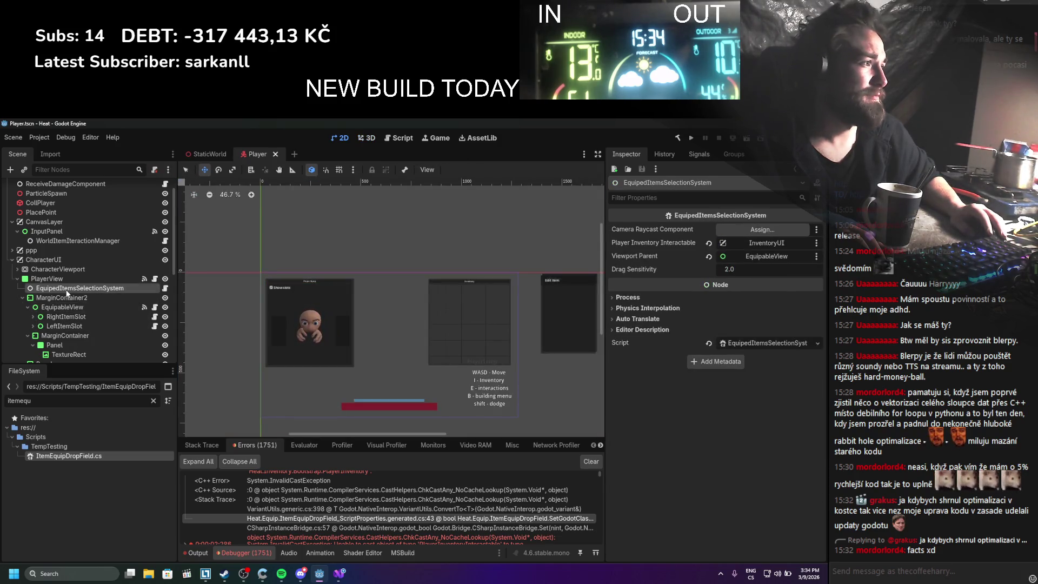
Check RightItemSlot, then select EquipableView and open its ItemEquipDropField.cs script from the Inspector
scroll(57, 304, down, 1)
click(32, 295)
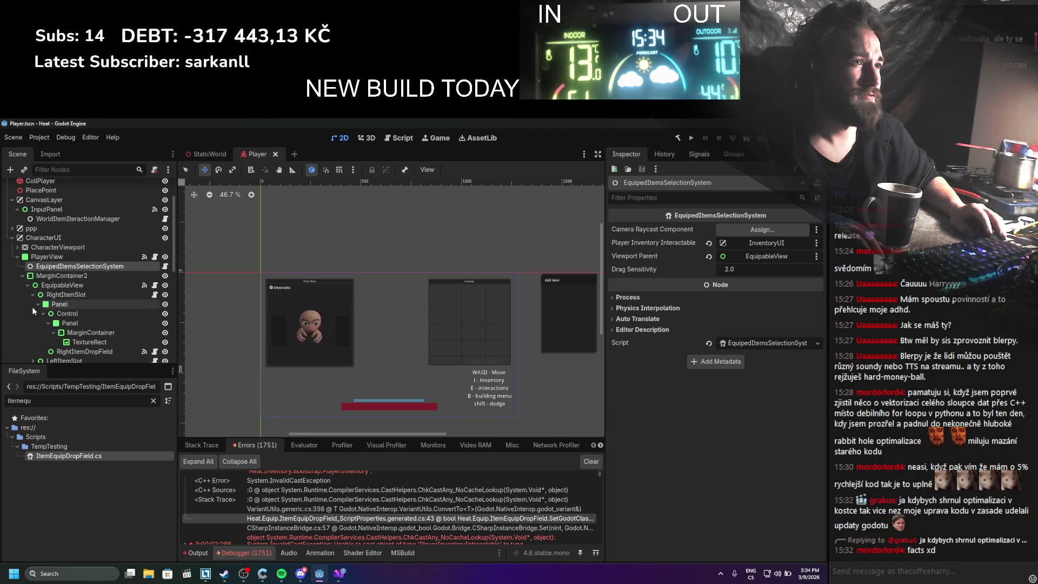
scroll(35, 316, down, 2)
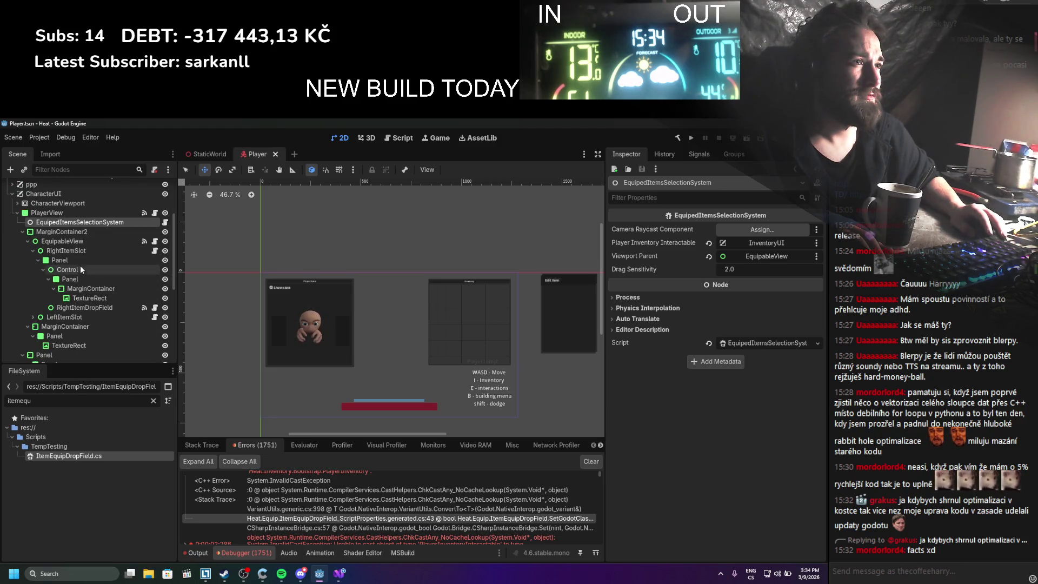
click(78, 250)
click(79, 242)
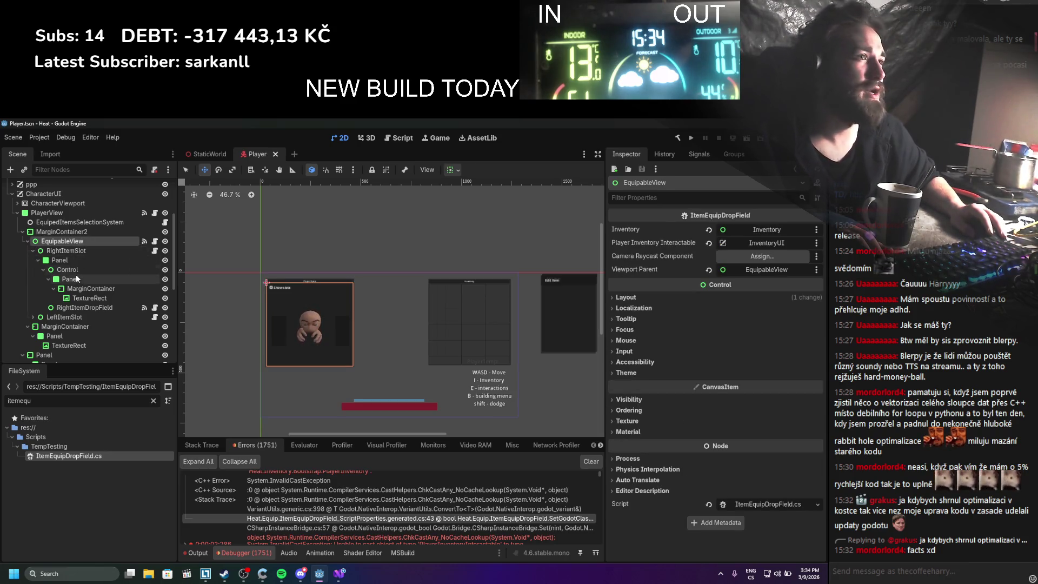
scroll(260, 300, up, 2)
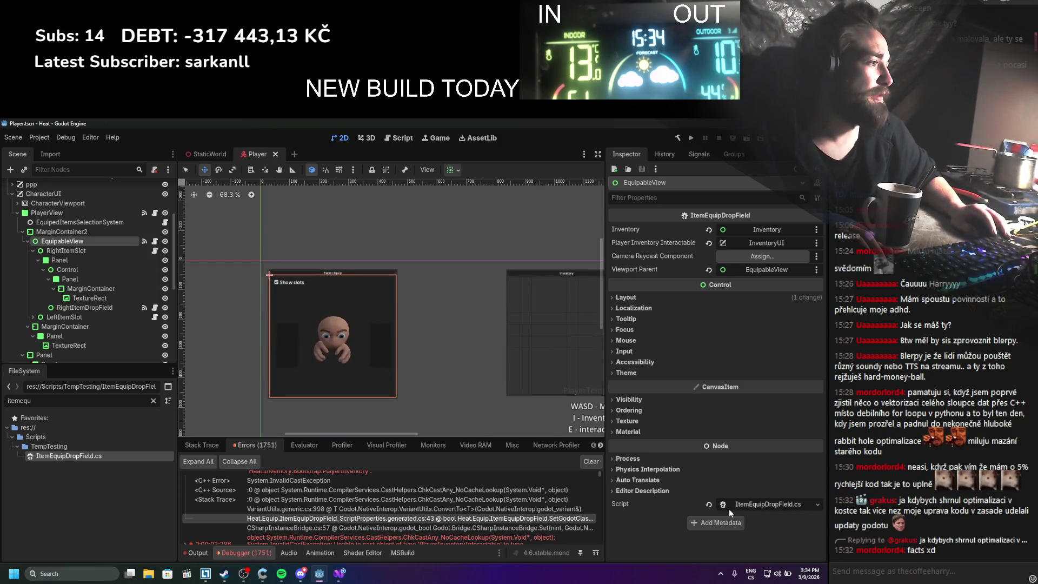
click(776, 504)
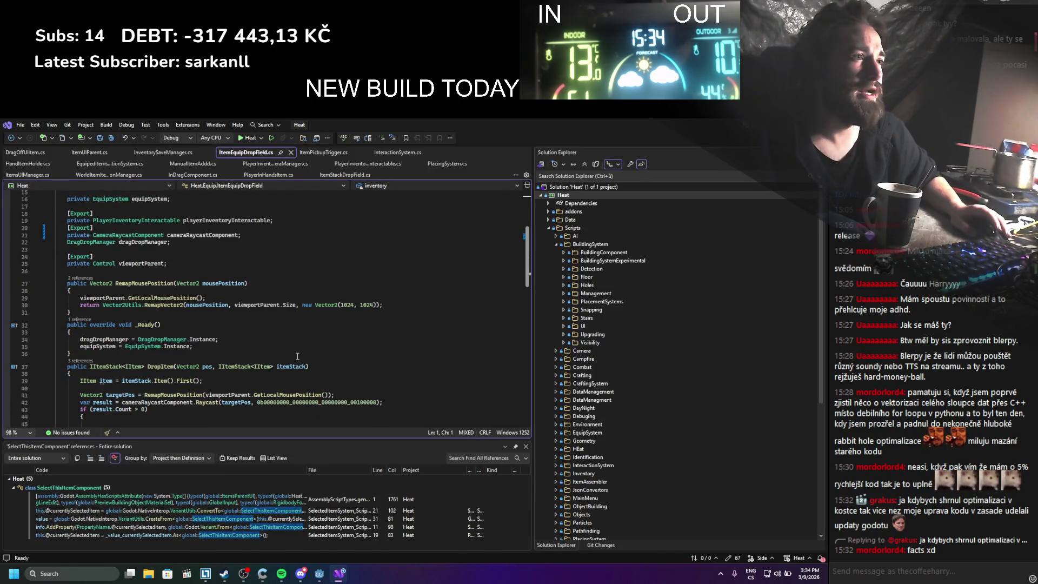
scroll(296, 356, down, 5)
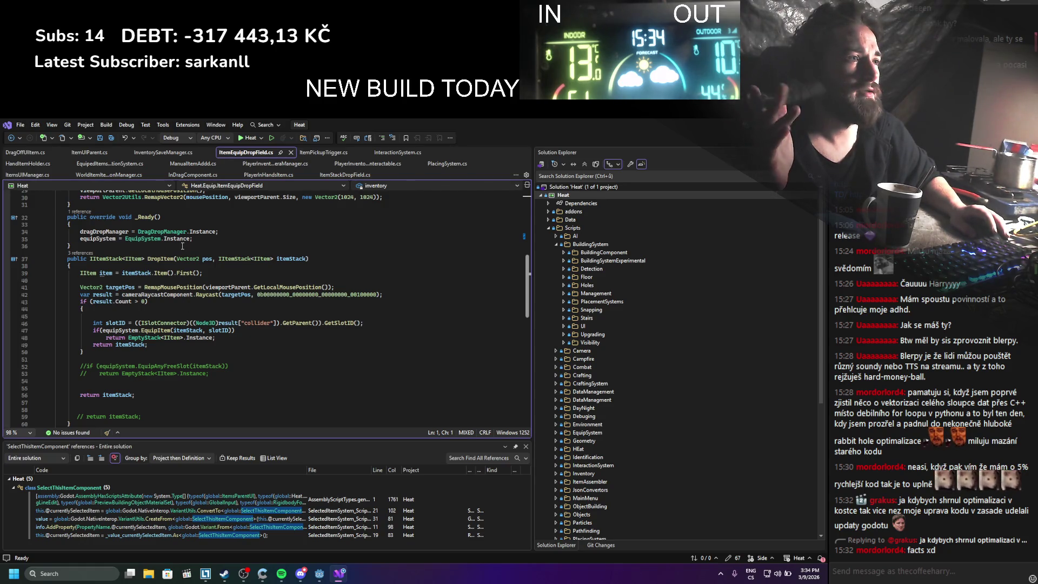
scroll(182, 246, down, 1)
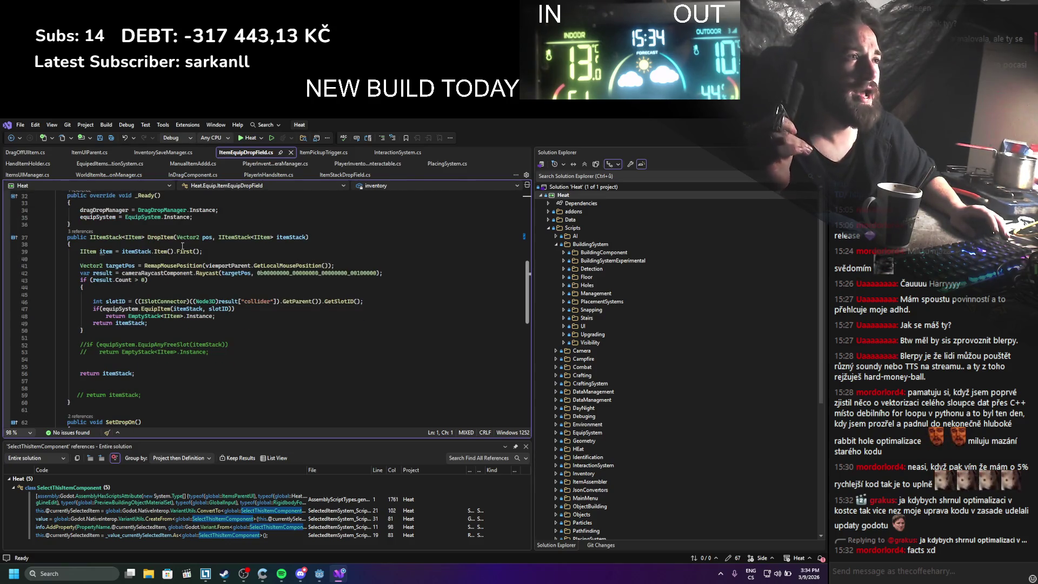
scroll(183, 246, down, 9)
scroll(182, 246, up, 5)
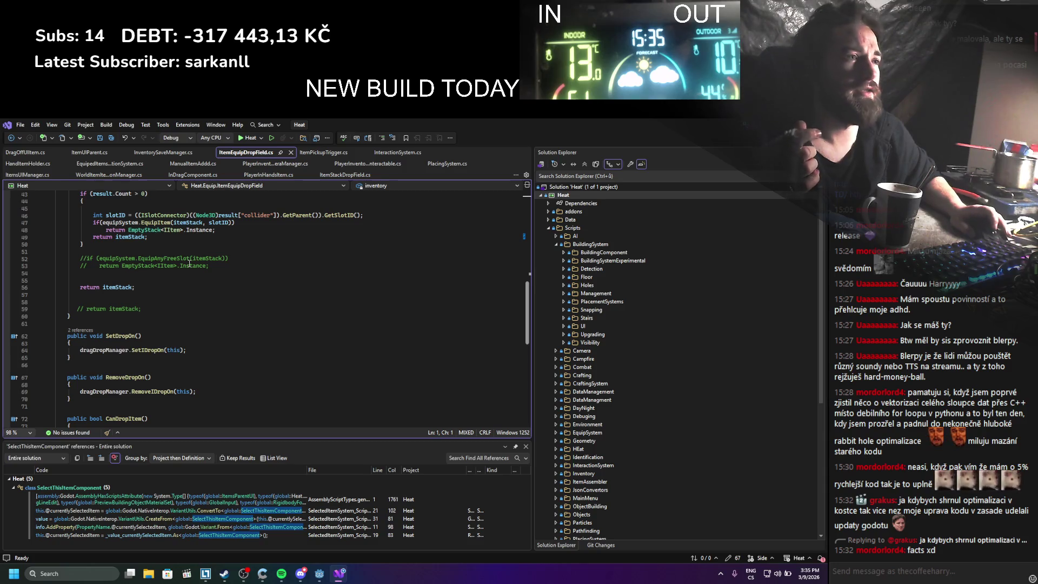
scroll(183, 276, down, 3)
Turn SetDropOn into a one-line => expression and remove its leftover braces
click(195, 289)
key(shift+Home)
key(ctrl+c)
key(BackSpace)
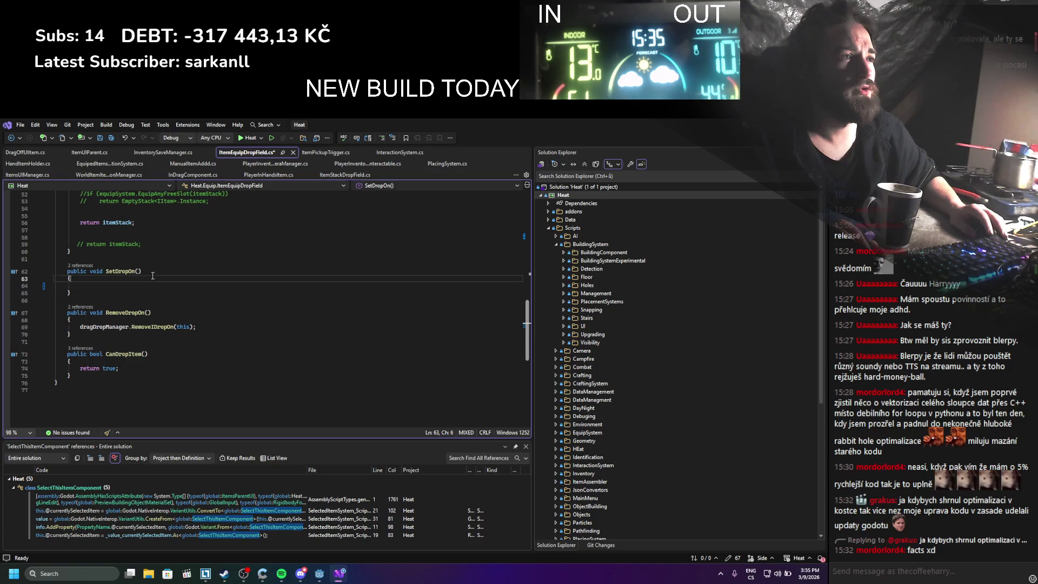
click(161, 273)
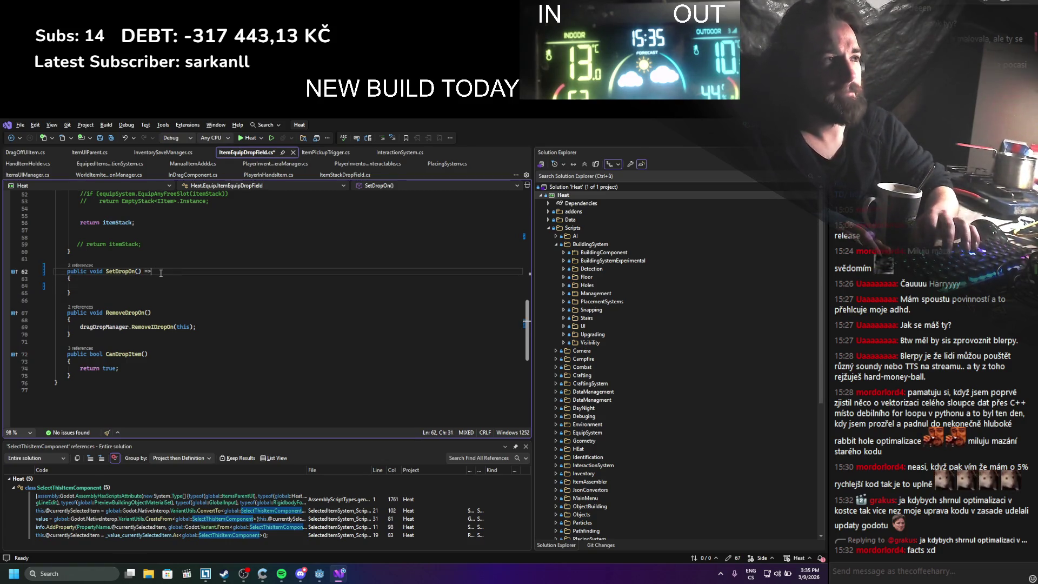
text(=>)
key(ctrl+v)
key(ctrl+s)
drag(71, 293, 31, 281)
key(BackSpace)
key(BackSpace)
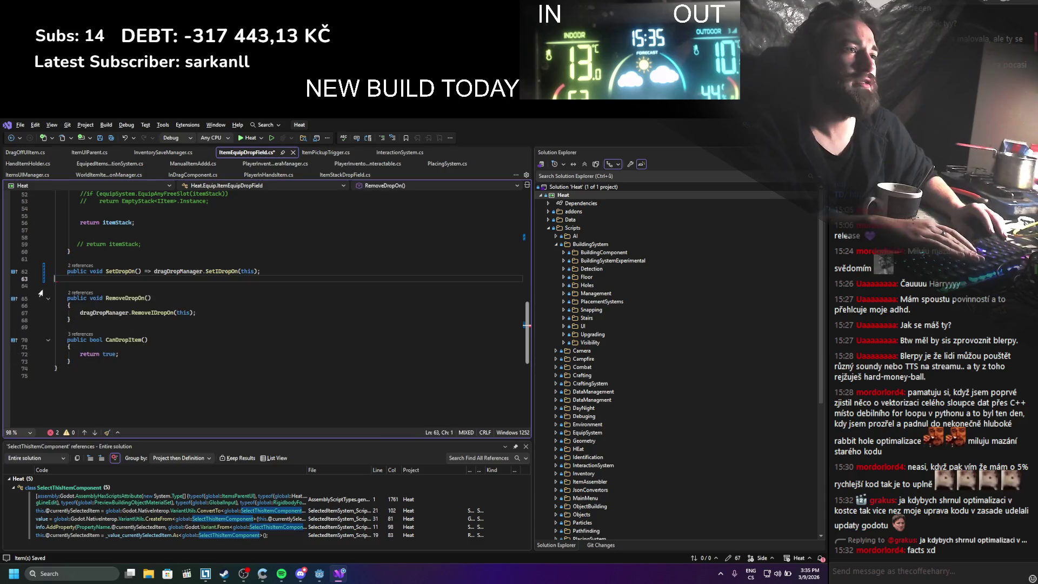
Condense RemoveDropOn into a one-line => expression and save
mouse_move(196, 306)
mouse_down()
mouse_move(80, 306)
mouse_move(181, 291)
mouse_up()
key(ctrl+x)
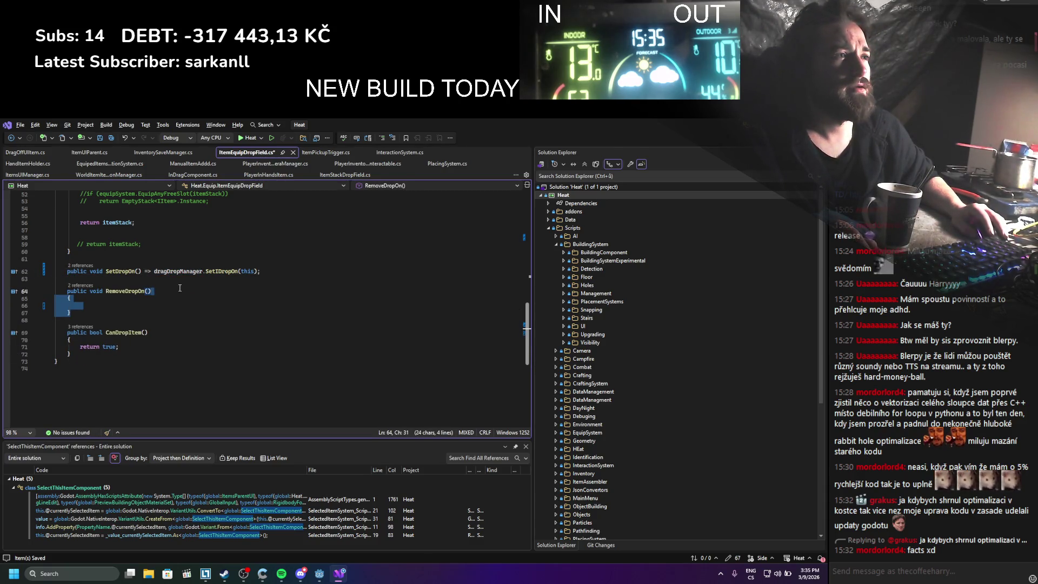
text(=>)
key(ctrl+v)
key(ctrl+s)
Review the raycast and slot-equip block in DropItem
scroll(191, 308, up, 4)
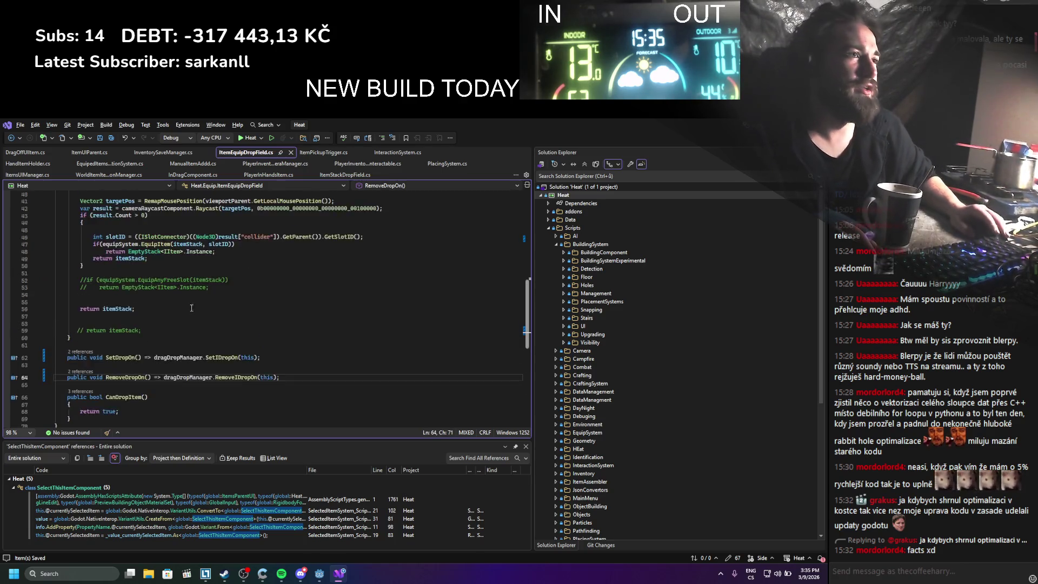
scroll(191, 307, down, 3)
drag(82, 375, 161, 396)
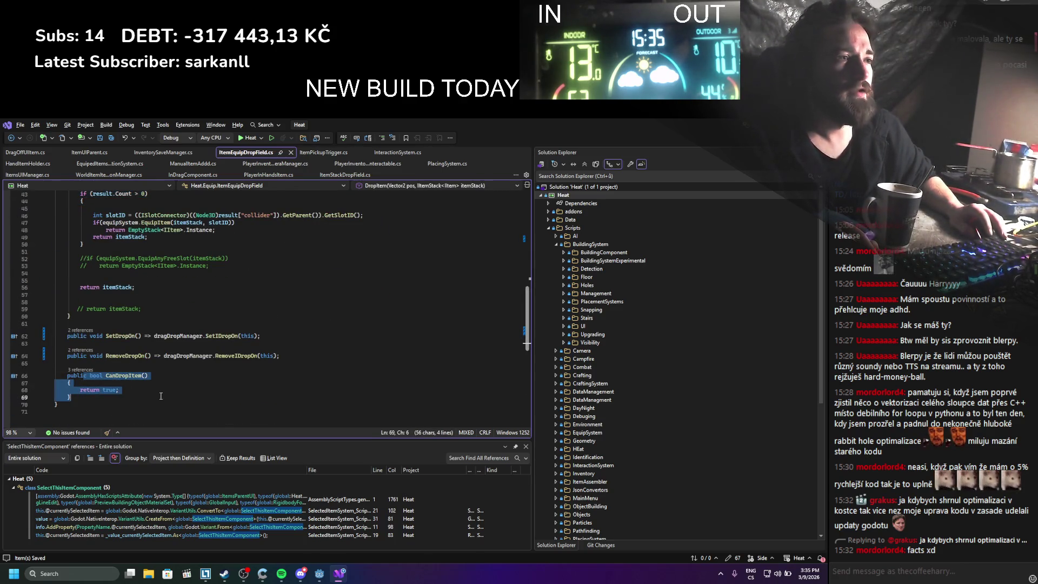
scroll(161, 396, up, 6)
drag(60, 424, 66, 316)
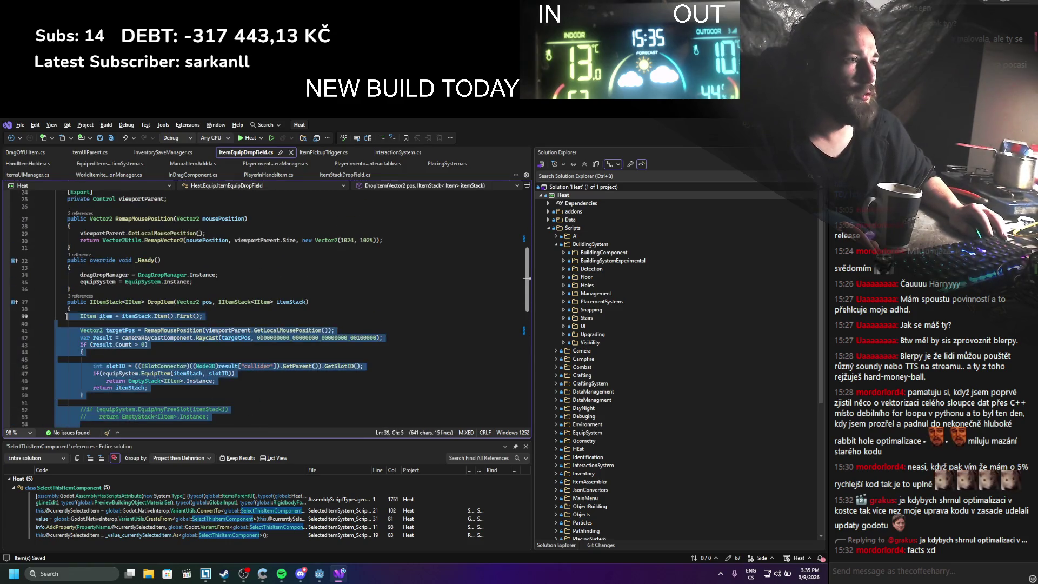
drag(84, 395, 60, 338)
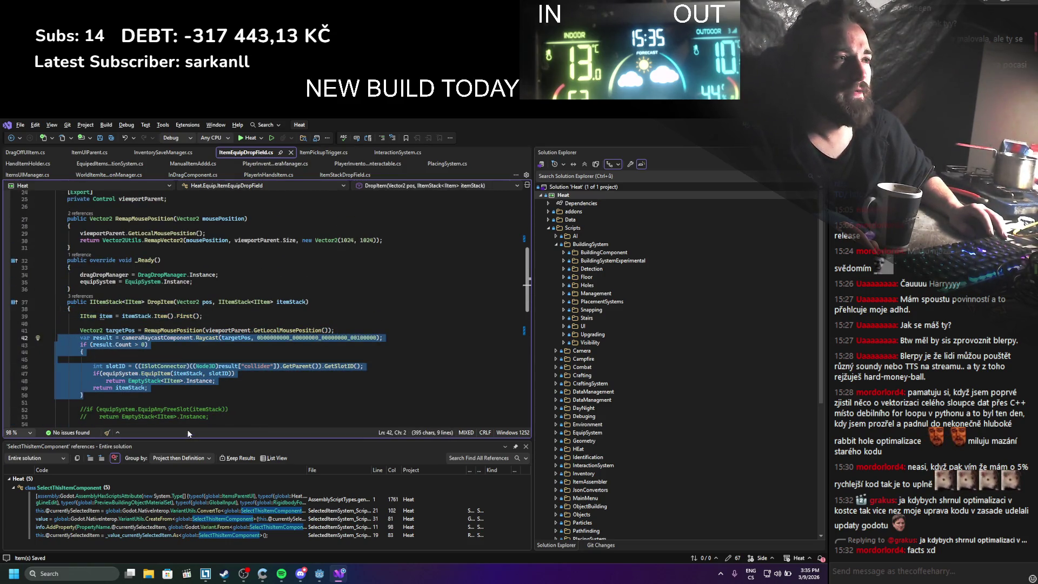
click(207, 417)
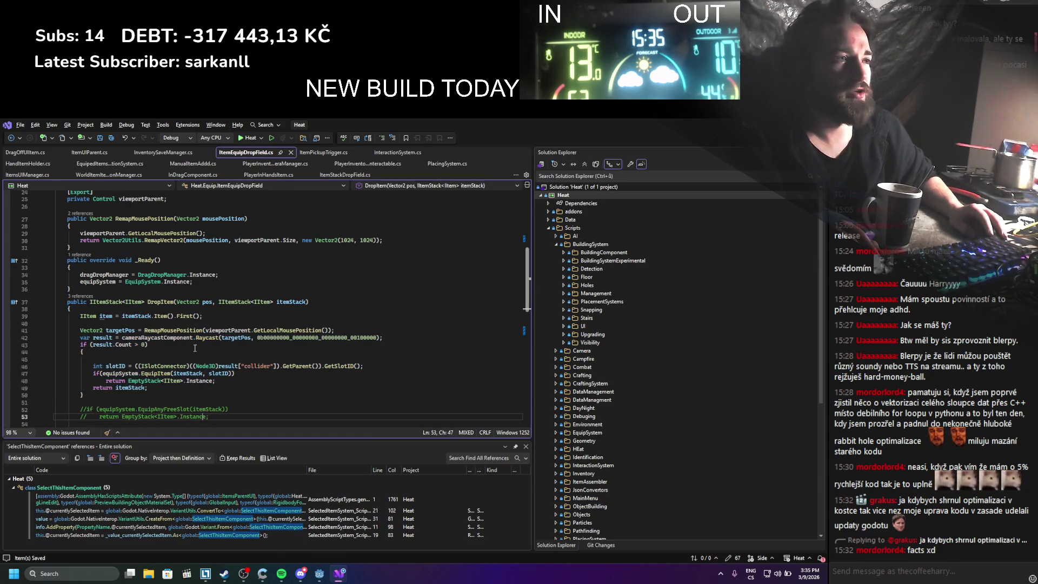
scroll(195, 348, down, 9)
Rewrite CanDropItem as the expression body '=> true;'
click(81, 322)
mouse_move(118, 325)
mouse_down()
mouse_move(85, 327)
mouse_move(152, 315)
mouse_up()
key(BackSpace)
text(=>)
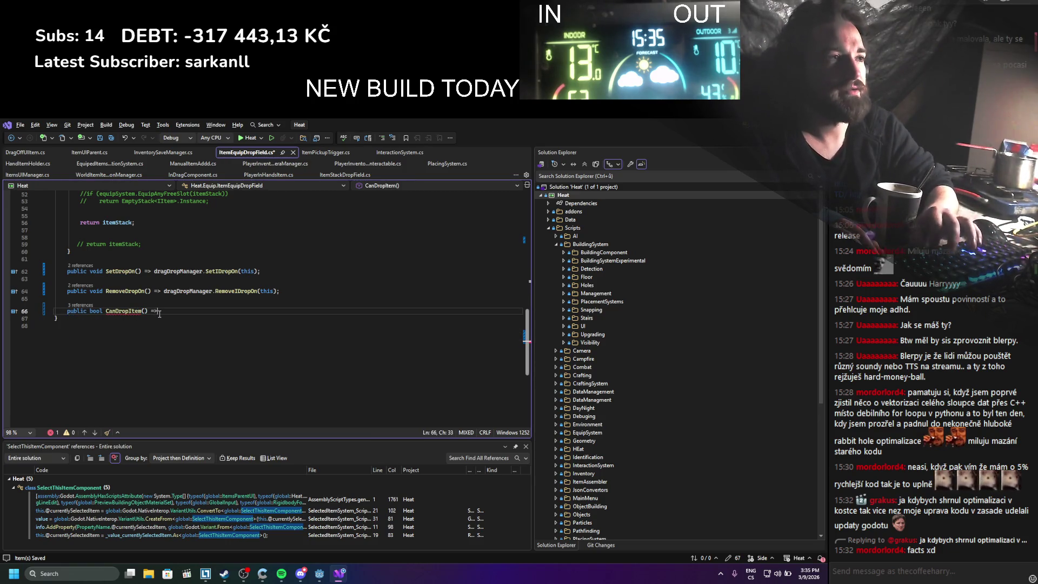
text( return true;)
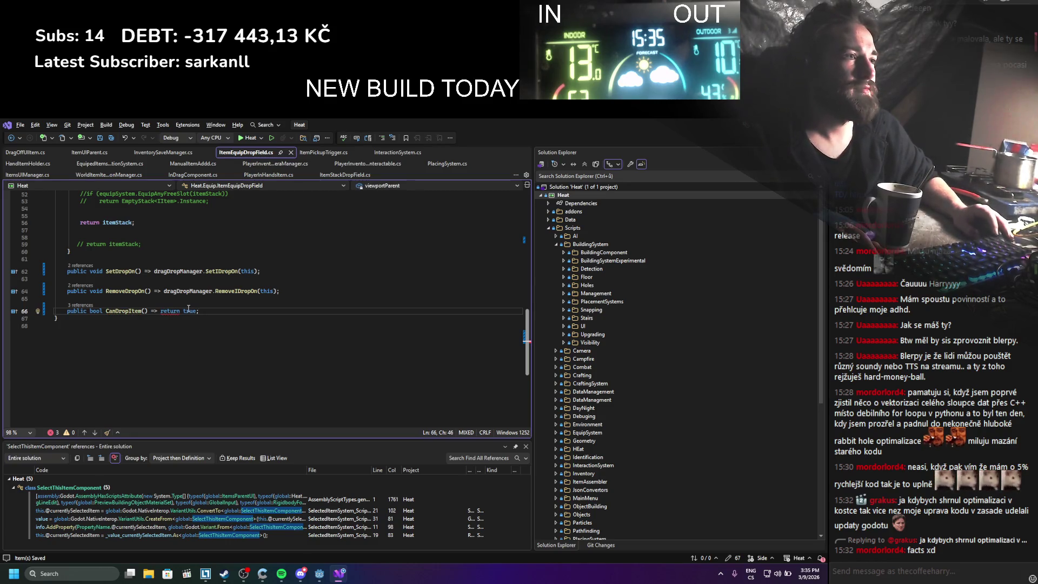
click(183, 311)
key(ctrl+BackSpace)
Look over the raycast and result-count lines in DropItem
scroll(193, 316, up, 5)
scroll(193, 316, up, 3)
click(124, 338)
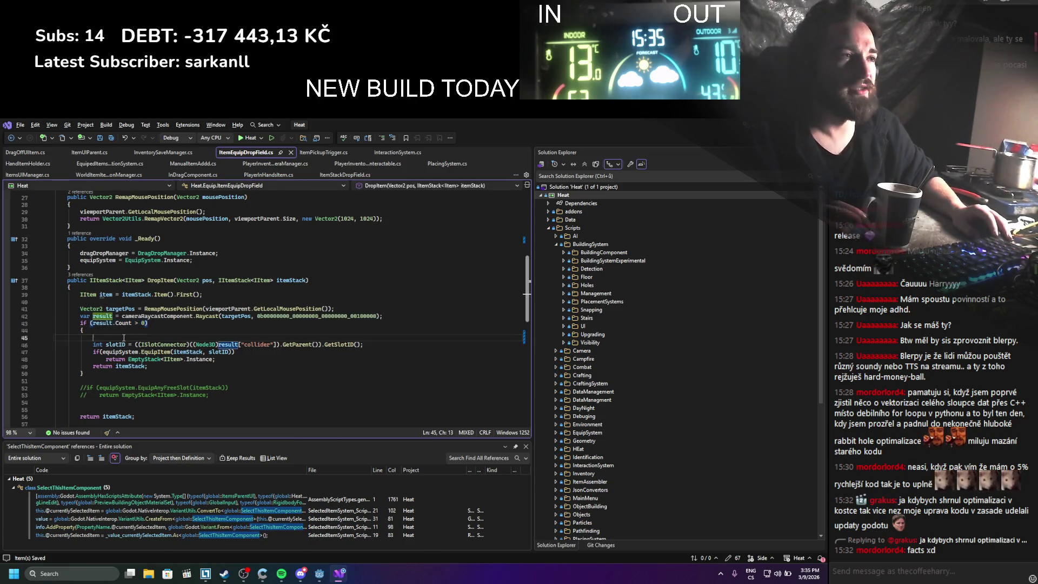
drag(80, 316, 149, 323)
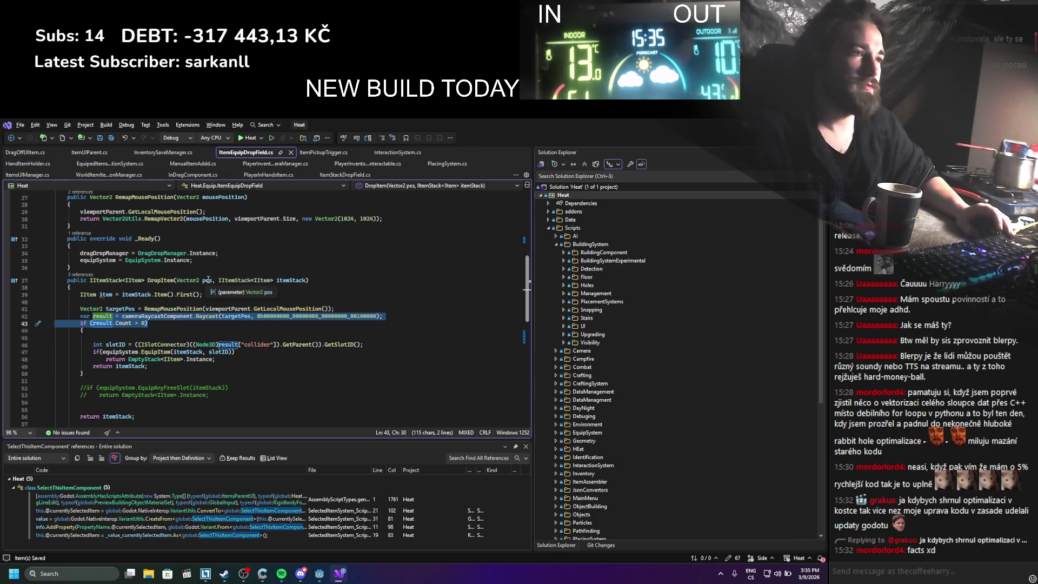
scroll(169, 276, down, 2)
scroll(175, 285, up, 6)
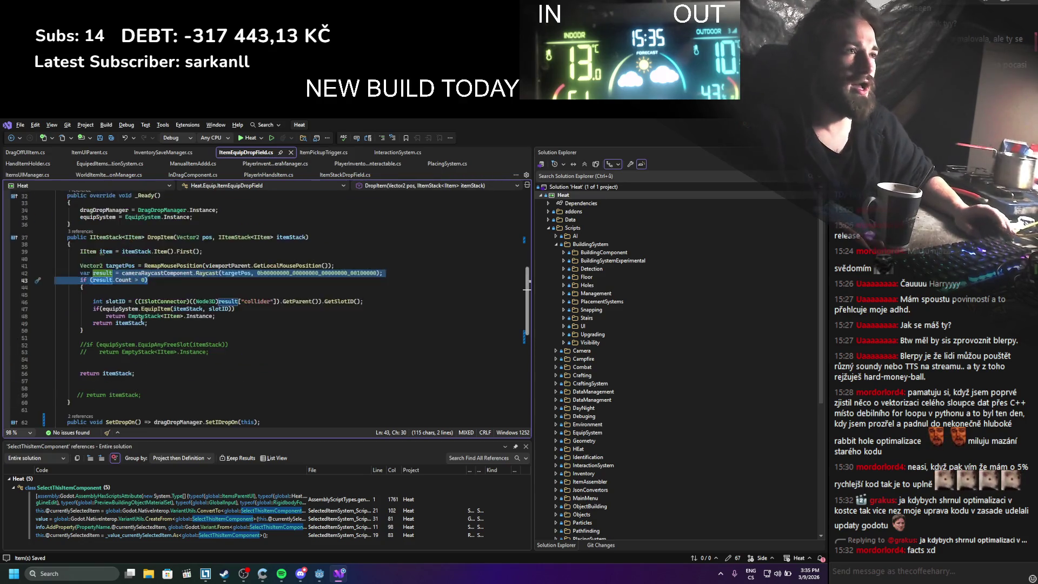
scroll(149, 314, up, 1)
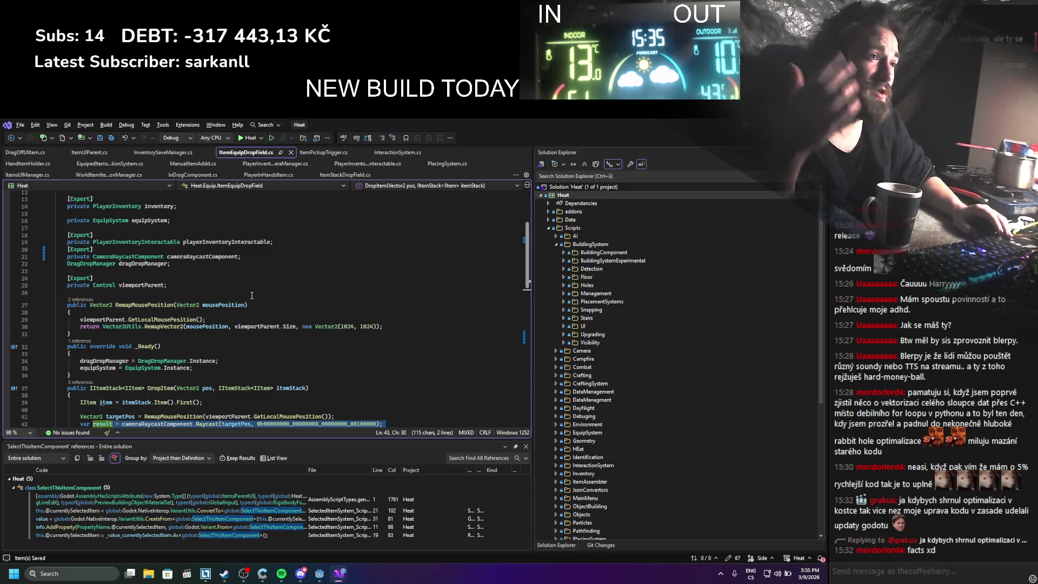
scroll(233, 305, up, 3)
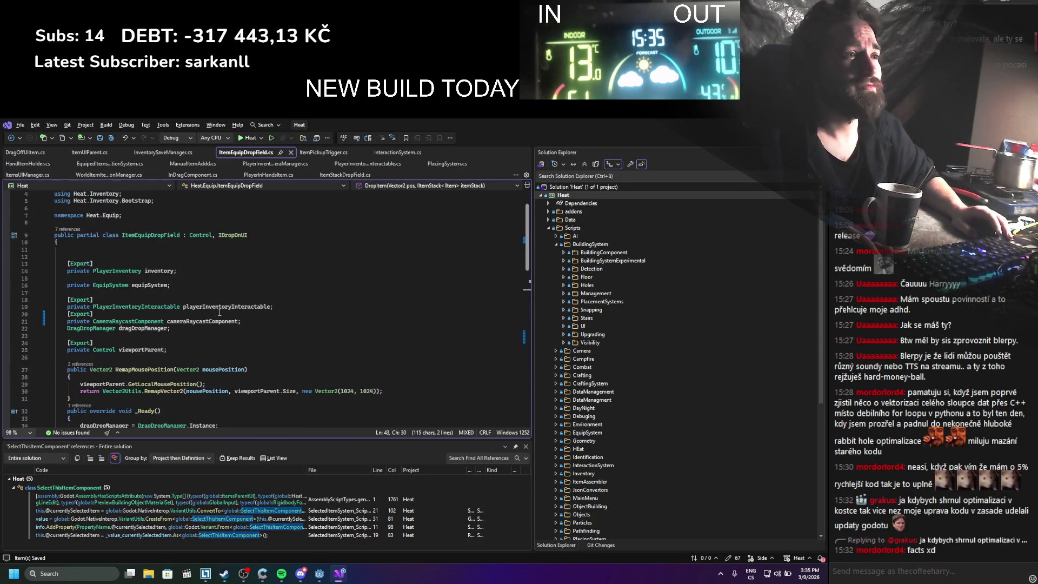
Delete the unused exported playerInventoryInteractable field, save, and return to Godot to rebuild
click(208, 307)
scroll(258, 356, down, 10)
scroll(257, 357, up, 9)
drag(297, 285, 256, 271)
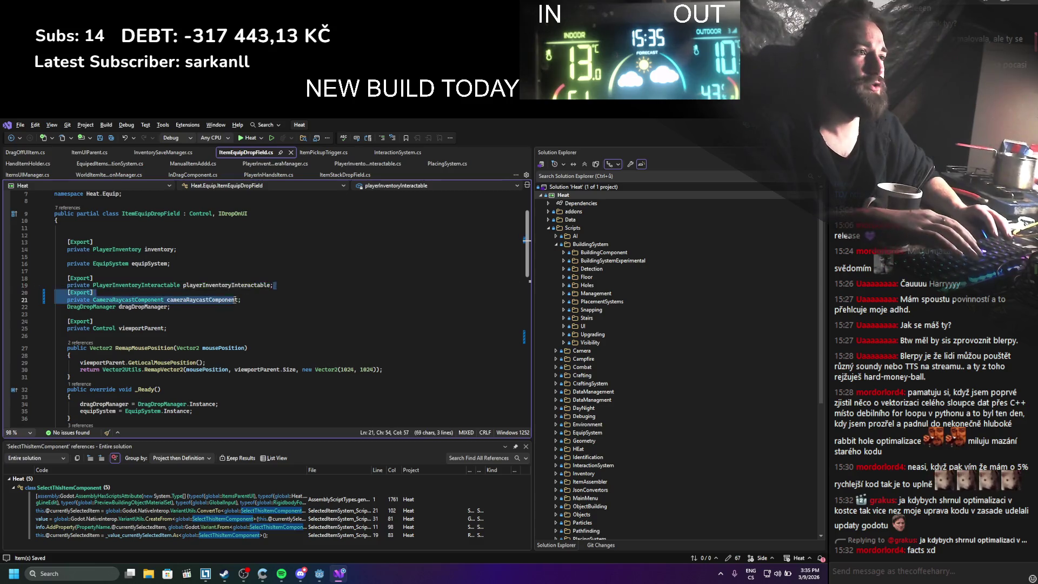
key(BackSpace)
key(ctrl+s)
scroll(282, 298, down, 12)
scroll(282, 299, down, 1)
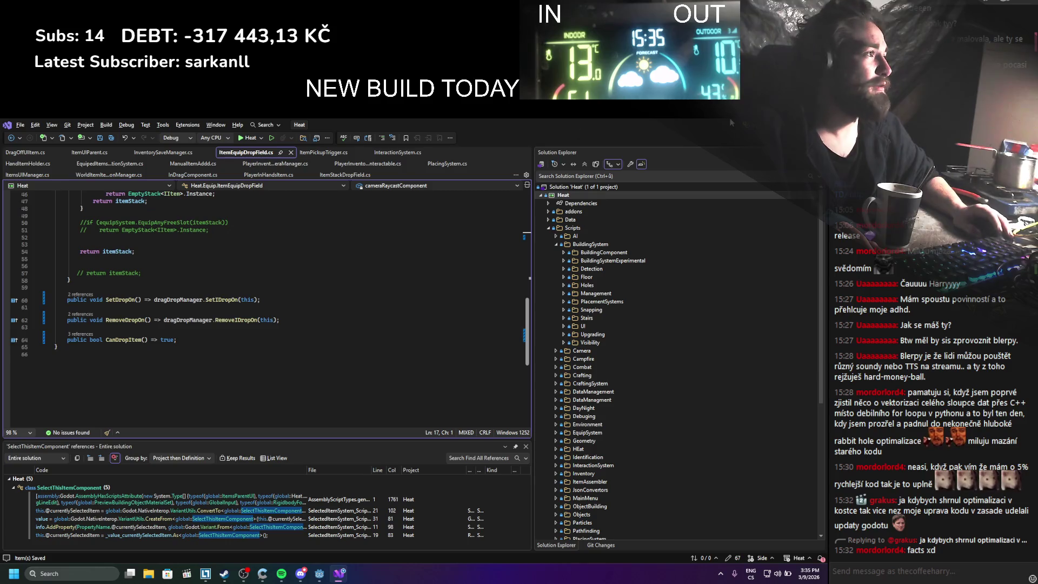
key(alt+Tab)
click(677, 138)
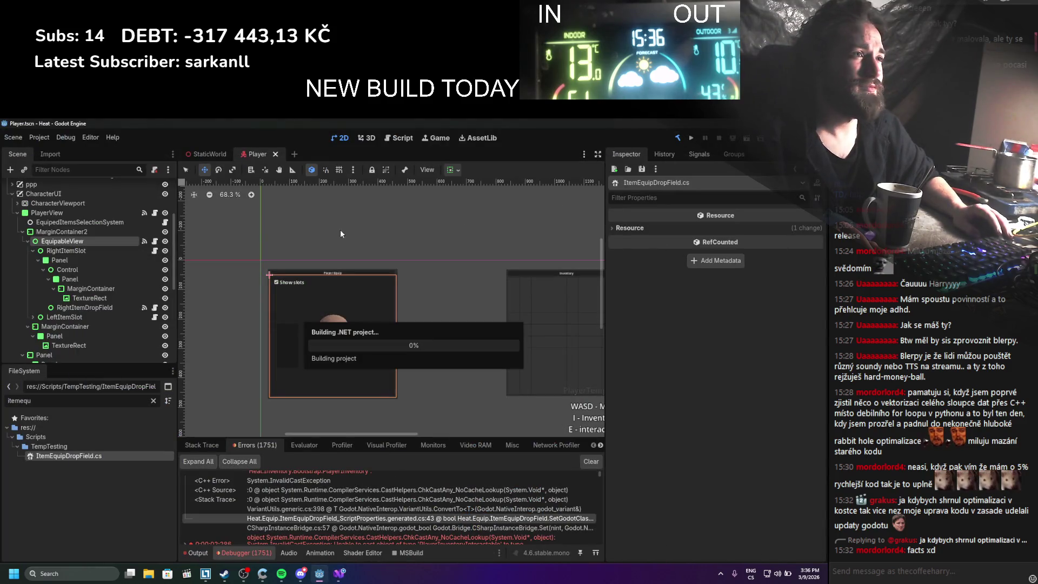
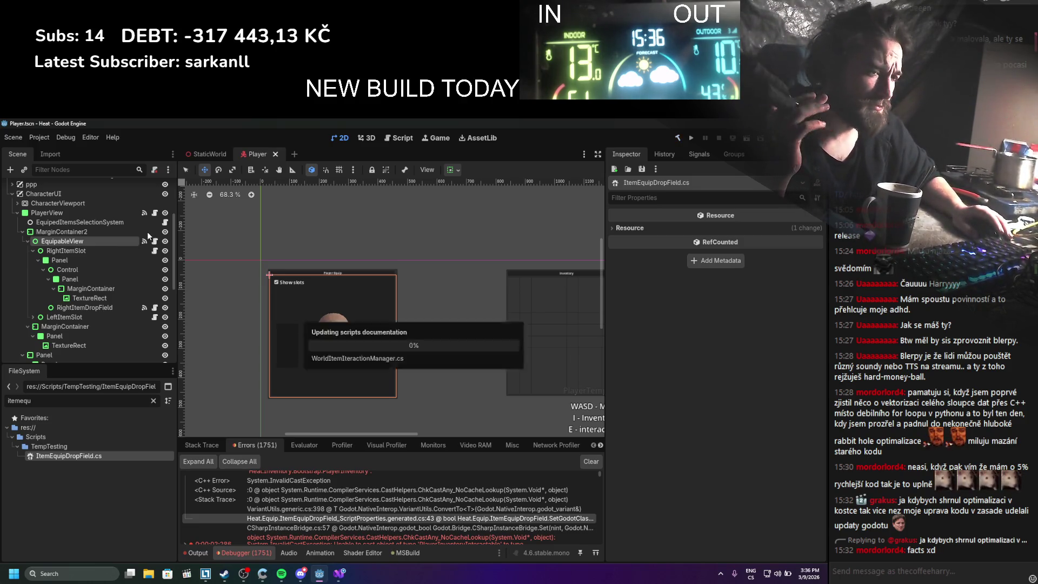
Collapse the PlayerView, InventoryUI and CharacterUI branches and hide the InventoryUI and CharacterUI panels
click(17, 214)
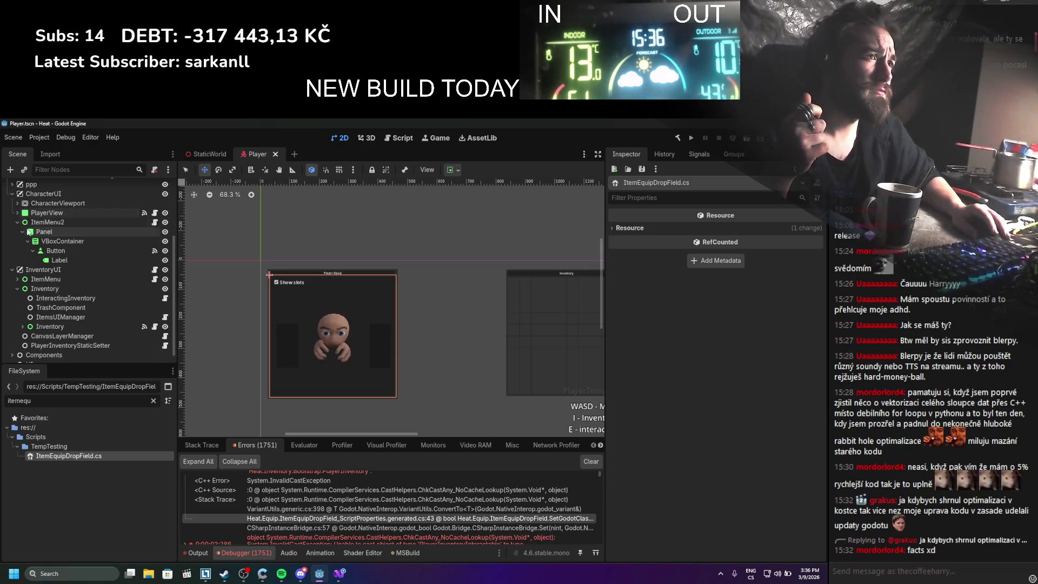
click(12, 269)
click(12, 282)
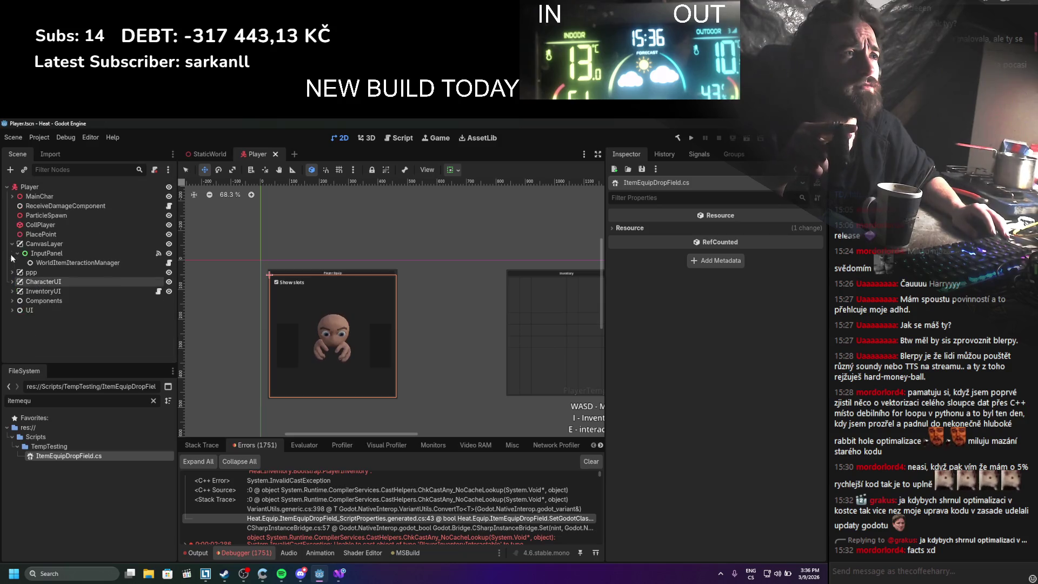
click(169, 291)
click(168, 281)
Save the Player scene and start a build and test run of the game
key(ctrl+s)
scroll(278, 318, down, 6)
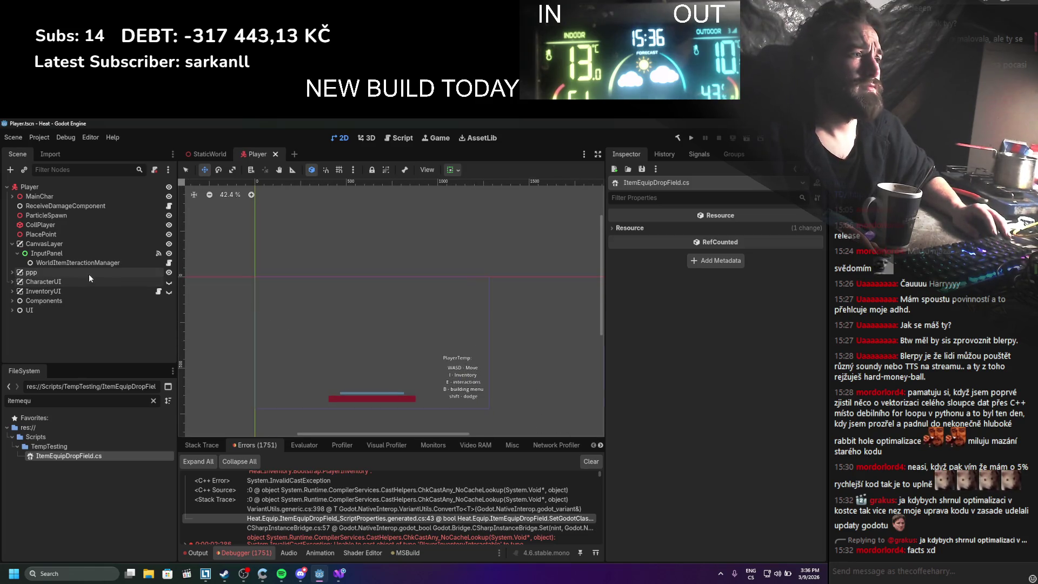
click(692, 139)
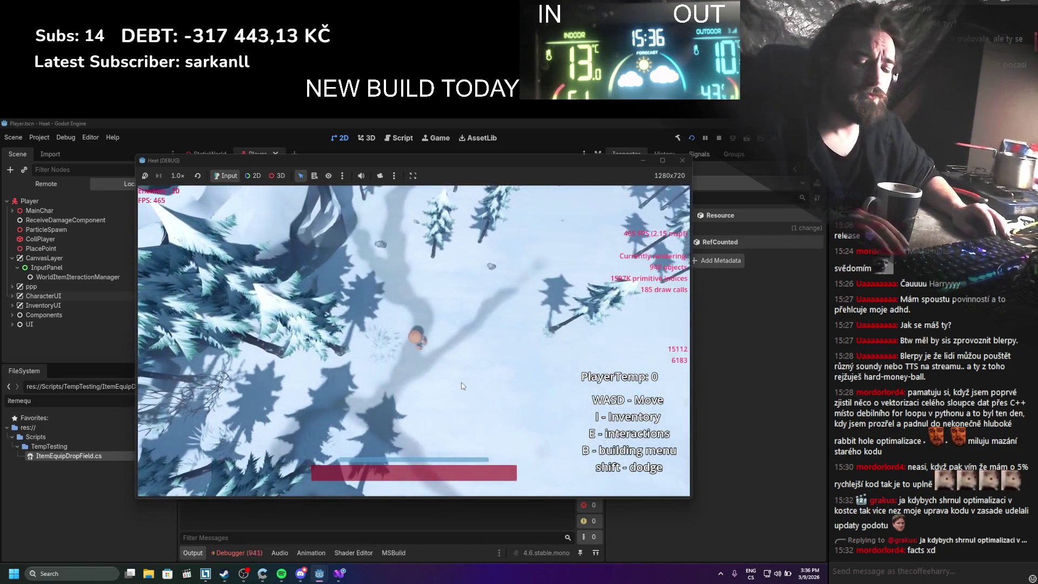
Open the in-game inventory, stop the run, and jump to line 50 of the EquipedItemsSelectionSystem NullReferenceException
key(i)
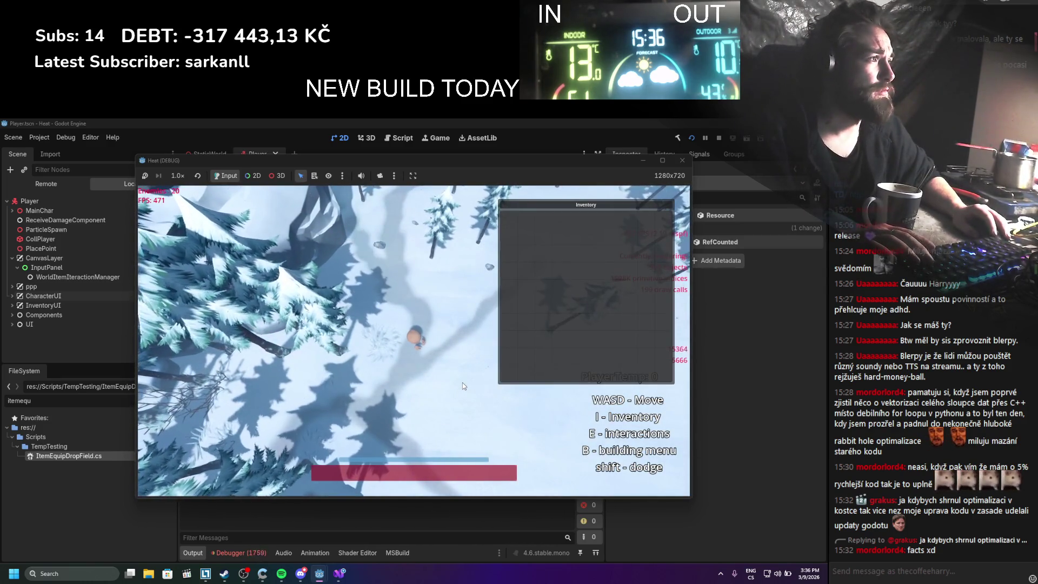
click(719, 138)
click(240, 553)
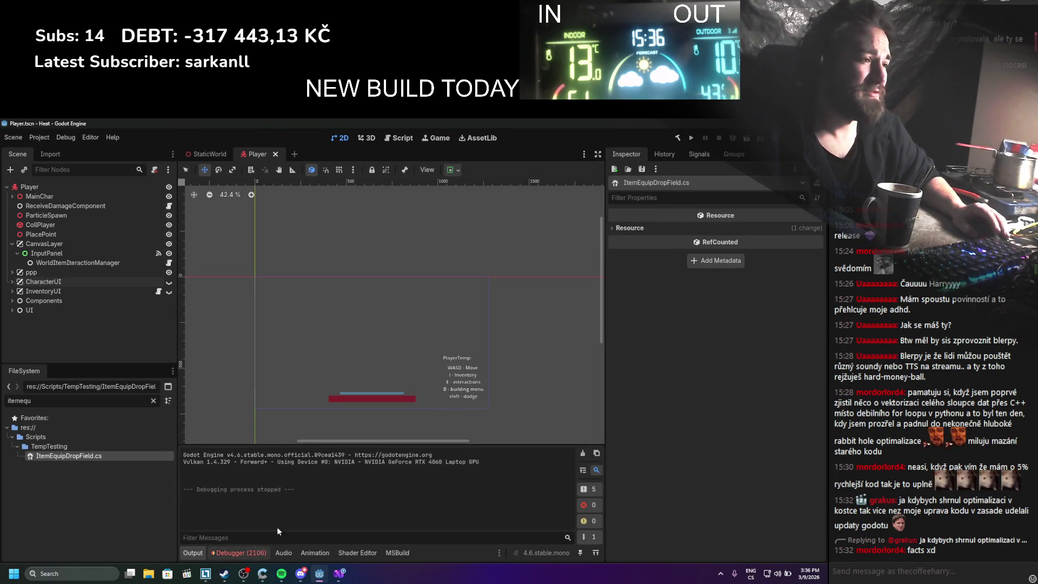
double_click(260, 486)
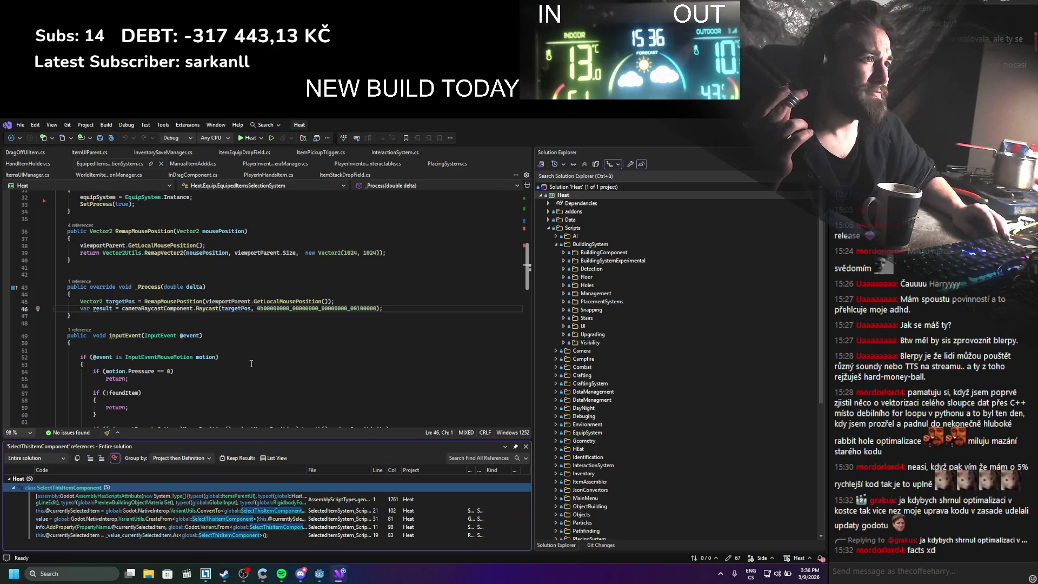
click(256, 341)
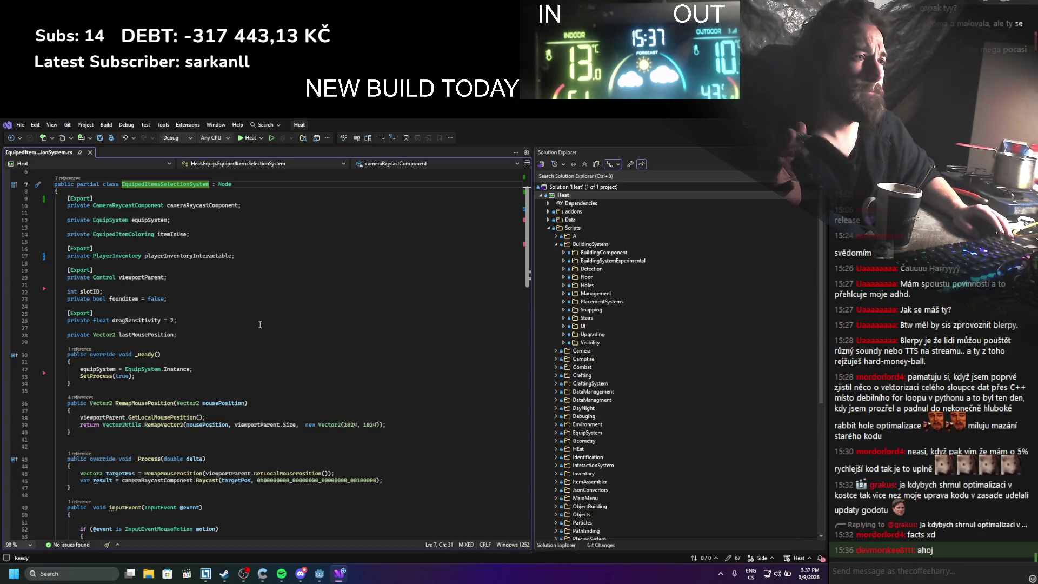
scroll(260, 324, down, 3)
scroll(259, 324, down, 3)
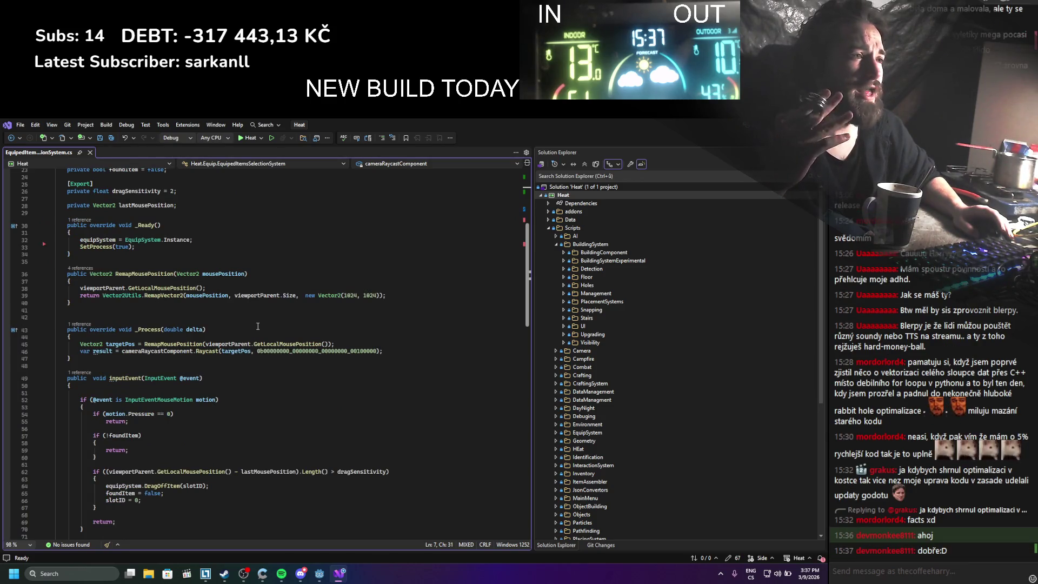
scroll(258, 326, down, 5)
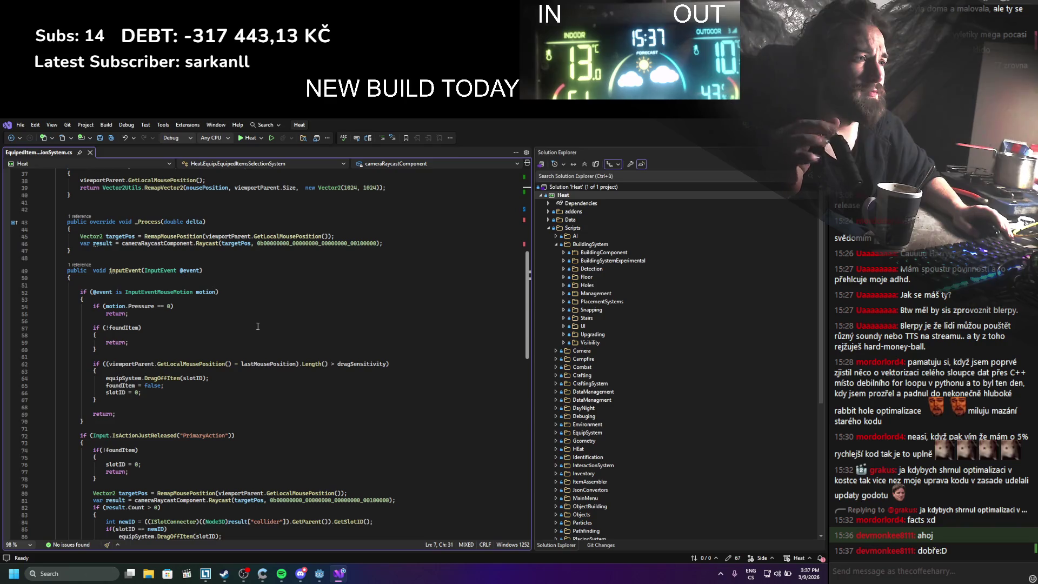
scroll(258, 326, down, 4)
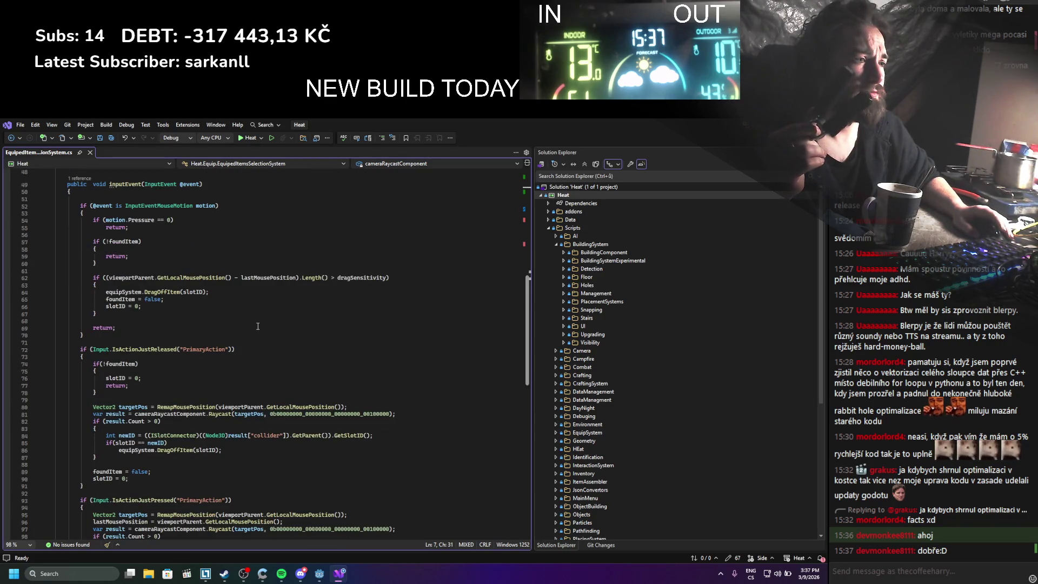
scroll(258, 326, down, 5)
scroll(258, 326, down, 1)
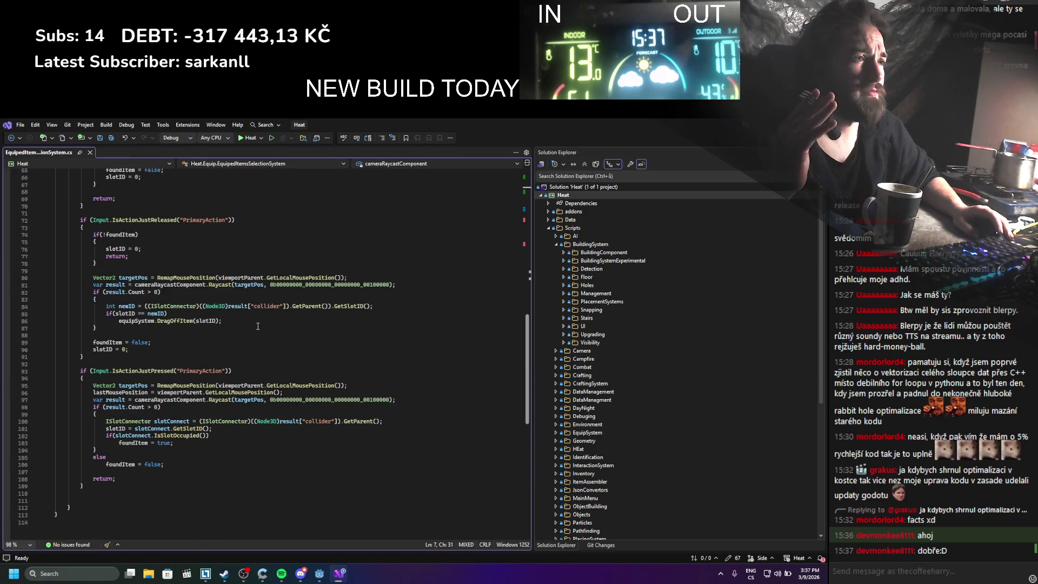
scroll(258, 326, up, 10)
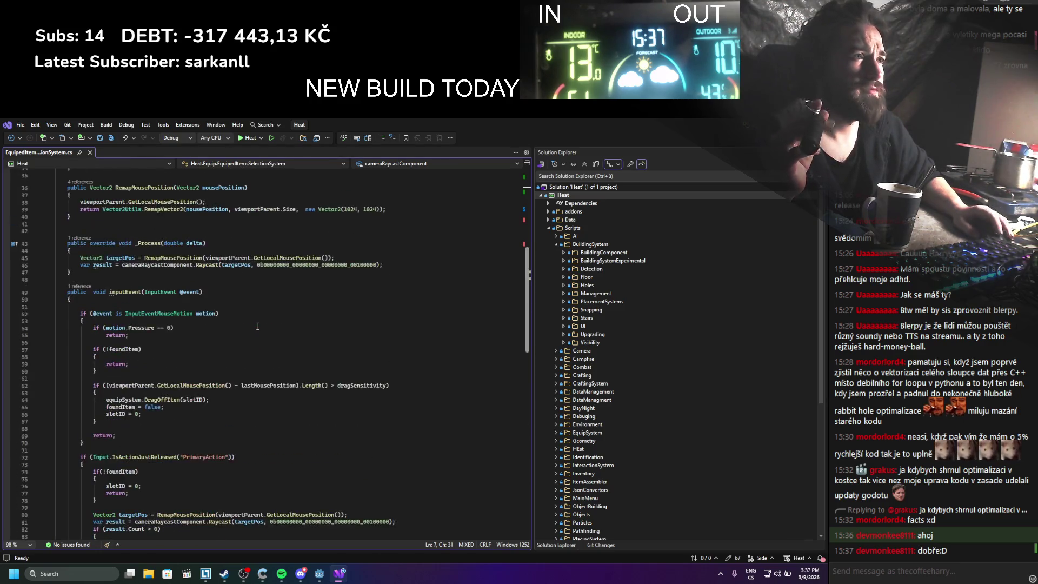
scroll(258, 326, up, 5)
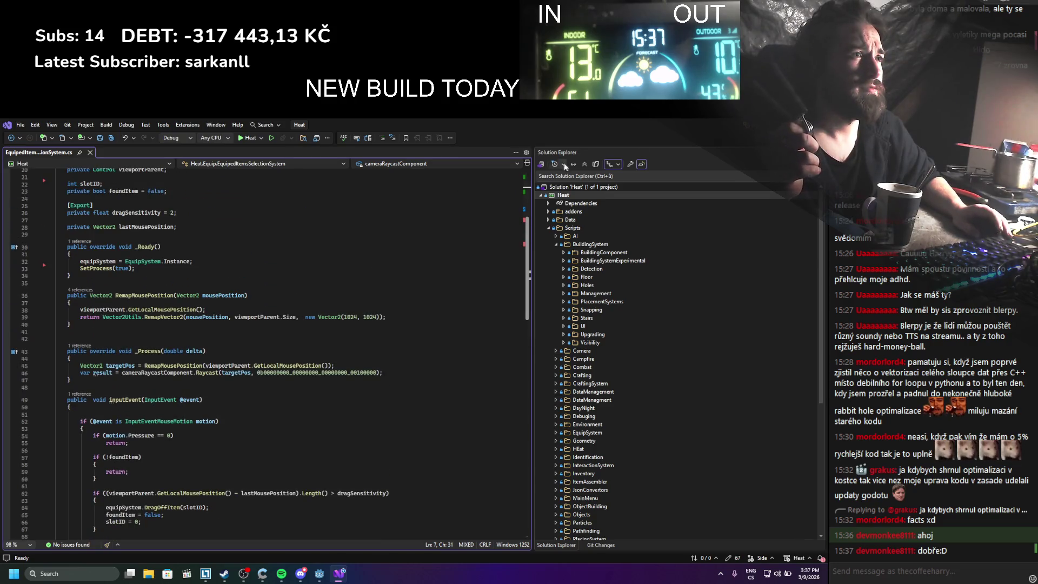
key(alt+Tab)
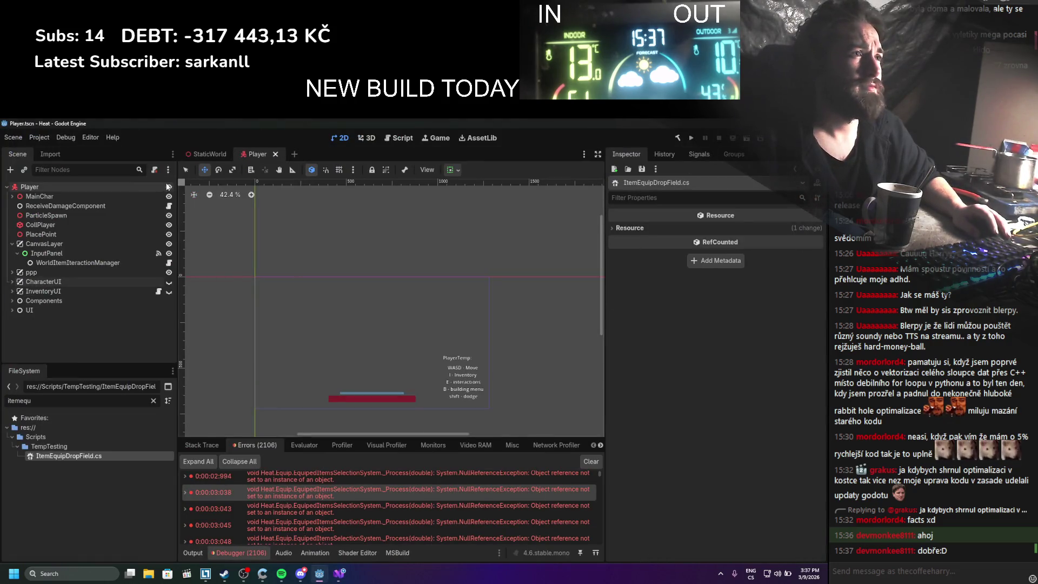
Filter the FileSystem dock by 'selection' to find EquipedItemsSelectionSystem.cs
double_click(58, 403)
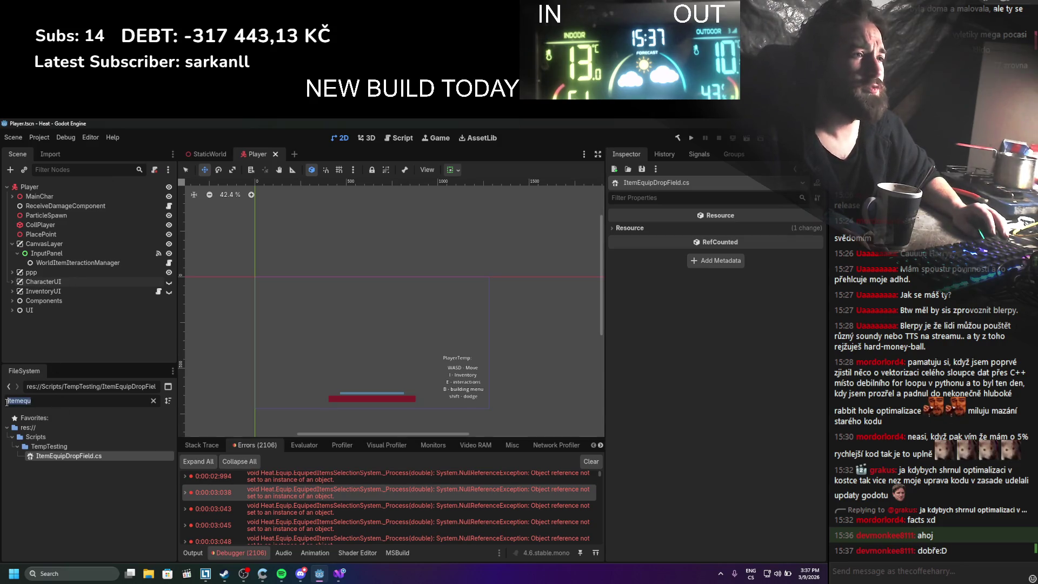
text(equi)
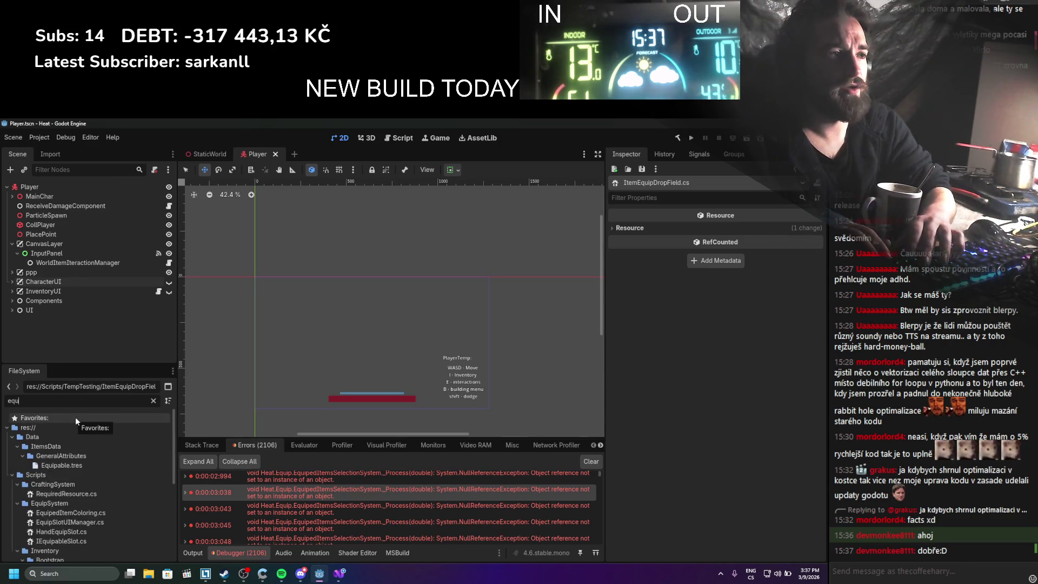
text(pit)
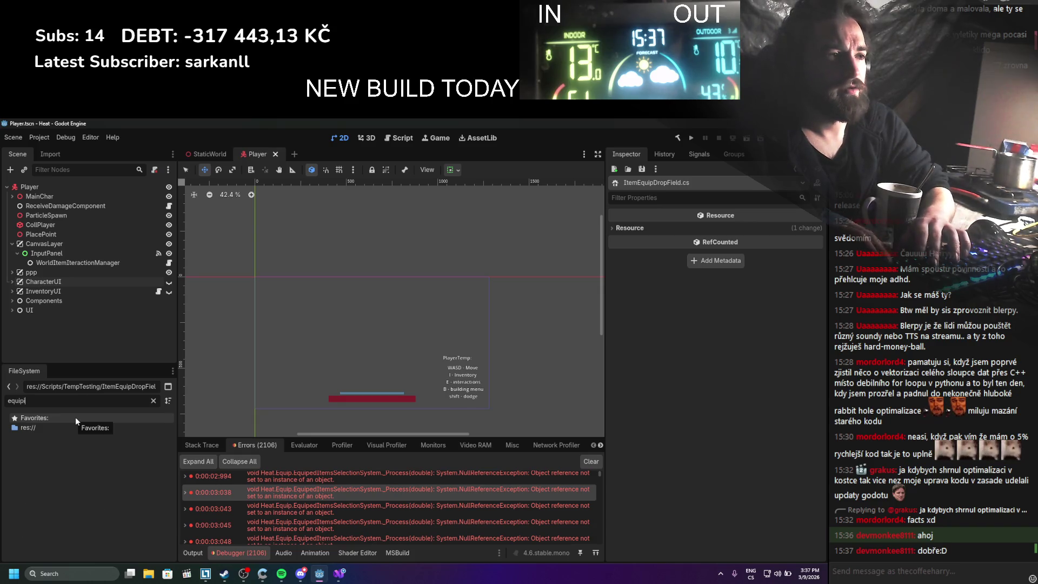
key(BackSpace)
key(BackSpace)
key(BackSpace)
text(selec)
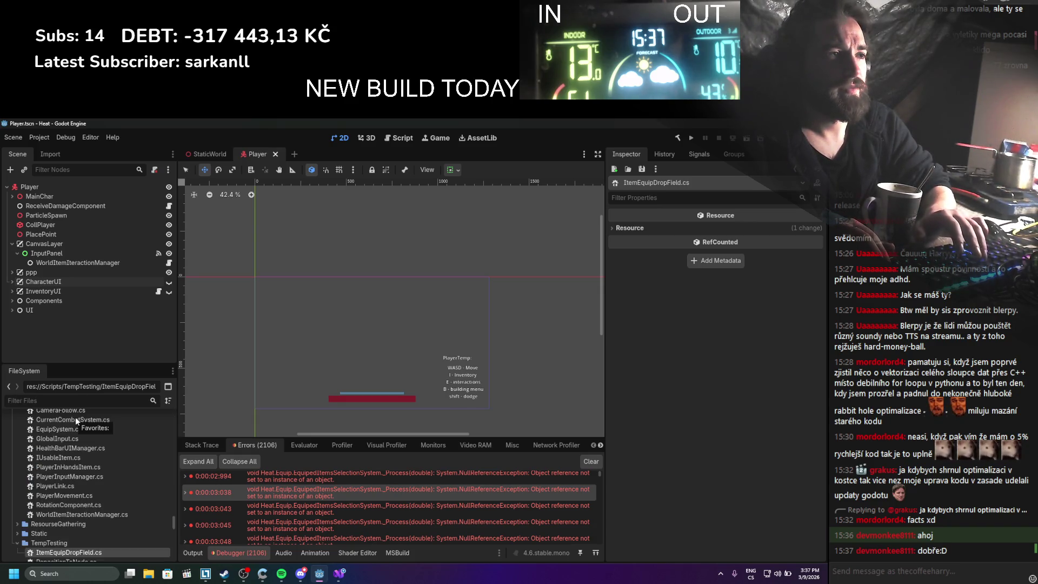
text(tion)
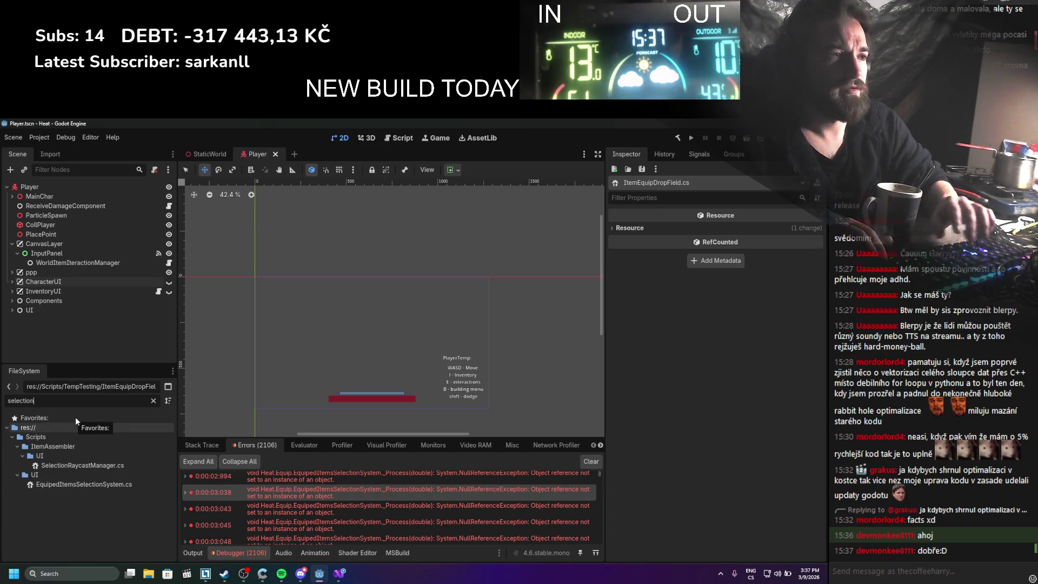
Start deleting EquipedItemsSelectionSystem.cs, then cancel so the script is kept
click(67, 488)
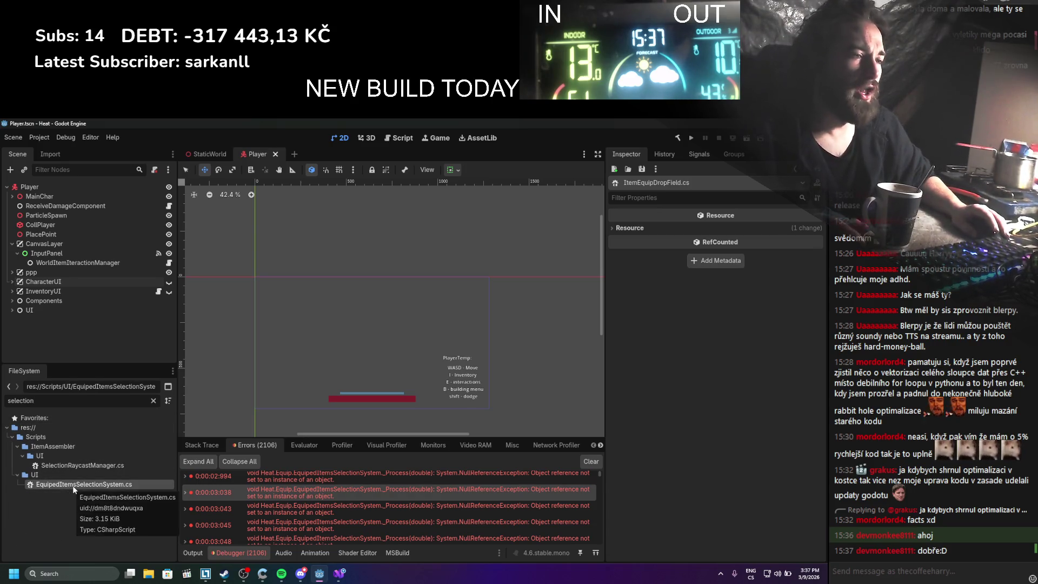
right_click(72, 485)
click(102, 506)
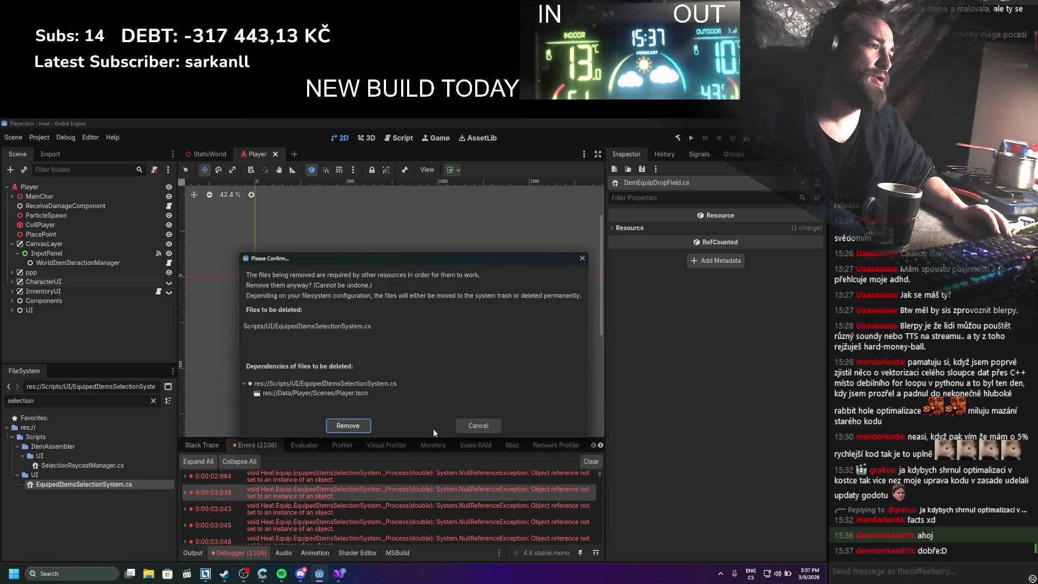
click(473, 425)
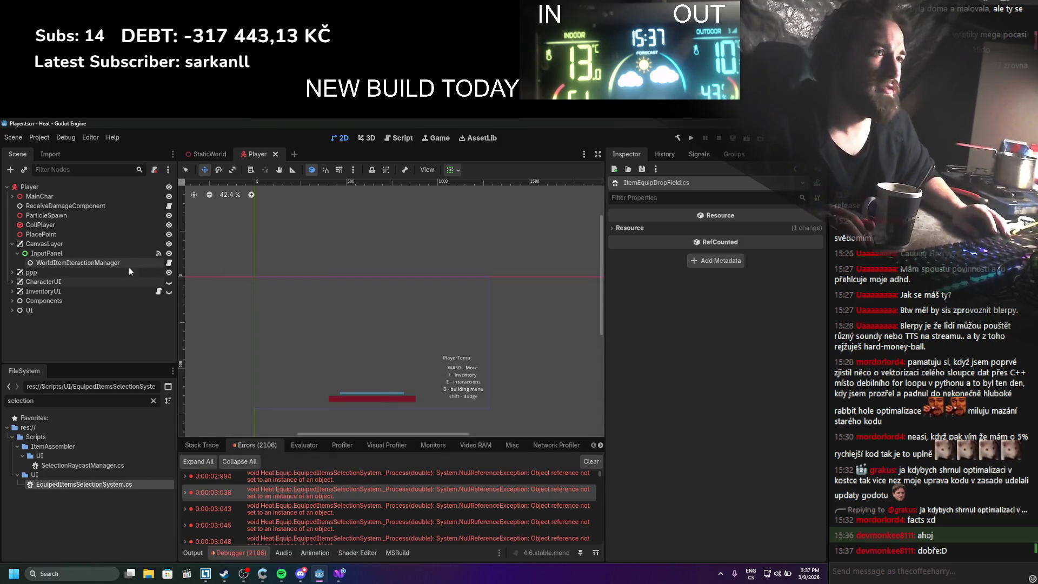
Expand the CharacterUI and PlayerView branches of the Player scene tree
click(12, 282)
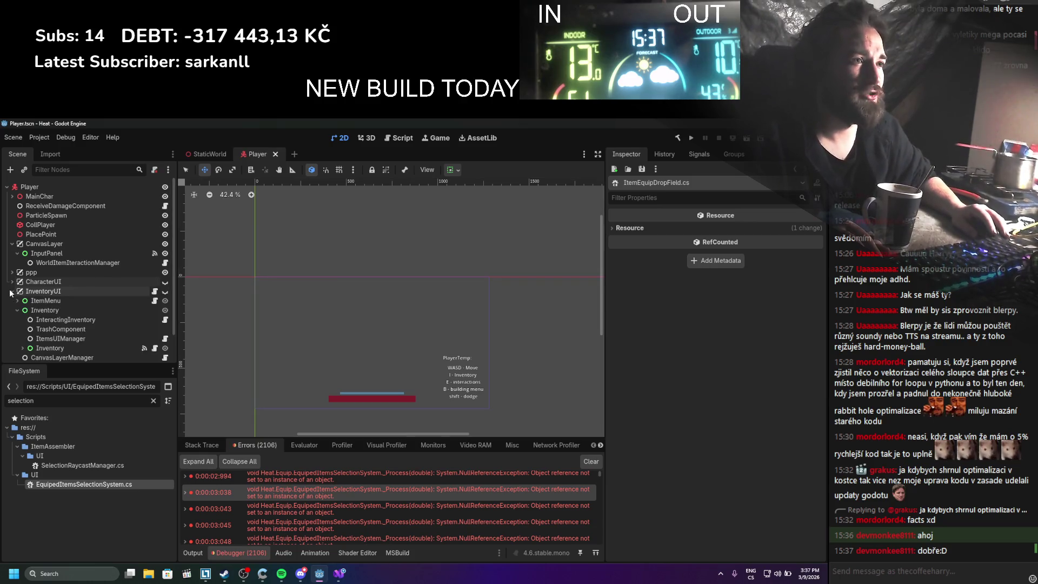
scroll(125, 301, down, 3)
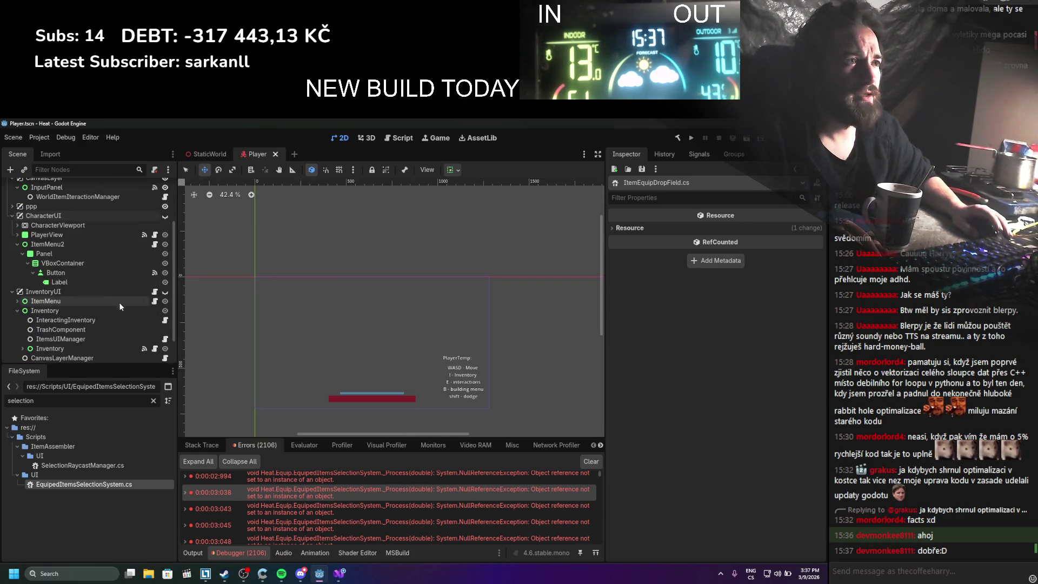
scroll(83, 277, down, 1)
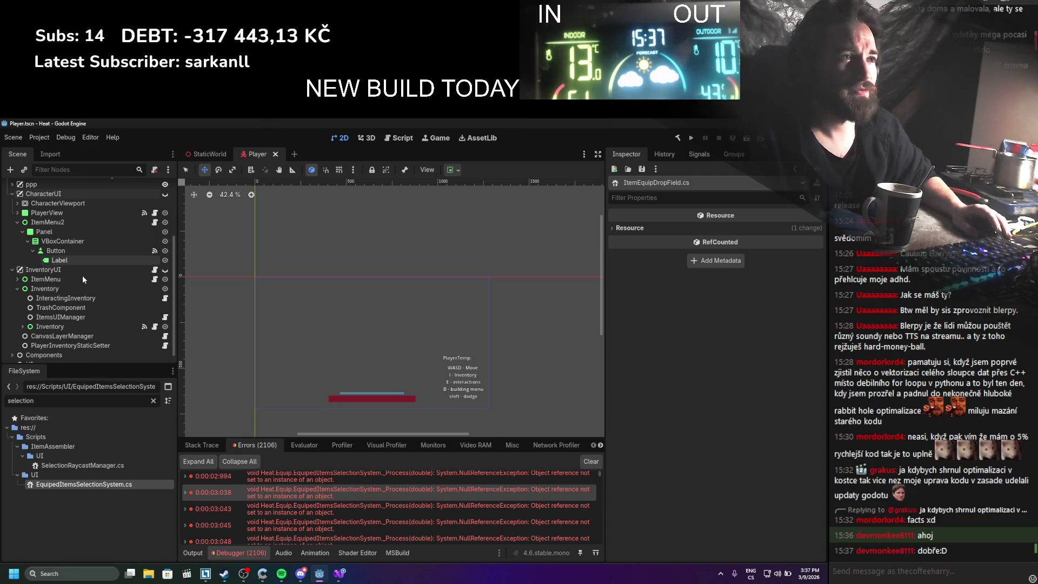
click(19, 213)
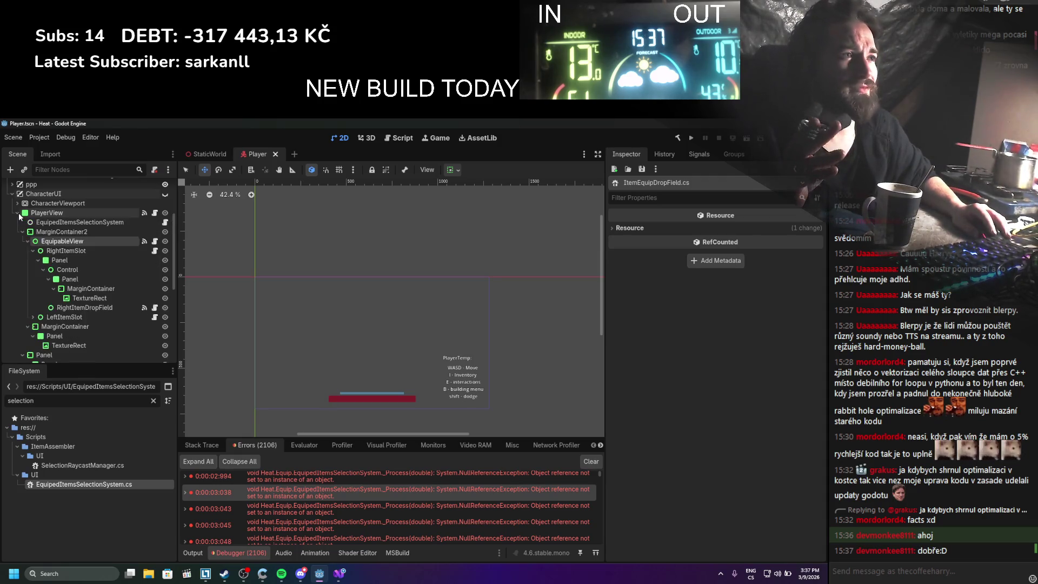
Inspect the LeftItemSlot, RightItemDropField, RightItemSlot, EquipableView and PlayerView node properties
click(79, 316)
click(78, 306)
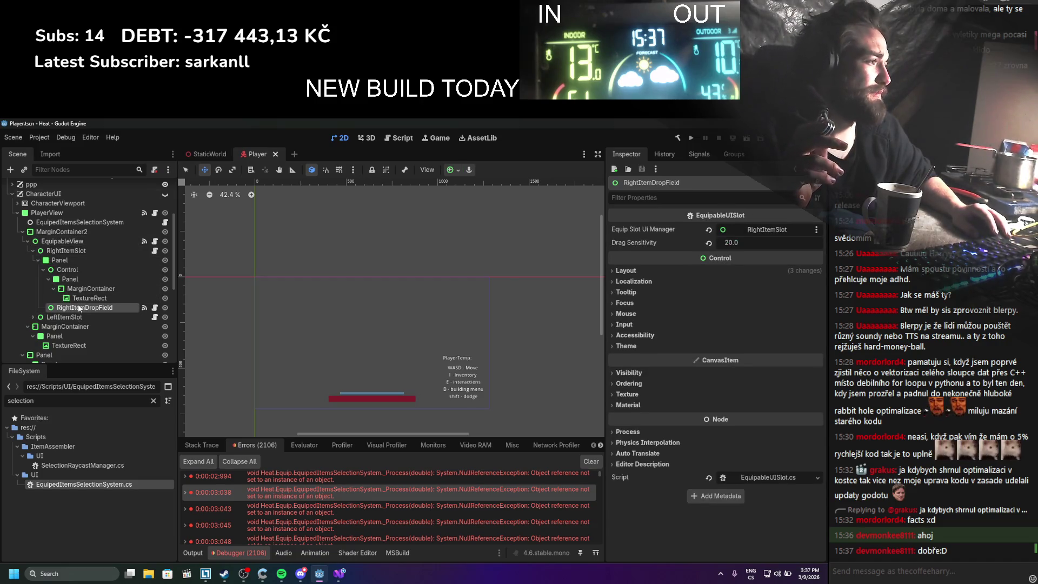
click(73, 247)
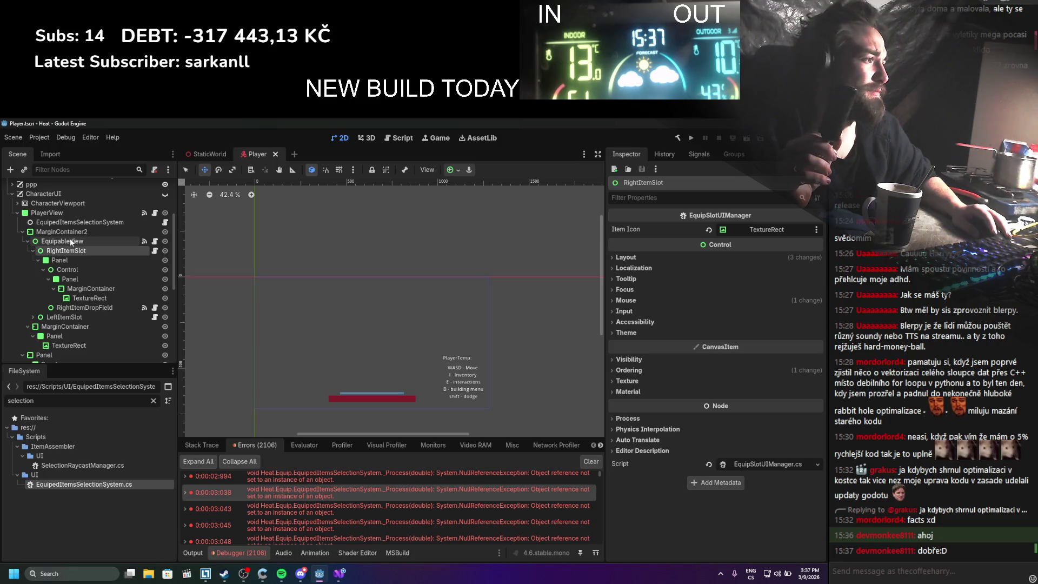
click(70, 237)
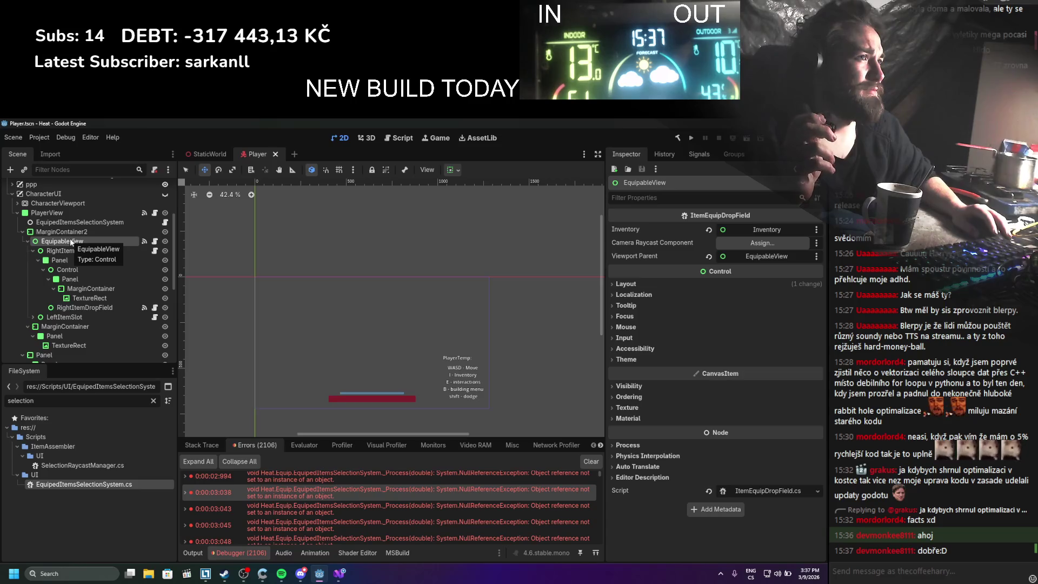
click(71, 214)
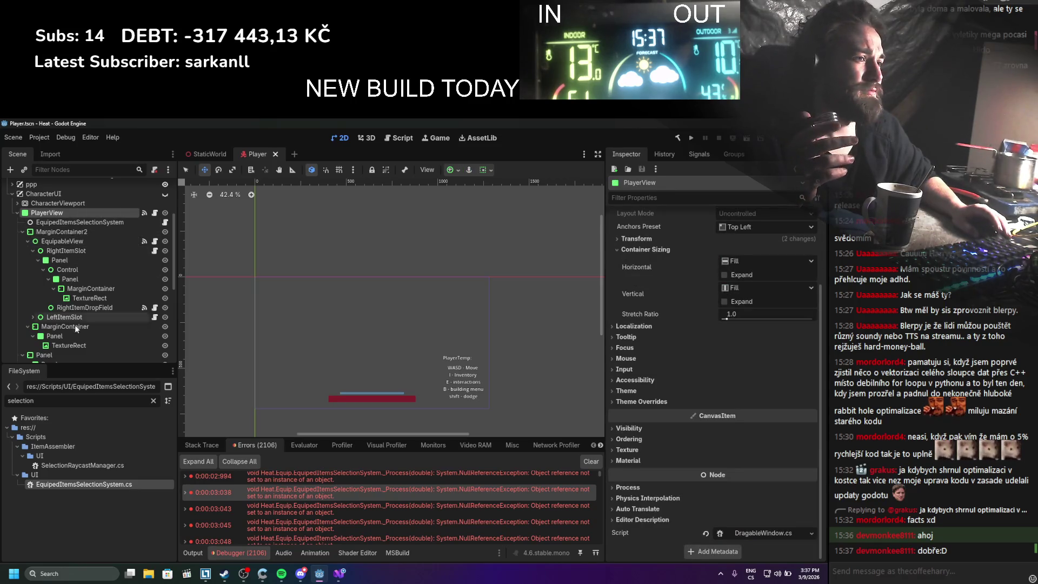
scroll(79, 295, down, 1)
scroll(79, 296, down, 7)
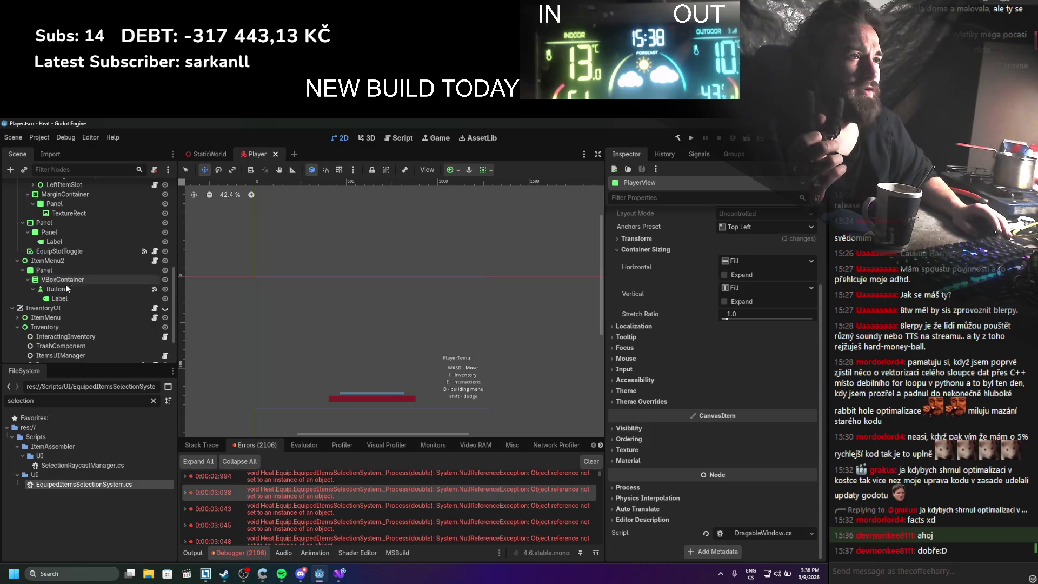
click(12, 344)
scroll(67, 271, down, 5)
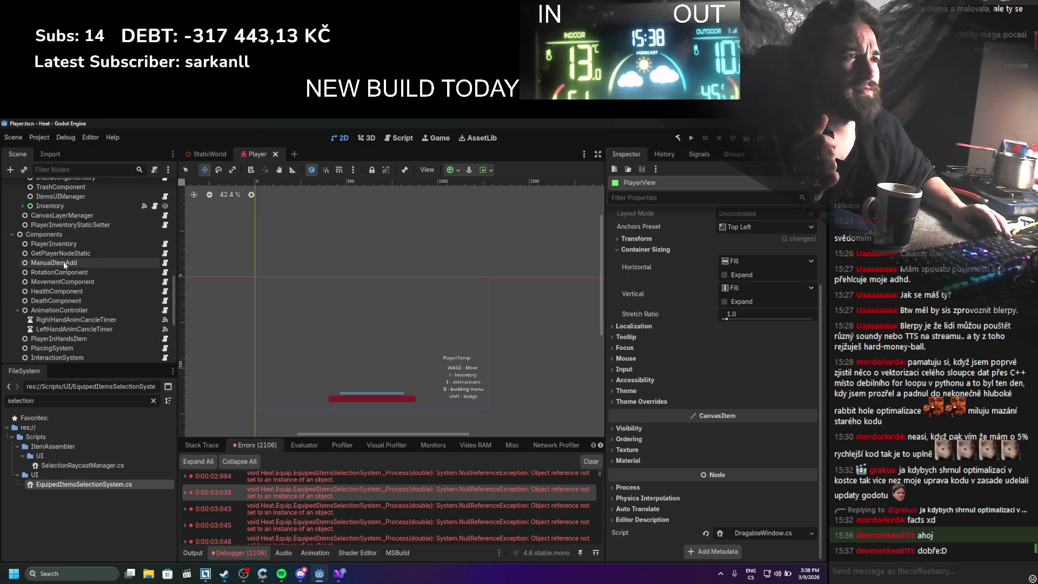
scroll(57, 280, down, 2)
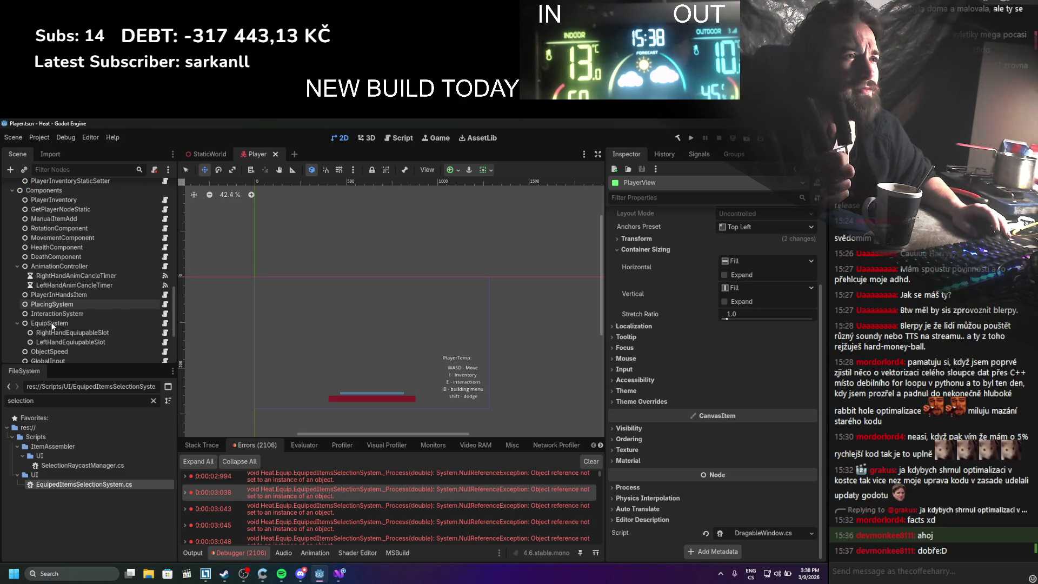
scroll(52, 325, down, 1)
scroll(52, 326, down, 4)
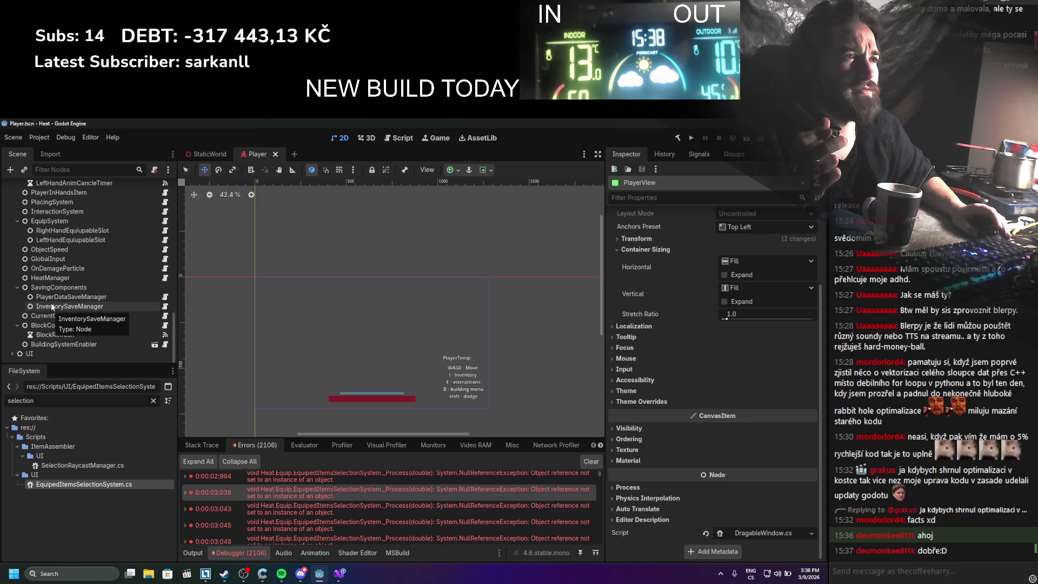
scroll(51, 306, up, 1)
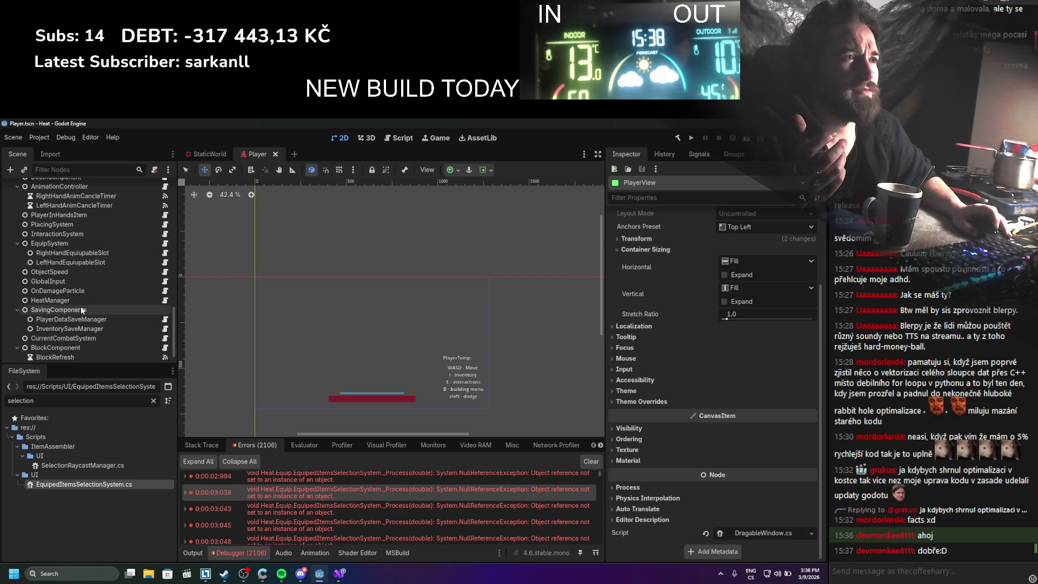
scroll(80, 306, up, 1)
scroll(80, 306, up, 3)
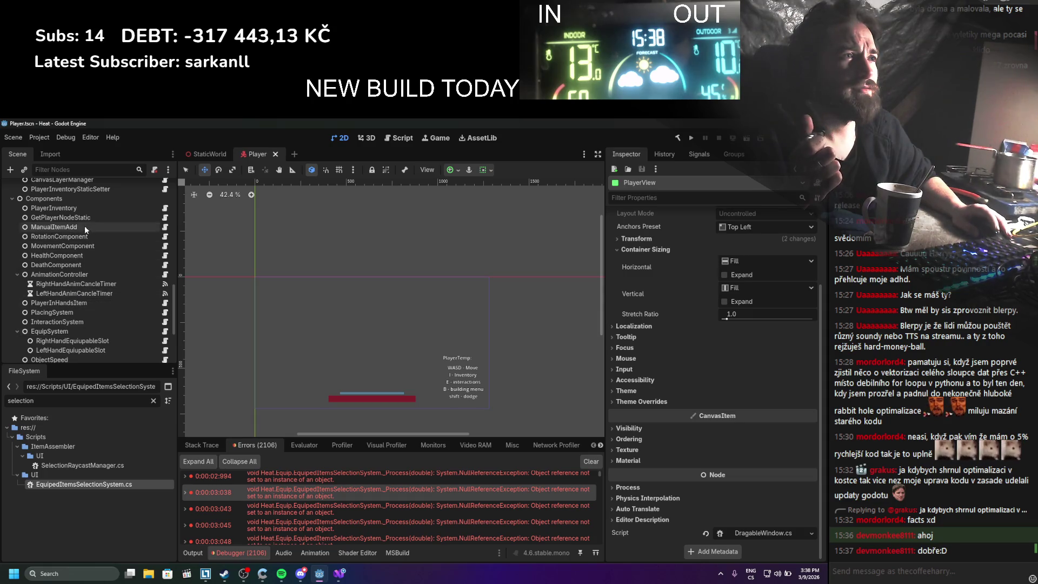
click(85, 207)
key(Down)
key(Down)
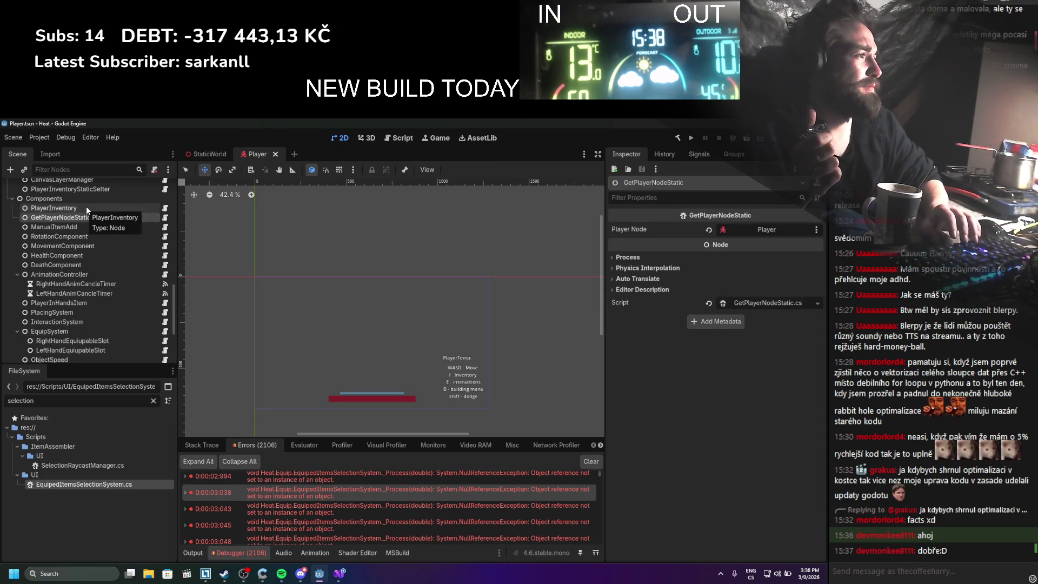
key(Down)
key(Down)
key(Down)
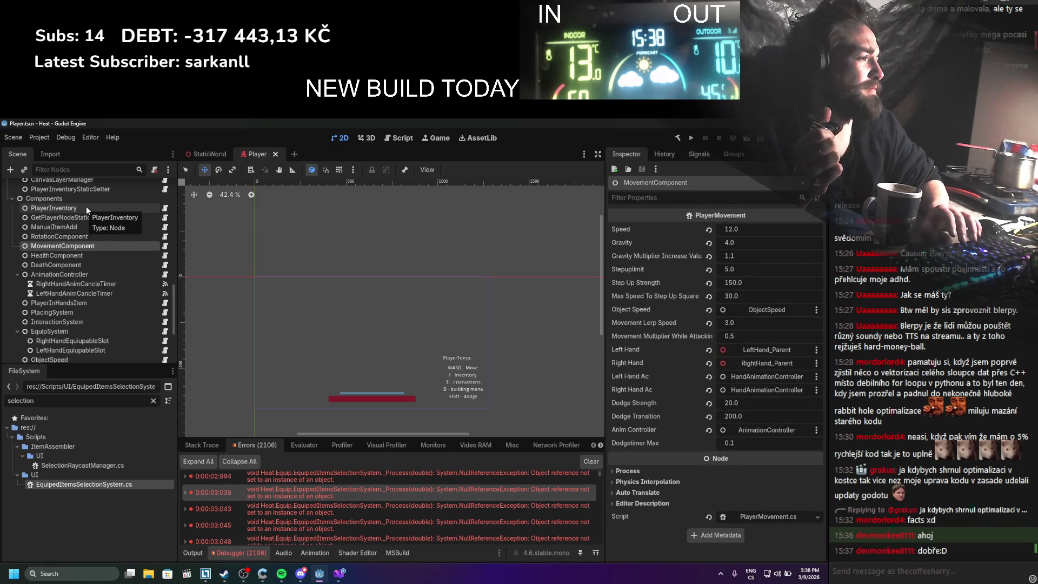
click(73, 265)
click(73, 274)
scroll(73, 274, down, 2)
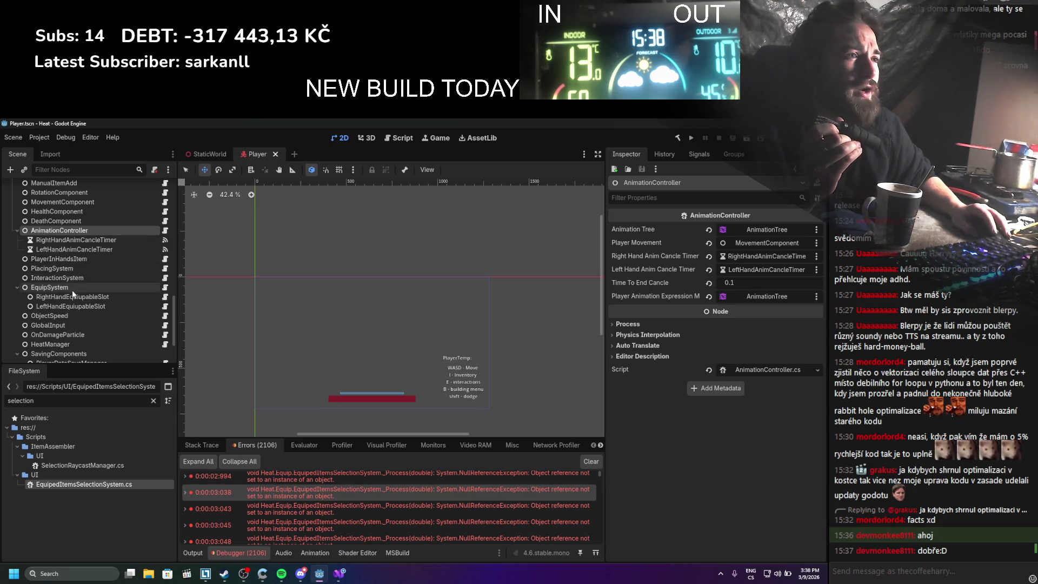
click(71, 297)
click(71, 306)
click(68, 288)
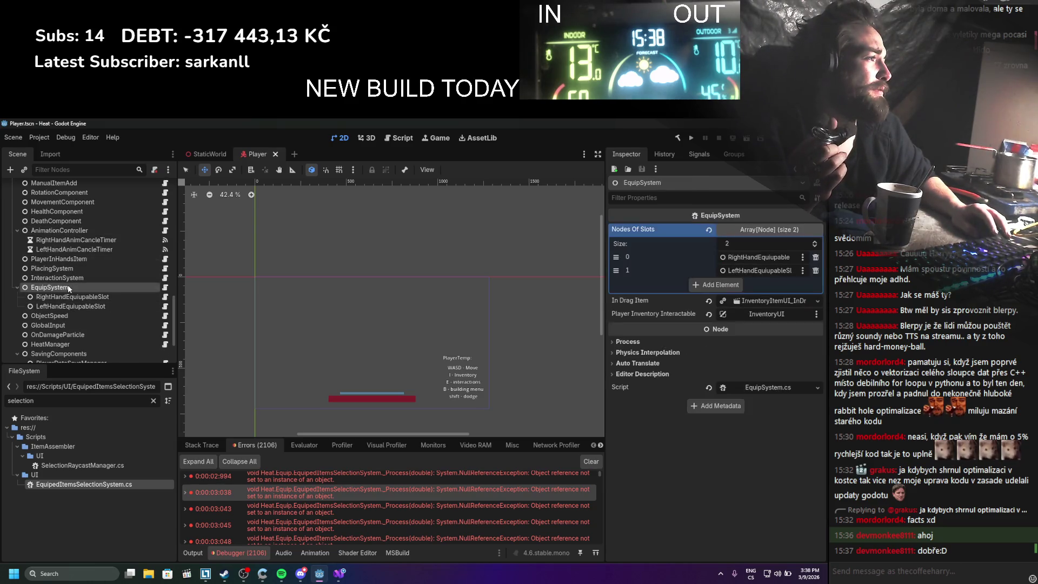
scroll(70, 285, down, 6)
scroll(74, 284, down, 3)
scroll(73, 284, up, 1)
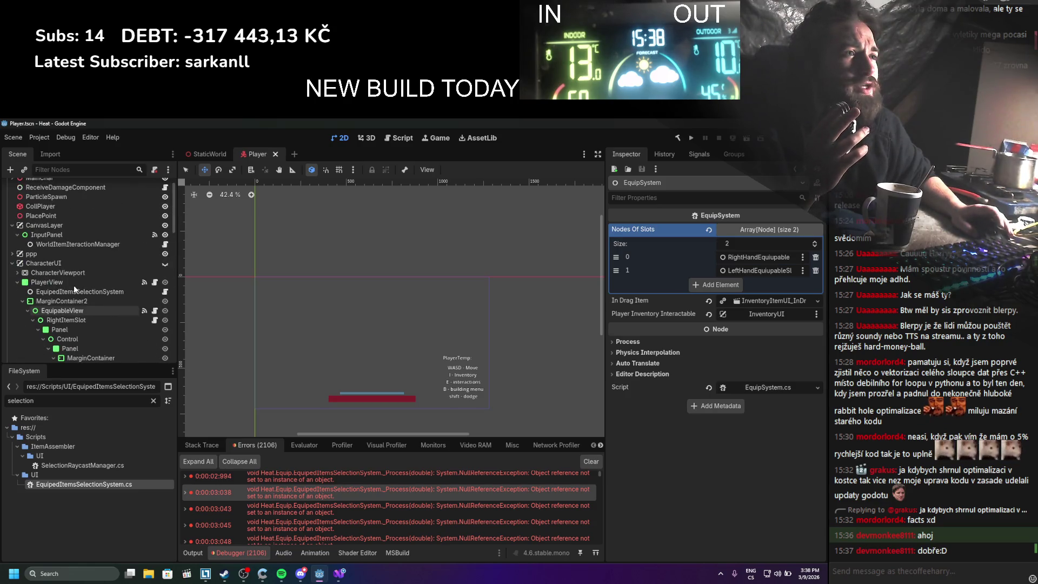
click(12, 253)
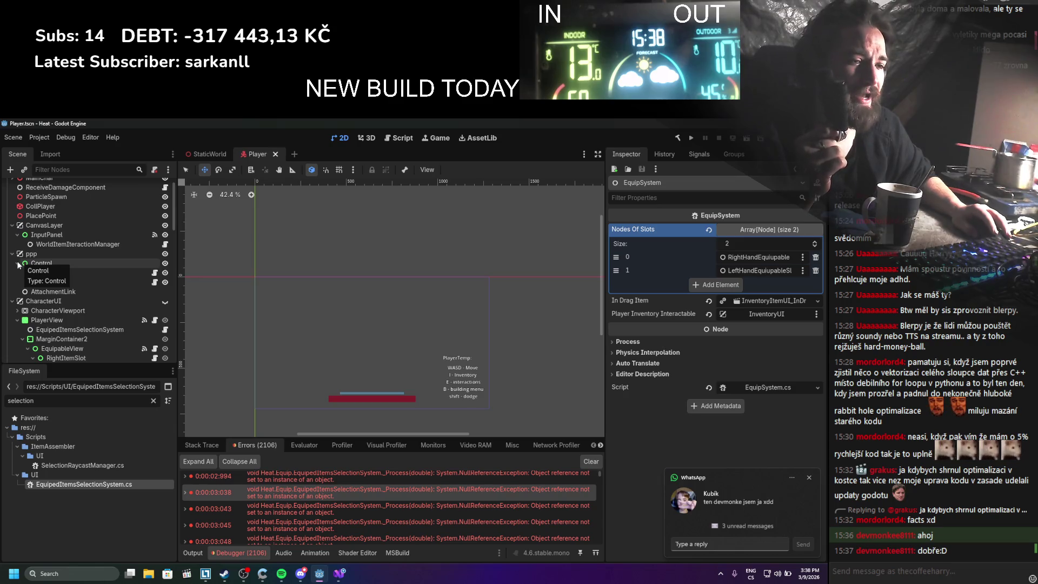
click(806, 478)
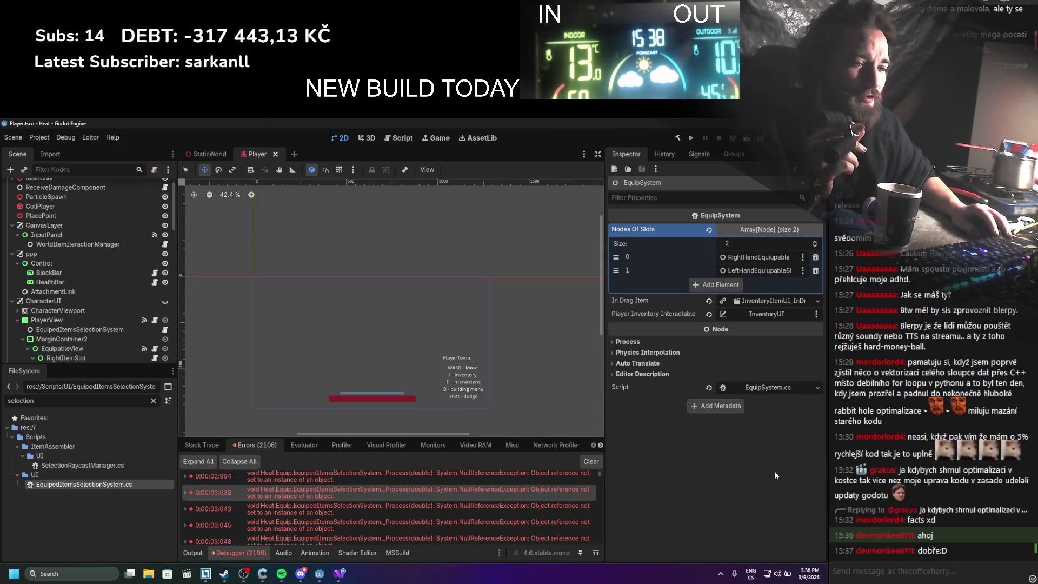
click(81, 244)
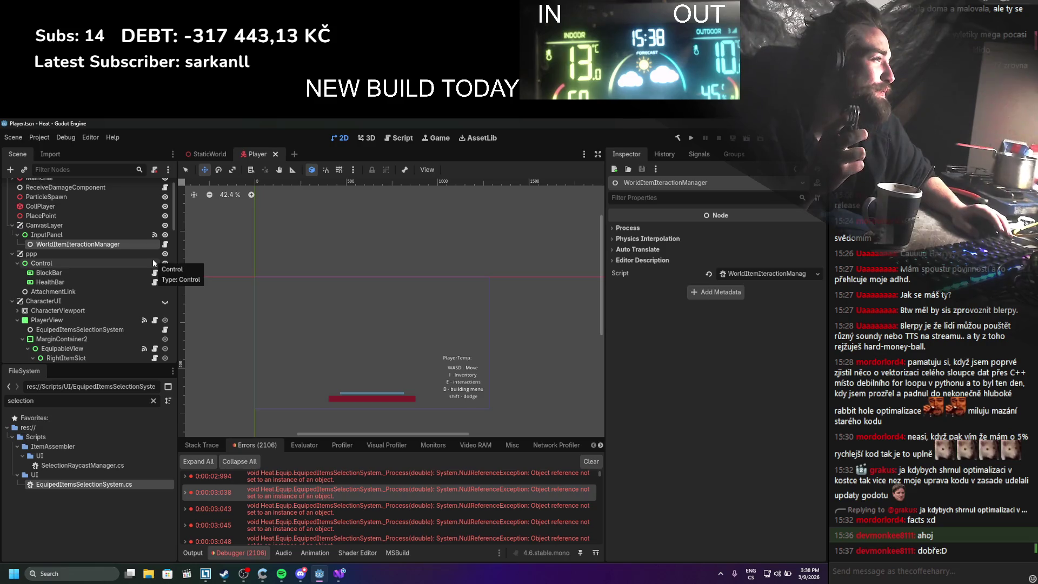
scroll(42, 286, down, 2)
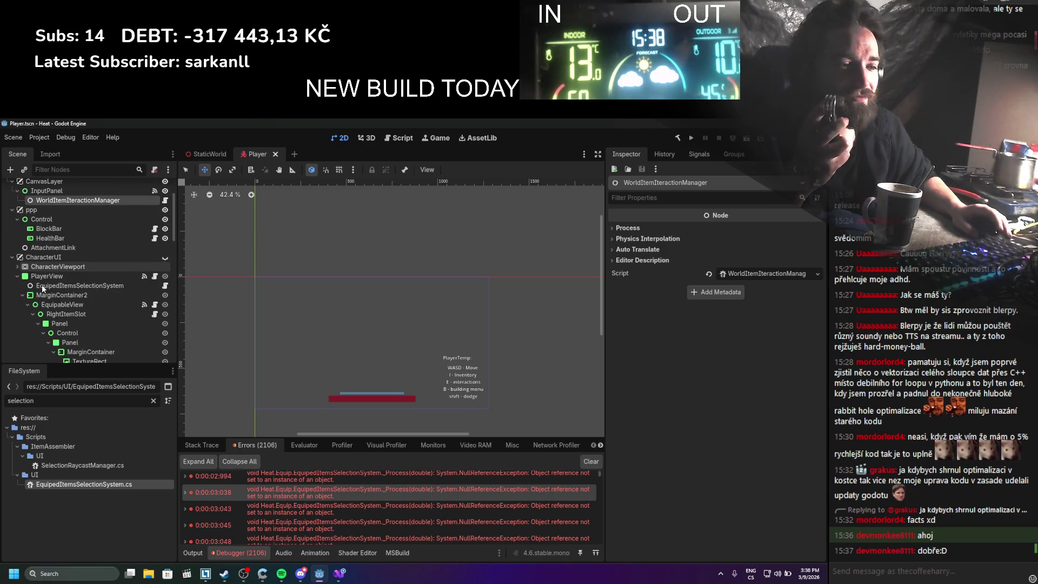
scroll(41, 287, down, 3)
scroll(41, 285, down, 10)
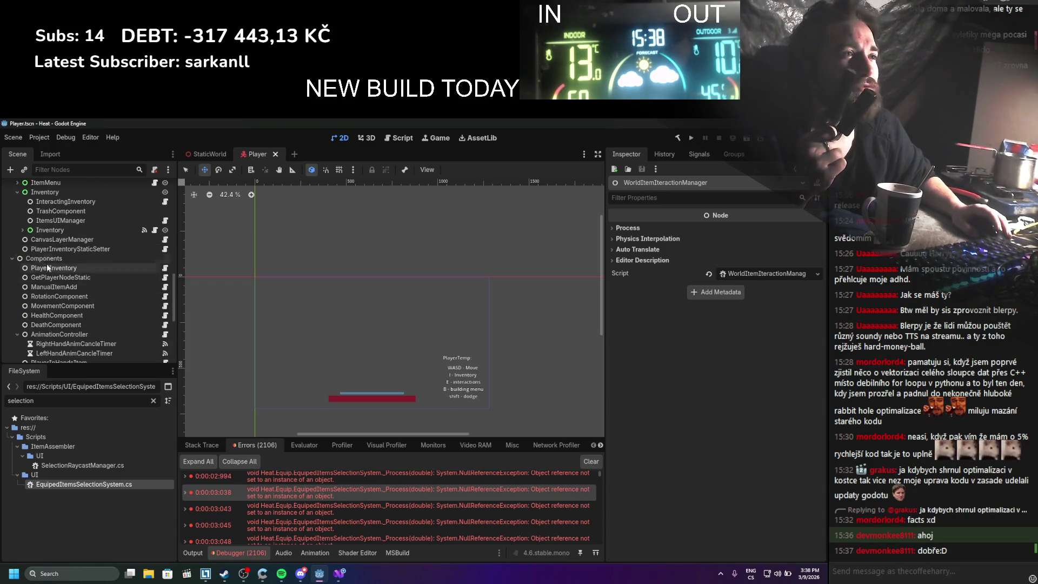
click(54, 249)
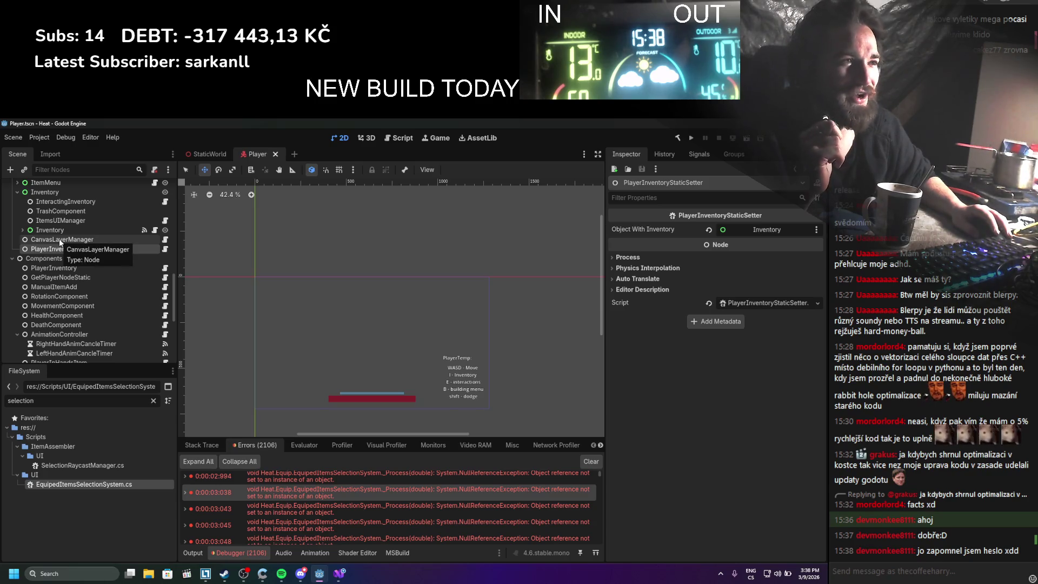
click(59, 239)
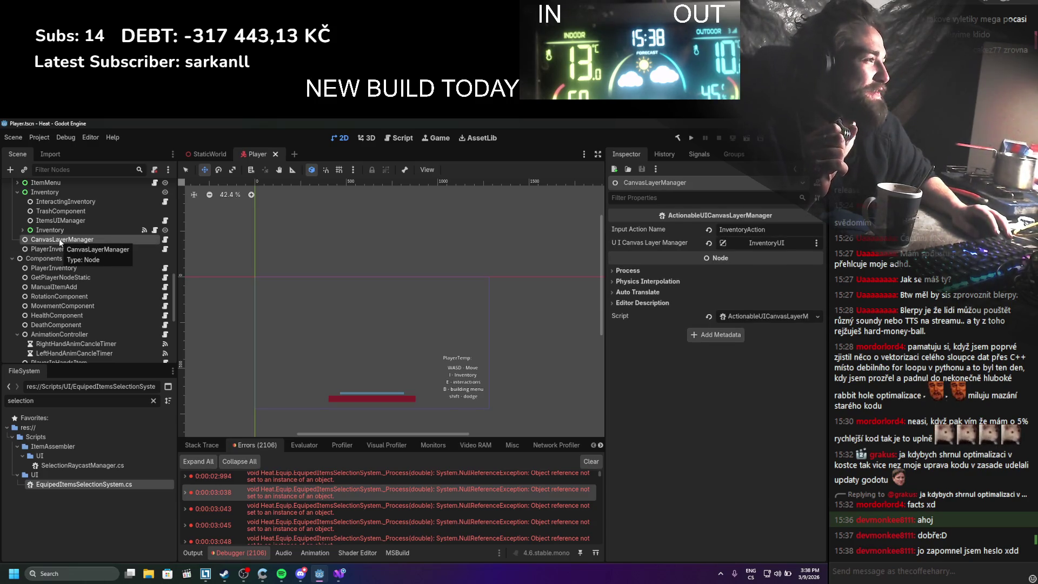
click(61, 248)
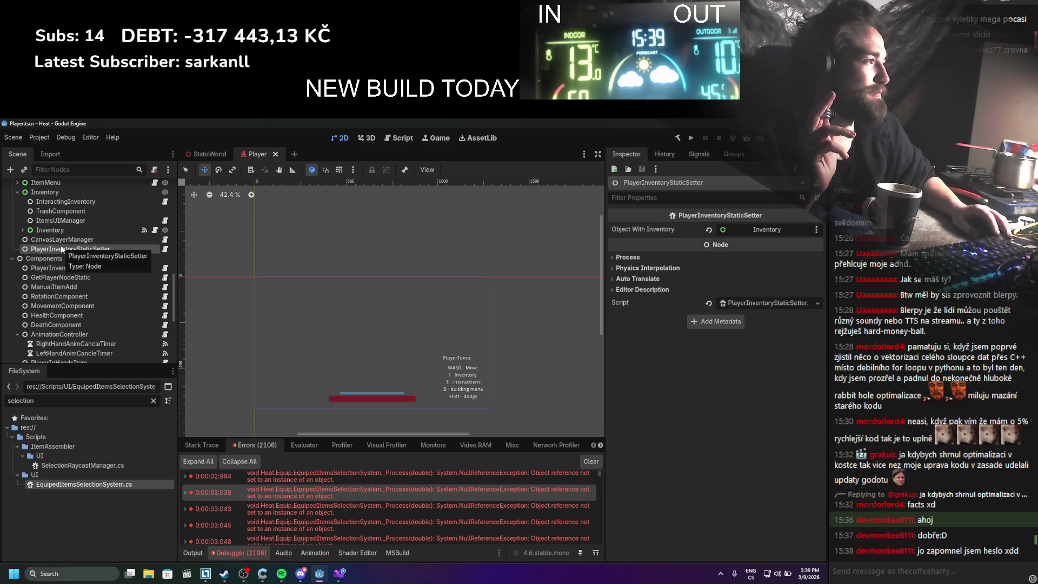
click(61, 239)
click(65, 202)
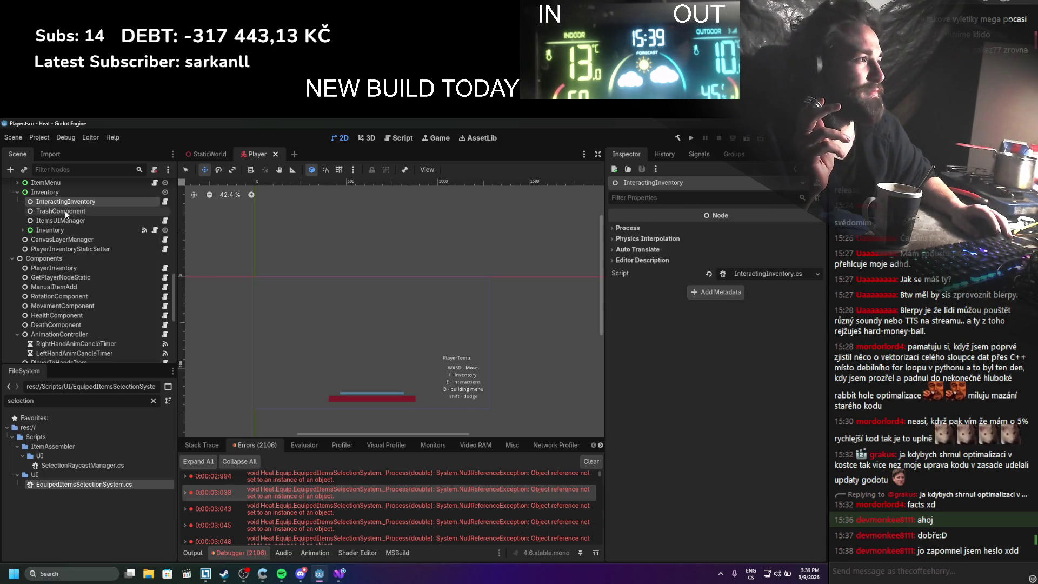
click(62, 221)
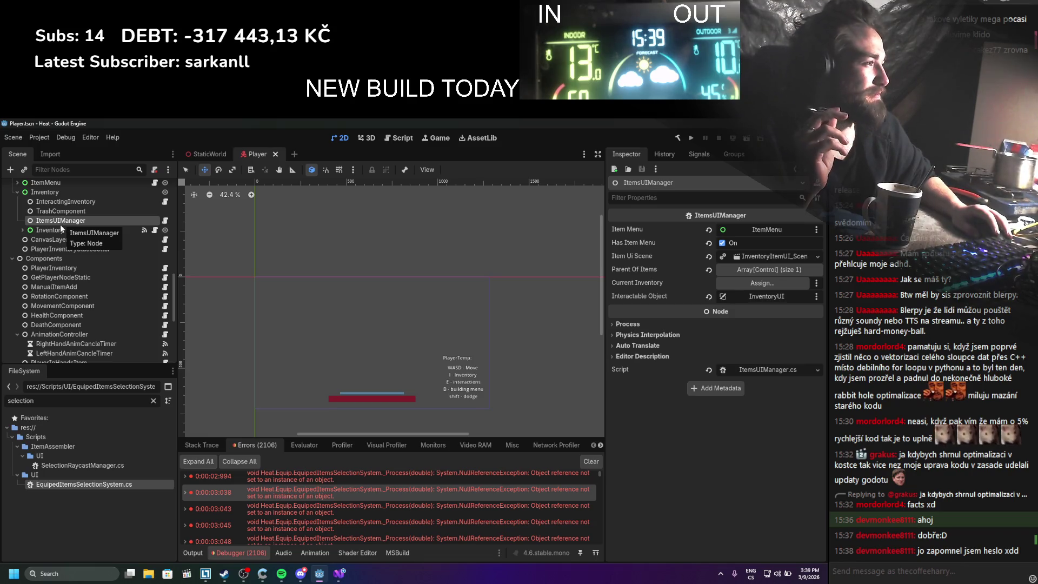
scroll(52, 249, down, 2)
click(51, 224)
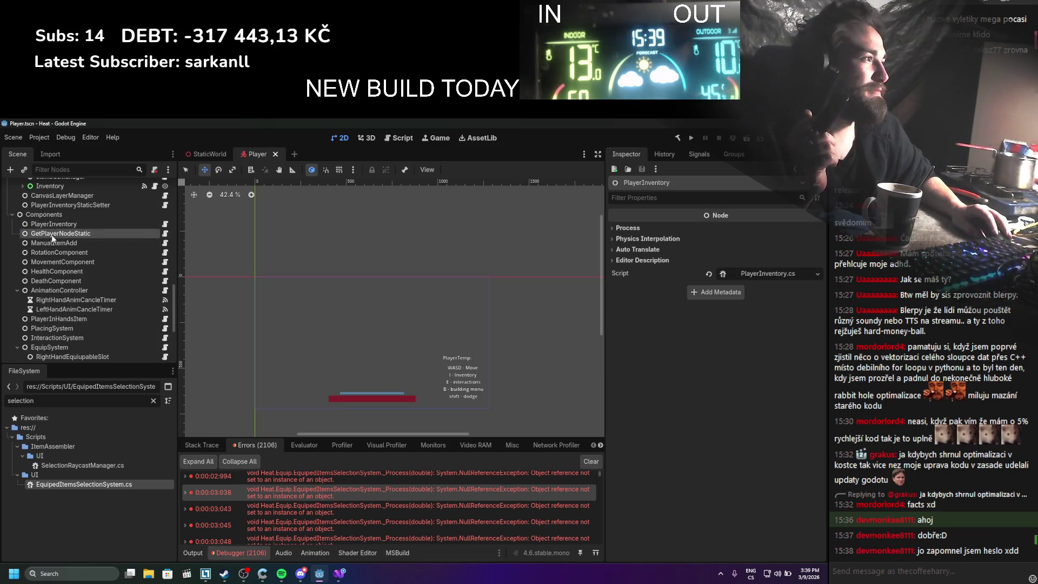
click(53, 237)
click(52, 252)
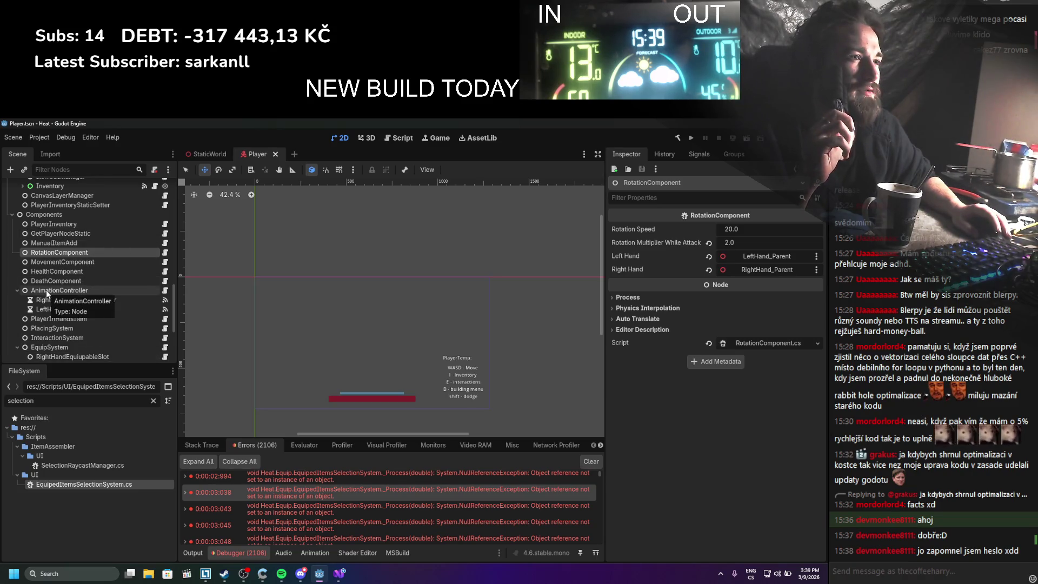
scroll(47, 289, down, 2)
click(60, 301)
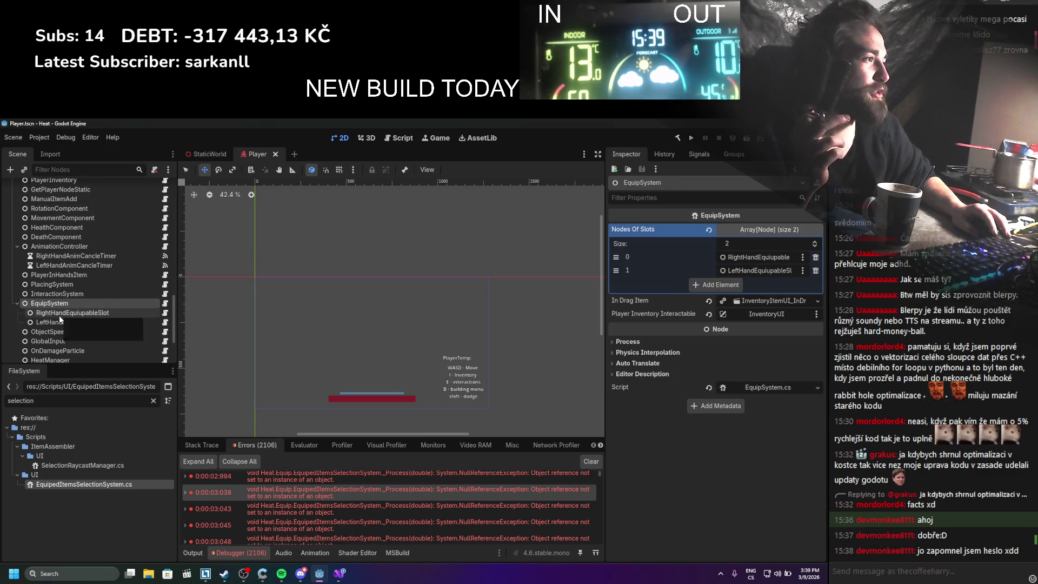
click(59, 319)
scroll(59, 324, down, 2)
click(58, 325)
click(54, 335)
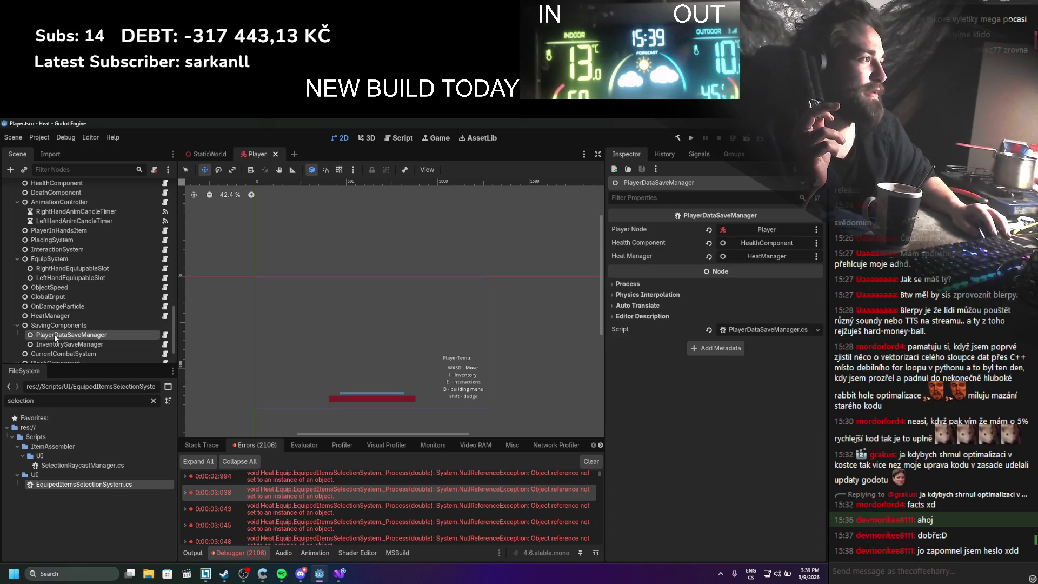
scroll(54, 334, down, 2)
click(54, 315)
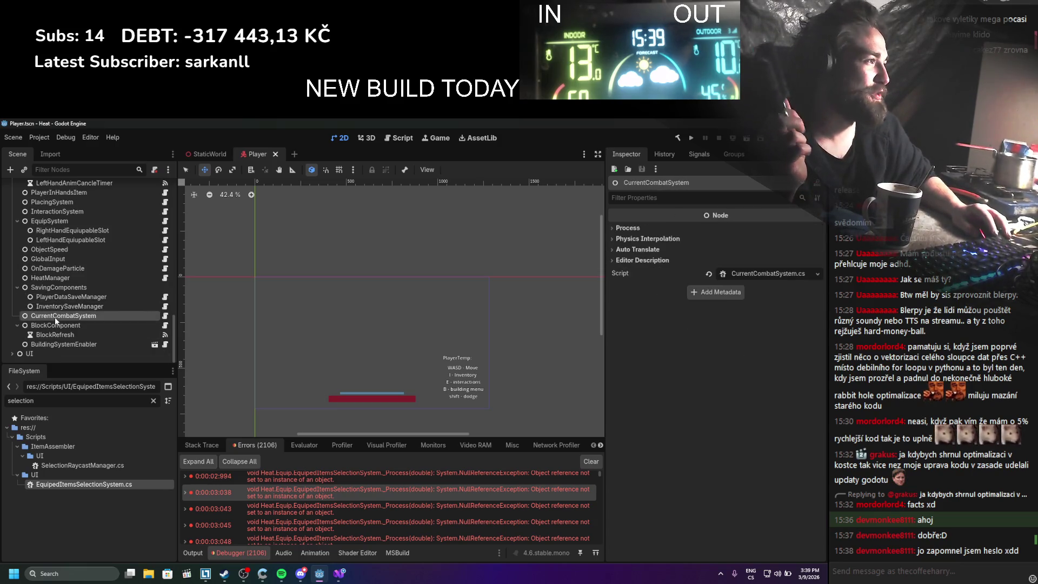
click(57, 344)
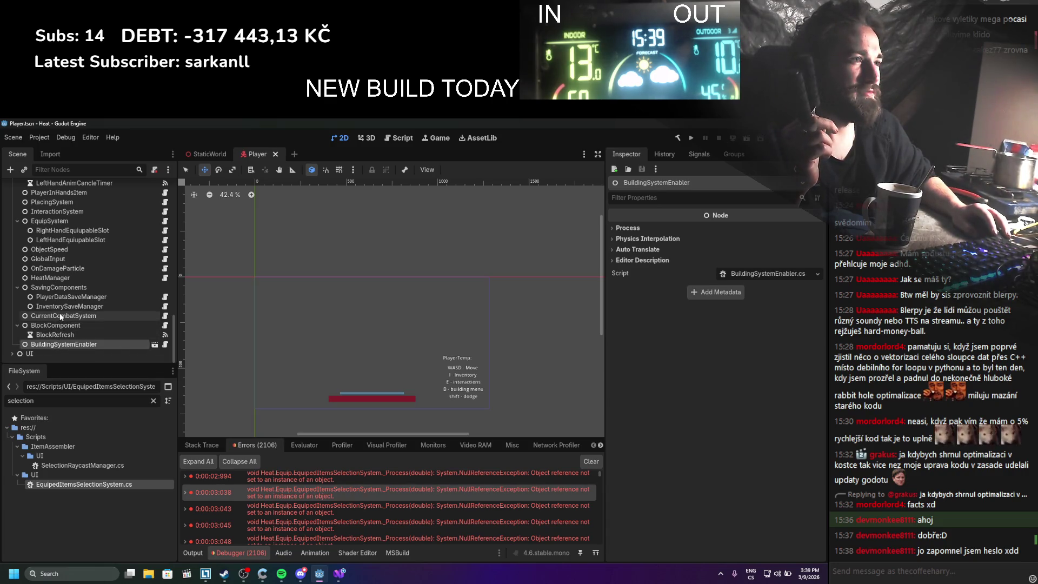
click(61, 316)
click(62, 297)
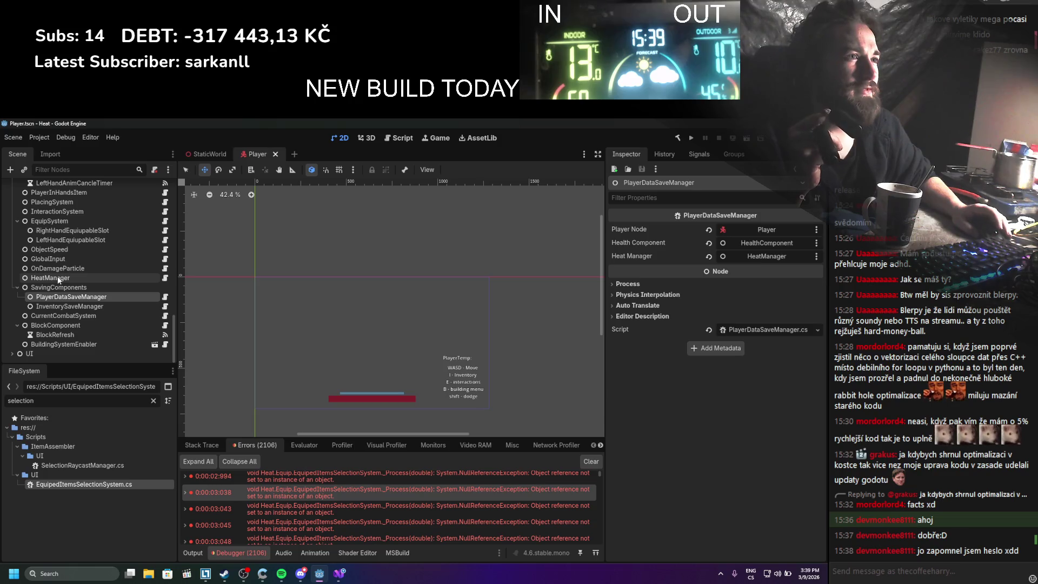
scroll(60, 279, up, 2)
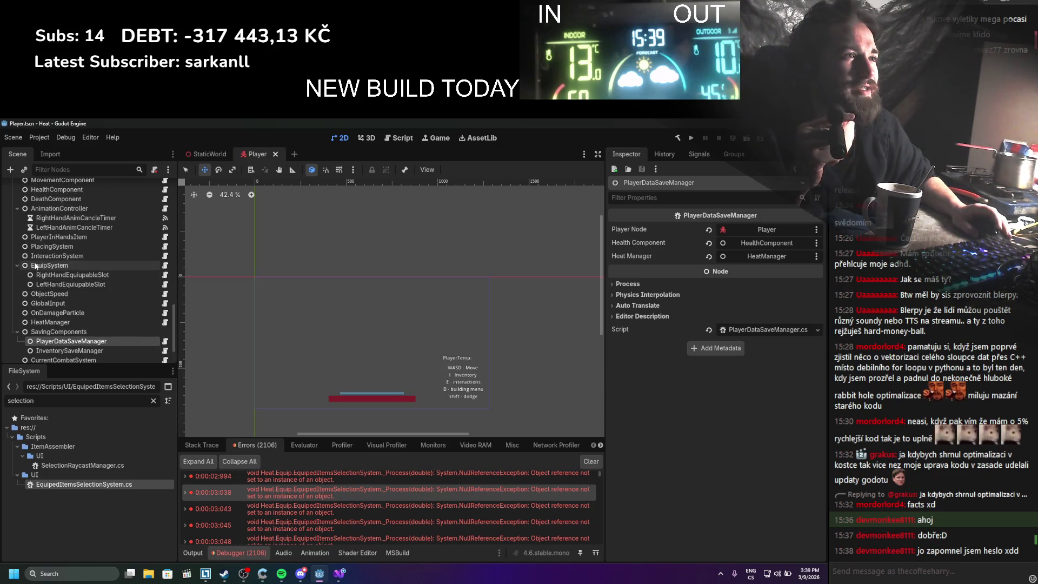
scroll(39, 261, up, 4)
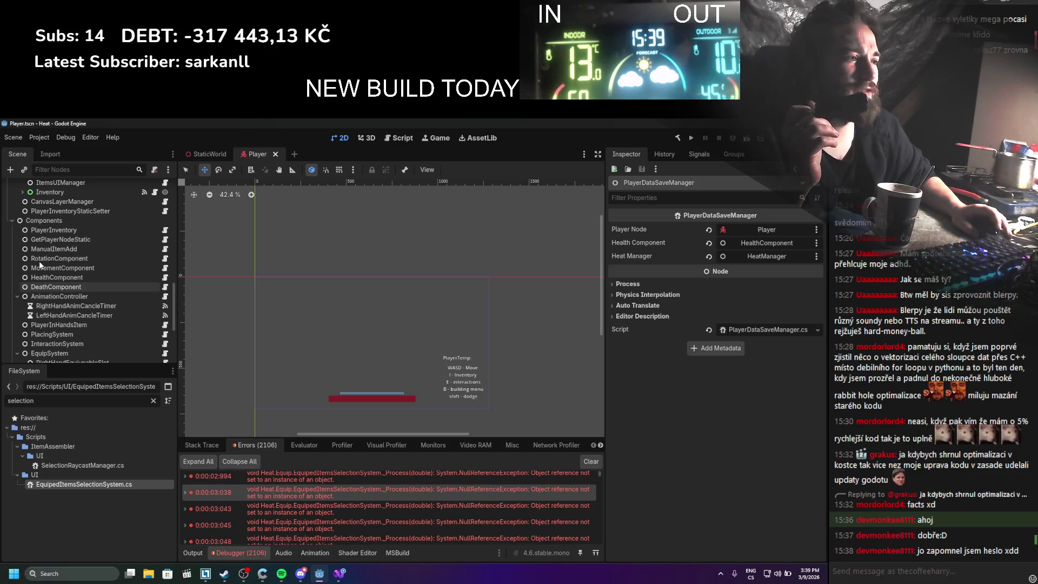
click(332, 574)
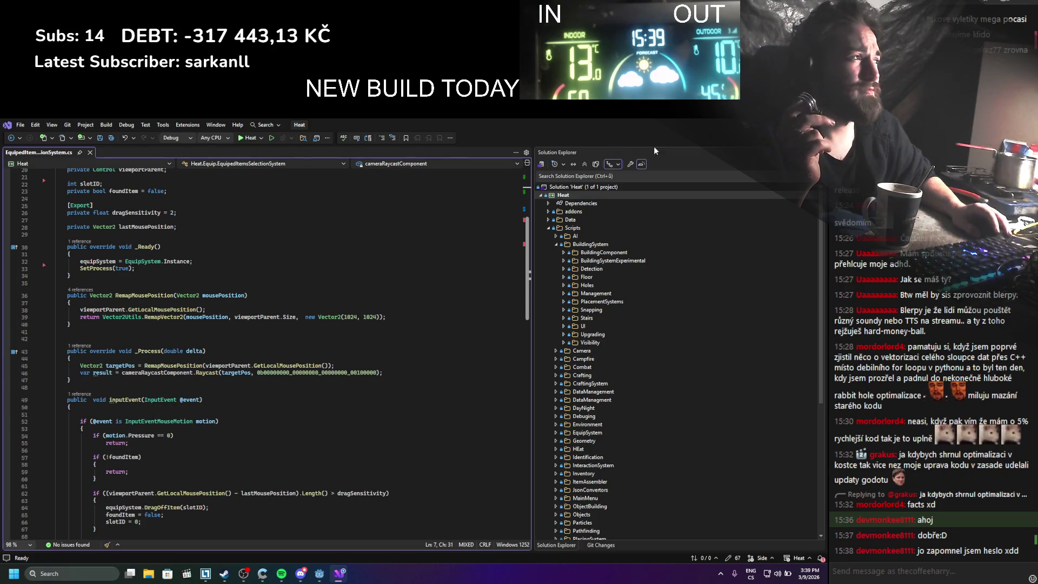
key(alt+Tab)
scroll(80, 279, up, 2)
scroll(70, 283, up, 4)
scroll(75, 282, up, 1)
click(79, 255)
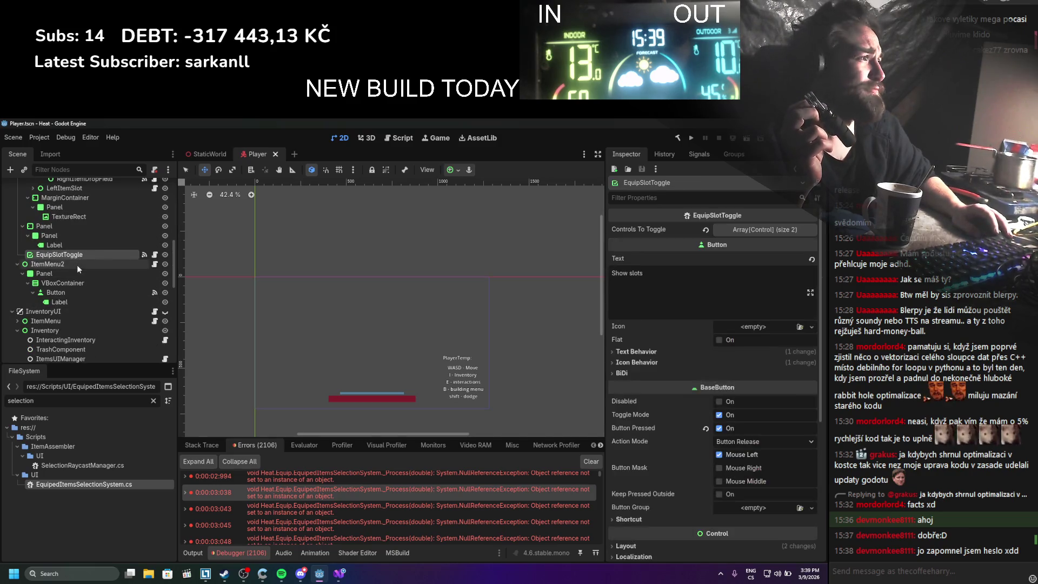
scroll(708, 460, down, 5)
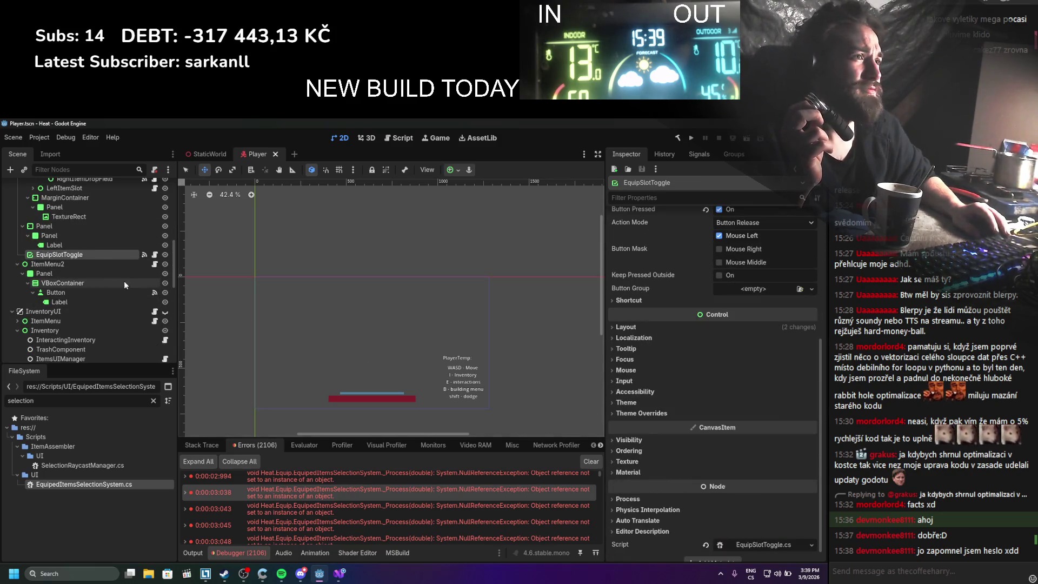
click(106, 265)
scroll(164, 250, up, 2)
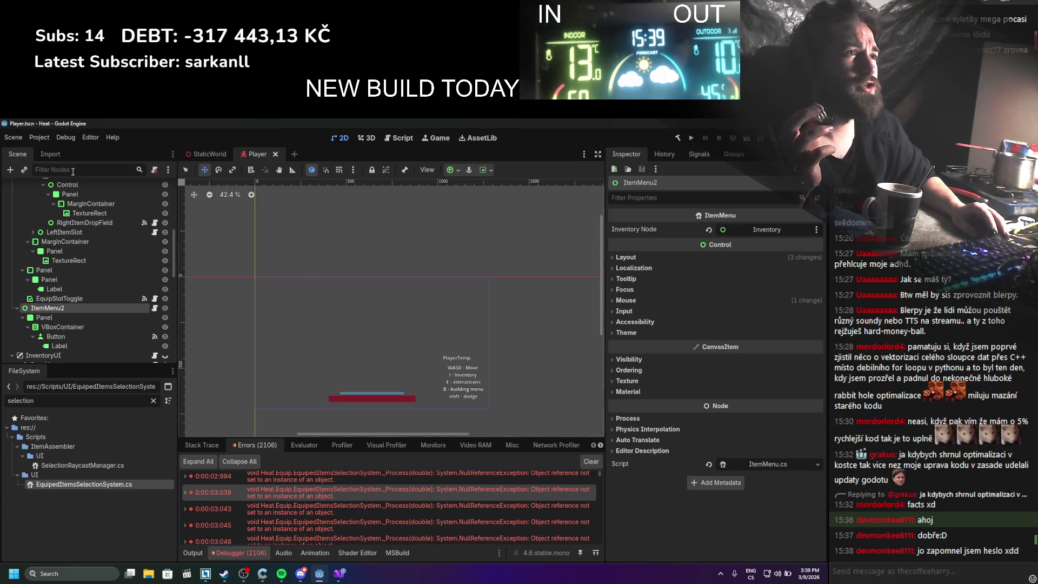
click(25, 171)
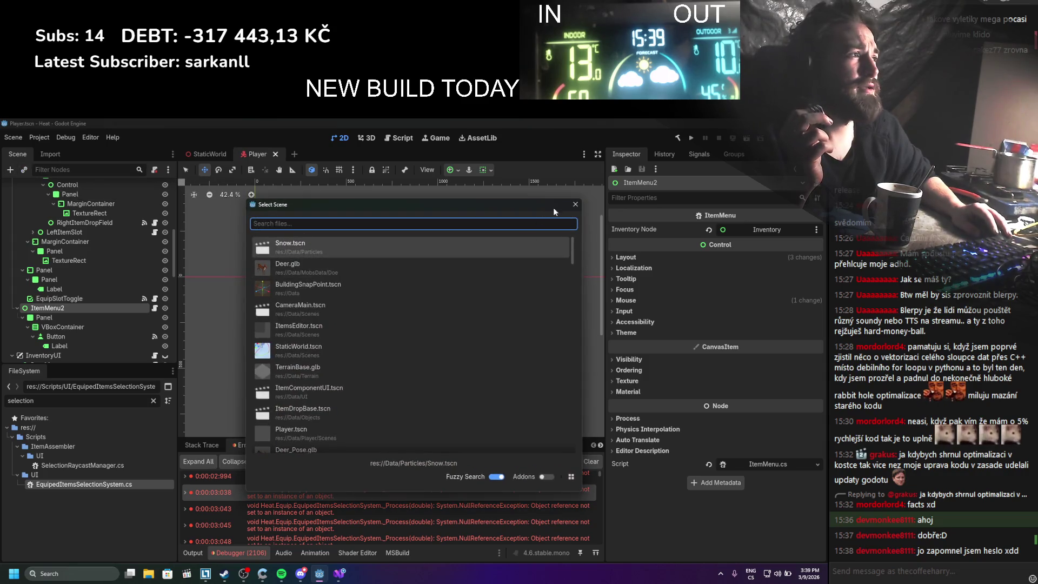
key(Escape)
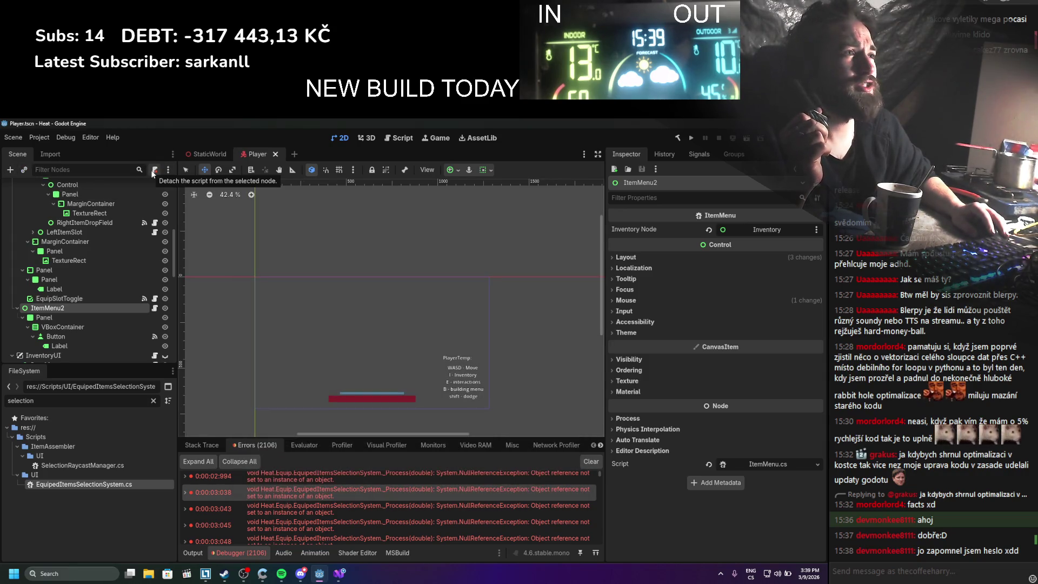
click(169, 170)
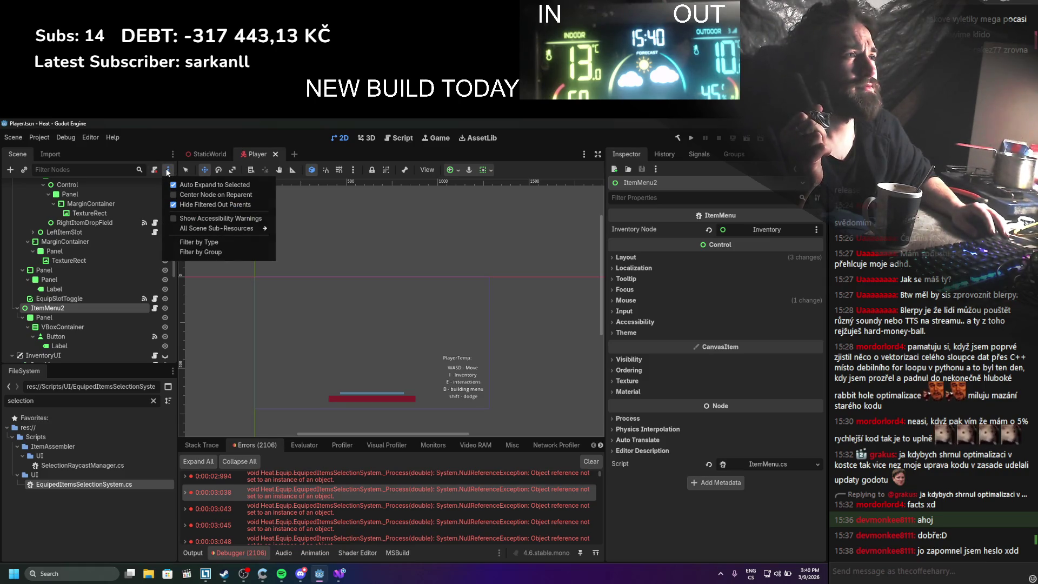
click(168, 172)
scroll(108, 260, down, 5)
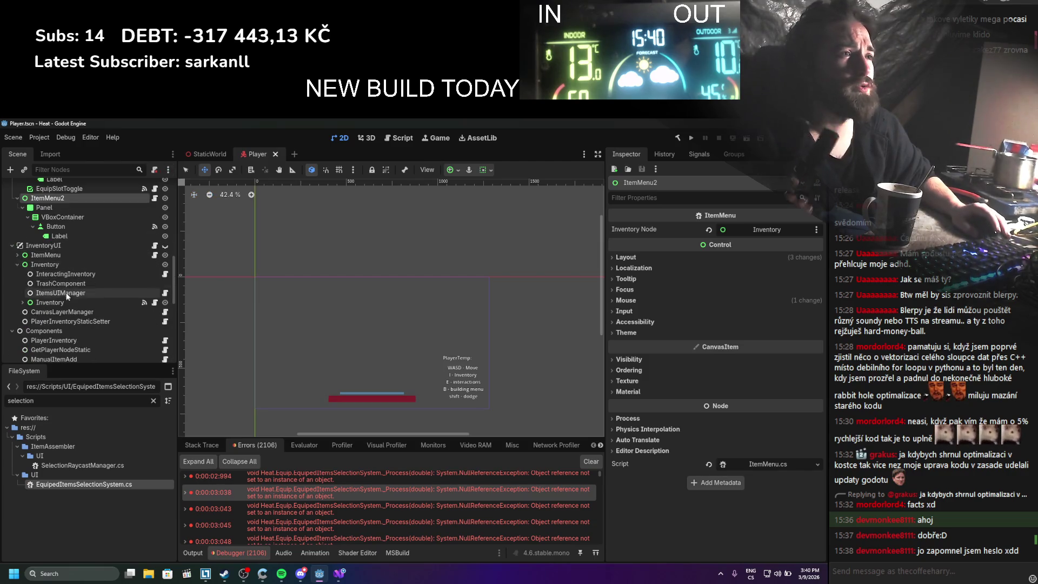
click(68, 274)
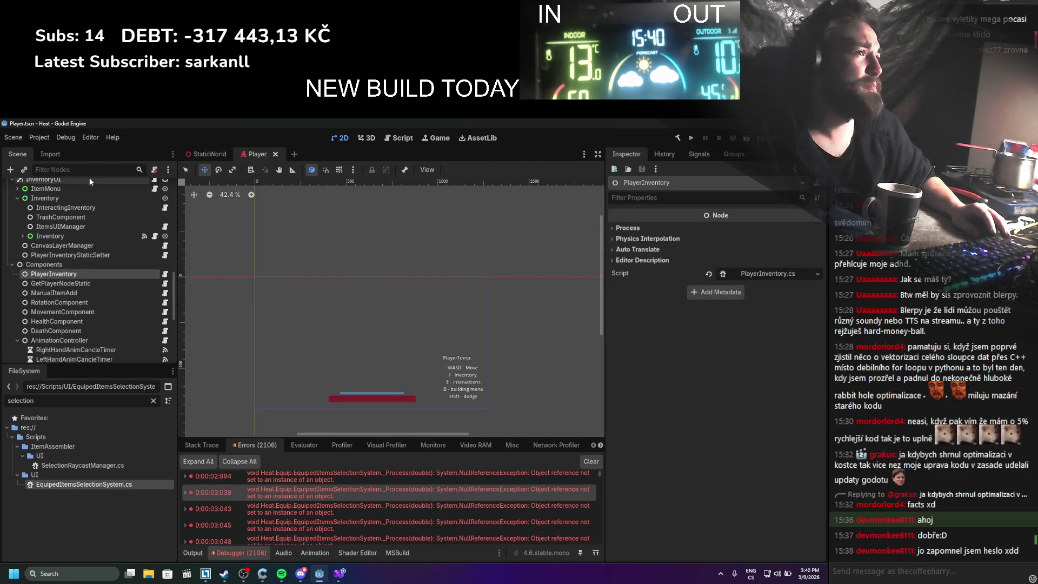
click(74, 171)
text(type_)
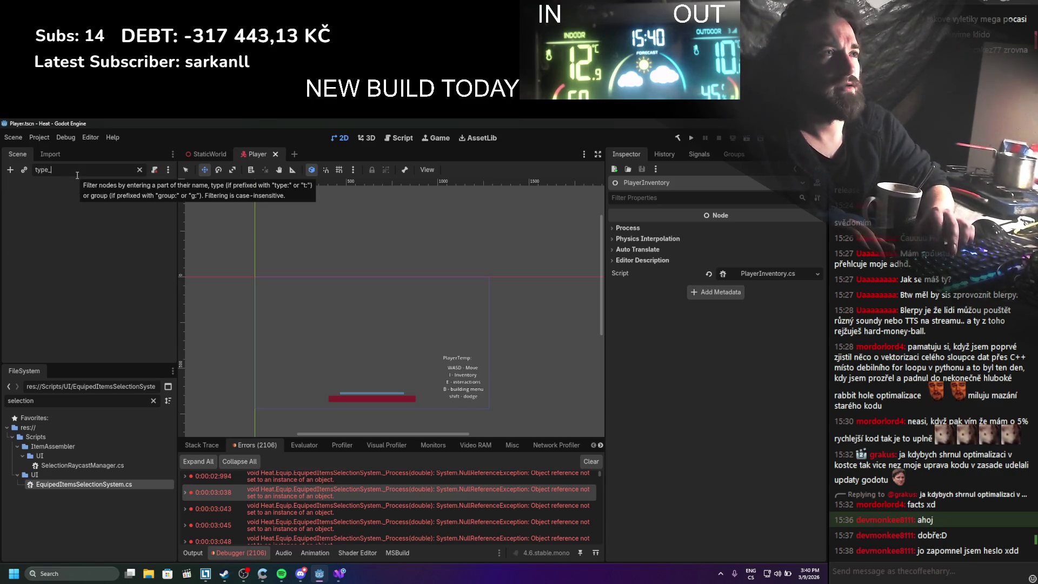
text(:Playe)
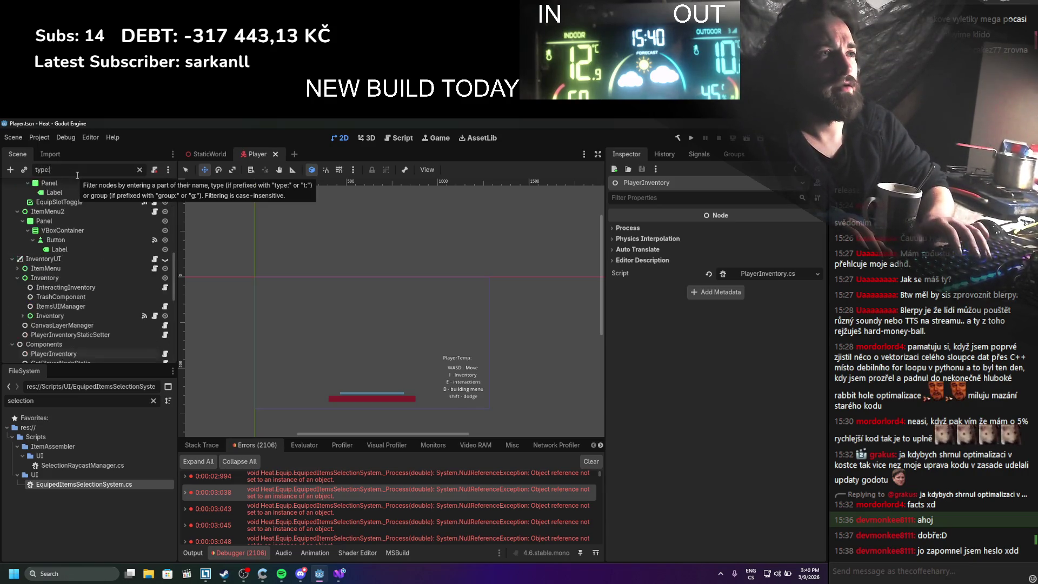
key(BackSpace)
key(BackSpace)
text(In)
key(BackSpace)
key(BackSpace)
key(BackSpace)
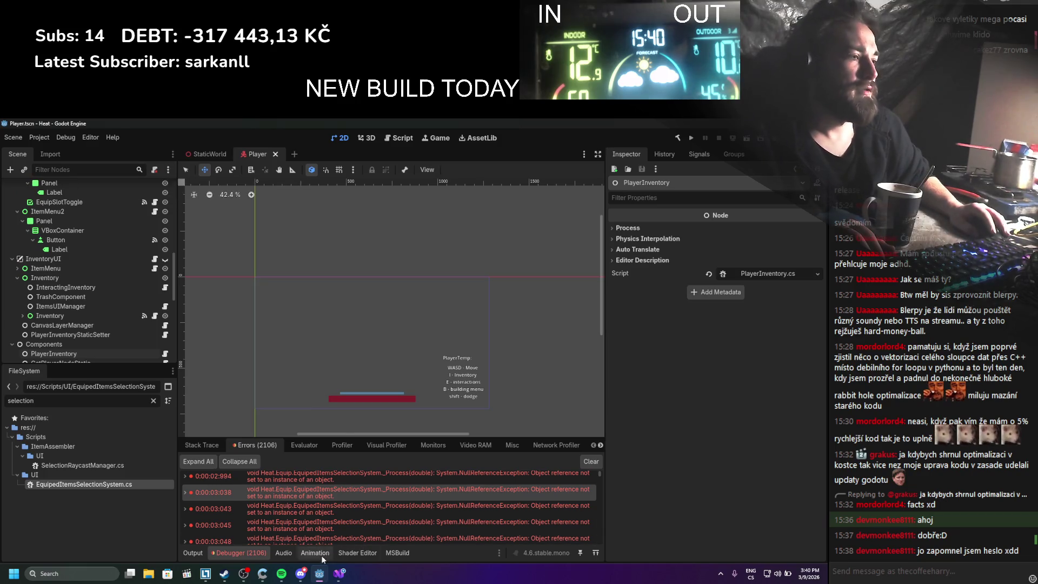
click(111, 572)
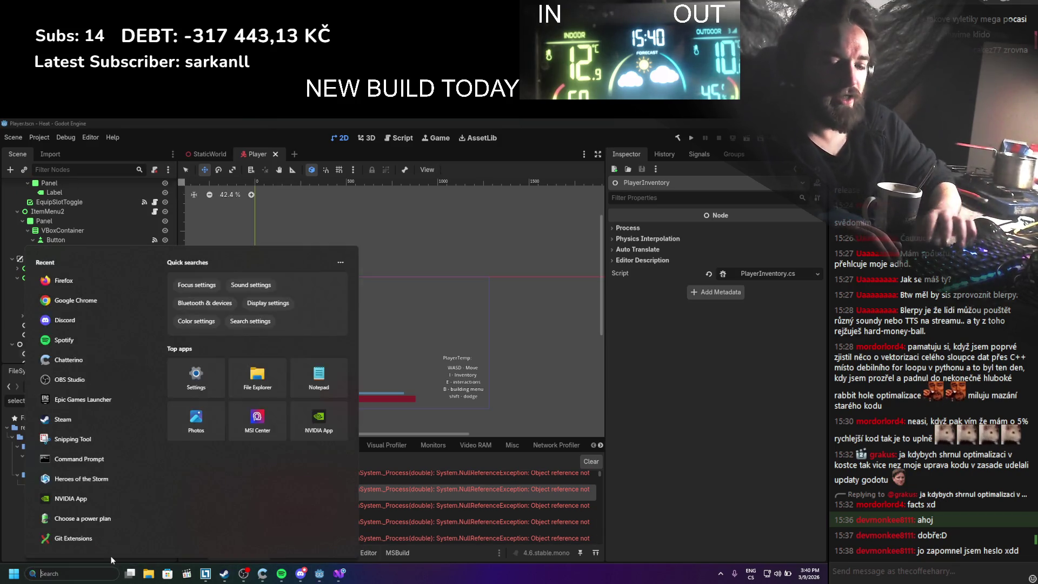
Launch Firefox and Google 'godot search hirearchy by attached scripts'
text(firefox)
key(Return)
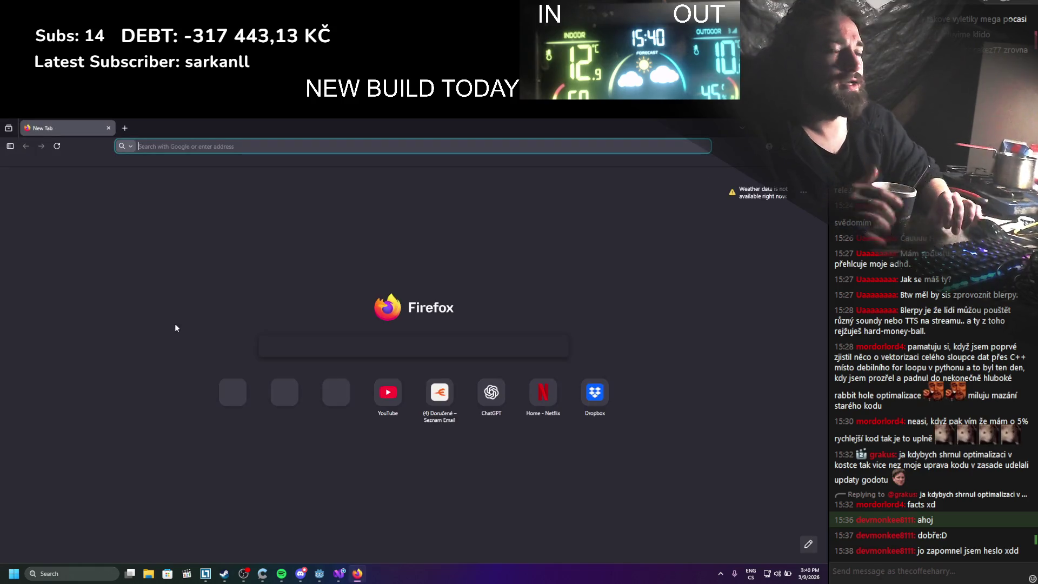
text(godot)
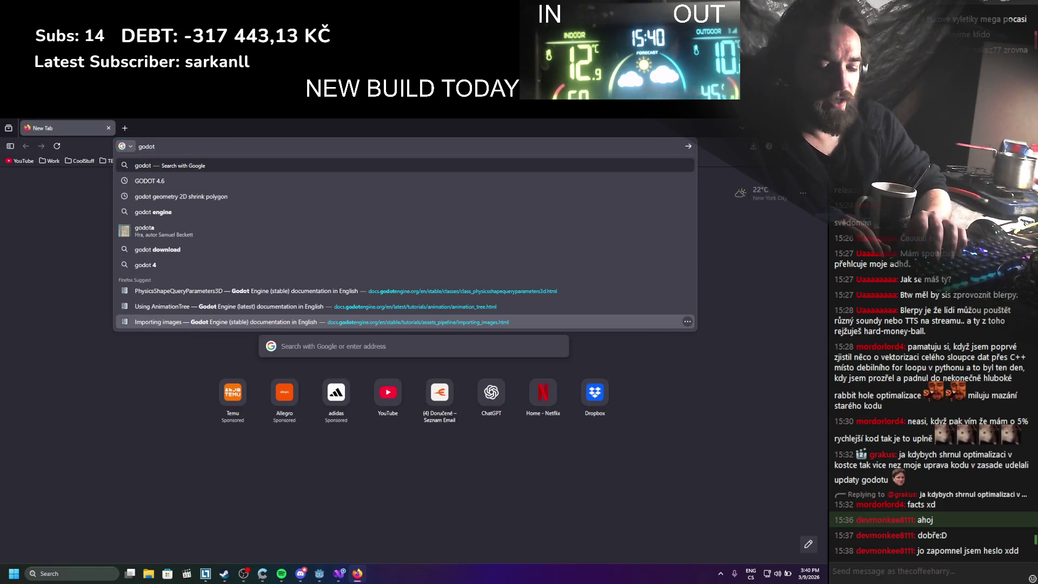
text( search hirearchy )
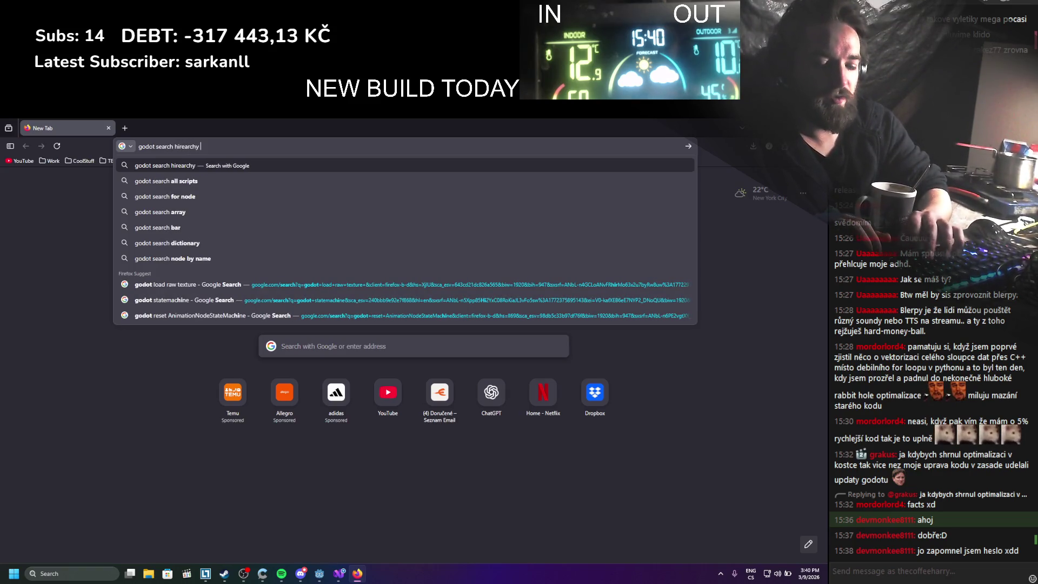
text(by attached scripts)
key(Return)
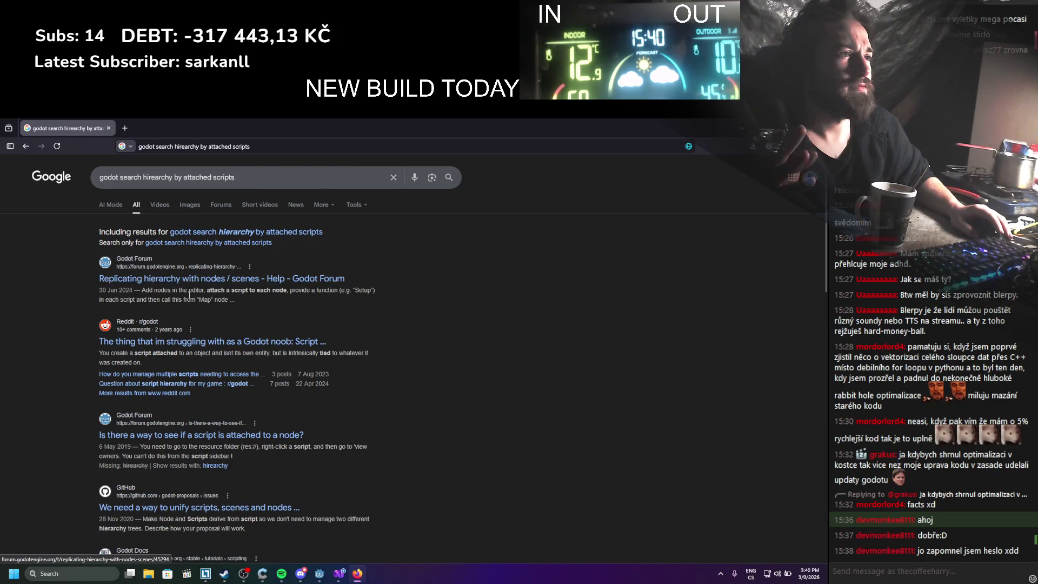
Open the Reddit result in a new tab, view it, then return to the results and select the query
middle_click(186, 345)
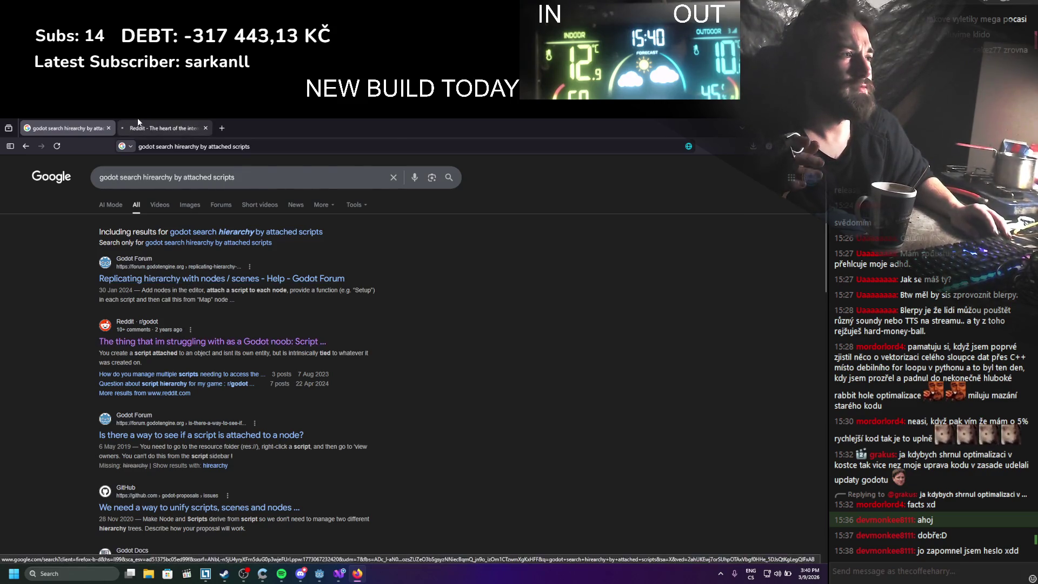
click(138, 120)
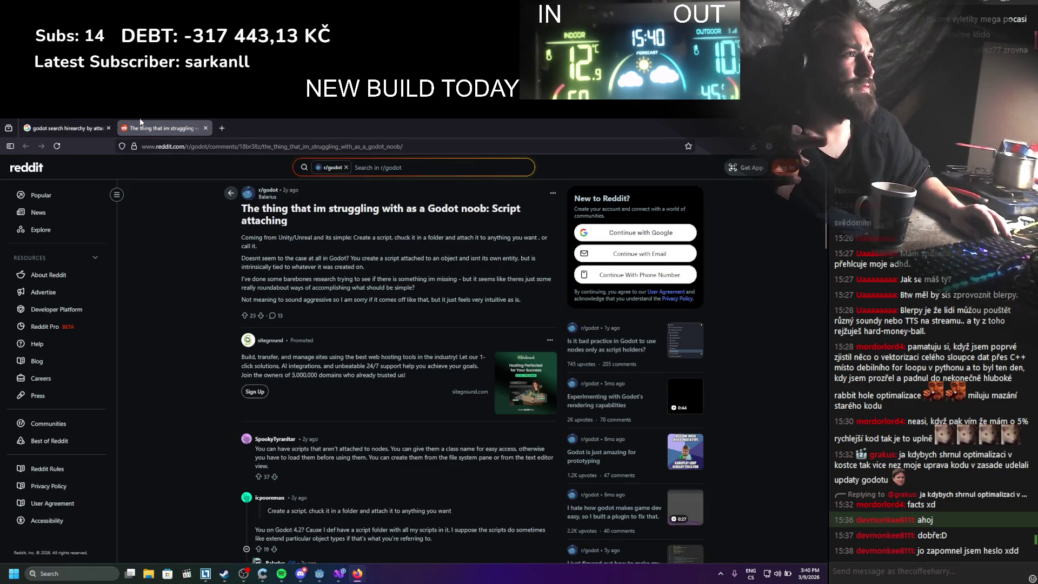
click(49, 127)
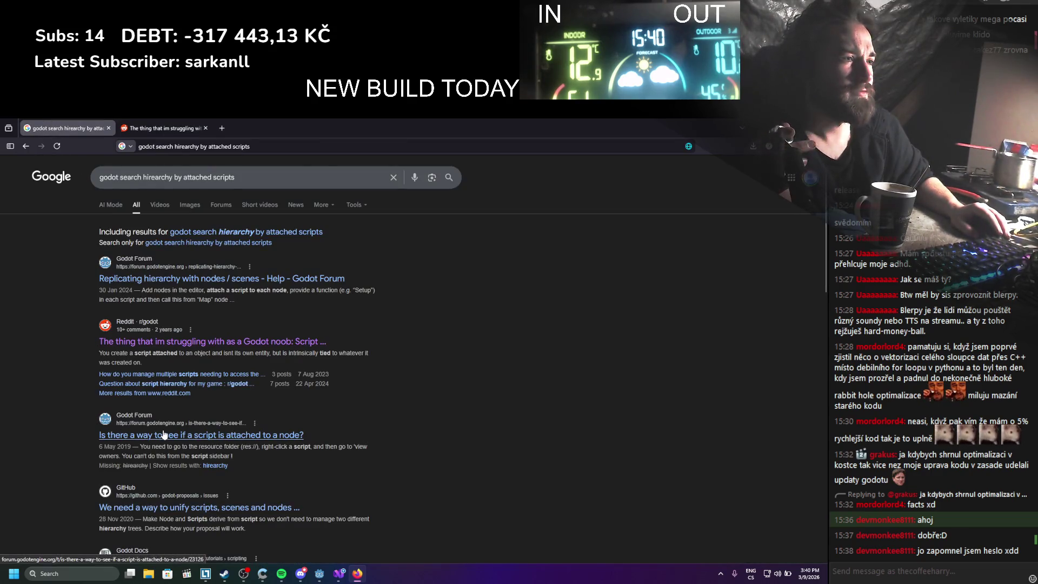
scroll(52, 437, down, 3)
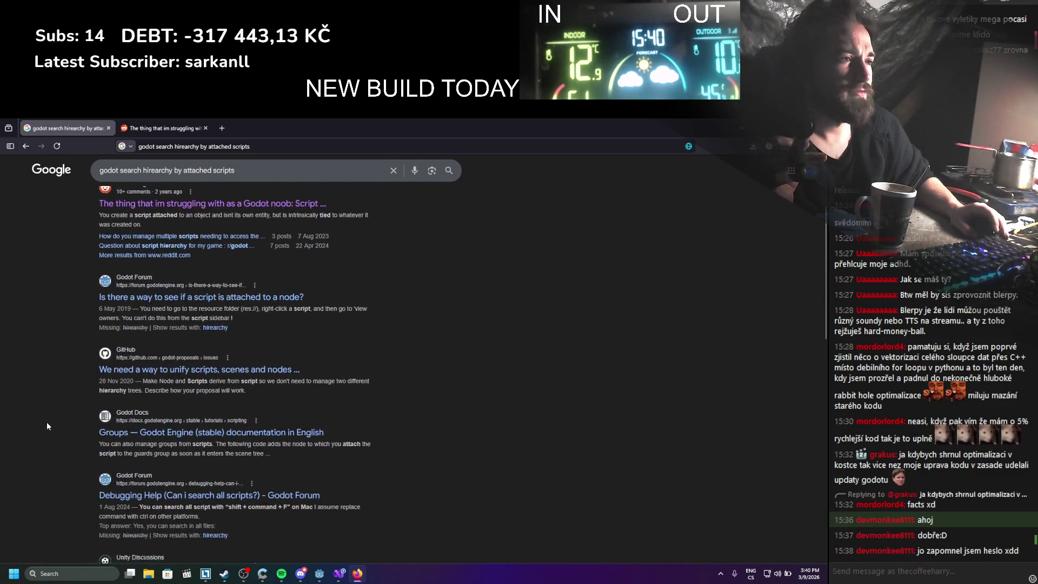
scroll(47, 420, down, 5)
scroll(47, 416, up, 10)
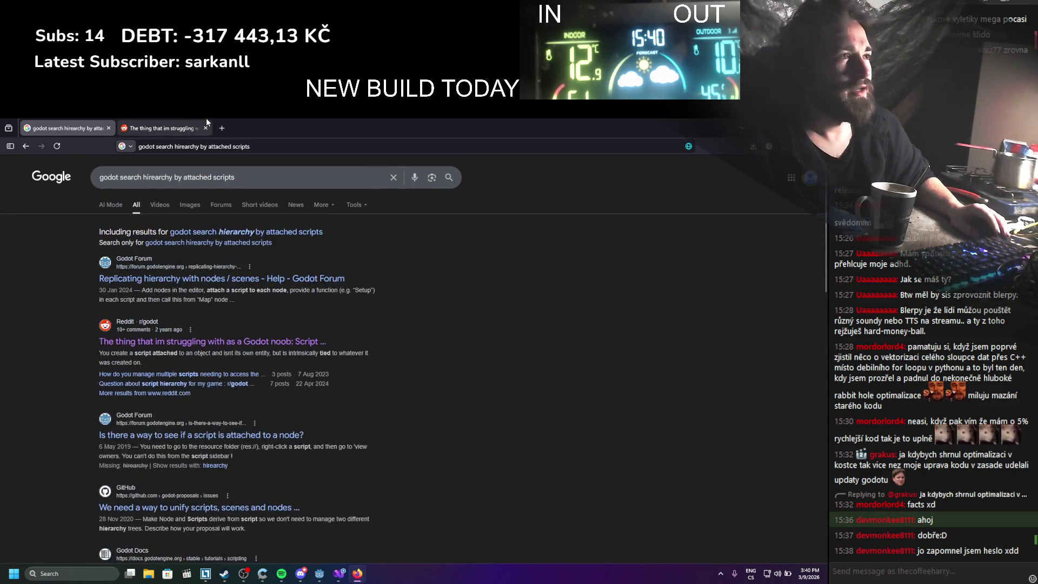
triple_click(245, 175)
key(ctrl+c)
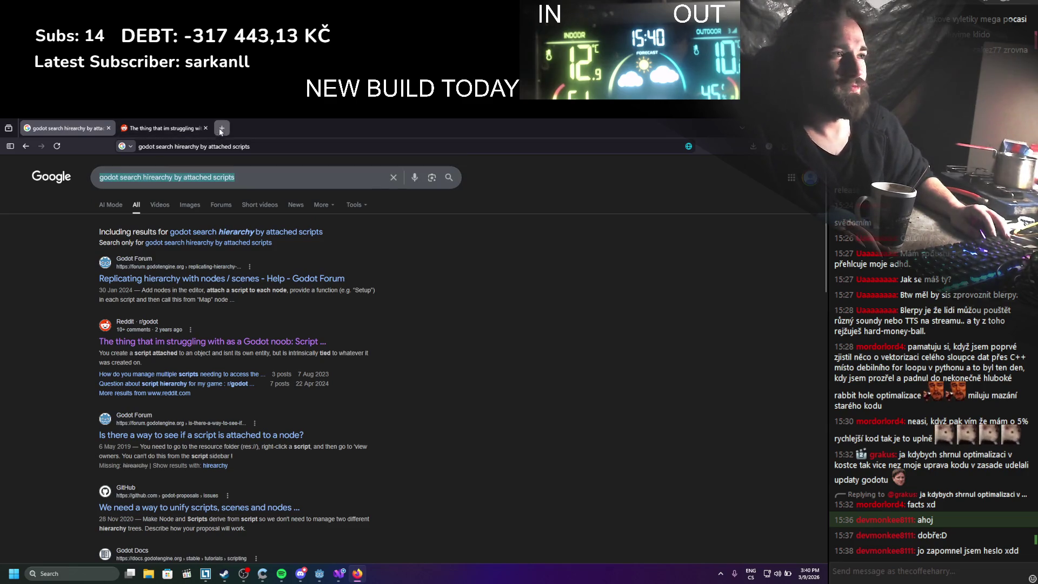
click(221, 129)
Ask ChatGPT 'hi can I' plus the pasted hierarchy-search query, minus the stray 'godot', then return to Godot
text(chatgpt)
key(Return)
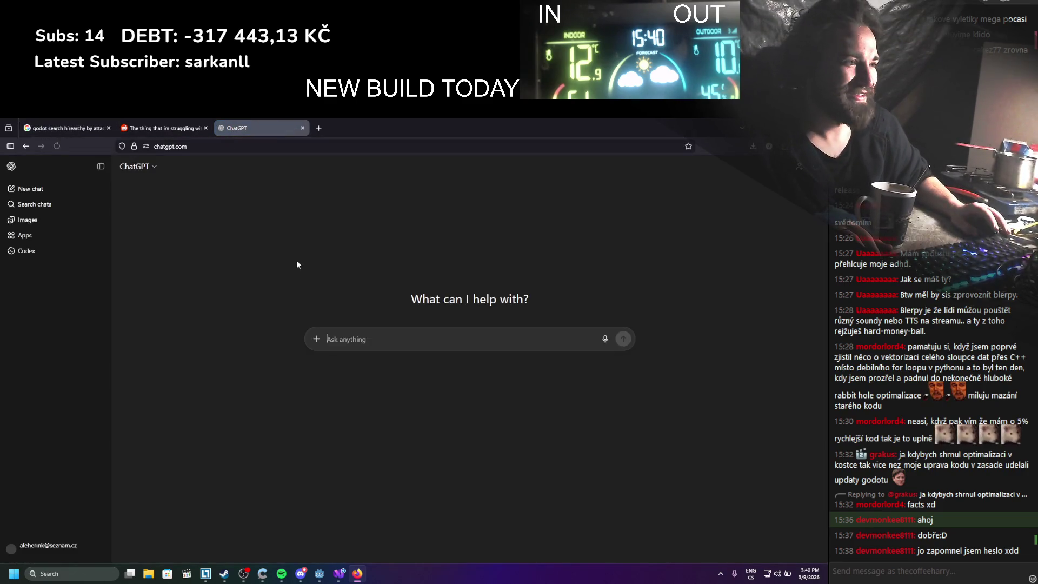
text(hi can I)
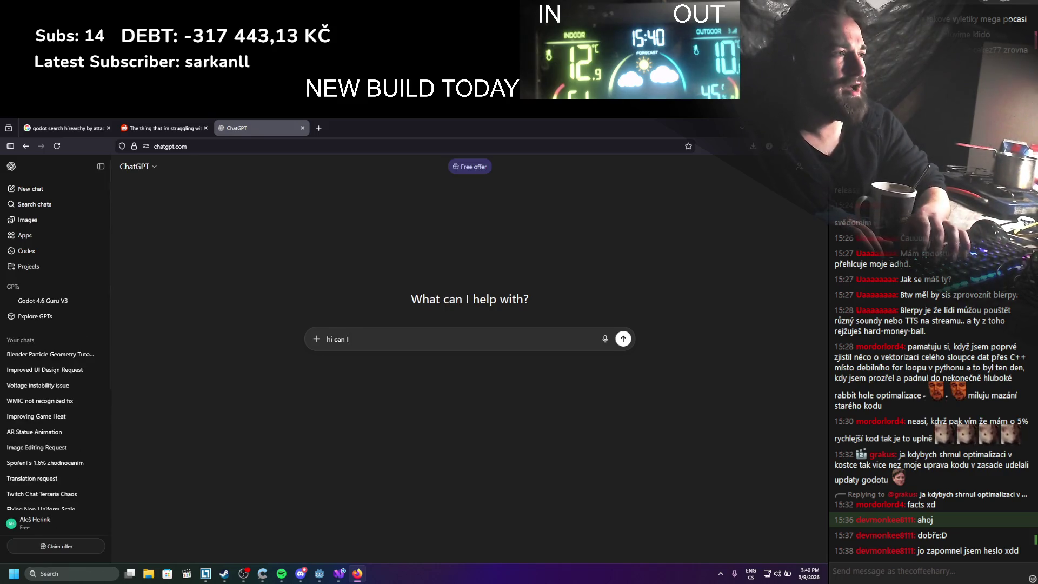
key(ctrl+v)
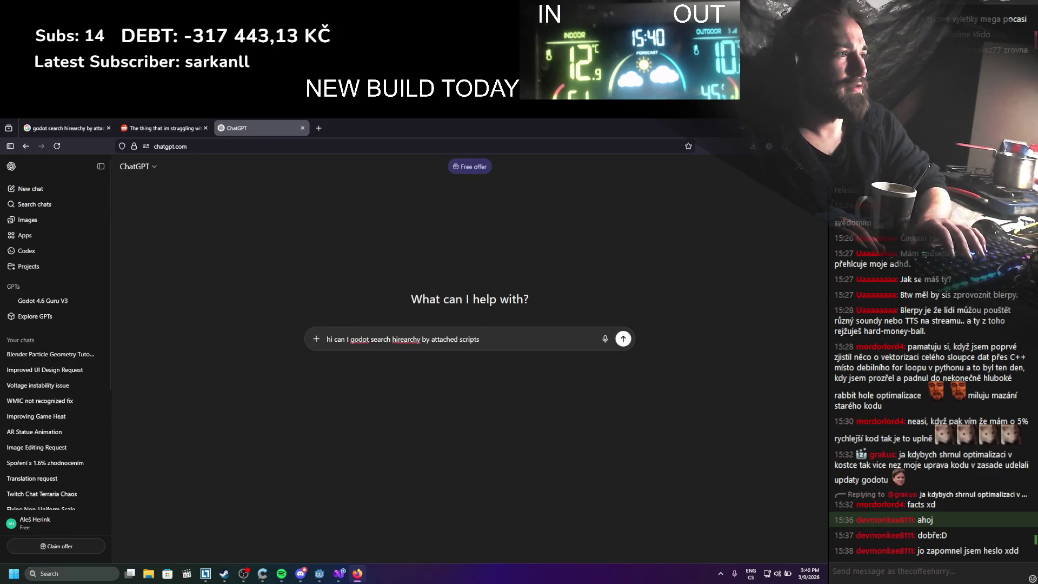
double_click(360, 339)
key(BackSpace)
text(in godot)
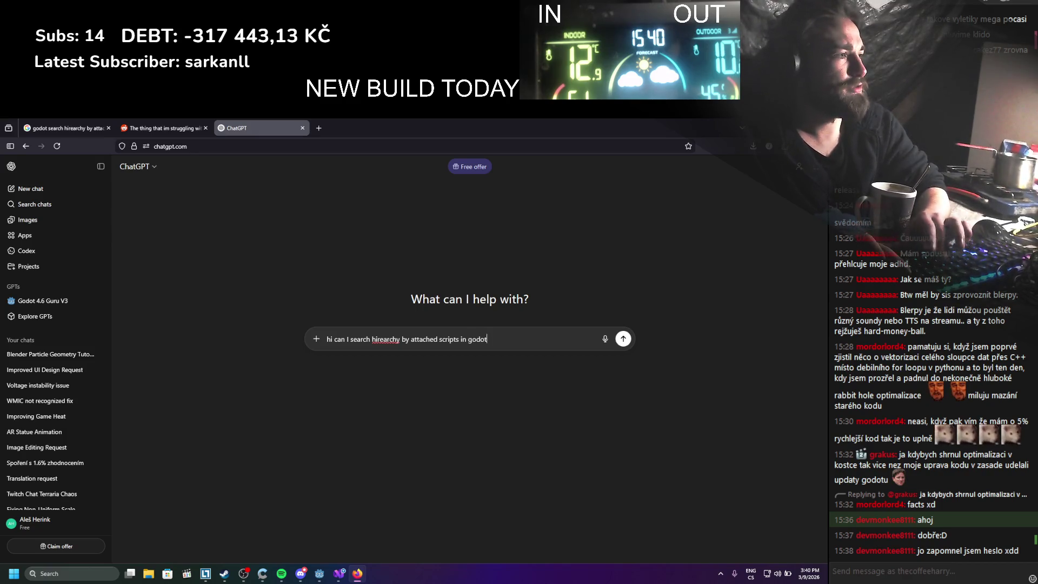
key(Return)
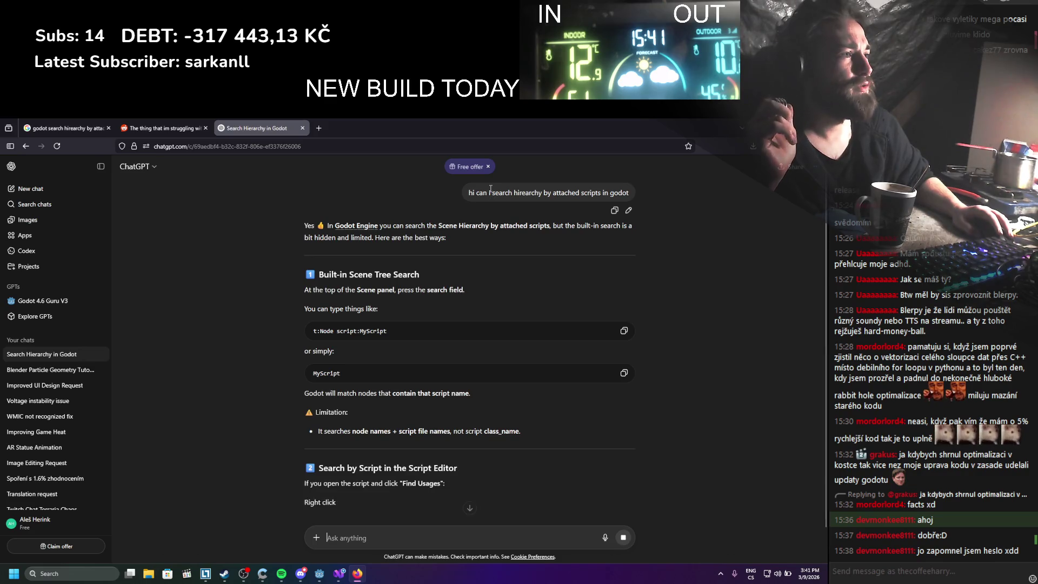
key(alt+Tab)
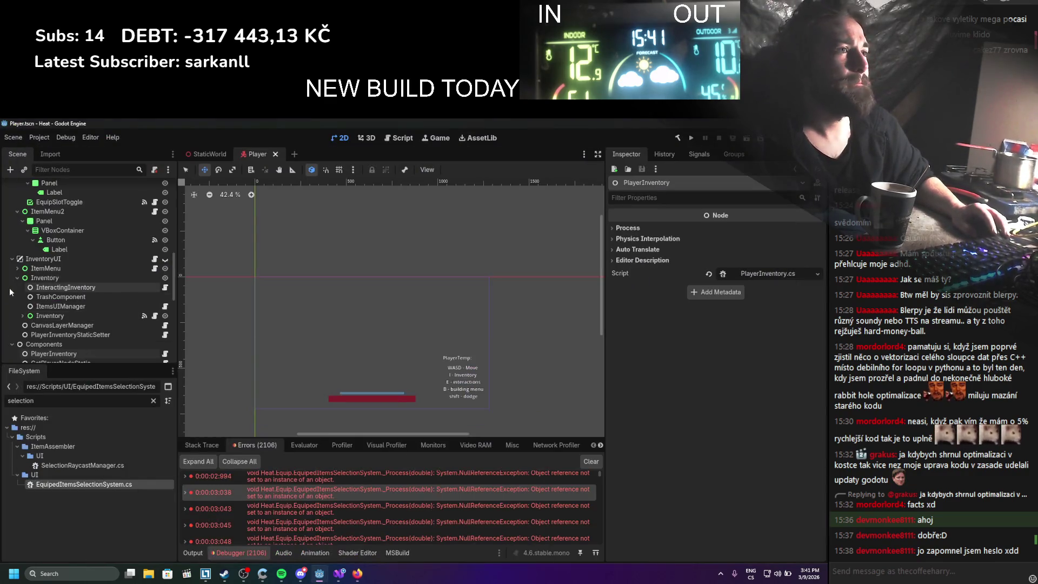
Filter the Scene tree with 'script:EquipedItemSelectionSystem', then bring Visual Studio's EquipedItemsSelectionSystem.cs forward
text(script)
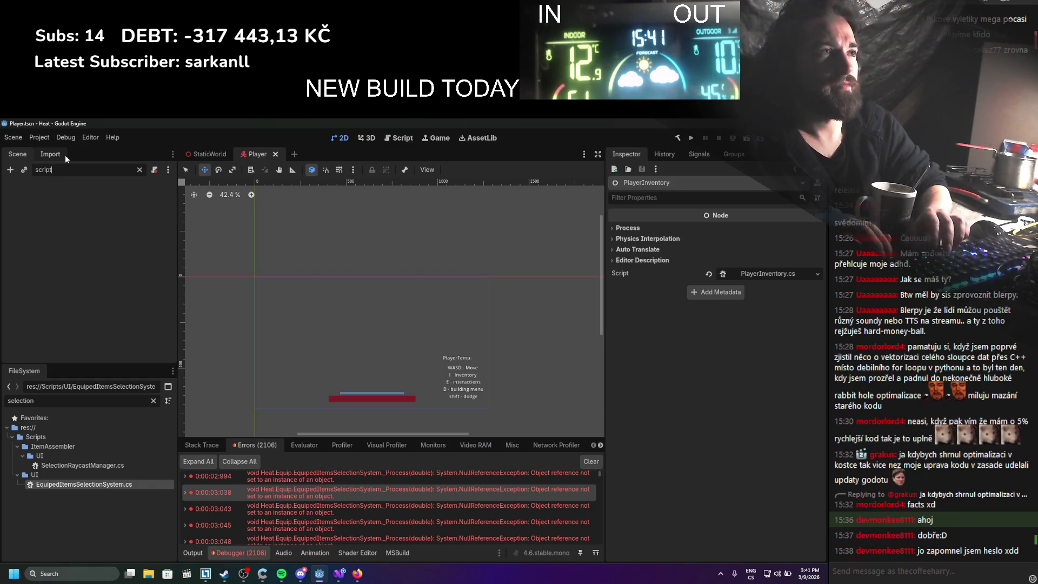
key(BackSpace)
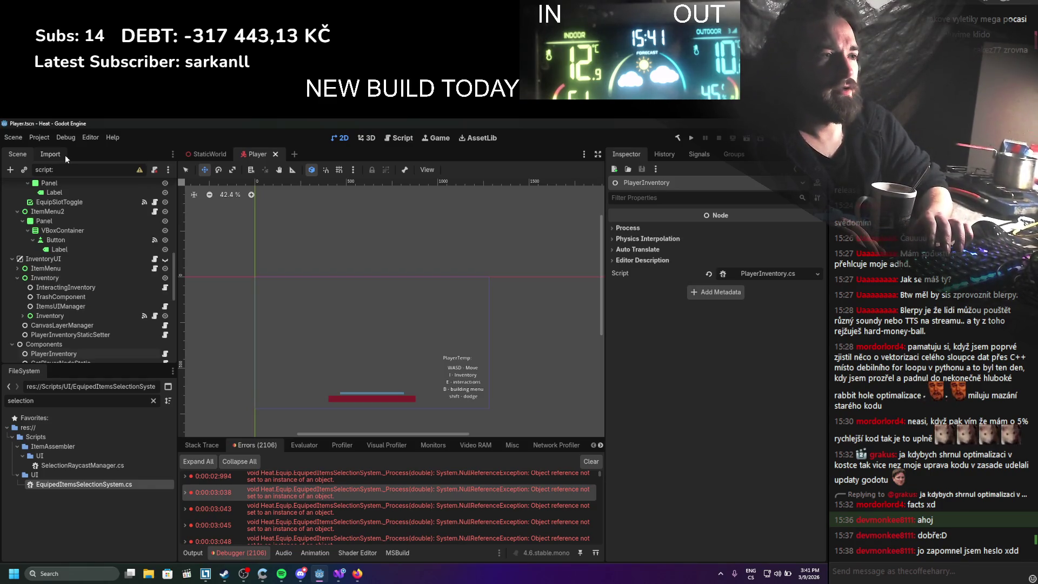
text(quipedItemSelectionSystem)
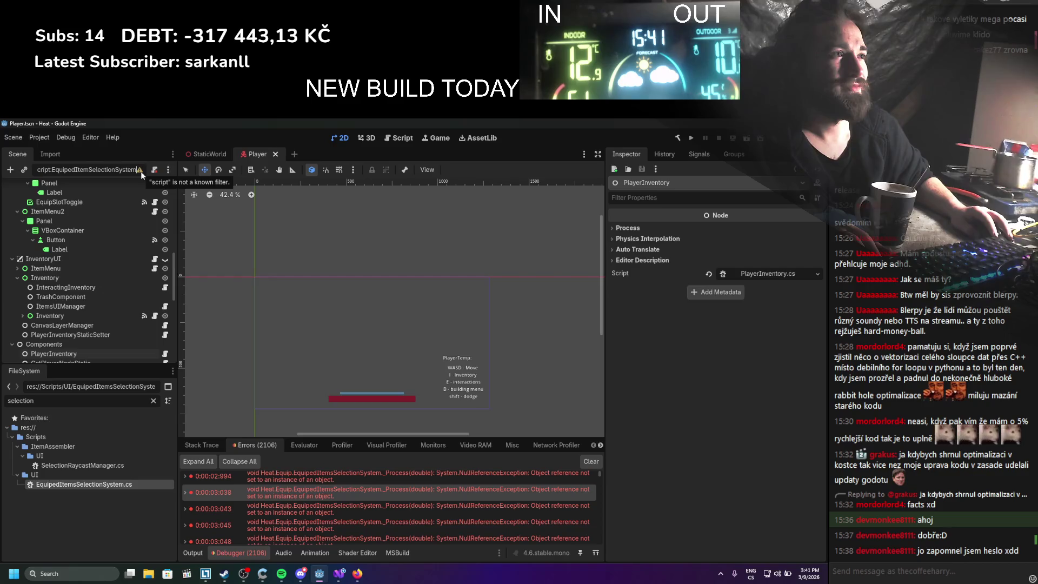
click(339, 574)
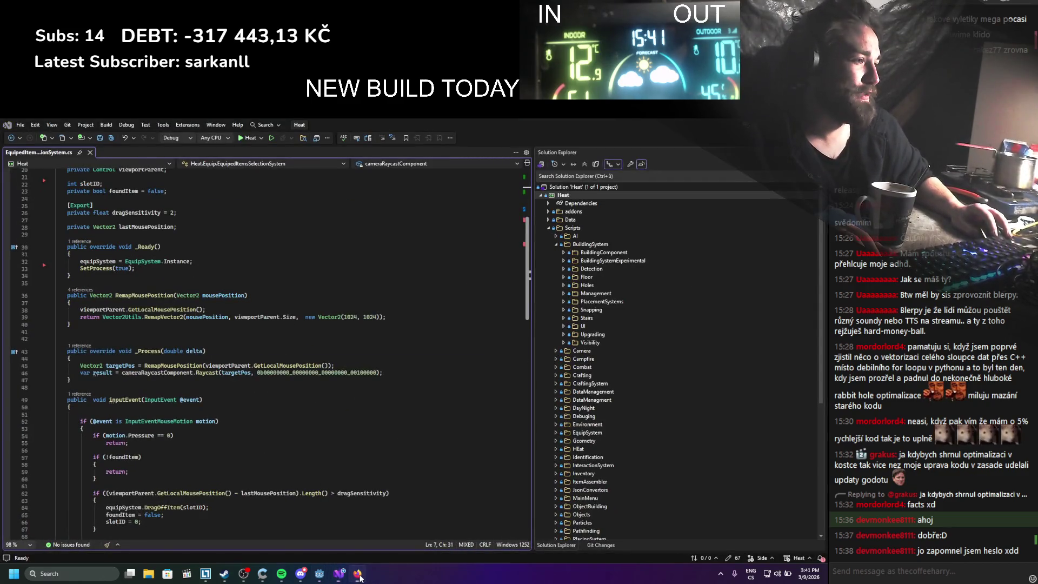
Check ChatGPT's answer, remove 'script' from Godot's node filter, and go back to the ChatGPT answer
click(360, 576)
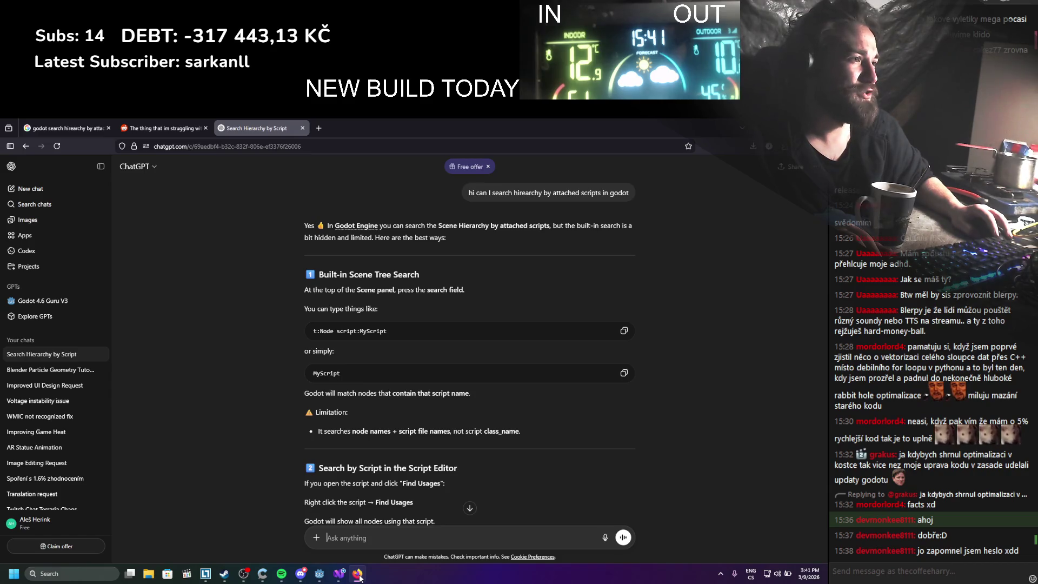
click(359, 576)
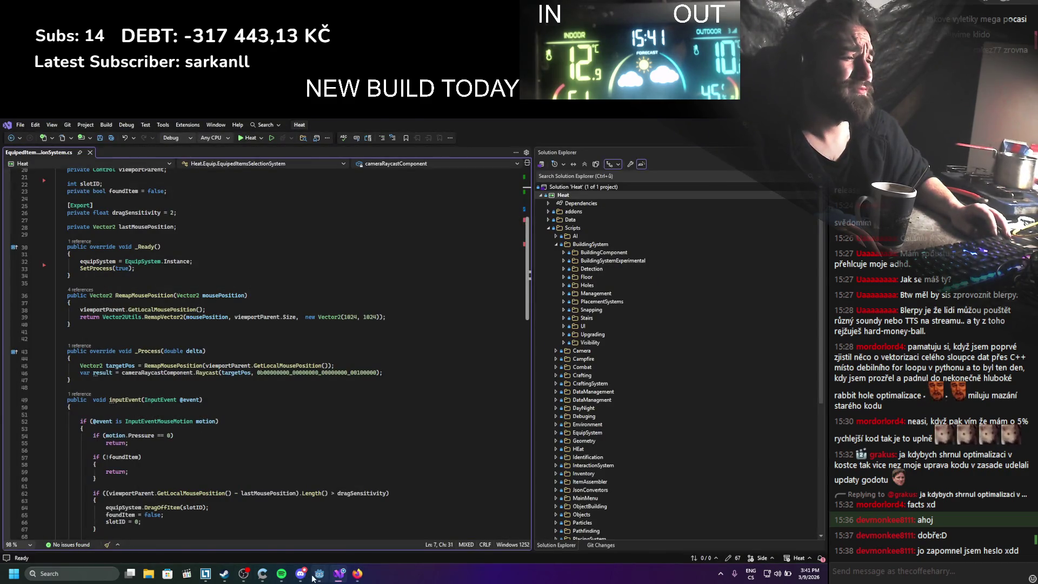
click(318, 573)
double_click(42, 171)
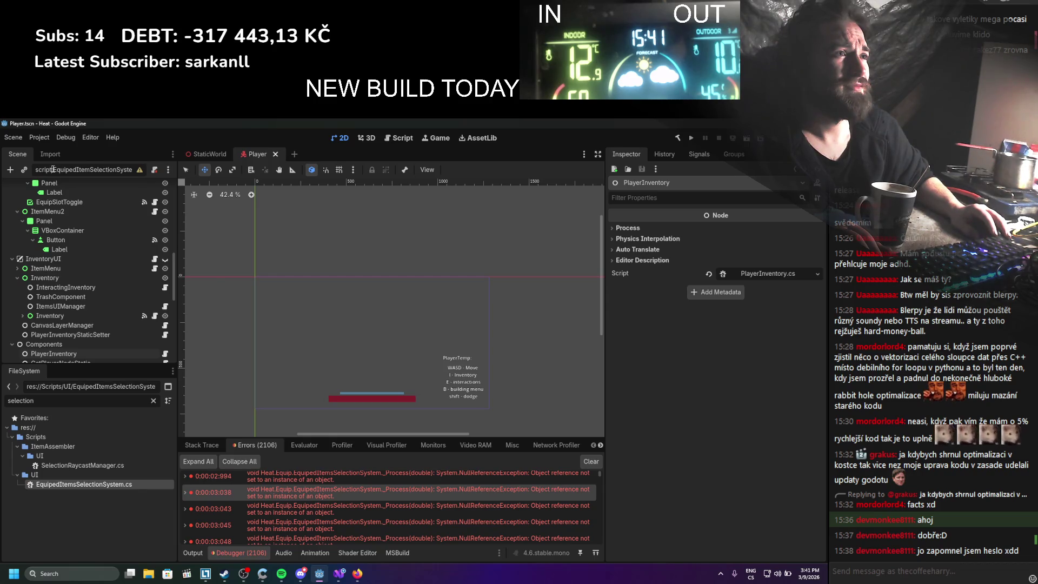
key(BackSpace)
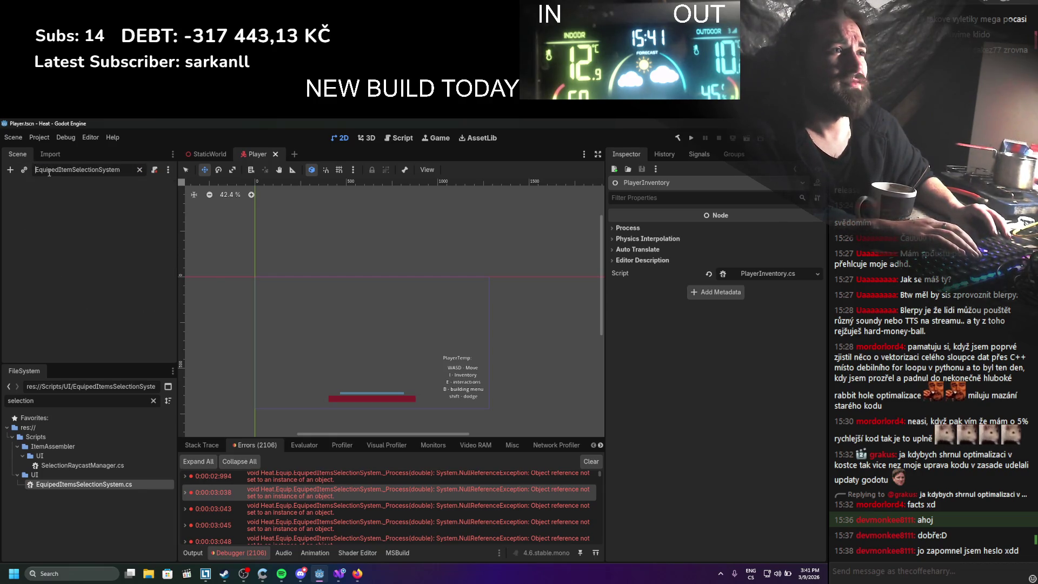
click(356, 574)
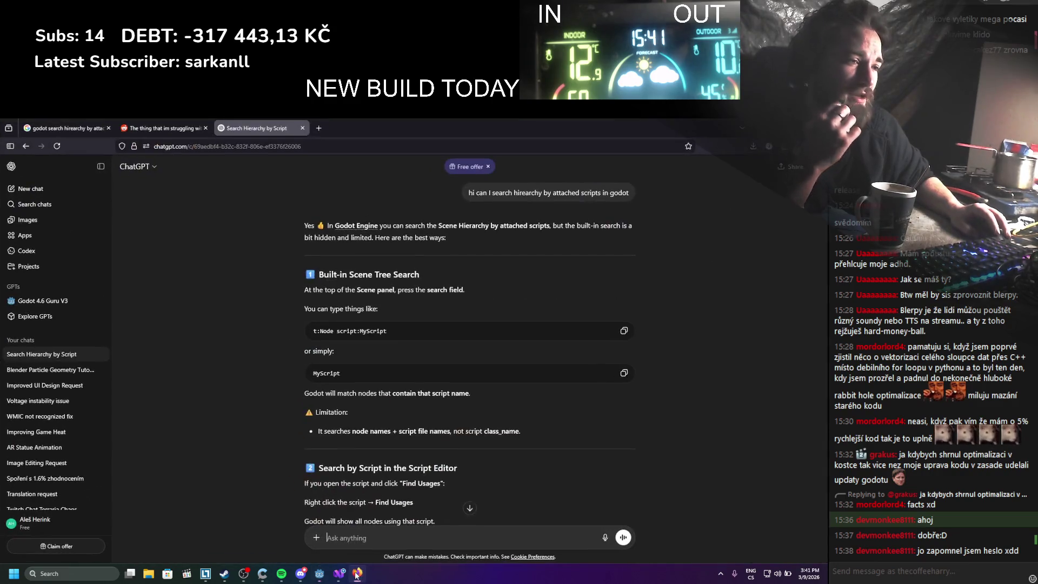
scroll(317, 368, down, 3)
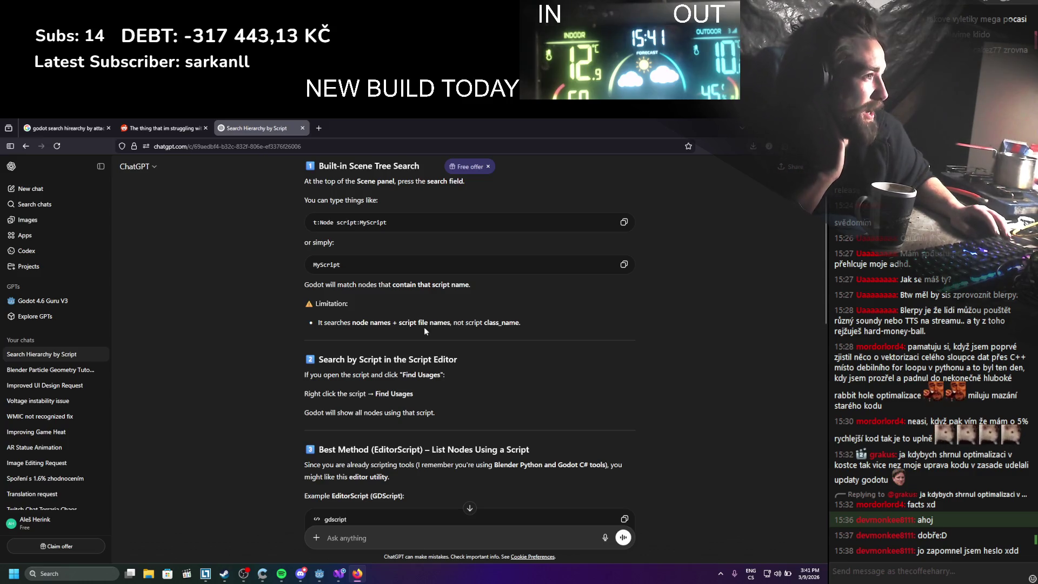
scroll(424, 323, down, 4)
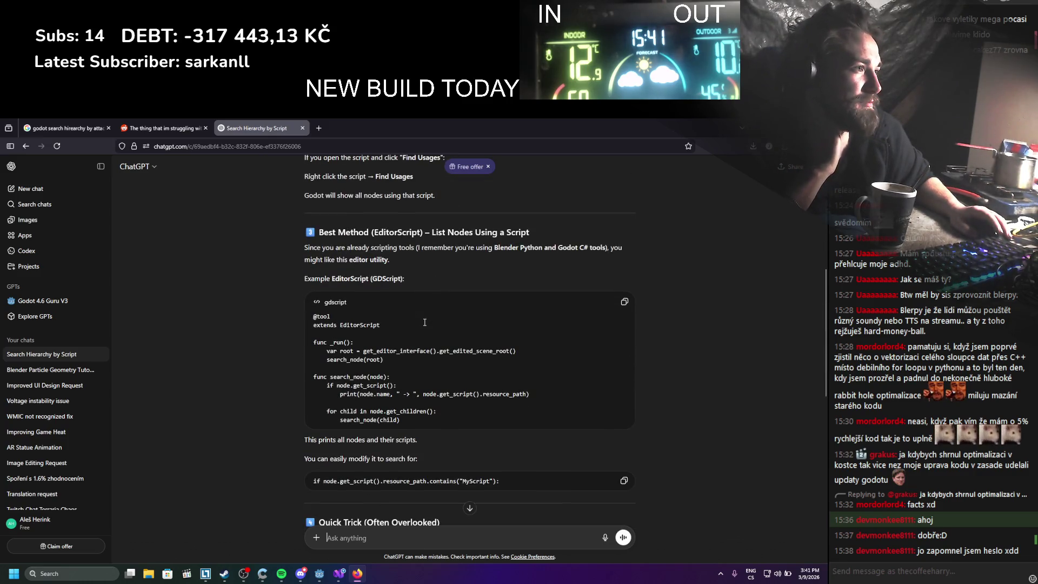
scroll(424, 322, down, 5)
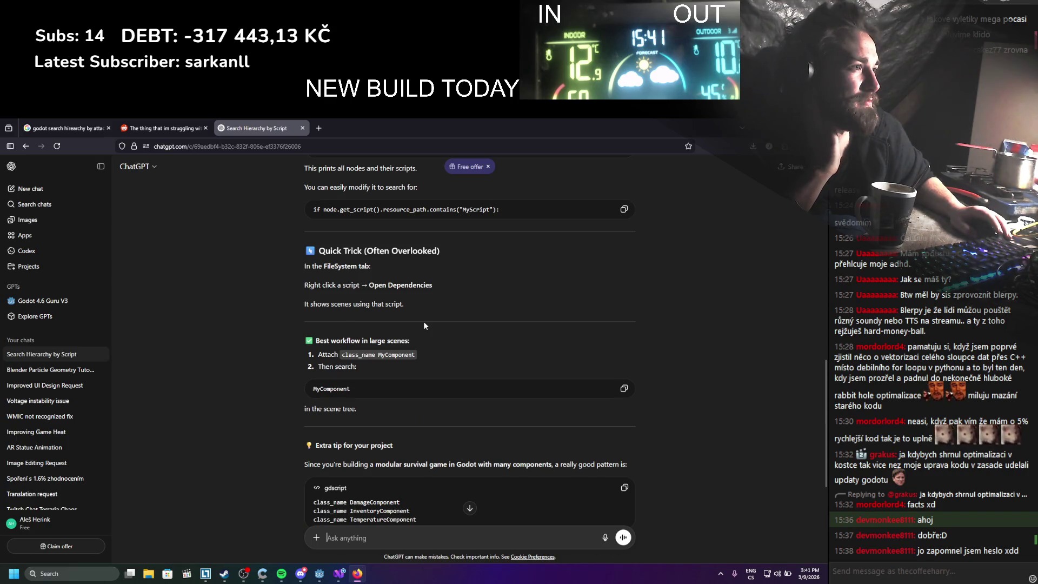
scroll(423, 321, down, 4)
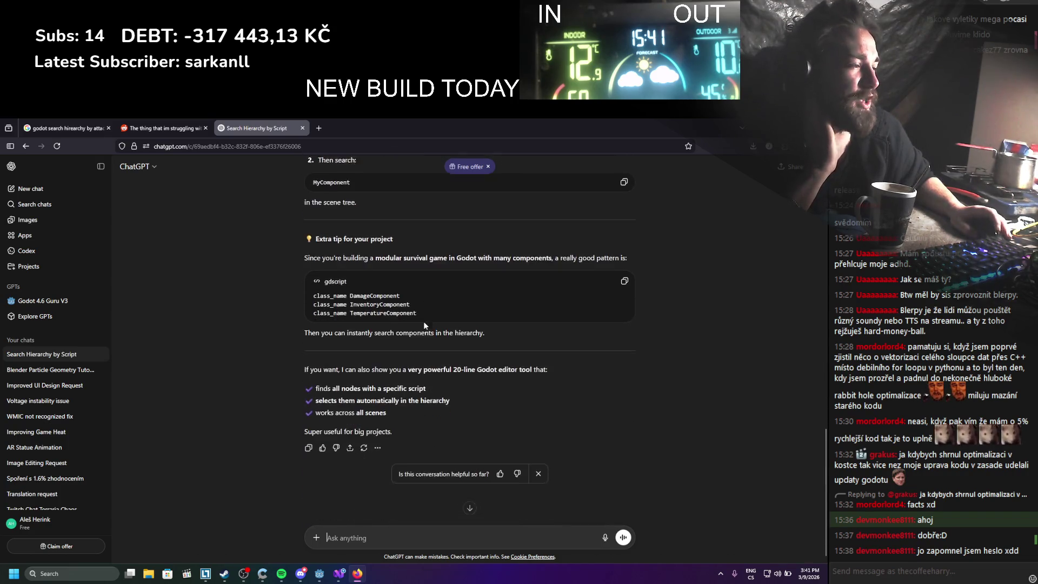
scroll(296, 258, up, 10)
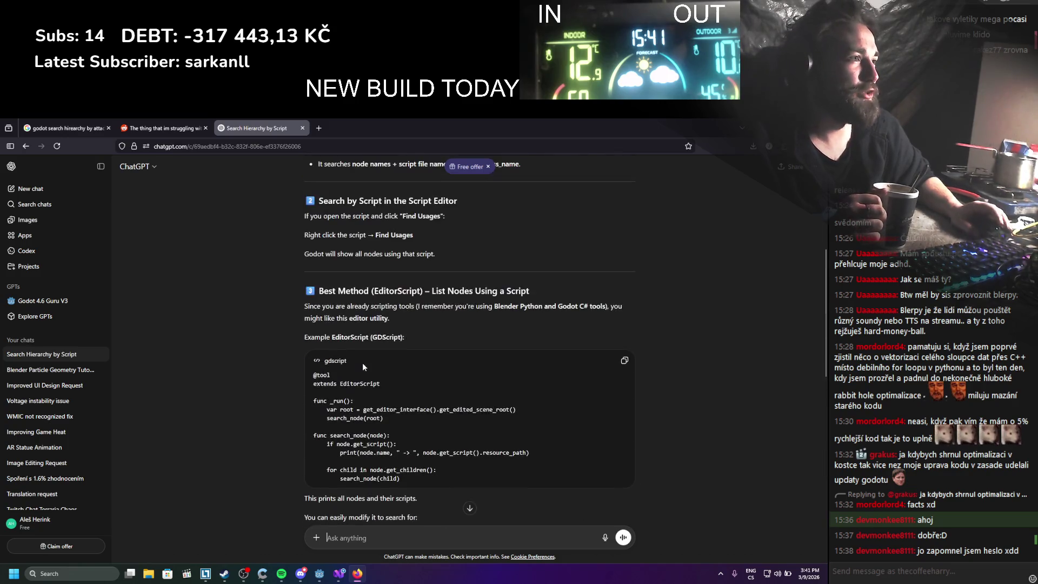
scroll(285, 379, up, 5)
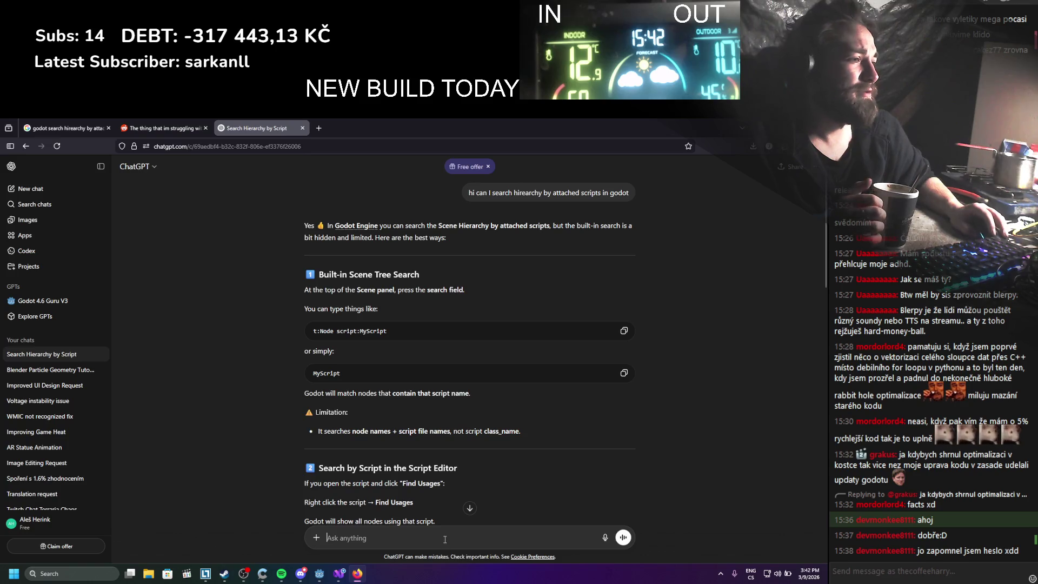
Ask ChatGPT the follow-up 'in godot 4.5', read the reply, then close the tab and return to Godot
text(in godot )
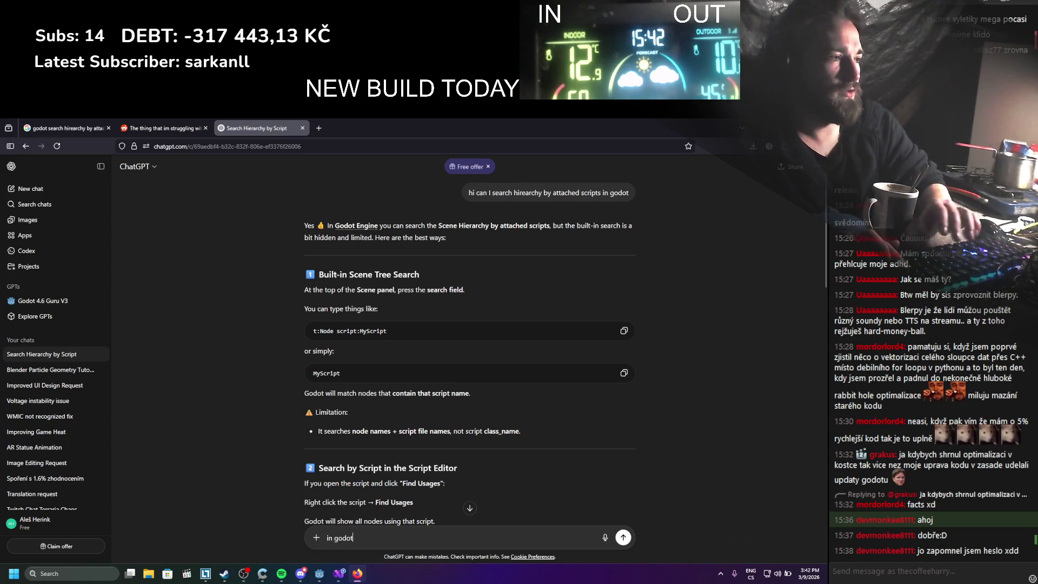
text(4.6)
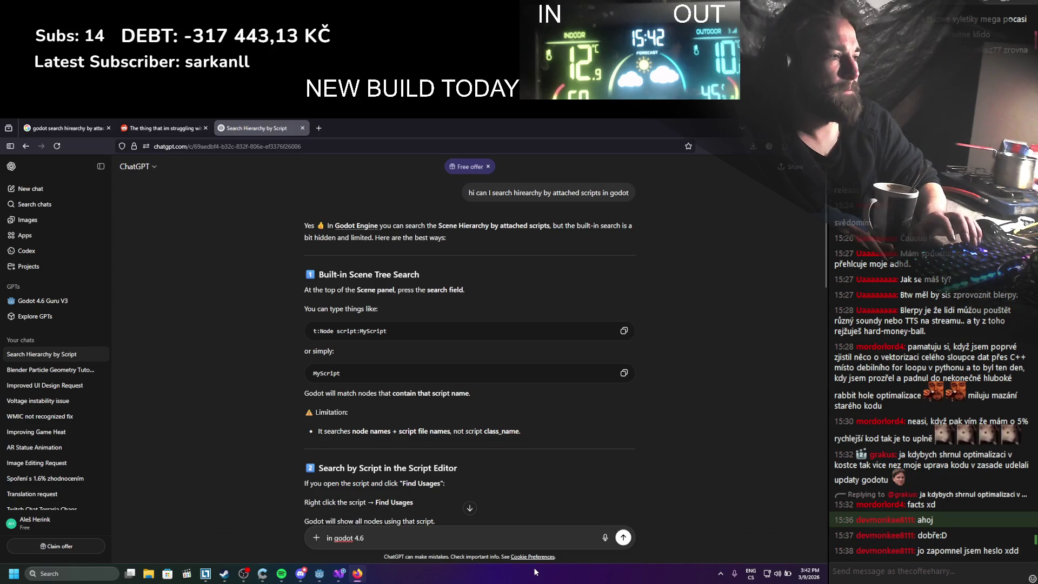
text(5)
key(Return)
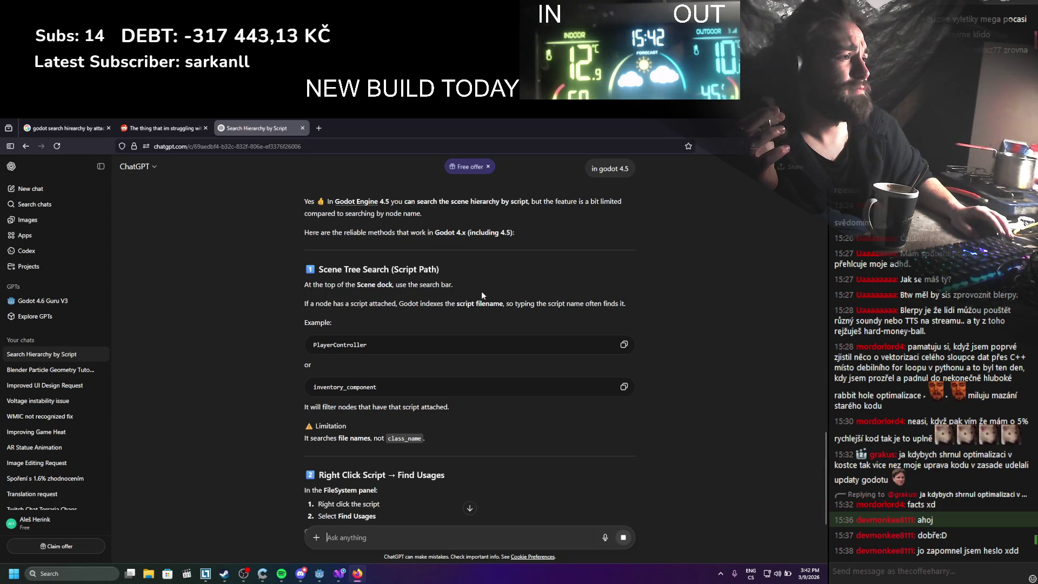
scroll(481, 290, down, 3)
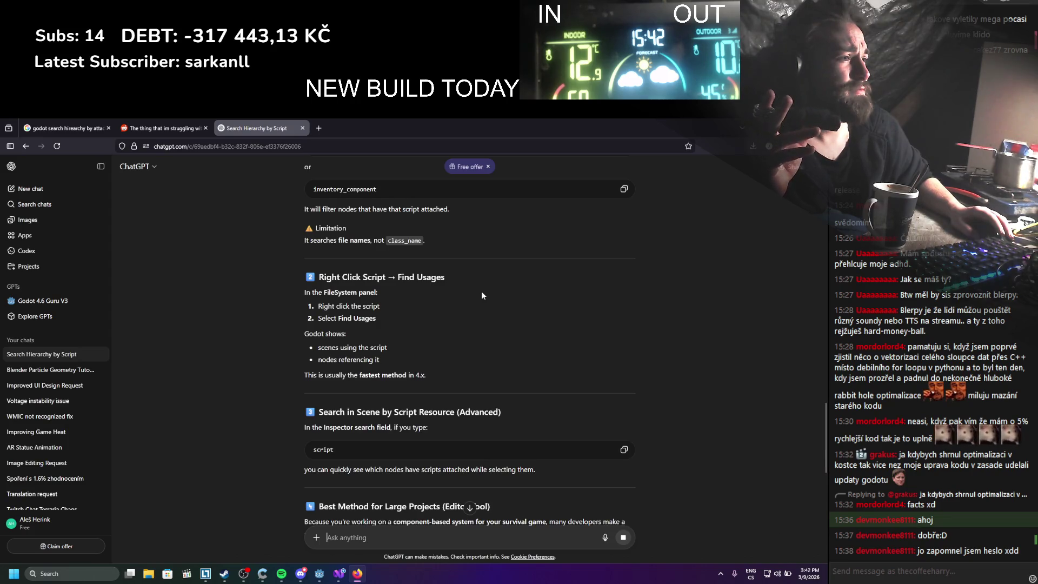
scroll(481, 290, down, 3)
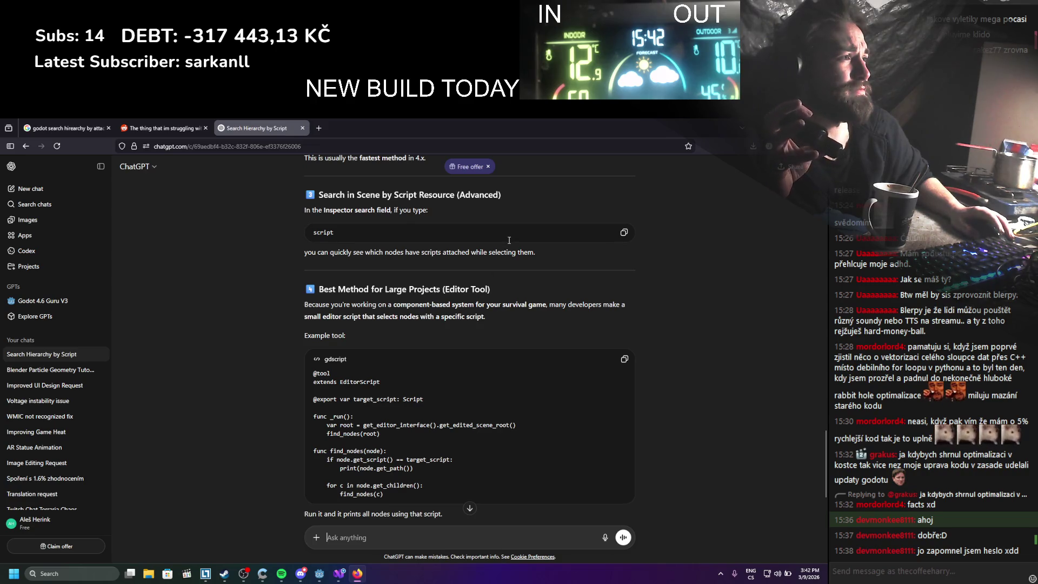
scroll(470, 231, down, 5)
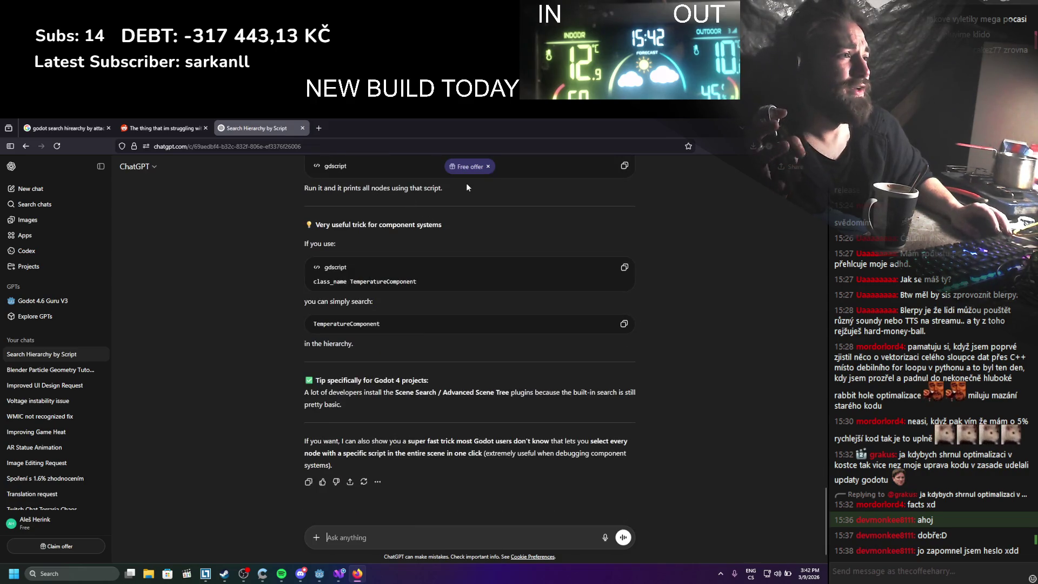
click(303, 130)
key(alt+Tab)
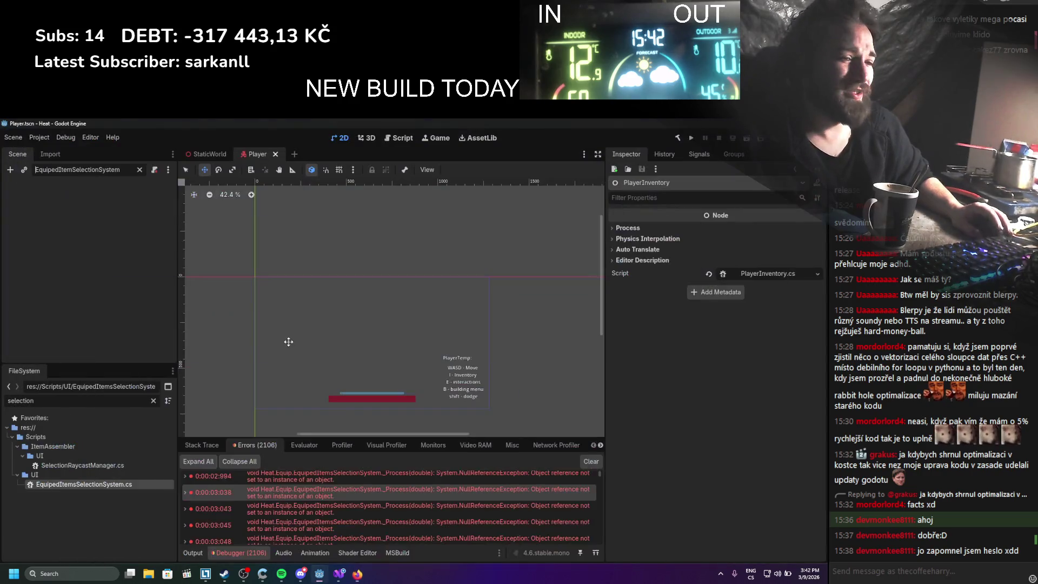
Clear the Scene node filter to show the full Player scene tree
double_click(115, 168)
text(st)
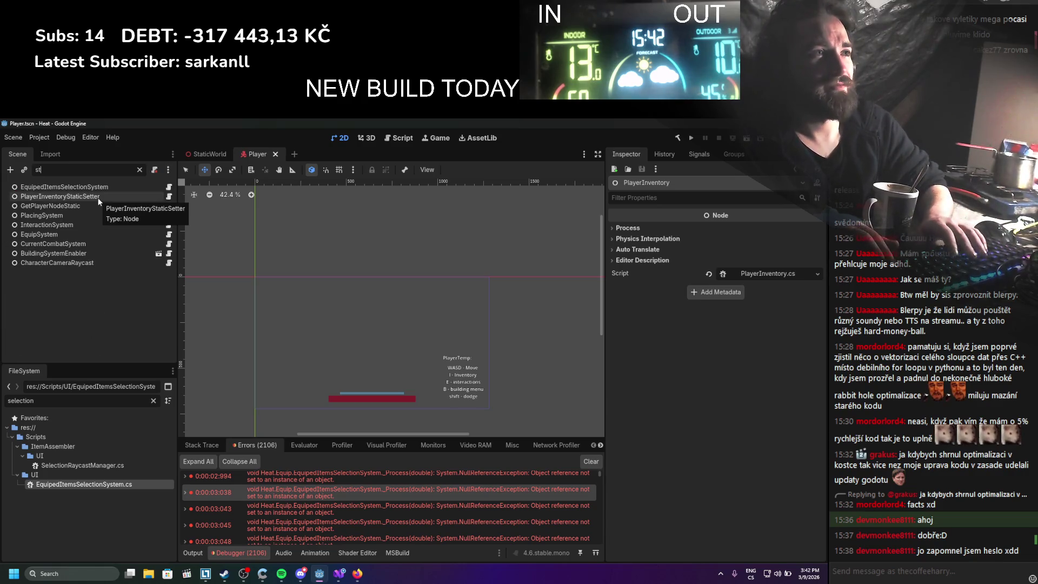
key(BackSpace)
text(crip)
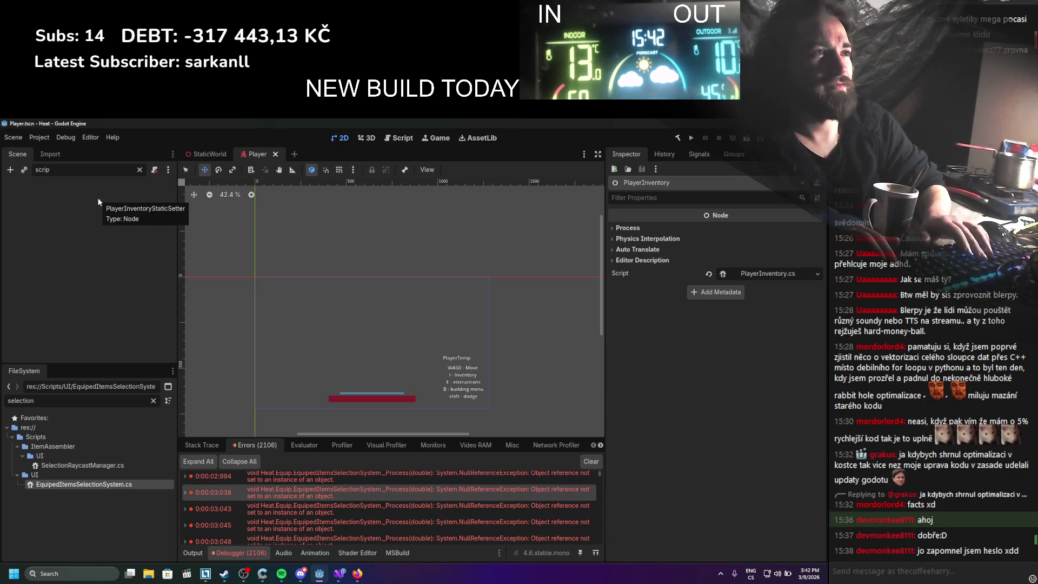
key(BackSpace)
key(BackSpace)
key(BackSpace)
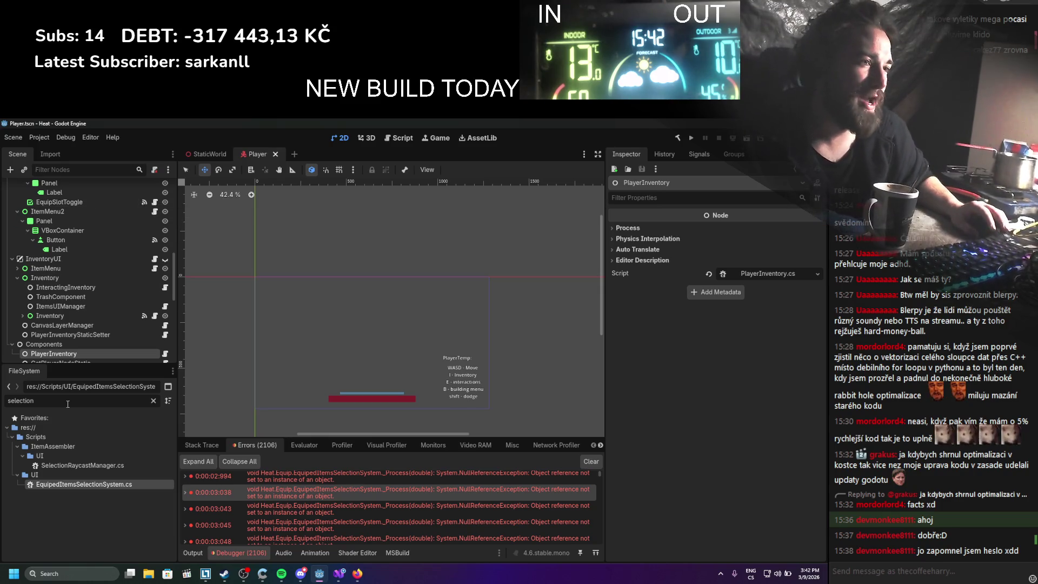
Start deleting EquipedItemsSelectionSystem.cs and cancel, keeping the script
right_click(69, 483)
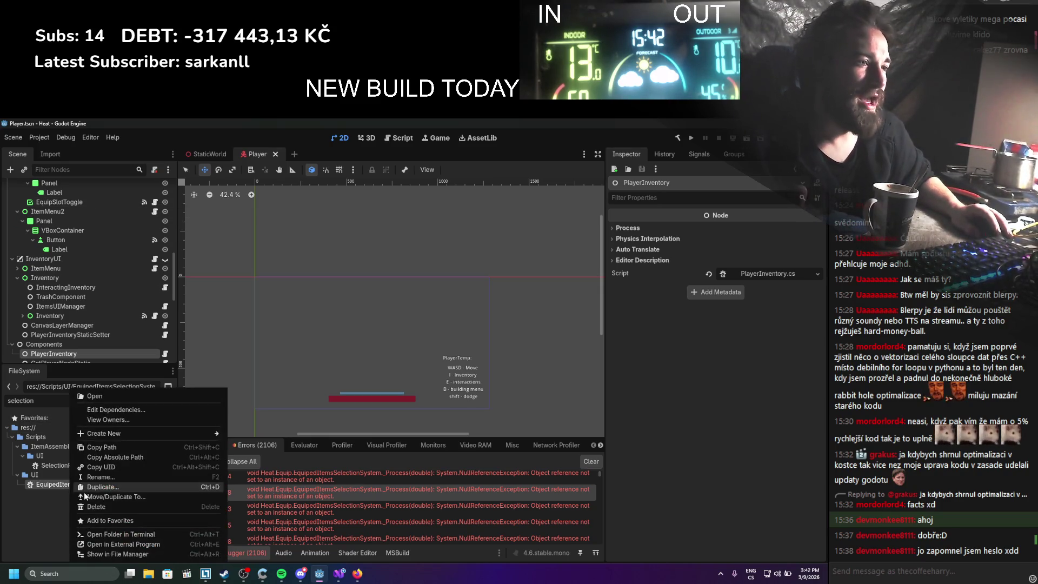
click(96, 505)
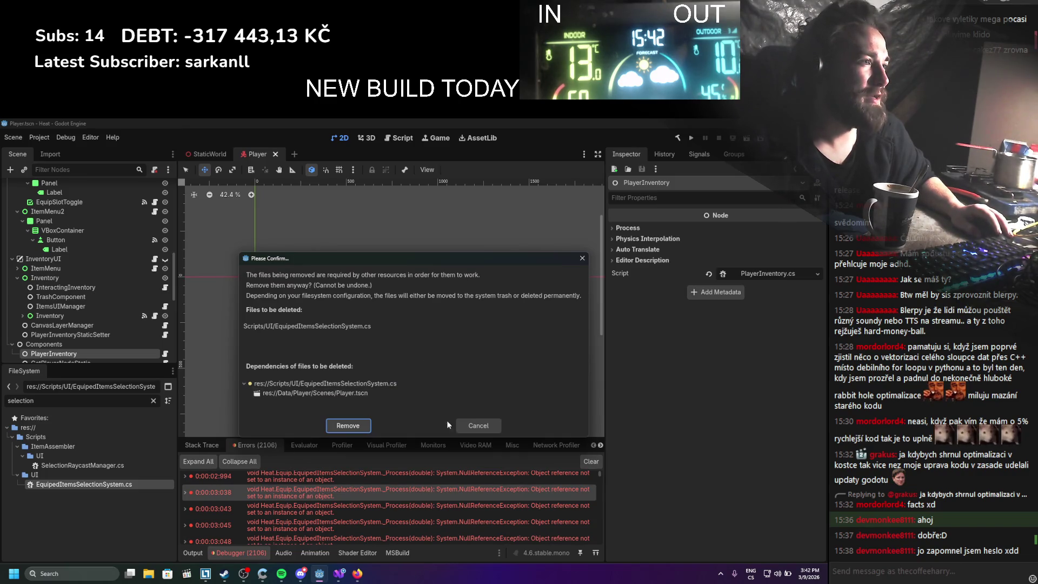
click(468, 423)
Expand ItemMenu and its Panel in the Scene tree
scroll(32, 263, down, 1)
click(18, 246)
click(22, 256)
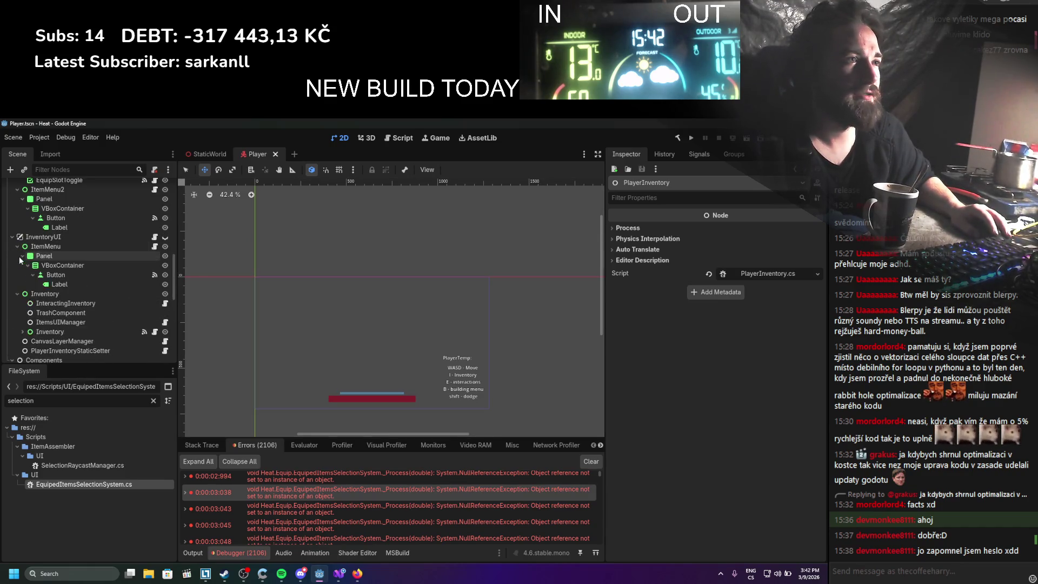
Collapse ItemMenu and inspect the InventoryUI, InteractingInventory and ItemsUIManager nodes' properties
click(22, 256)
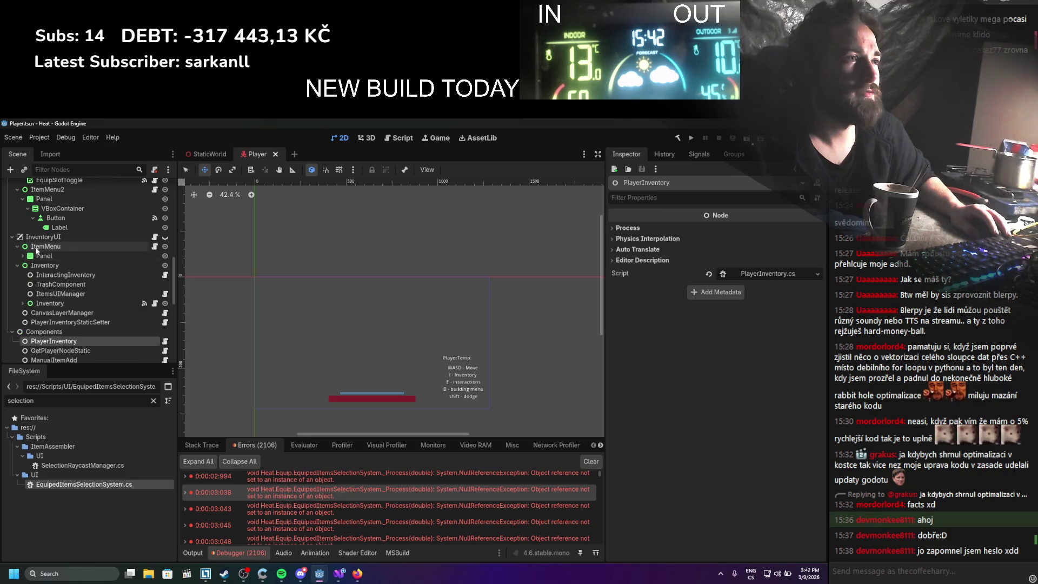
click(32, 246)
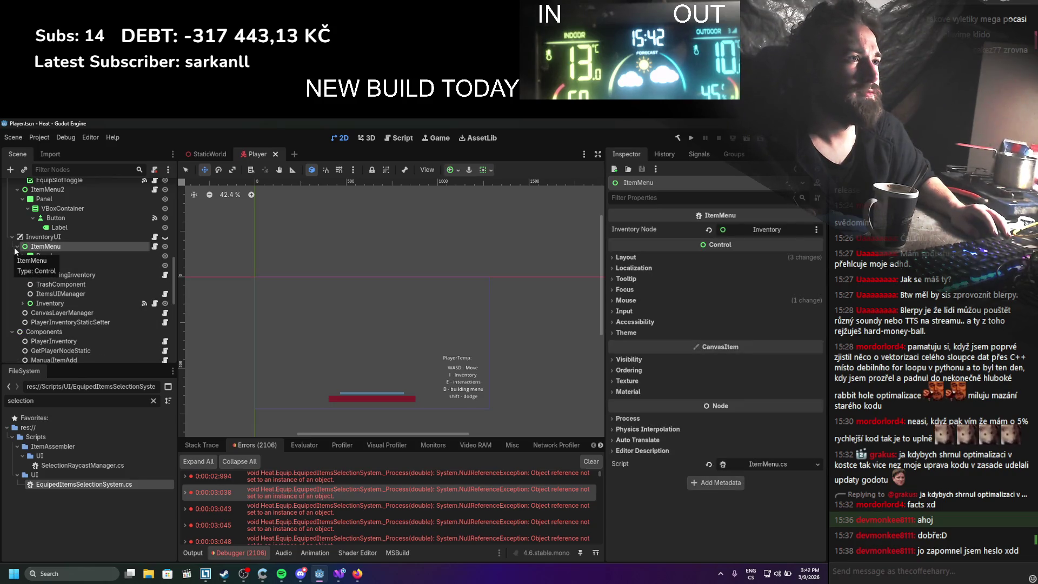
click(18, 246)
click(36, 238)
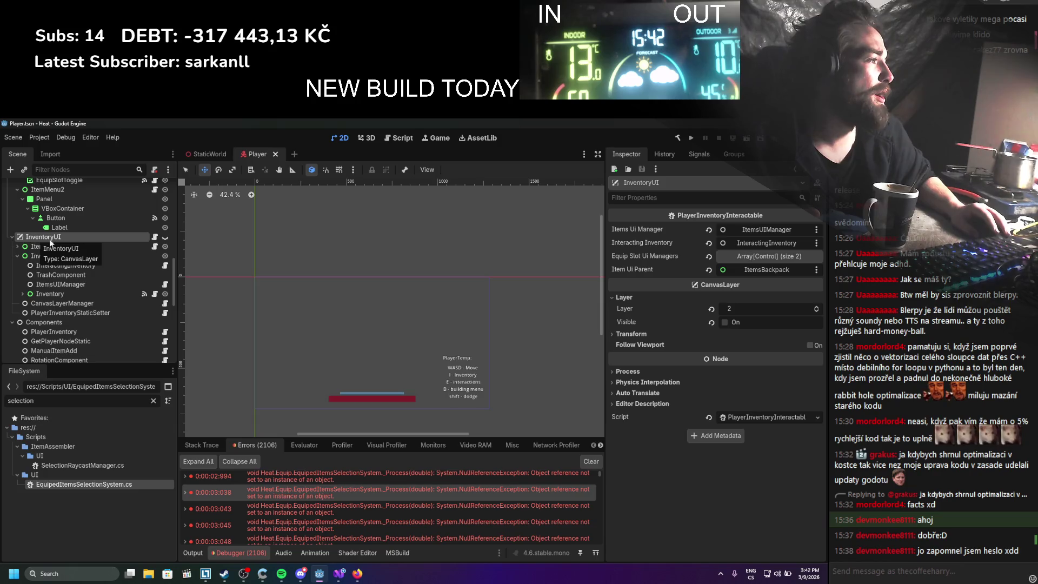
click(60, 268)
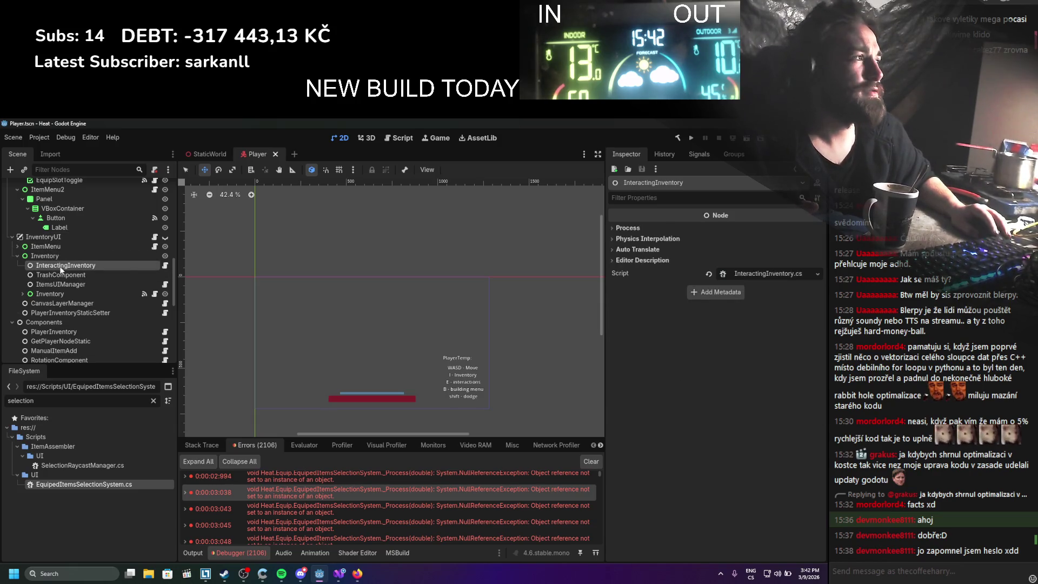
click(57, 285)
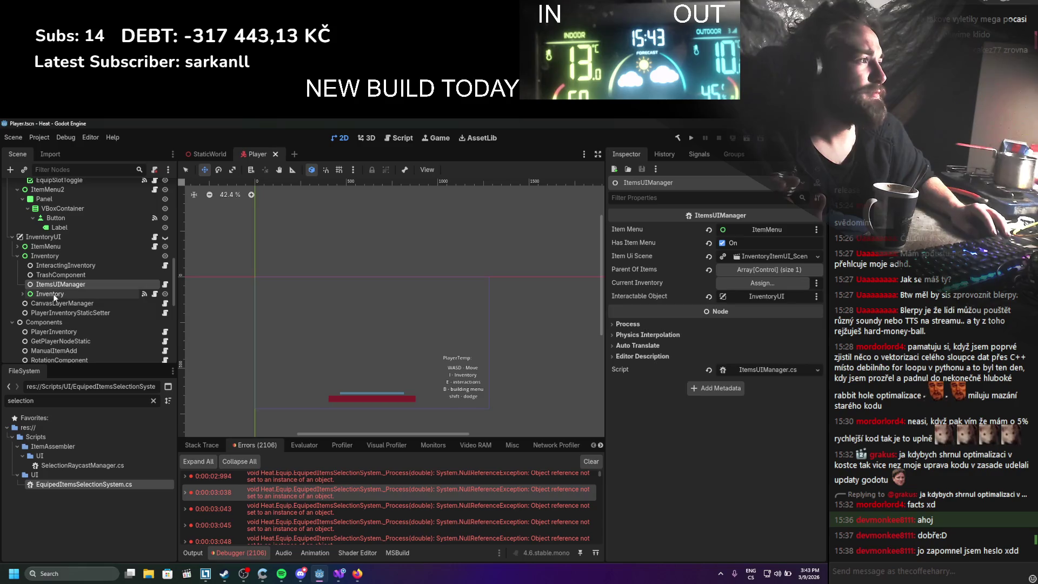
Inspect Inventory and ItemsBackpack (10×10 Inventory Size), then bring up Components' context menu
click(53, 295)
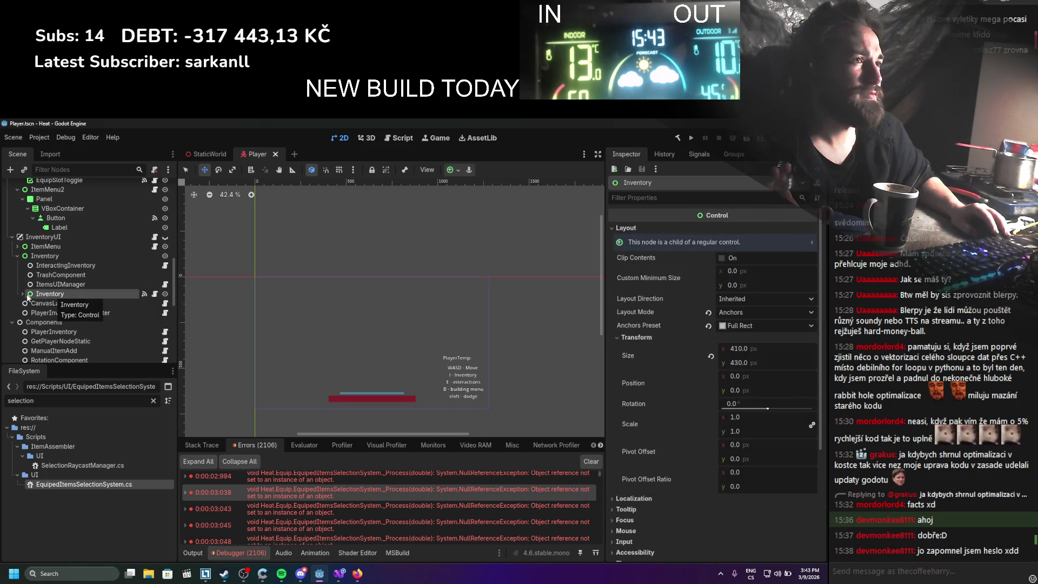
click(23, 293)
scroll(60, 302, down, 2)
click(64, 306)
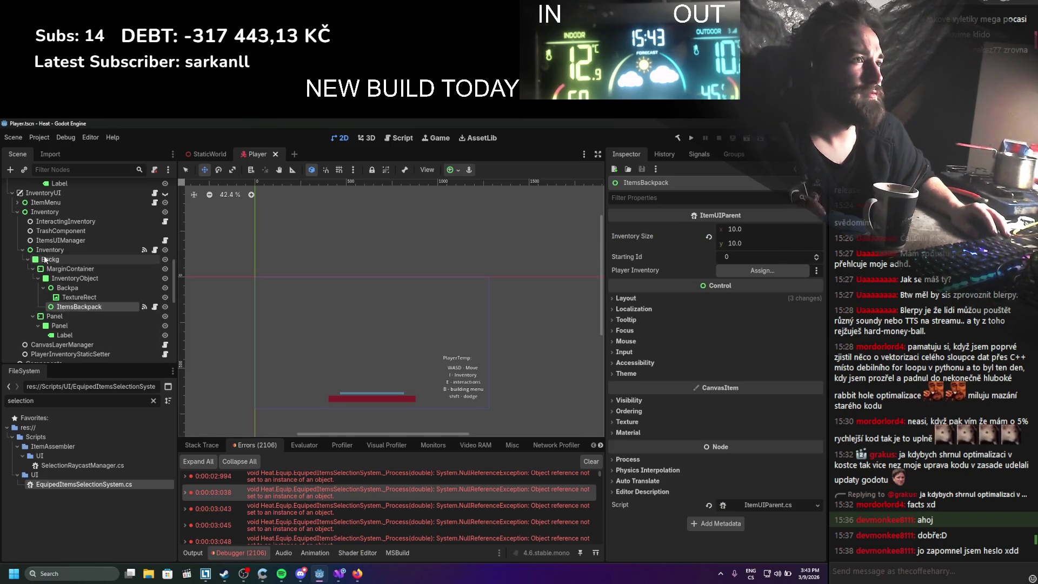
click(22, 249)
scroll(41, 274, down, 3)
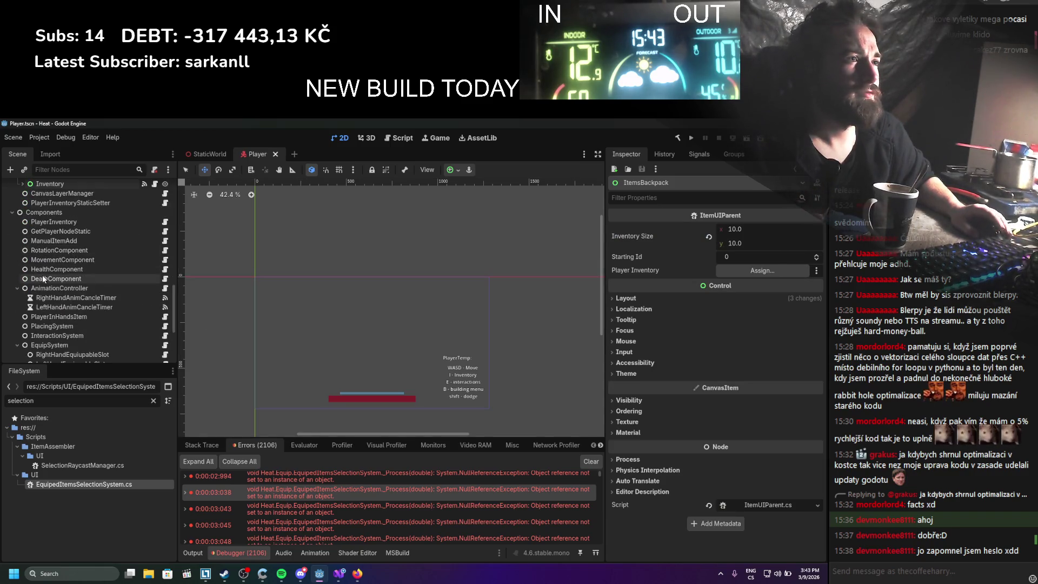
click(56, 214)
right_click(57, 214)
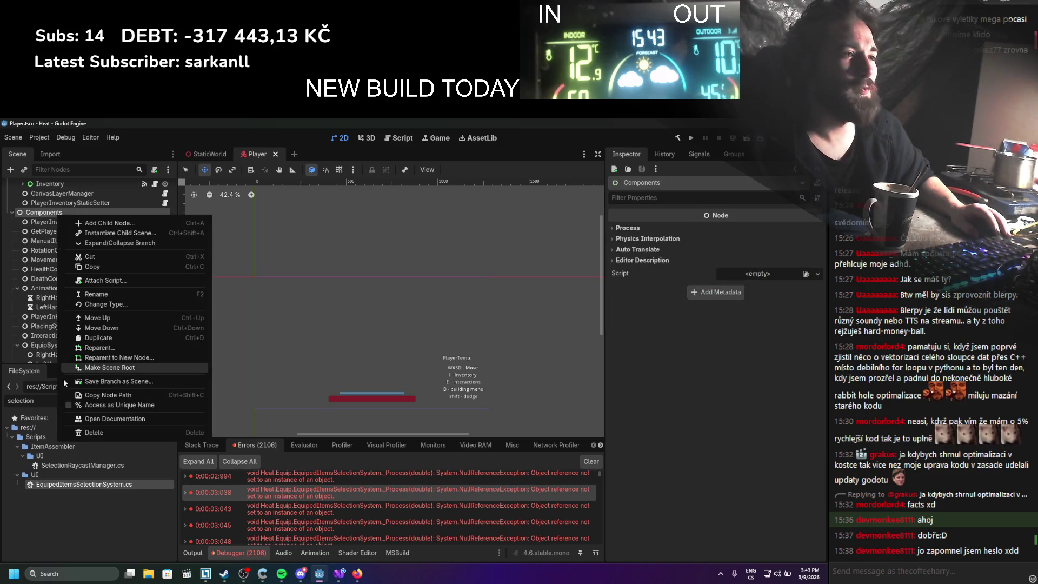
Delete Components, check EquipedItemsSelectionSystem.cs dependencies, cancel, then undo the deletion and save
click(102, 433)
click(383, 357)
key(ctrl+s)
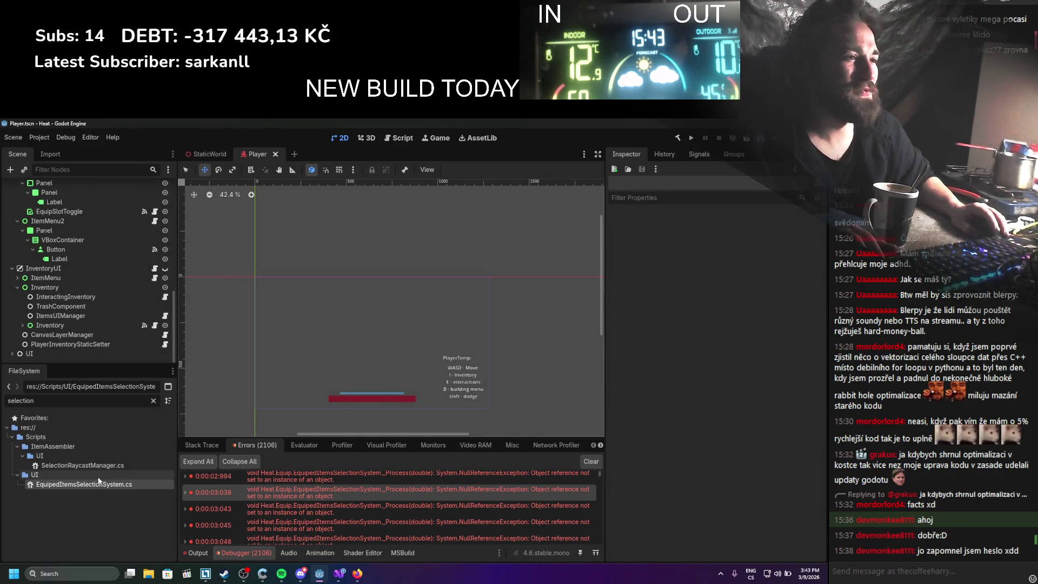
right_click(99, 485)
click(127, 507)
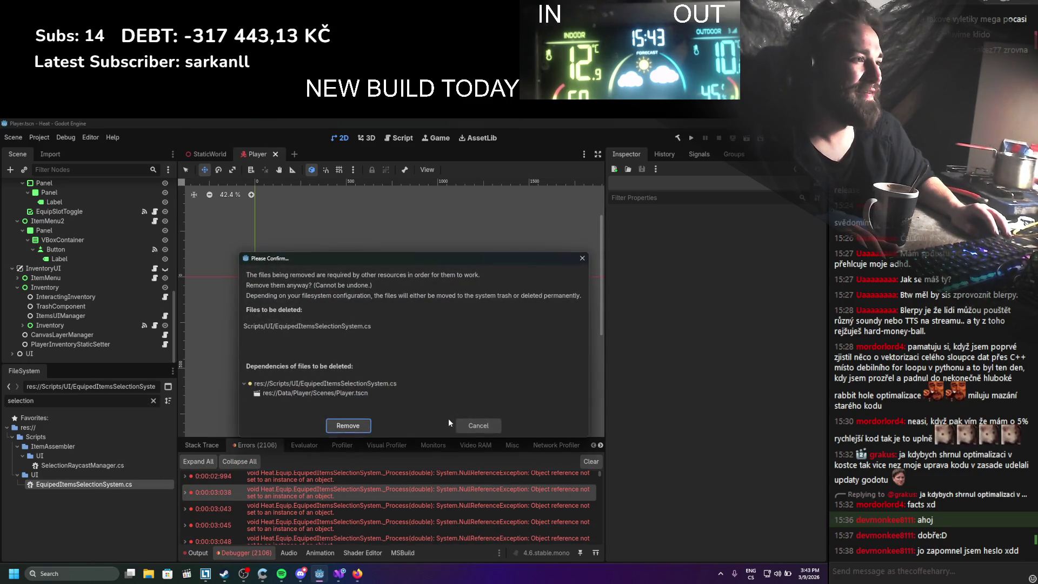
click(473, 429)
key(ctrl+z)
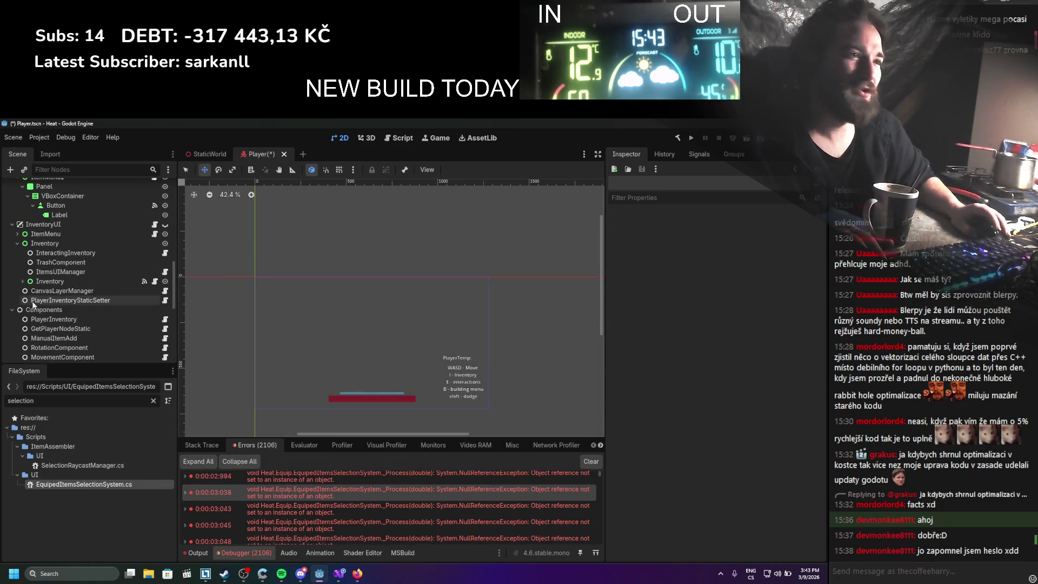
click(13, 310)
key(ctrl+s)
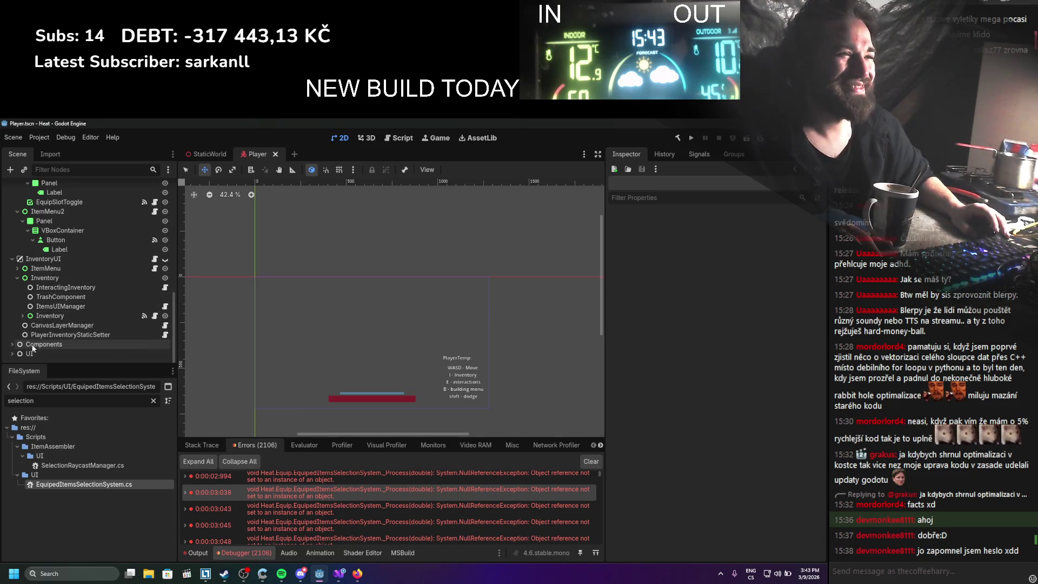
Delete the InventoryUI node and recheck the script's dependencies, cancelling the file removal
click(13, 353)
click(12, 324)
click(12, 331)
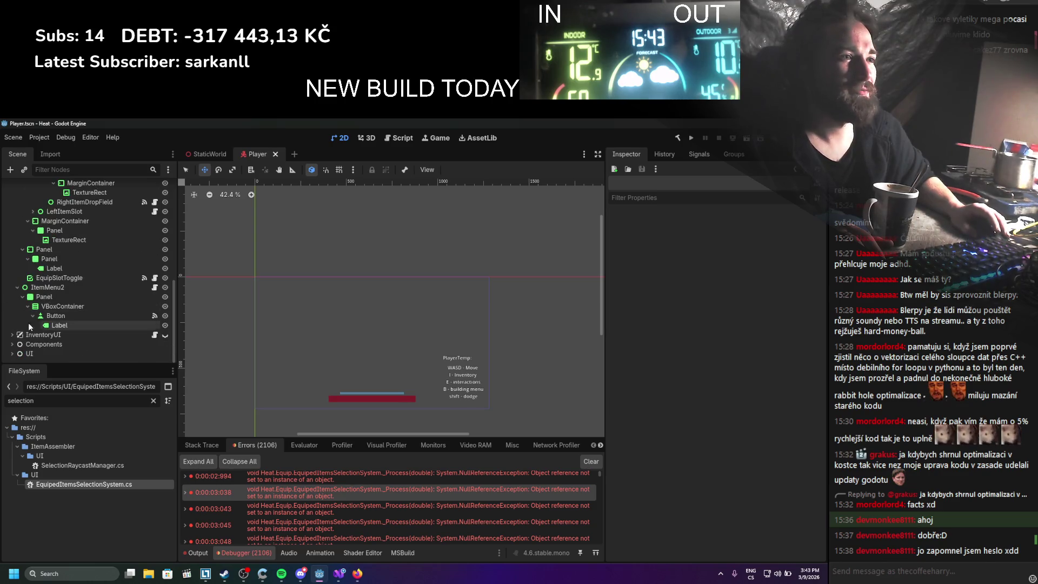
right_click(35, 338)
click(129, 553)
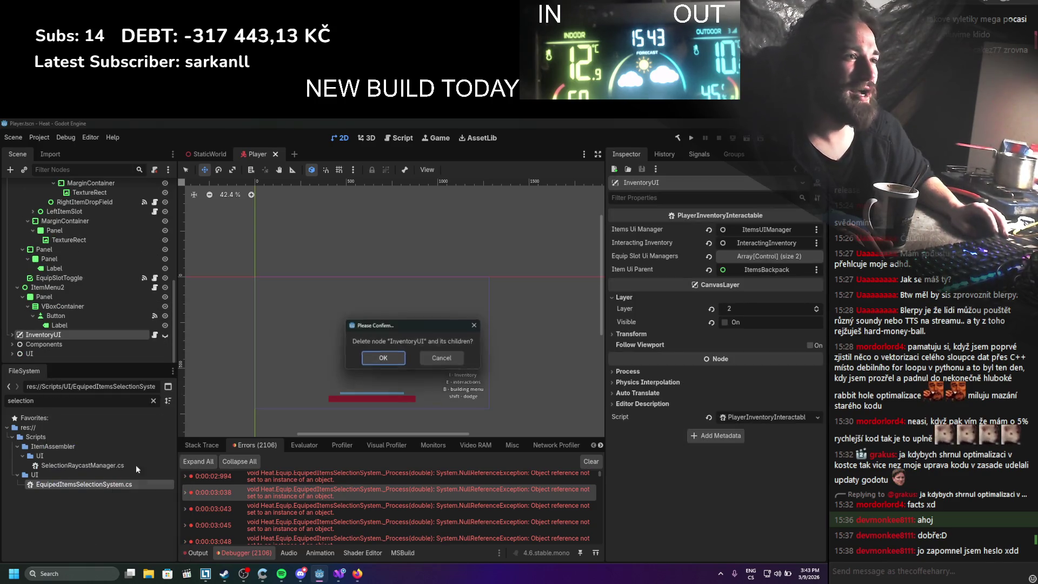
click(383, 358)
right_click(97, 481)
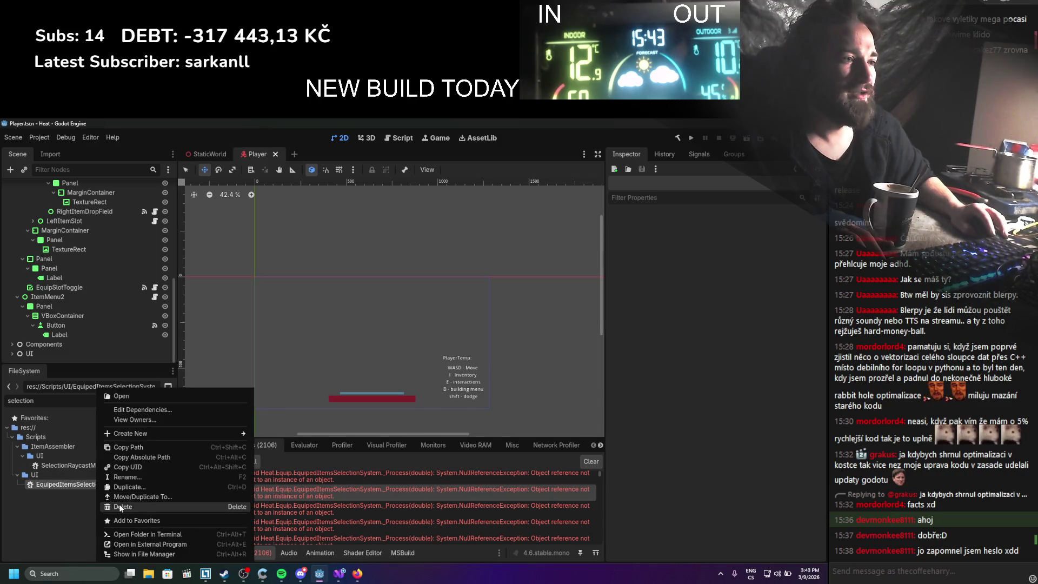
click(108, 503)
click(481, 426)
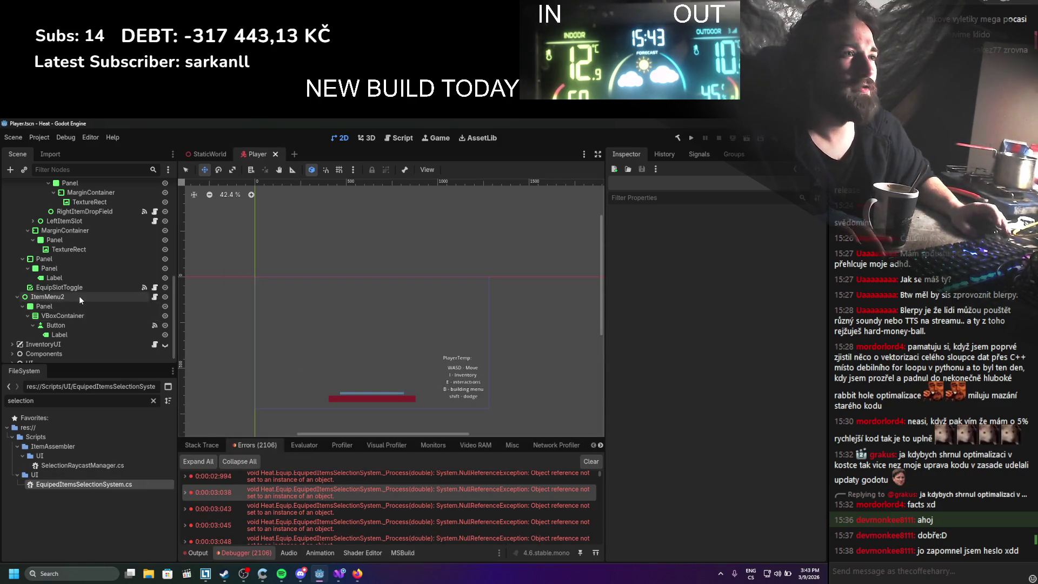
Delete CharacterUI to test script dependencies, then undo, save, and expand CharacterUI
scroll(79, 296, up, 5)
click(12, 208)
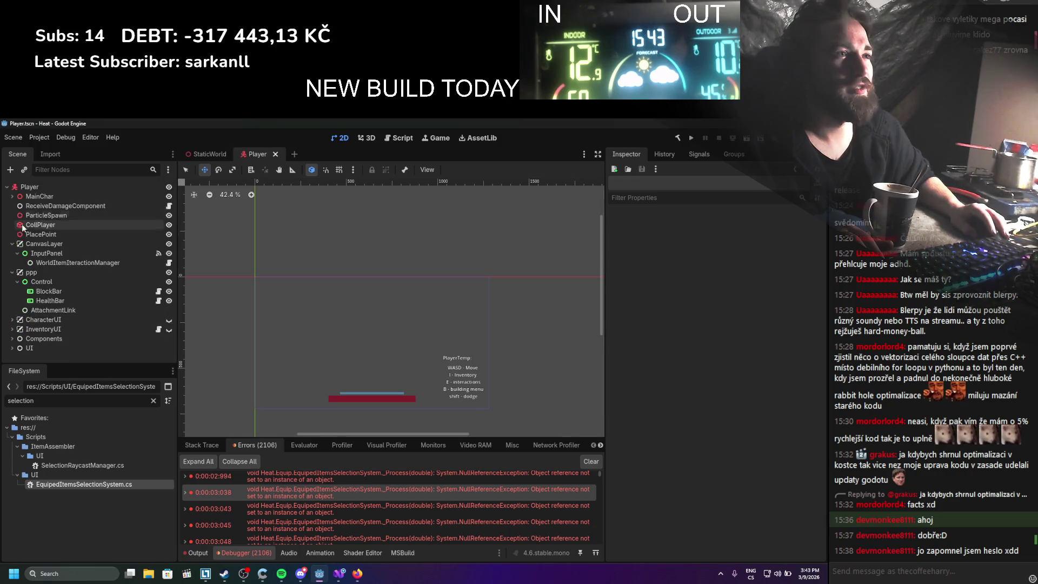
right_click(30, 319)
click(91, 539)
click(398, 372)
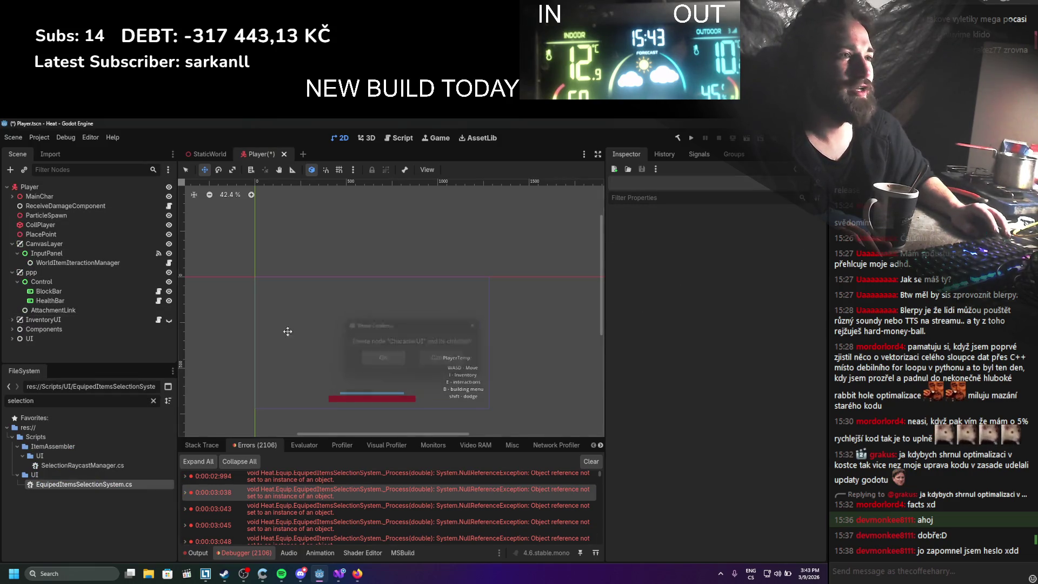
right_click(76, 487)
click(91, 507)
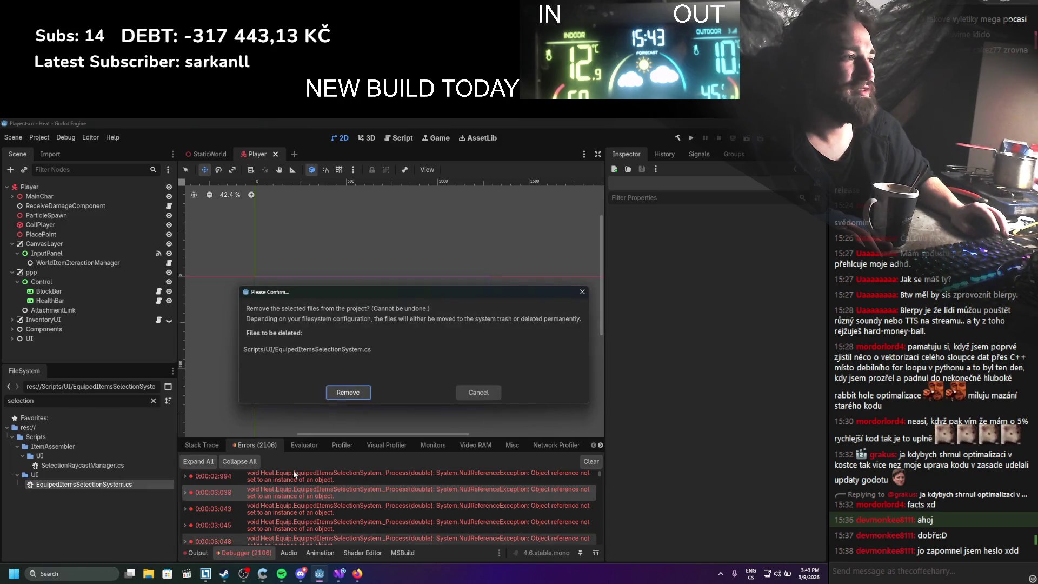
click(482, 393)
key(ctrl+z)
key(ctrl+s)
click(12, 319)
scroll(21, 302, down, 2)
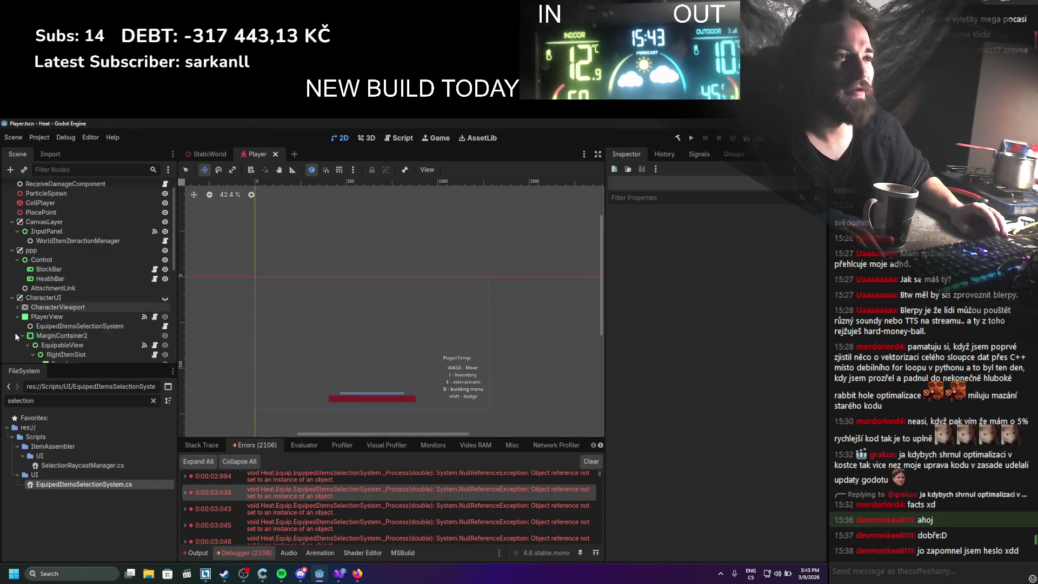
Review the EquipedItemsSelectionSystem node's Inspector fields and open its script in Visual Studio
click(43, 304)
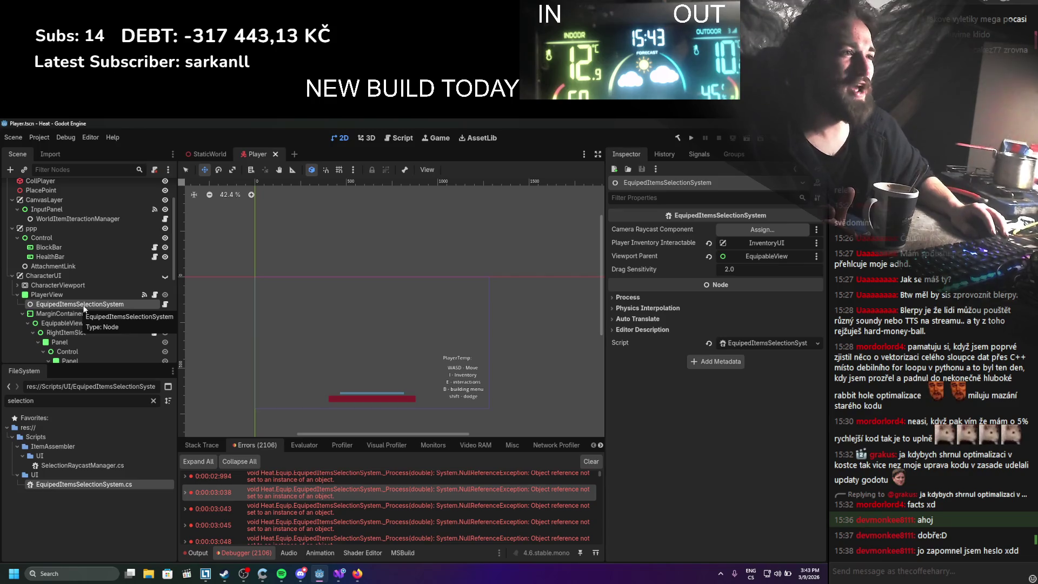
click(82, 169)
text(Equie)
key(BackSpace)
key(BackSpace)
key(BackSpace)
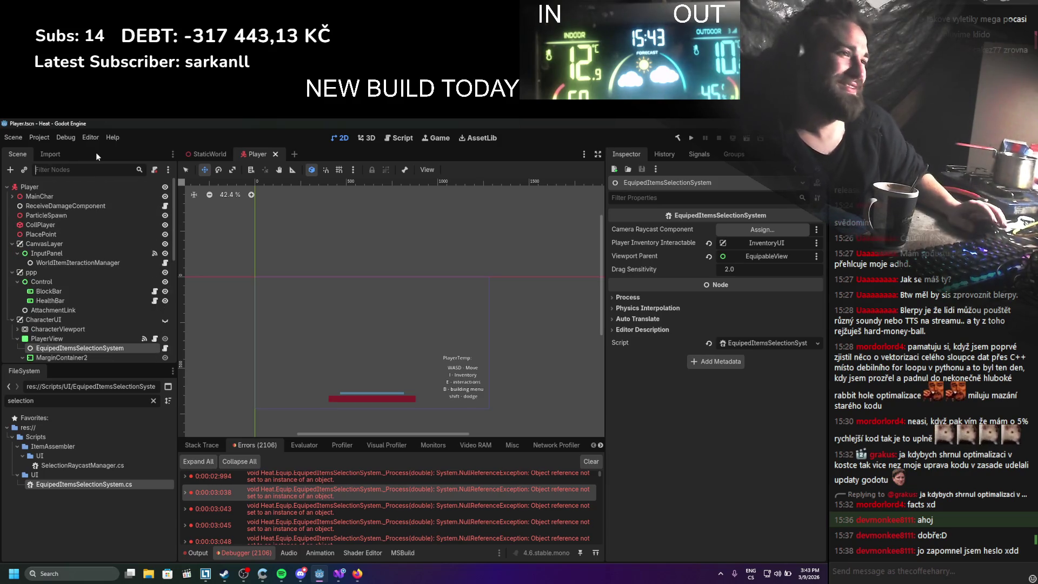
scroll(137, 271, down, 2)
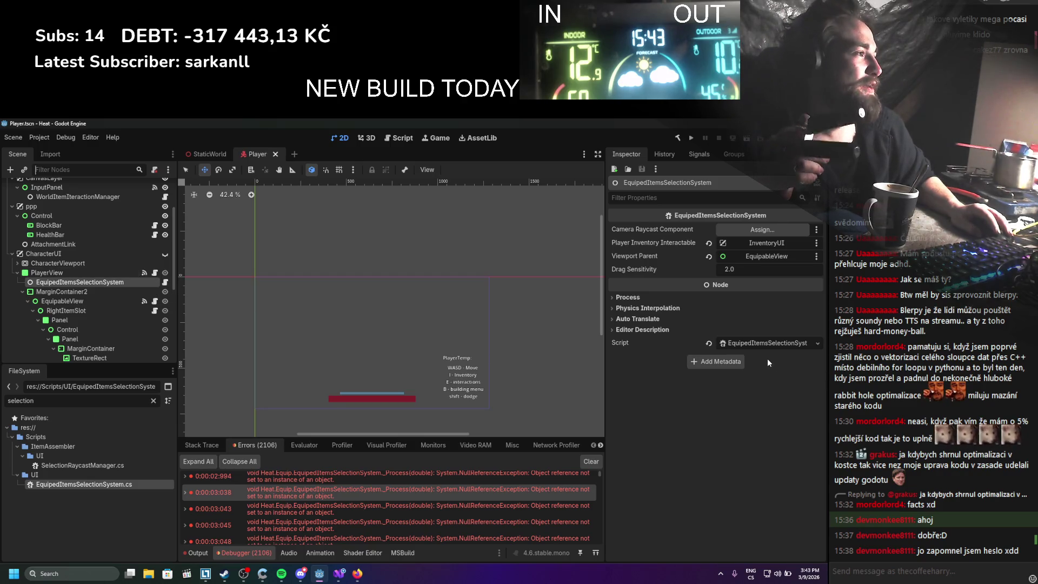
click(771, 343)
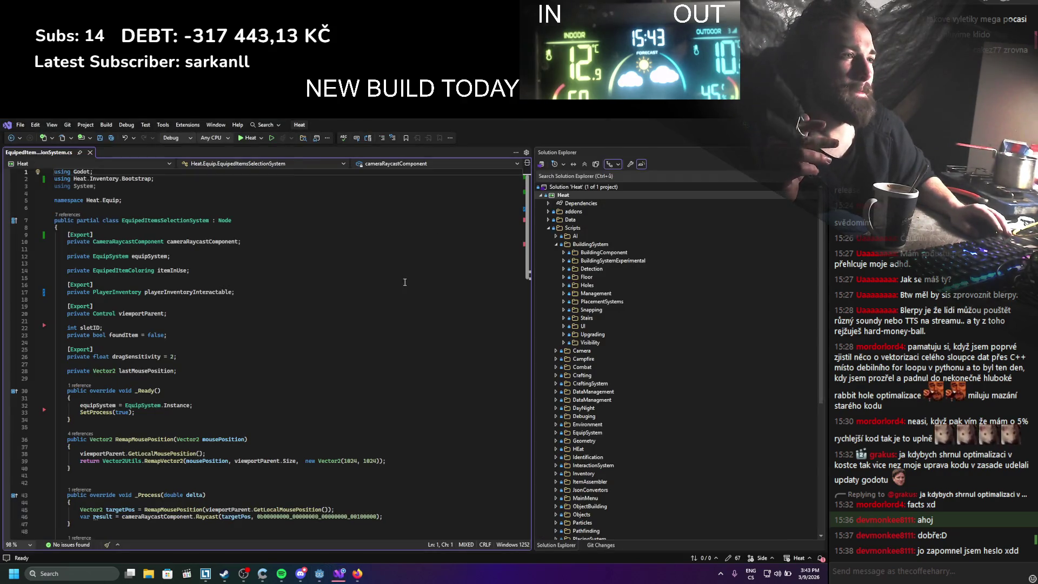
Scroll through EquipedItemsSelectionSystem.cs in Visual Studio, then return to the Godot editor
scroll(402, 287, down, 14)
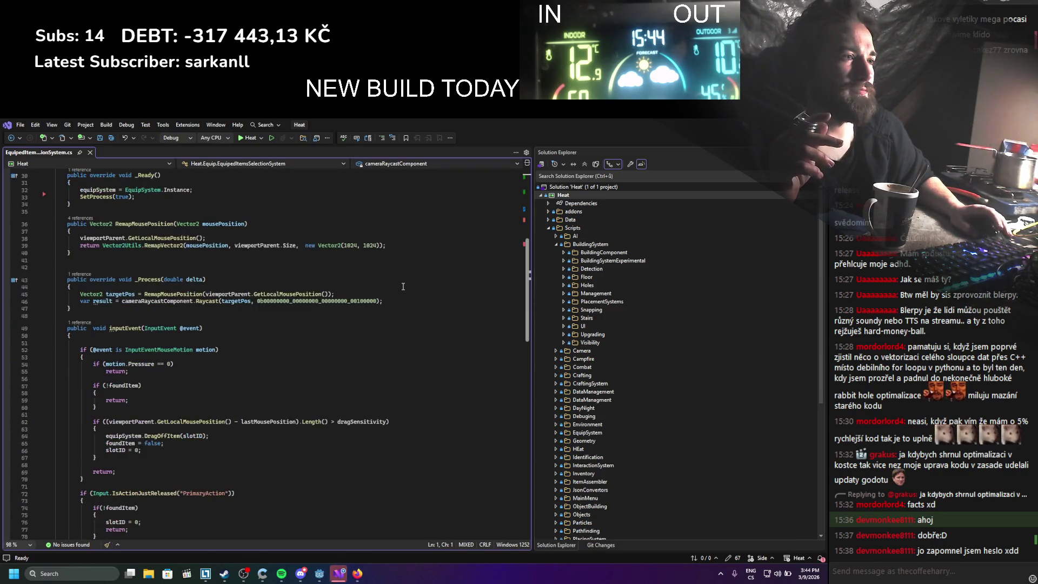
scroll(403, 286, up, 14)
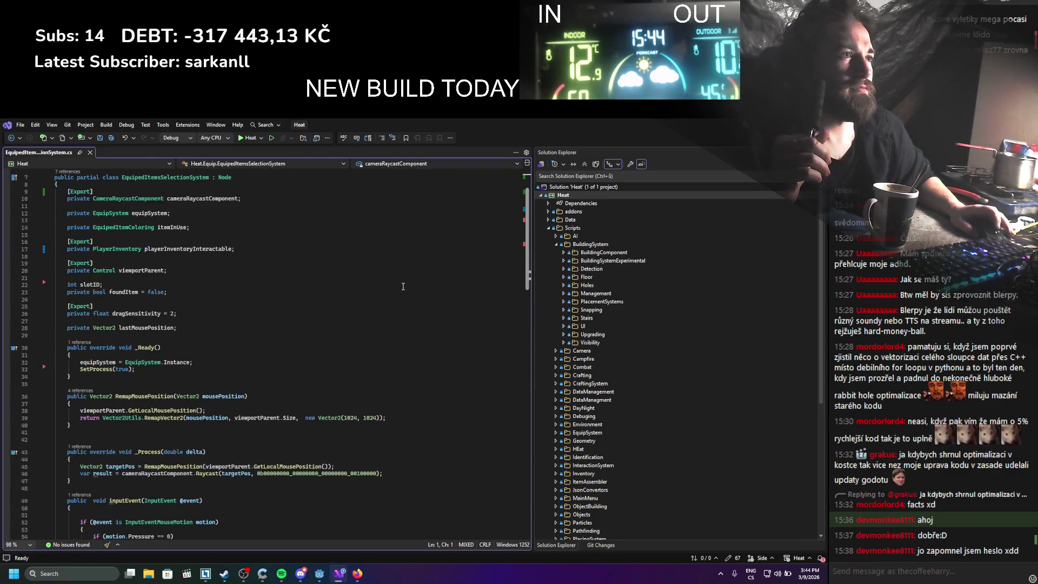
key(alt+Tab)
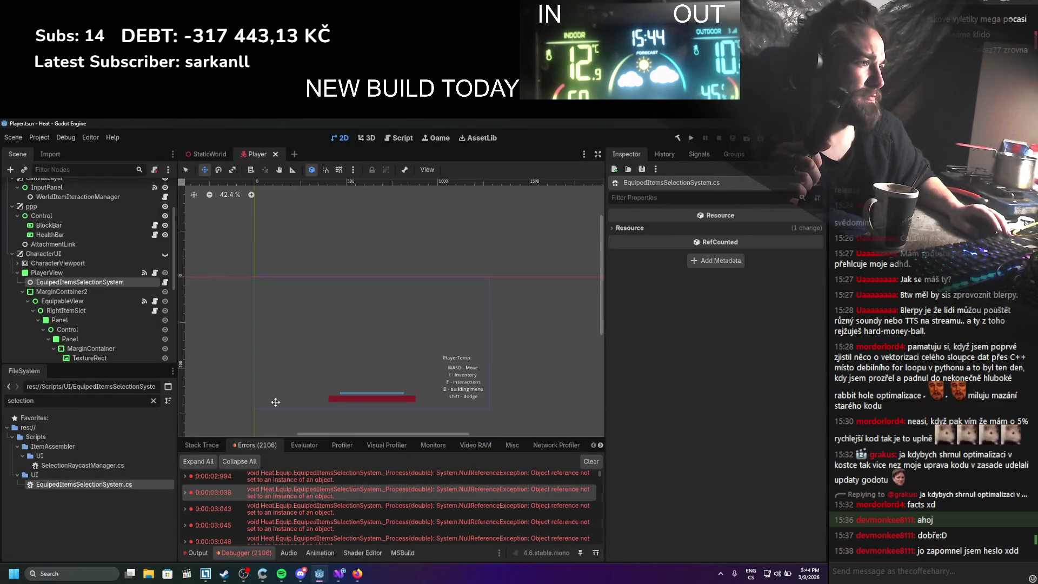
Recheck the node's unassigned Camera Raycast Component and Drag Sensitivity 2.0, then bring Steam forward
scroll(350, 527, up, 15)
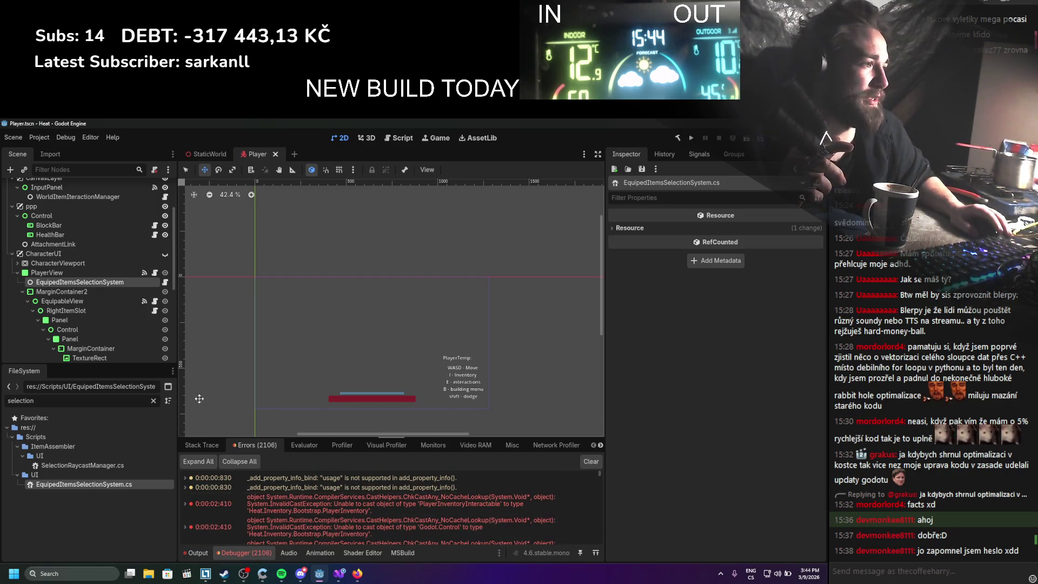
click(81, 282)
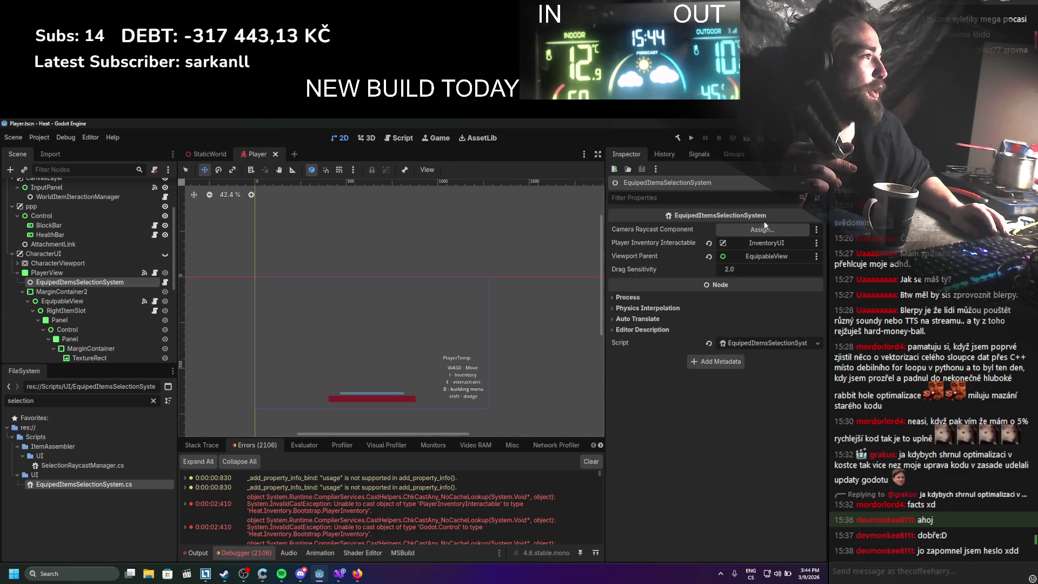
scroll(92, 280, up, 4)
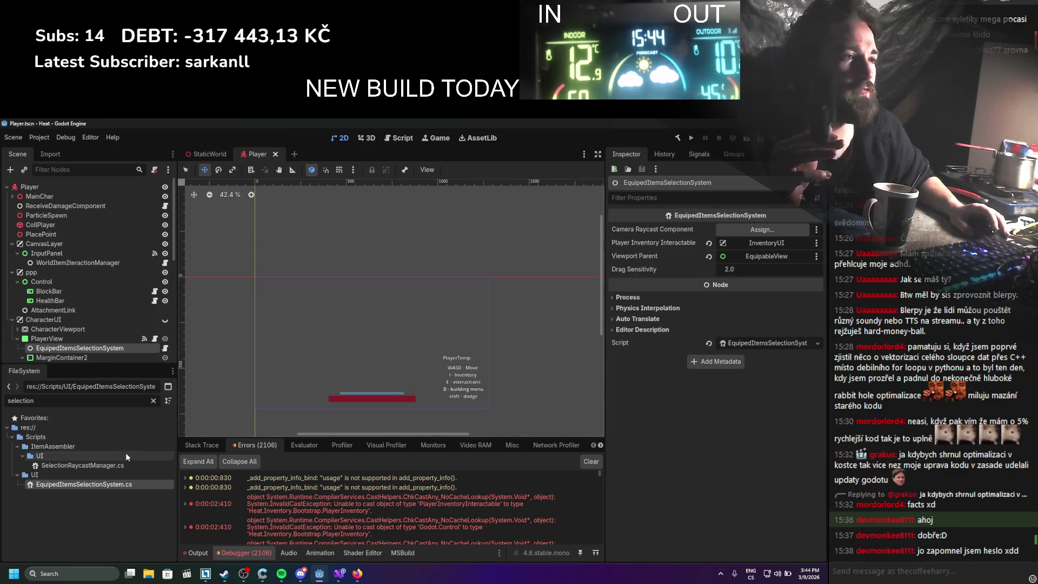
click(153, 400)
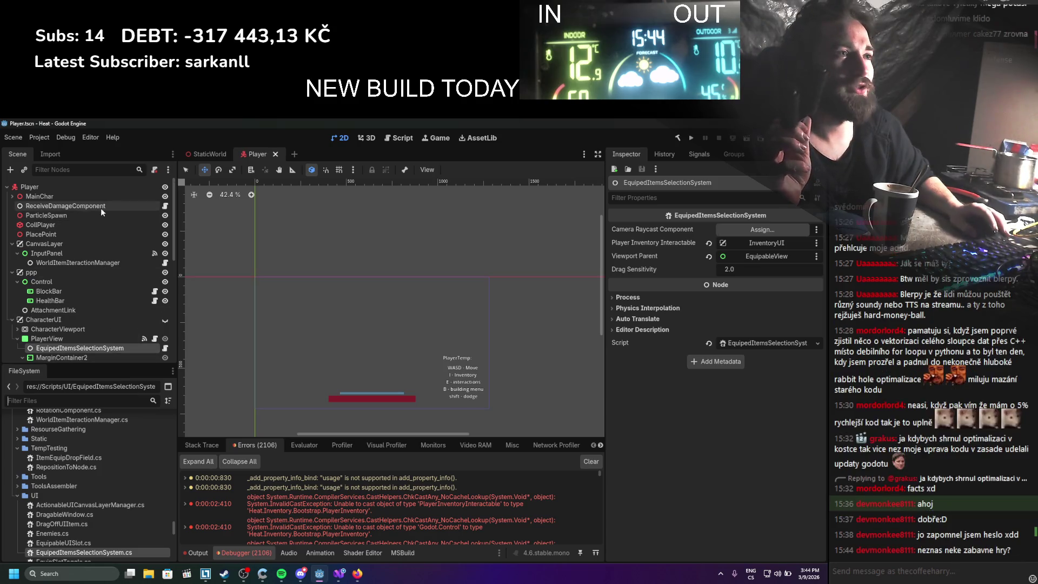
scroll(75, 273, down, 5)
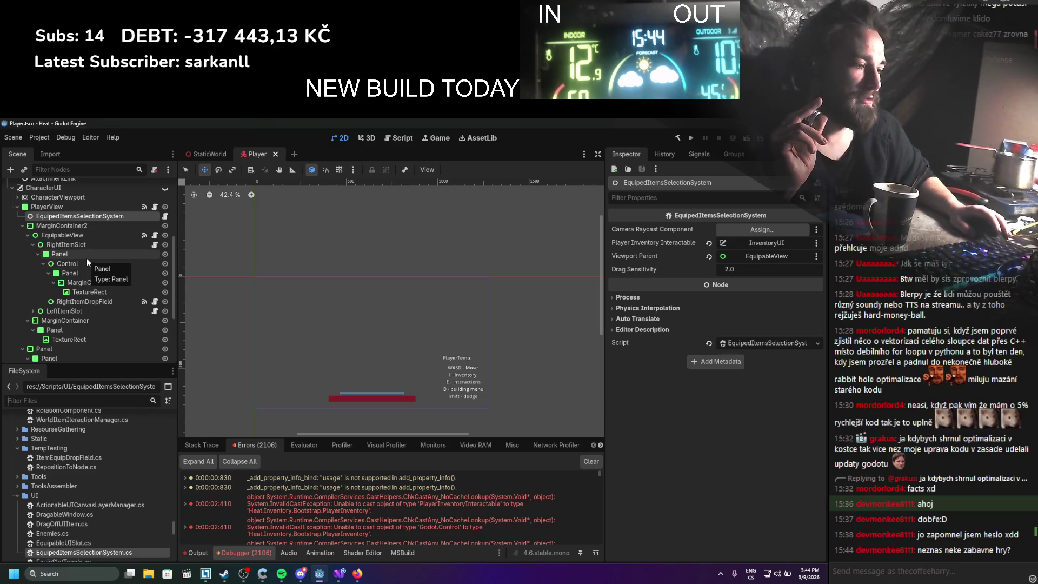
click(225, 573)
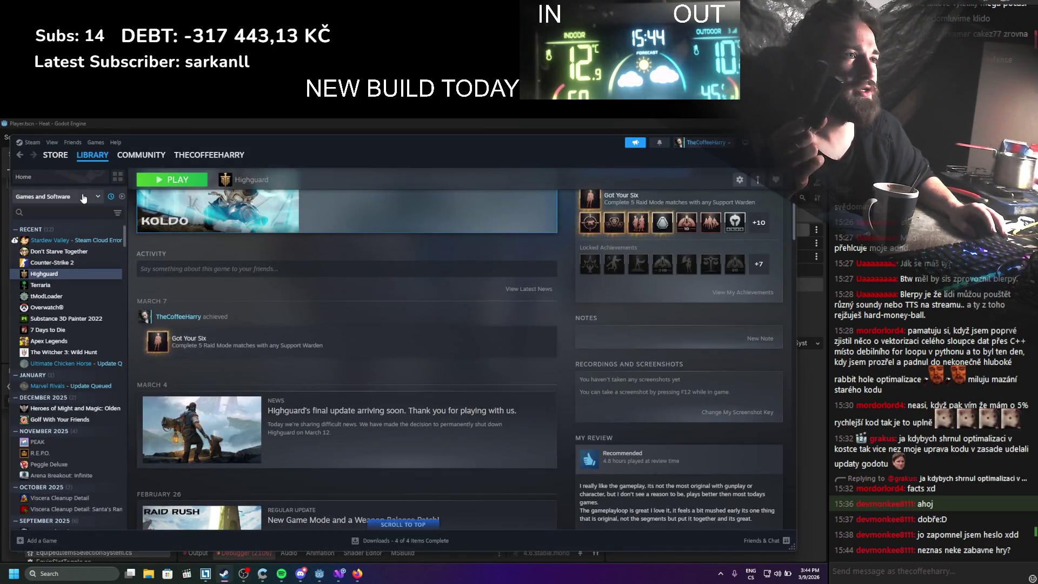
Open Counter-Strike 2's library page, briefly checking the browser's Google search
click(65, 263)
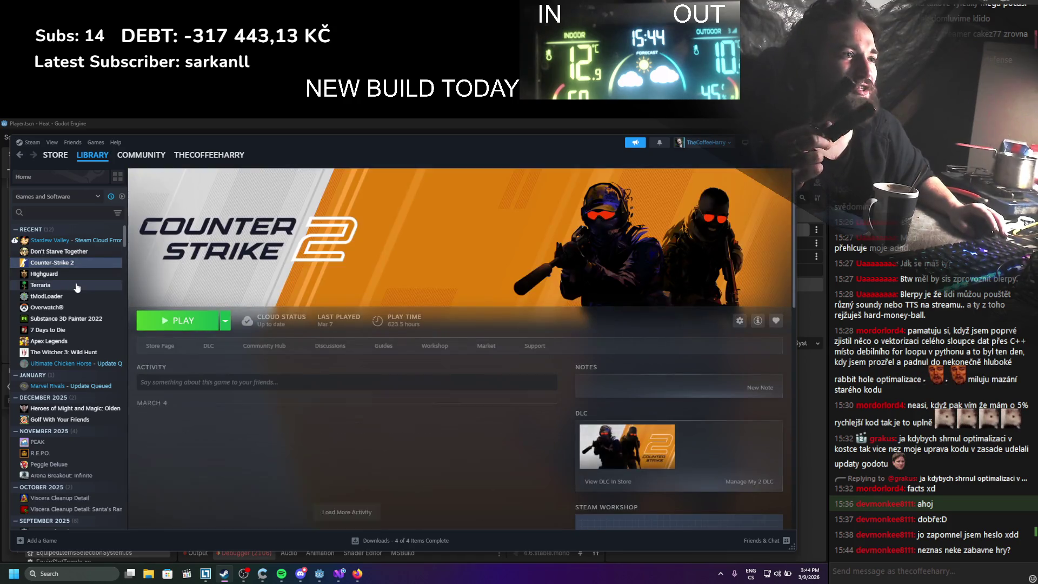
scroll(73, 271, down, 3)
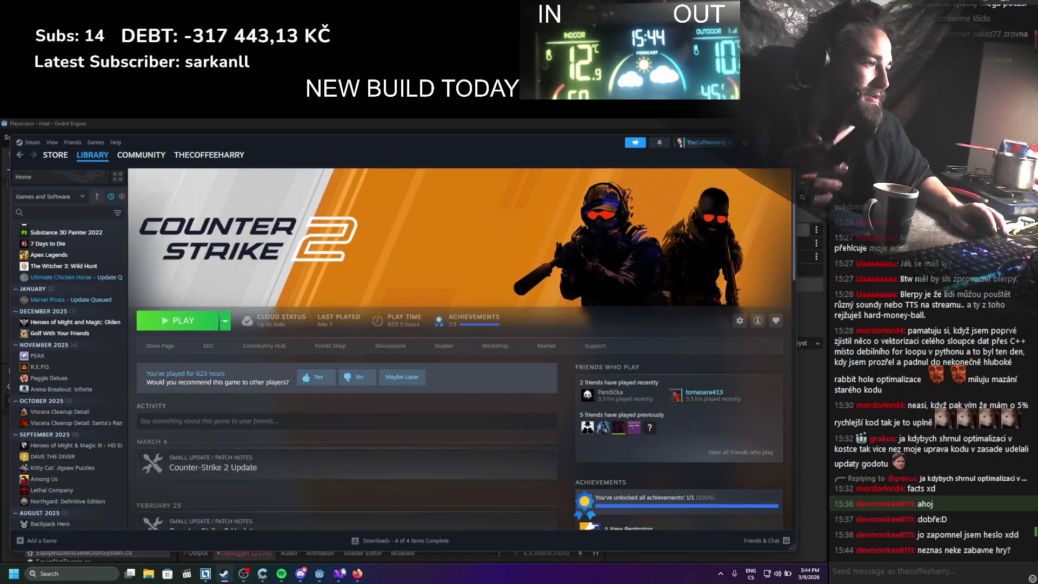
click(357, 573)
triple_click(244, 181)
click(358, 573)
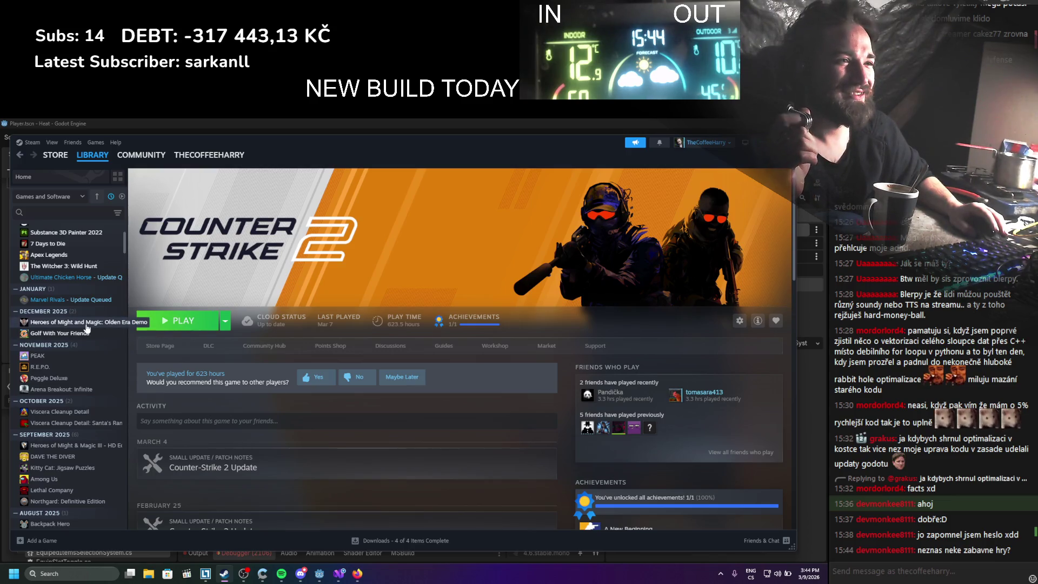
Scroll down the library's game list and open Unturned's page
scroll(84, 327, down, 3)
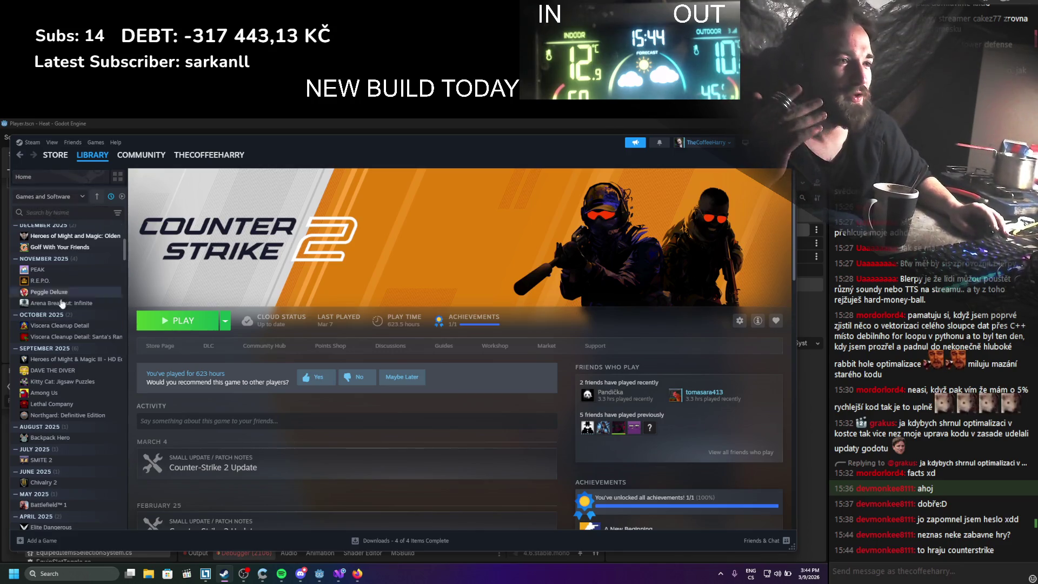
scroll(59, 308, down, 6)
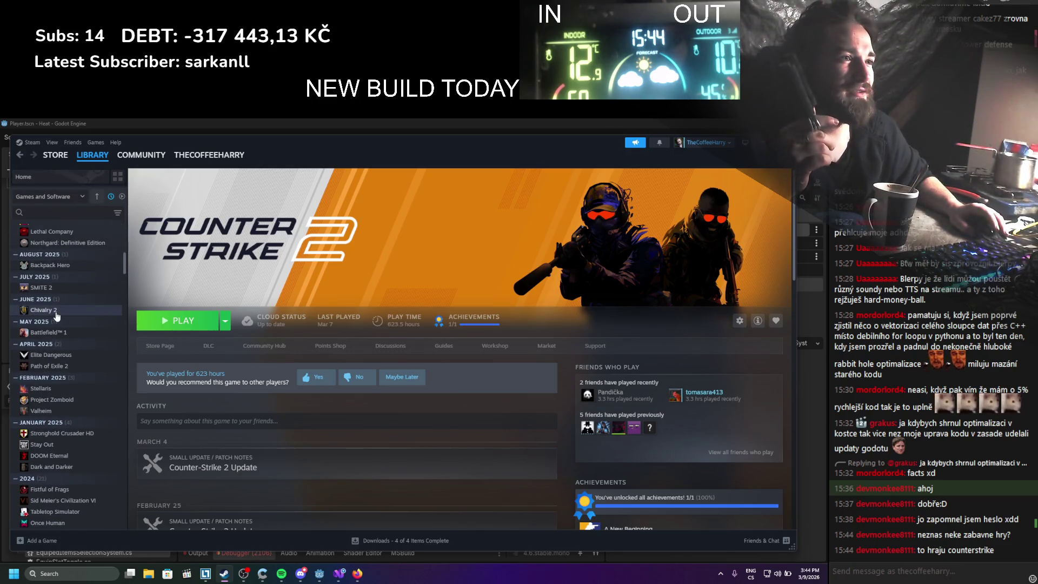
scroll(56, 313, down, 2)
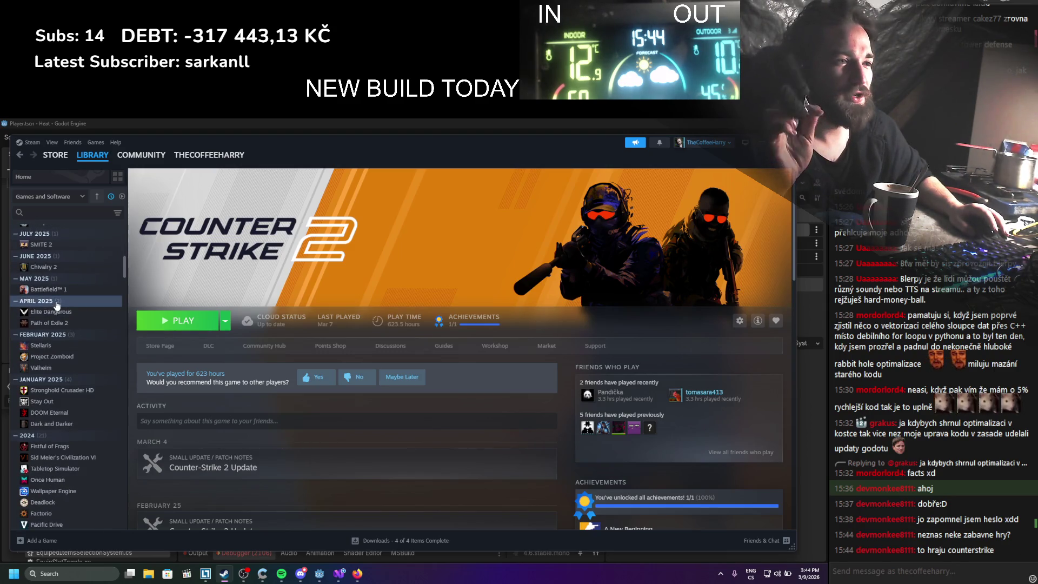
scroll(56, 305, down, 6)
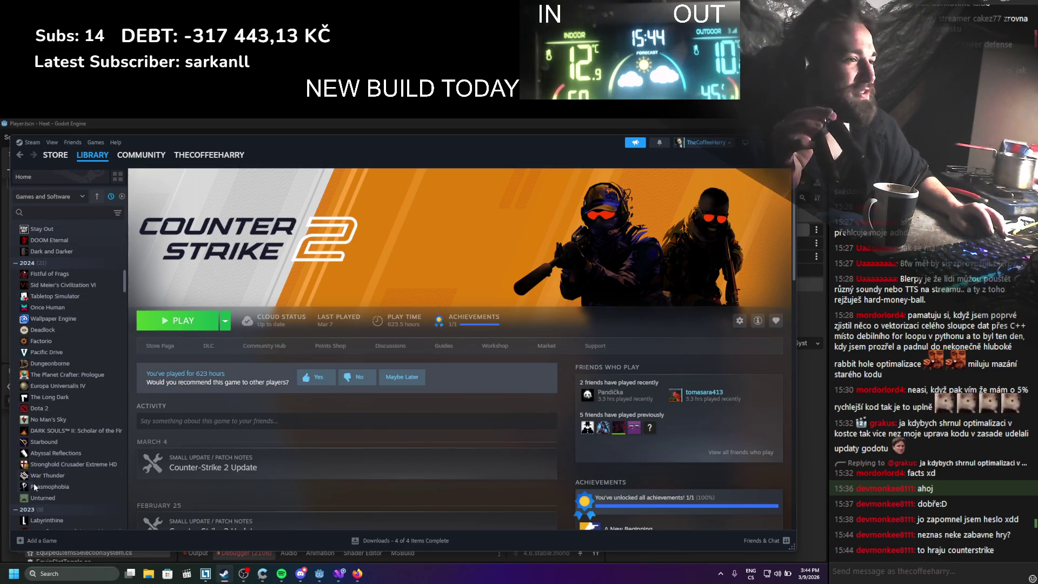
click(40, 497)
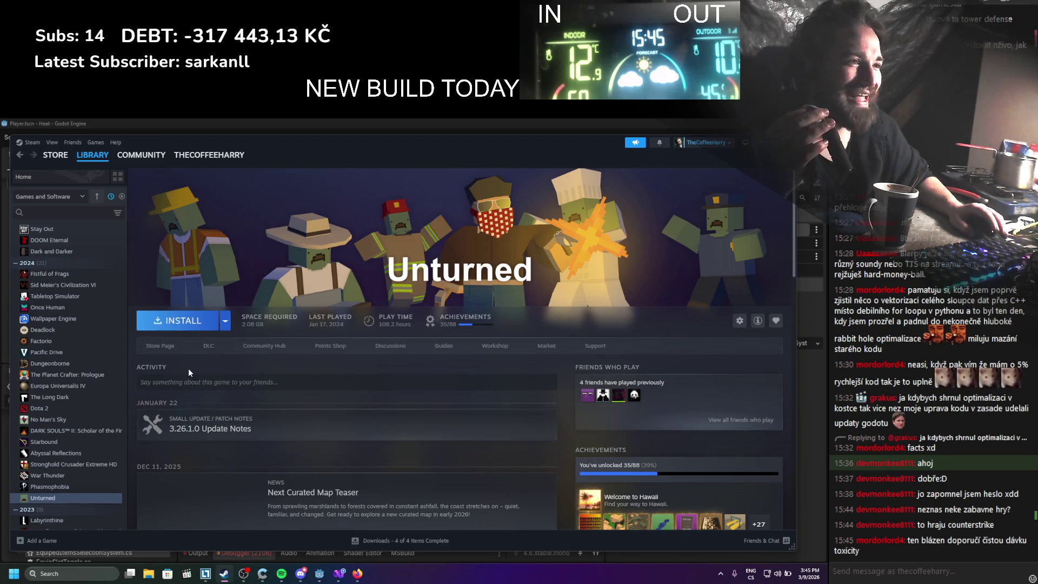
Scroll the library sidebar and open Fistful of Frags from the 2024 group
scroll(86, 361, down, 3)
scroll(90, 357, down, 3)
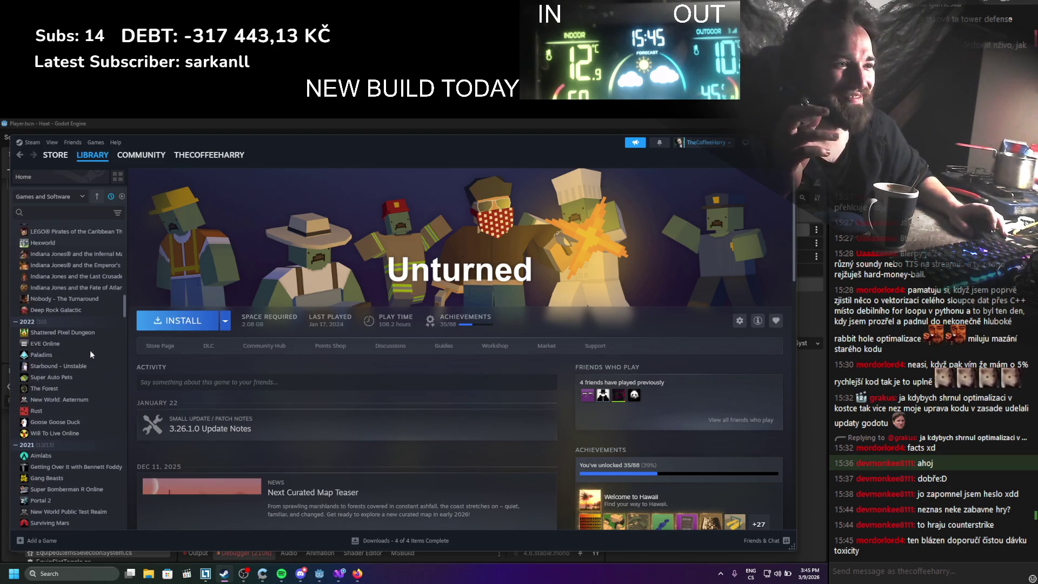
scroll(91, 351, down, 4)
scroll(93, 348, up, 2)
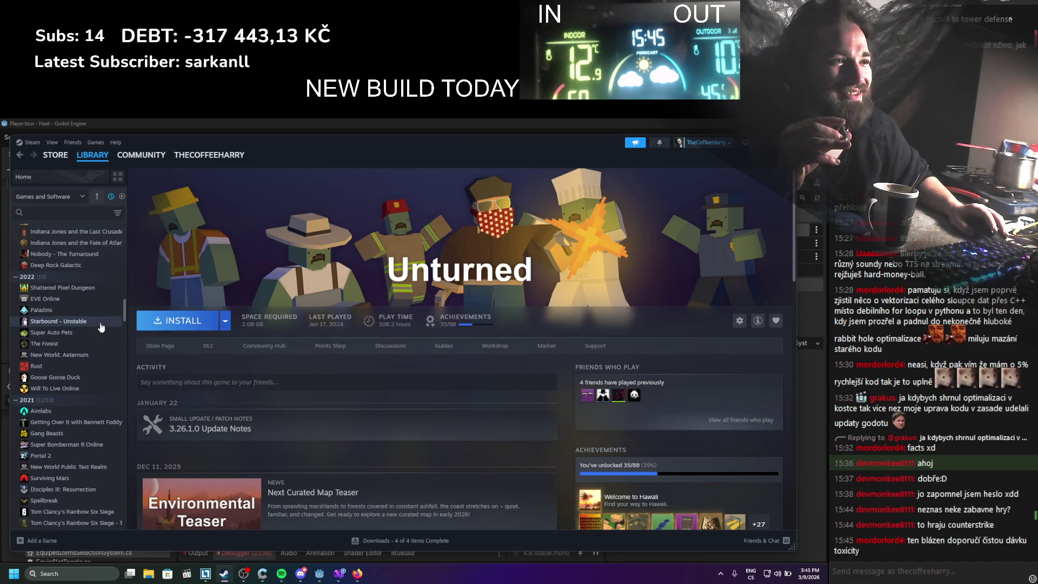
scroll(99, 323, down, 5)
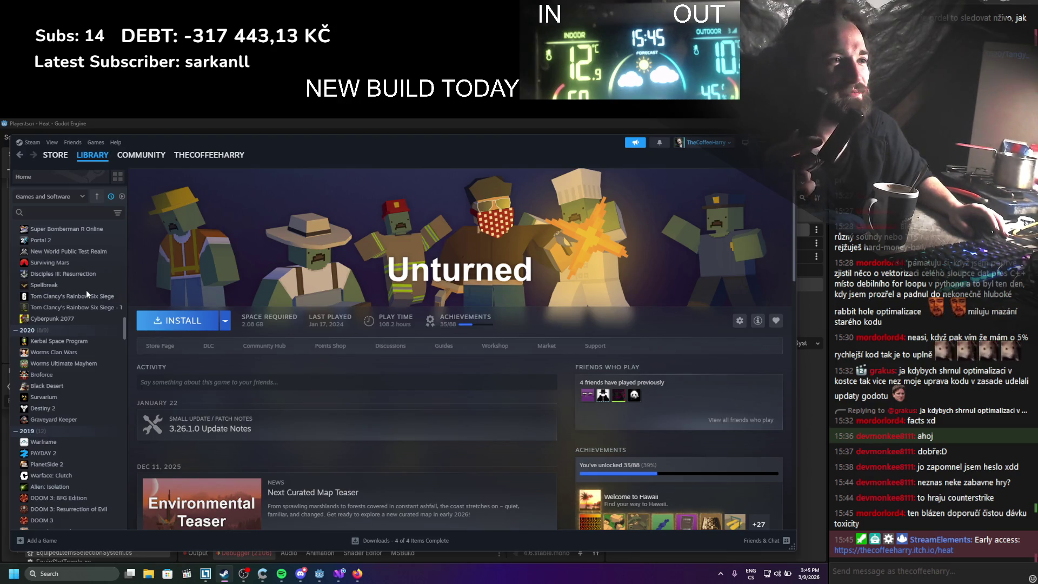
scroll(86, 290, down, 2)
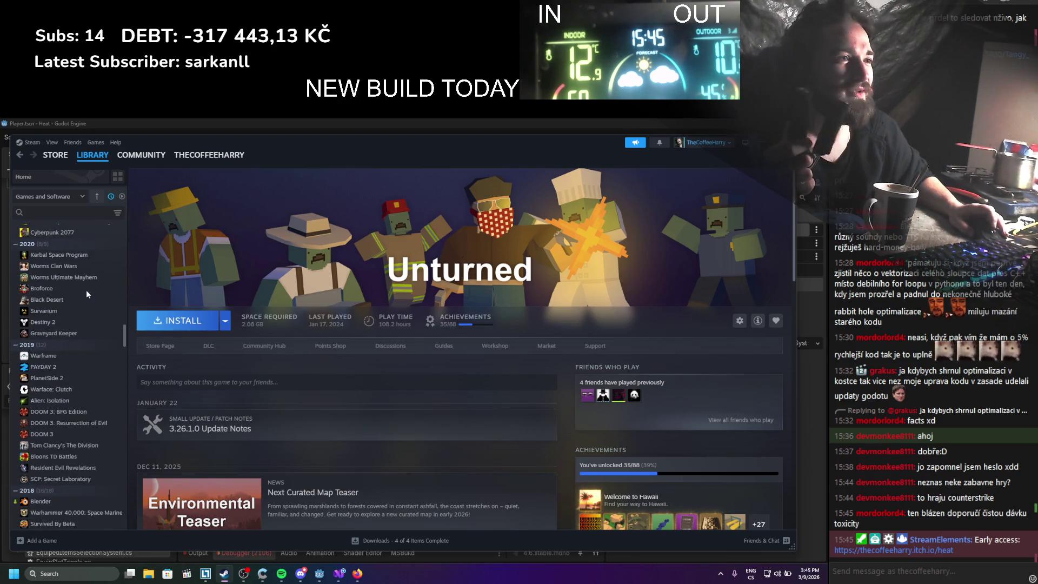
scroll(70, 239, up, 3)
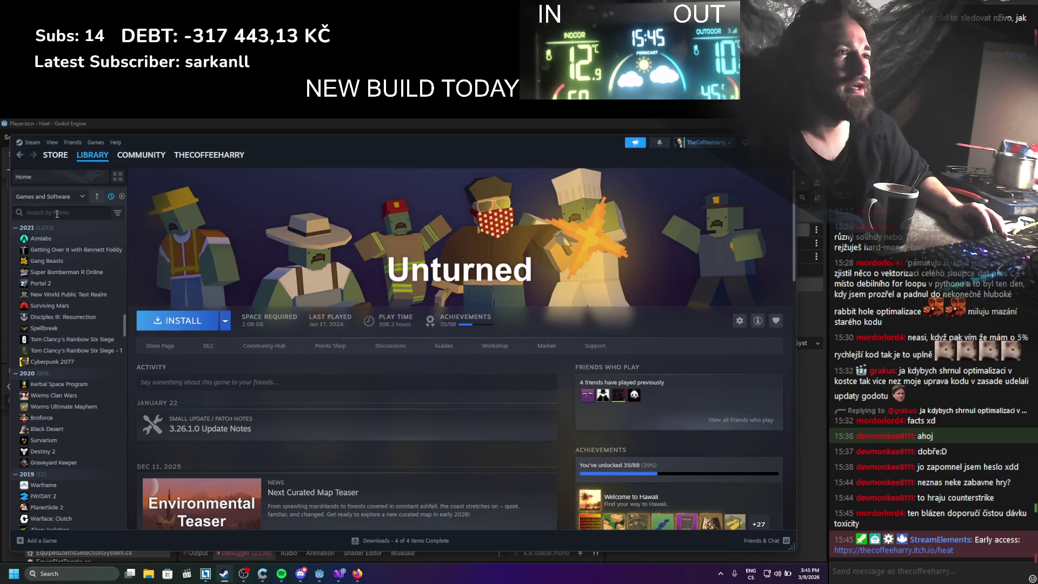
scroll(70, 317, up, 7)
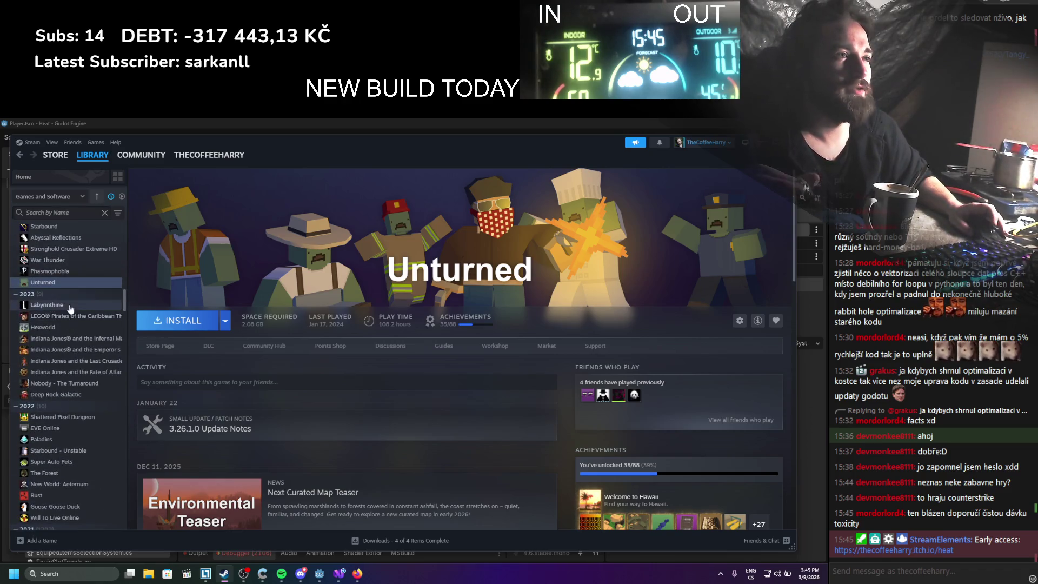
scroll(69, 305, up, 4)
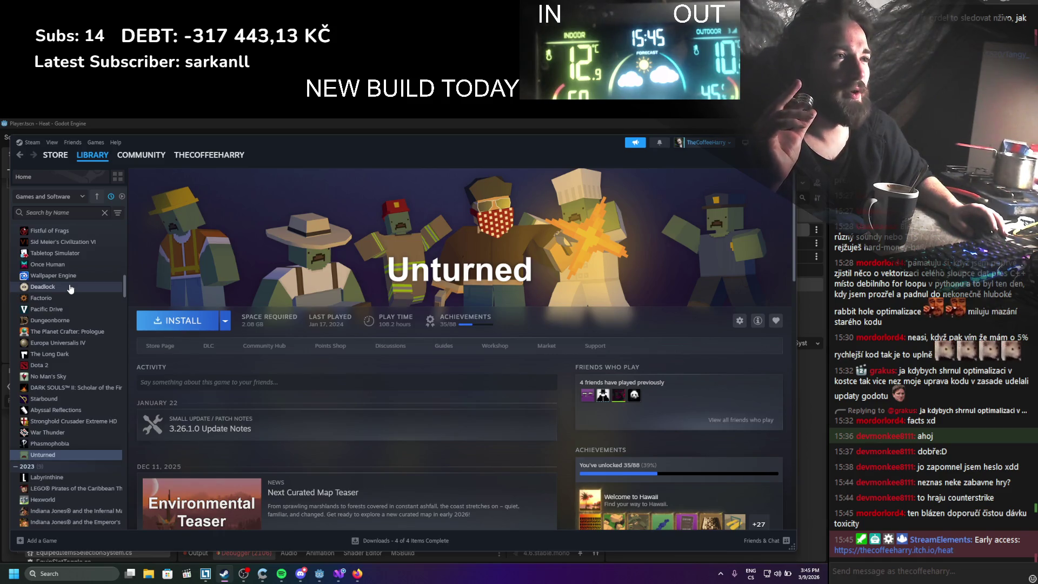
scroll(70, 288, up, 2)
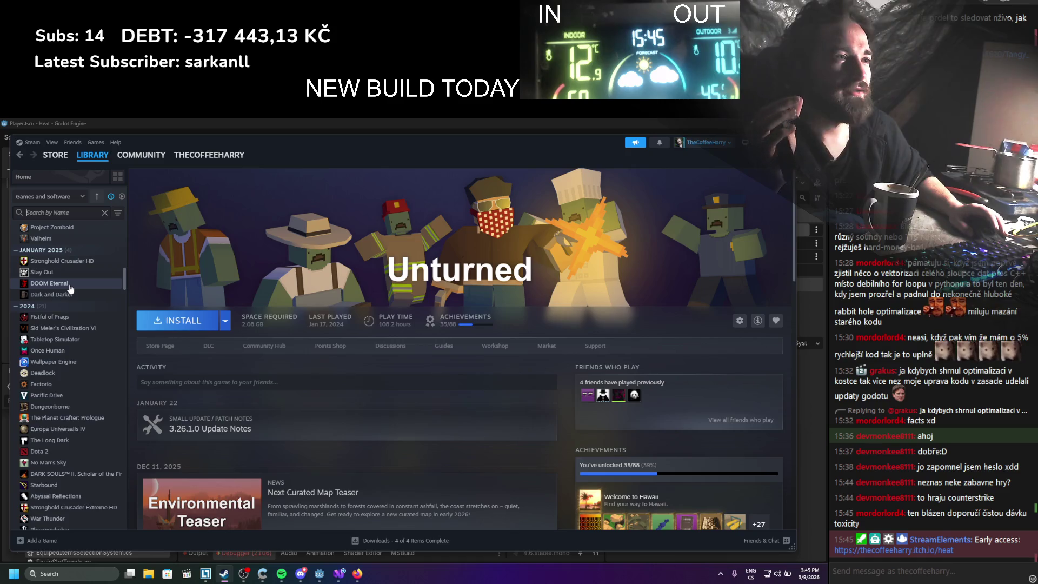
click(68, 316)
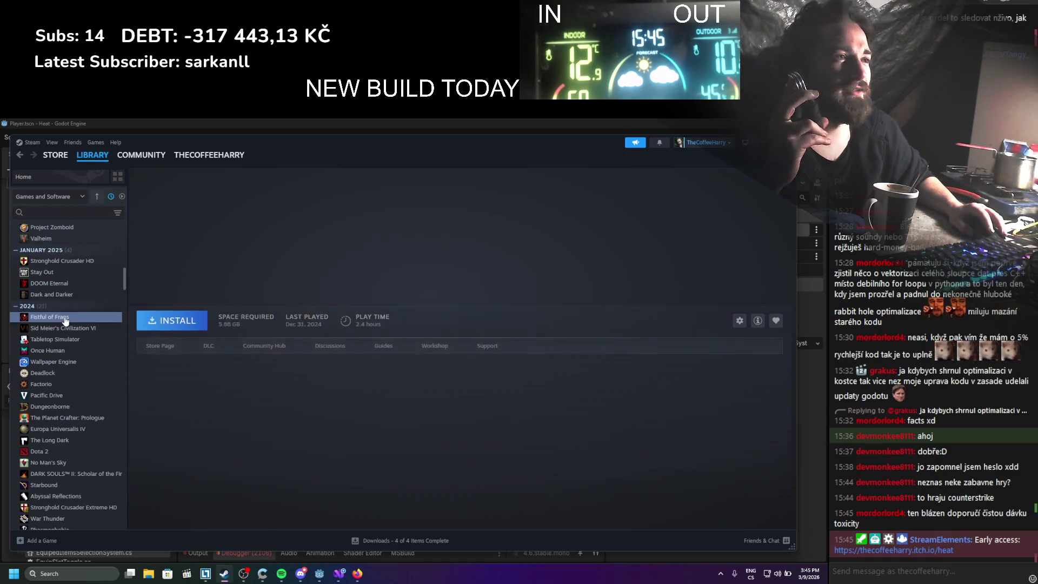
scroll(66, 303, up, 3)
Load the Steam Store's Featured front page, then bring up NetLimiter 4
click(55, 155)
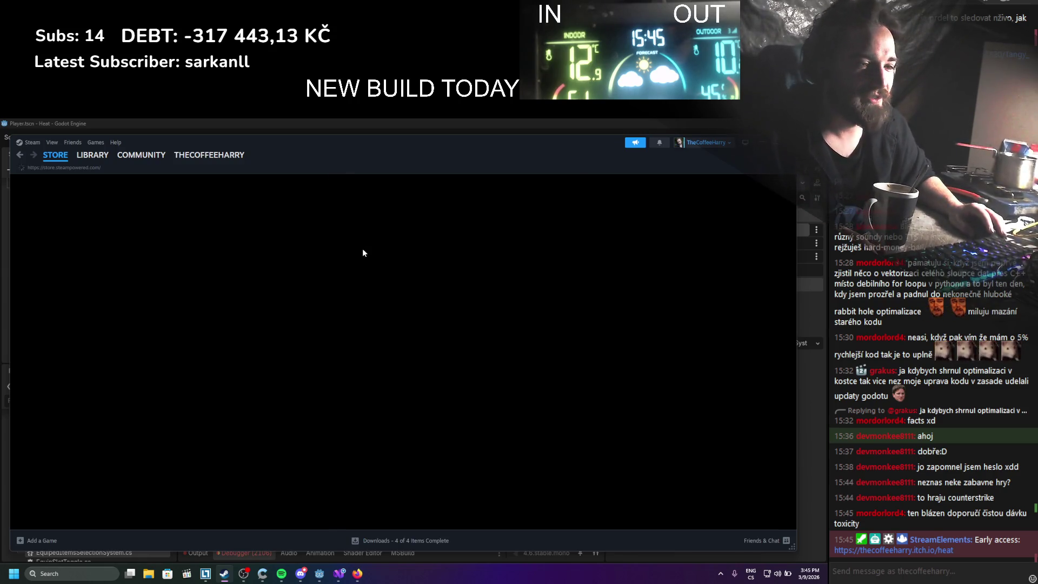
mouse_move(59, 160)
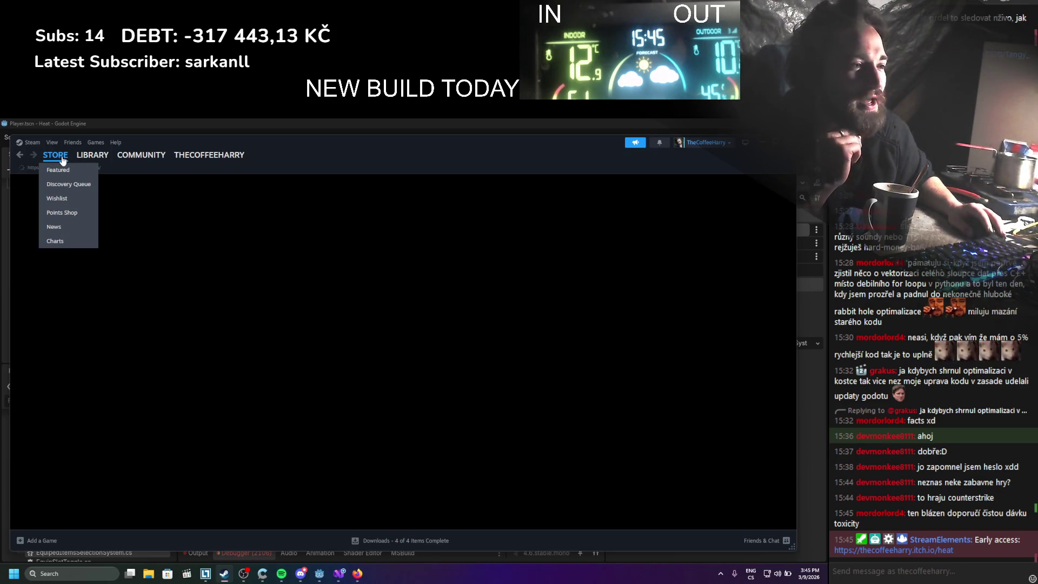
click(63, 162)
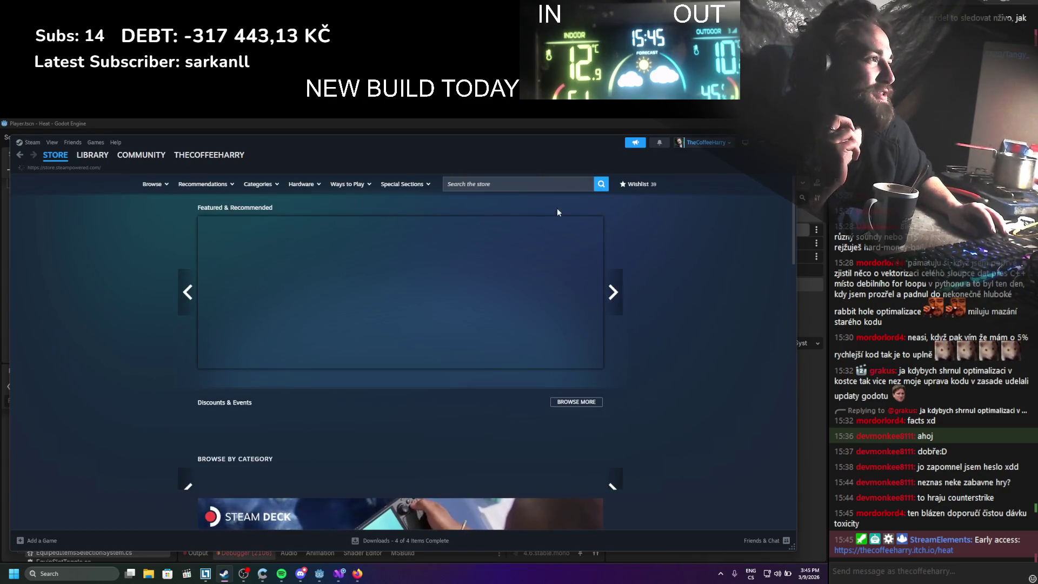
click(204, 576)
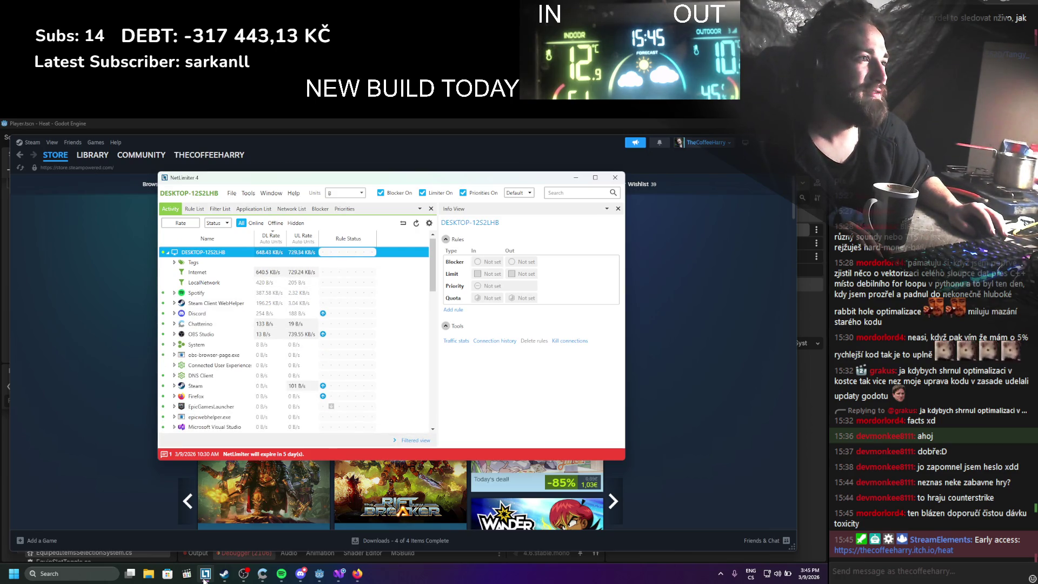
Hide NetLimiter, search the store for 'teamfor' and open Team Fortress 2's page
click(204, 573)
click(500, 184)
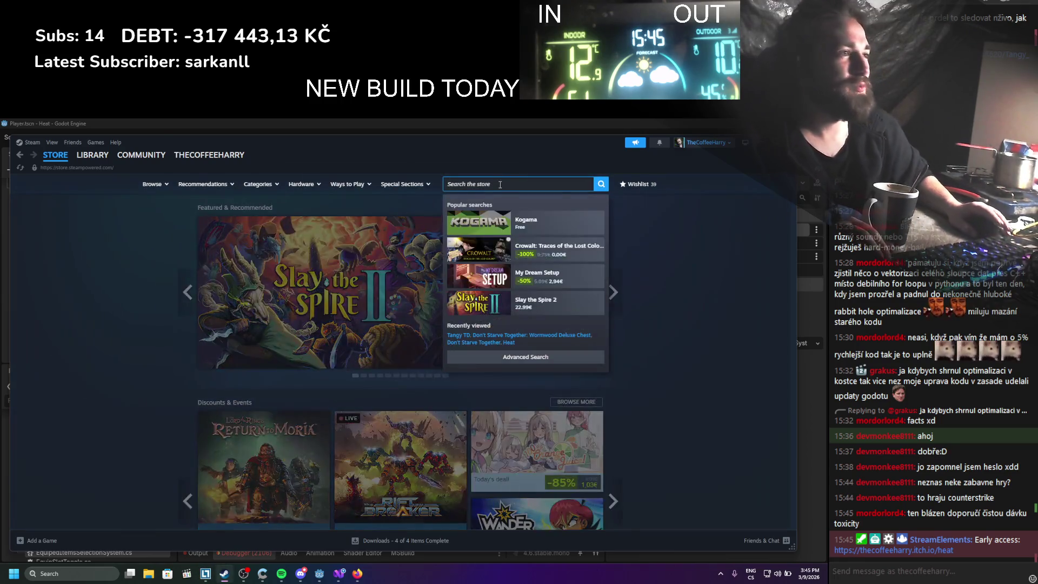
text(team)
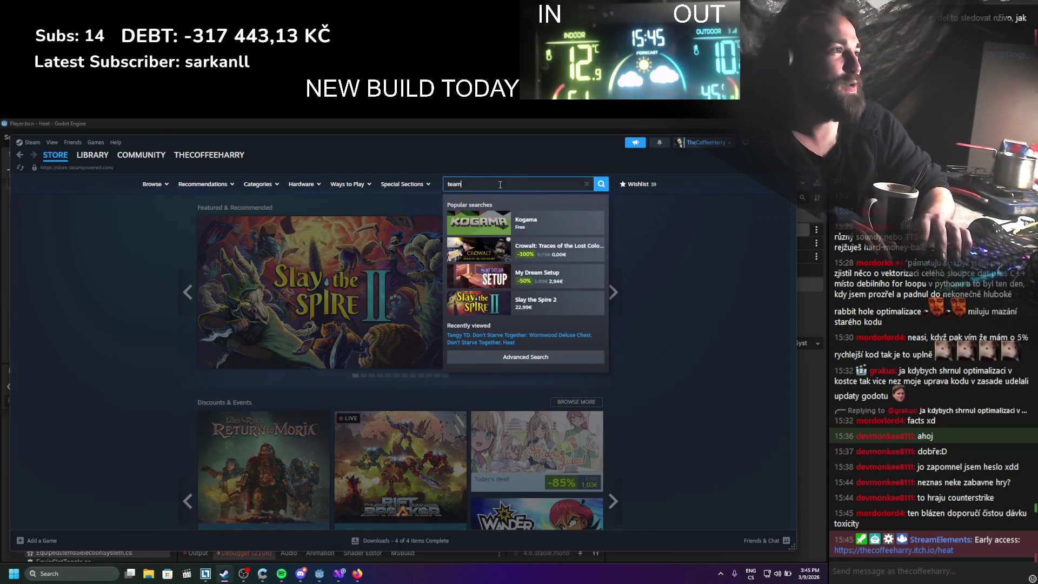
text(for)
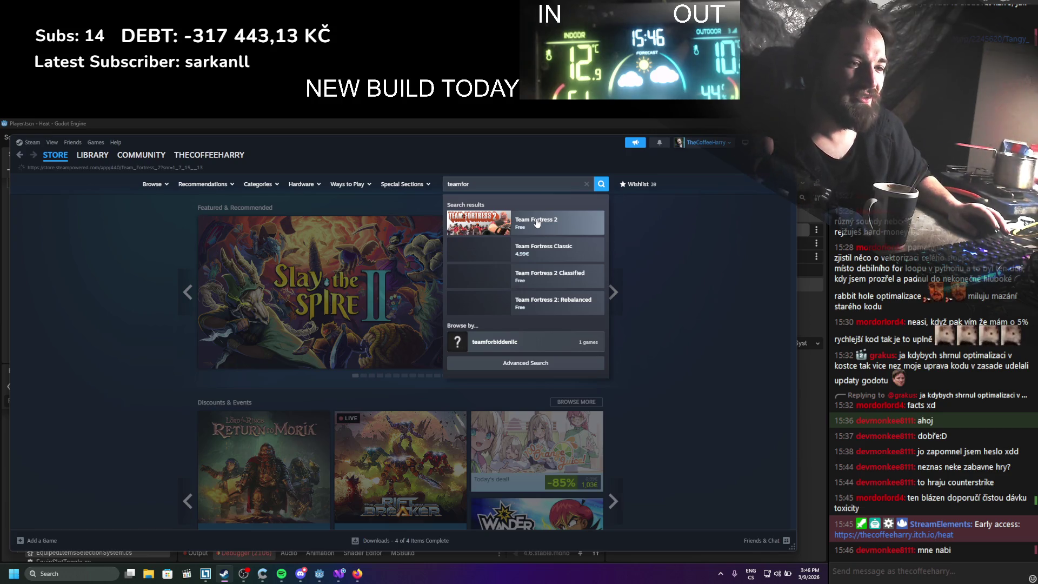
click(537, 223)
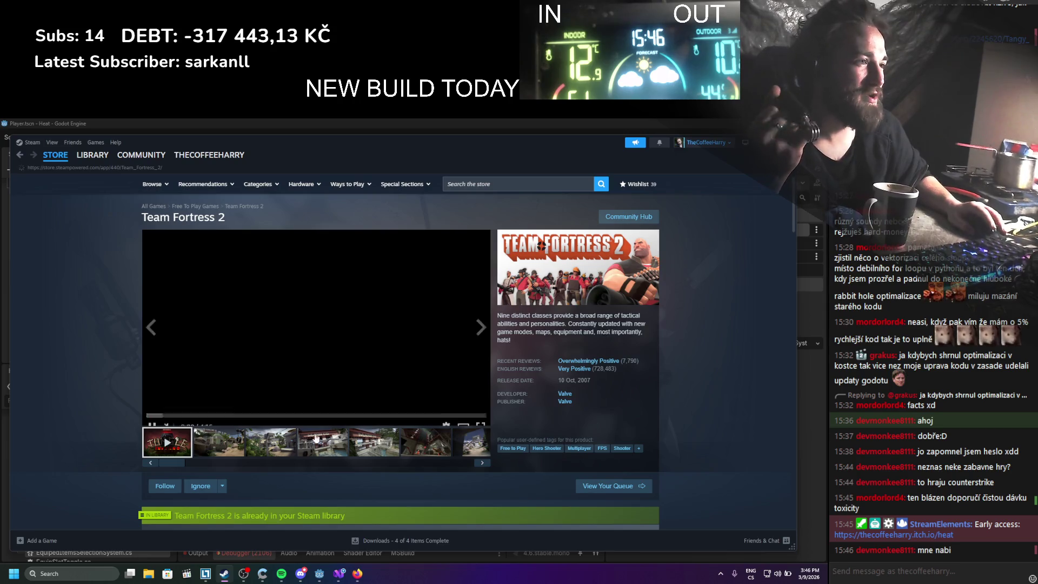
View the Mercenary Park screenshots, then go back to the store front page
click(255, 450)
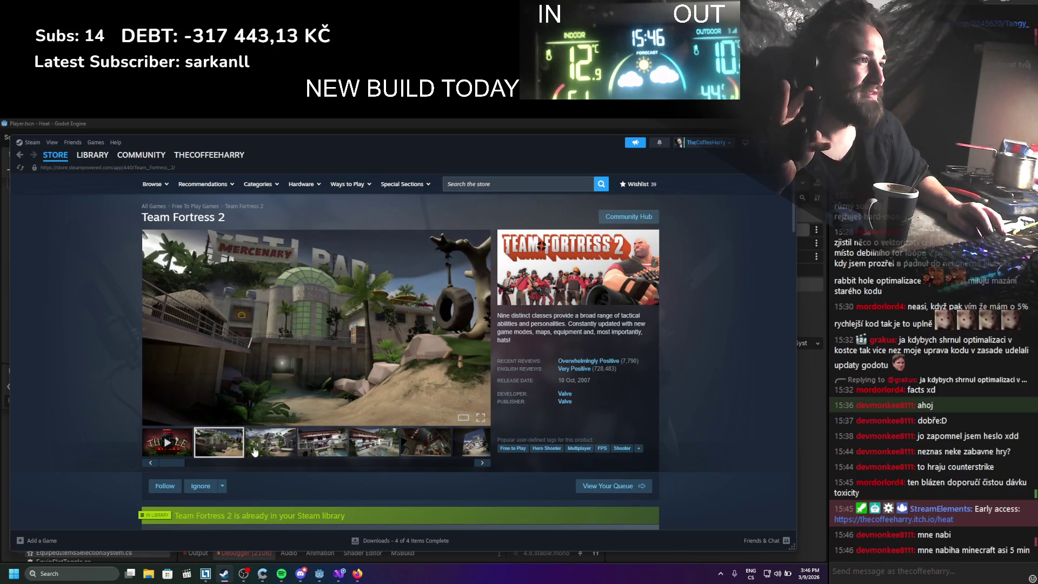
click(182, 455)
click(211, 451)
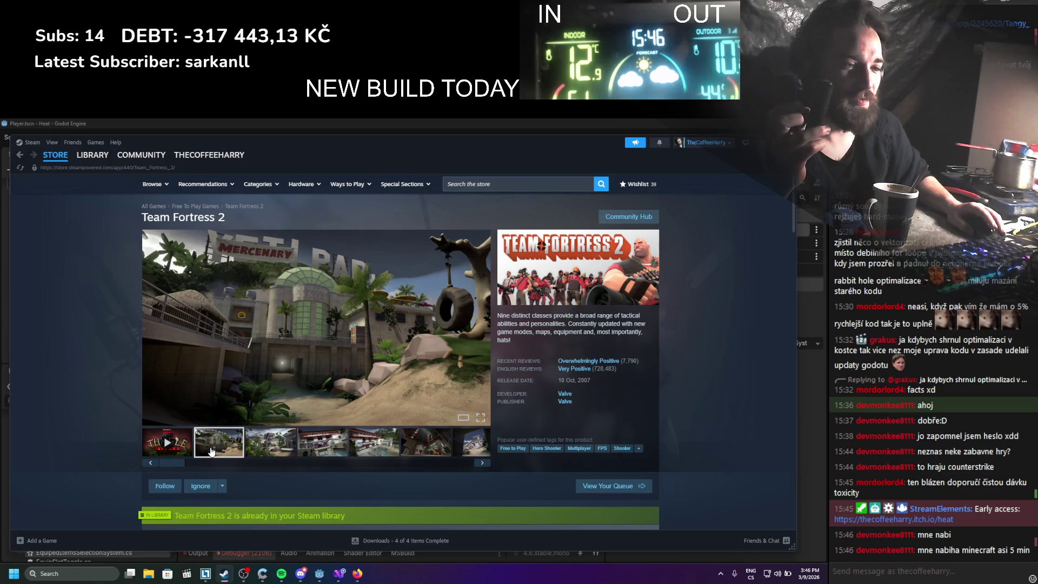
scroll(211, 451, down, 10)
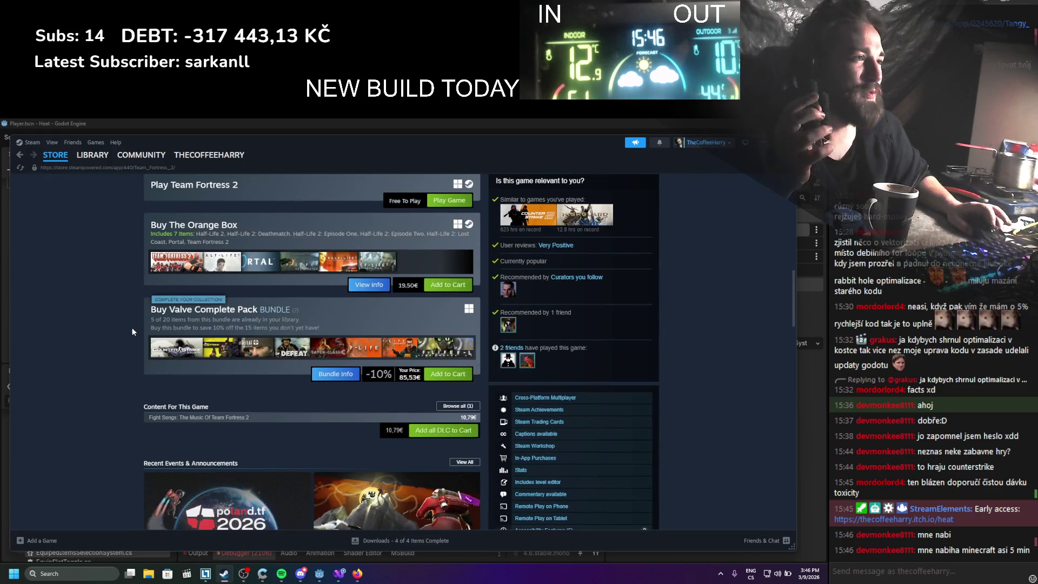
scroll(134, 331, up, 8)
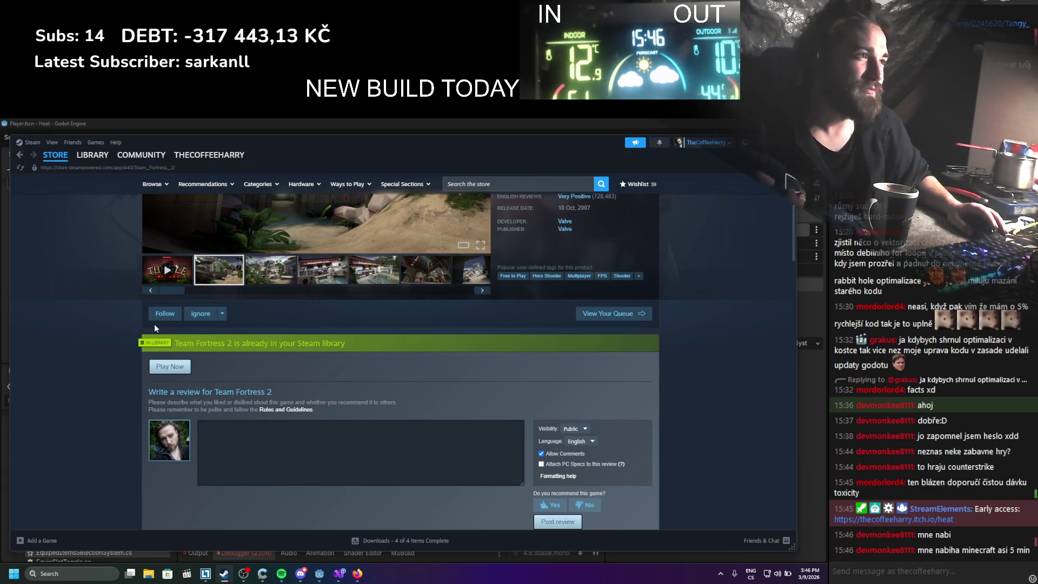
scroll(155, 328, up, 3)
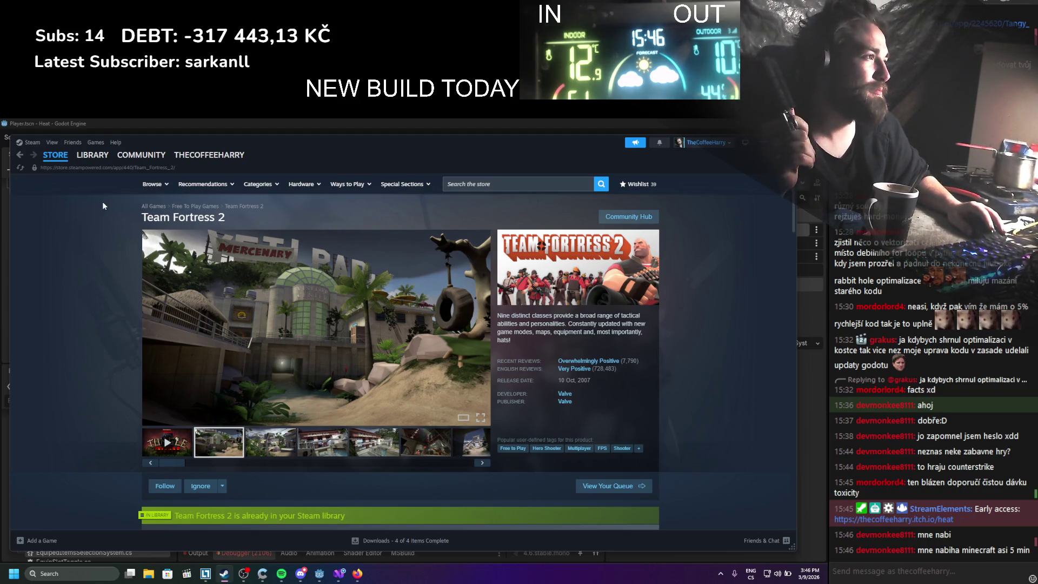
click(21, 156)
Switch to the game library and view Once Human's page, then Factorio's
mouse_move(40, 166)
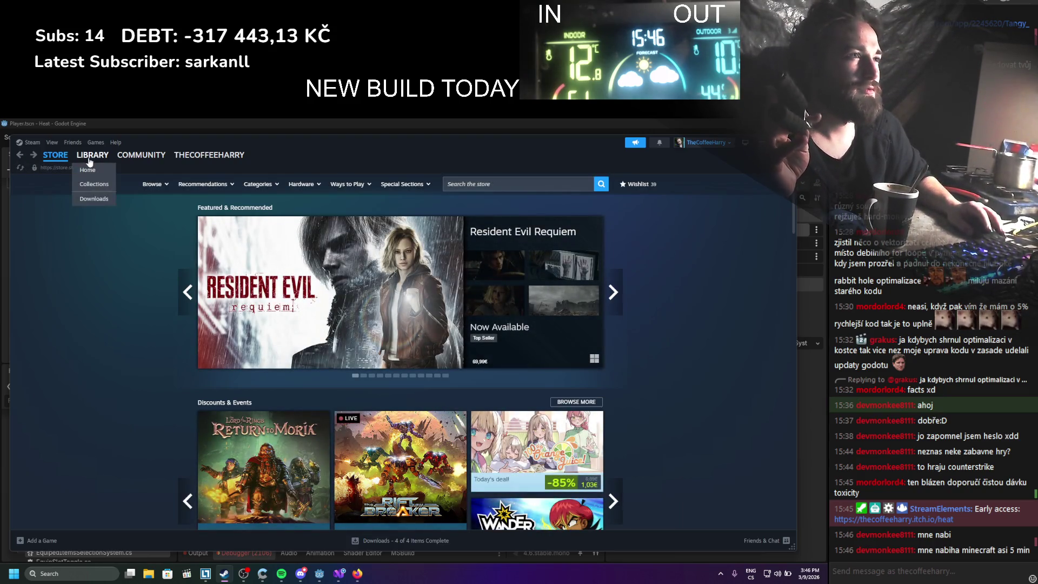
click(90, 156)
scroll(43, 365, down, 5)
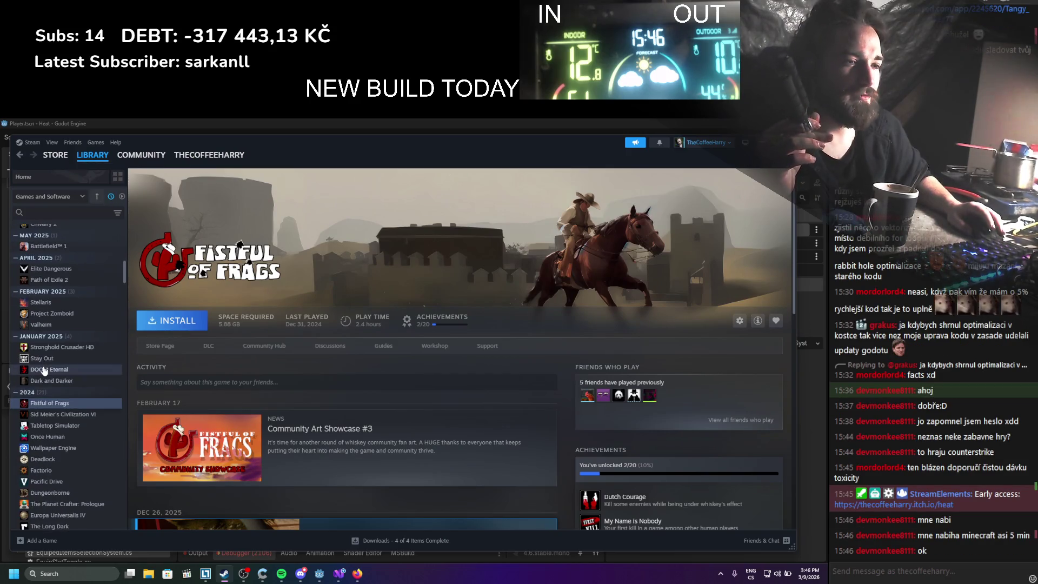
click(54, 351)
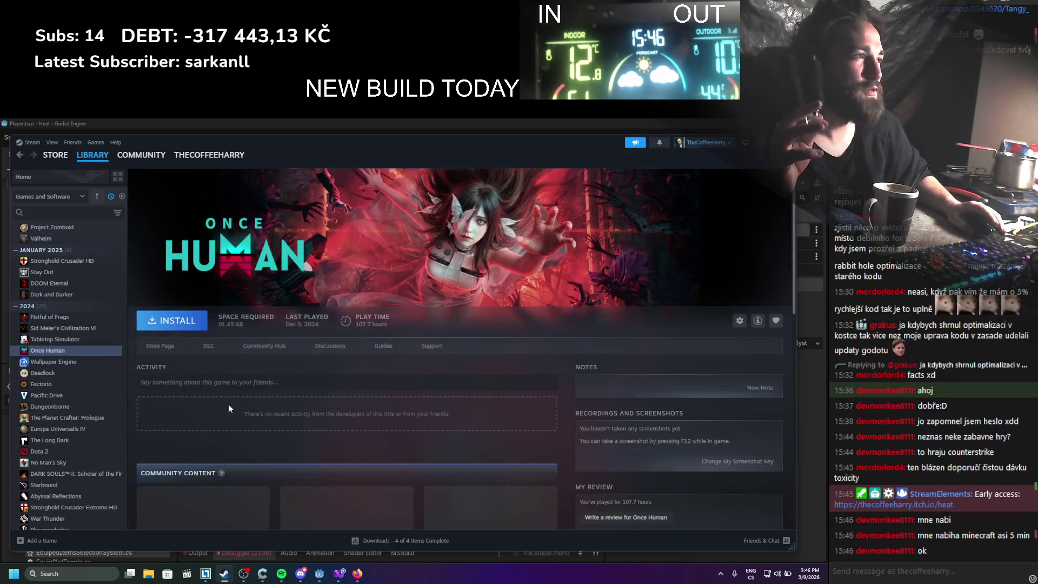
scroll(253, 448, down, 1)
scroll(256, 450, down, 6)
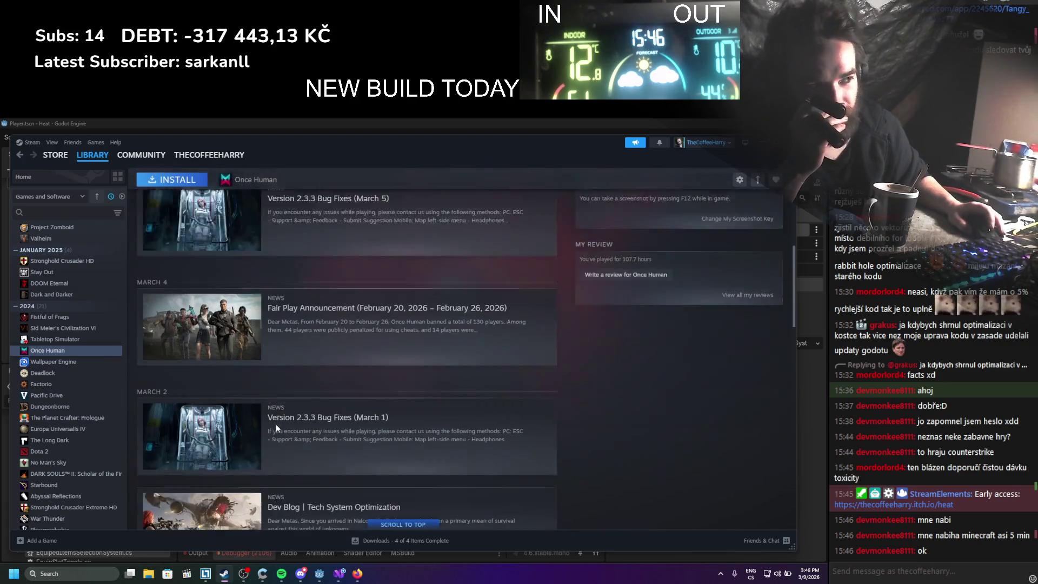
scroll(267, 424, up, 10)
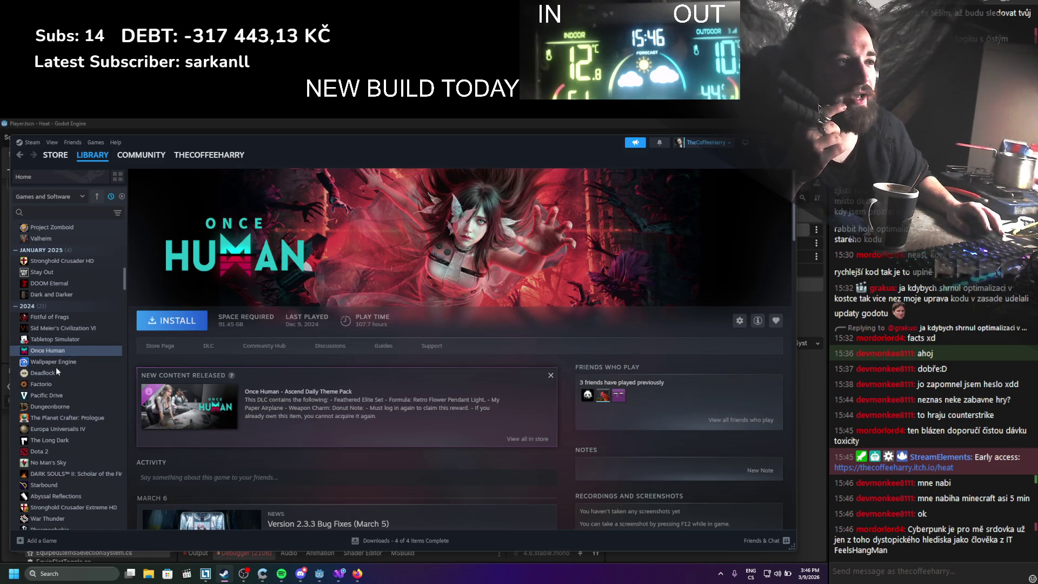
scroll(55, 367, down, 2)
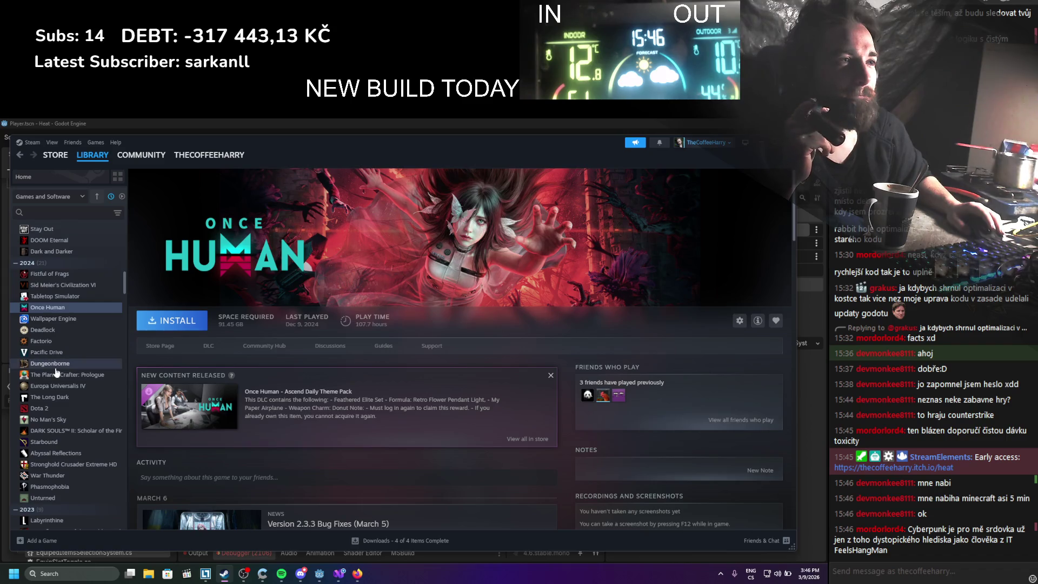
click(65, 342)
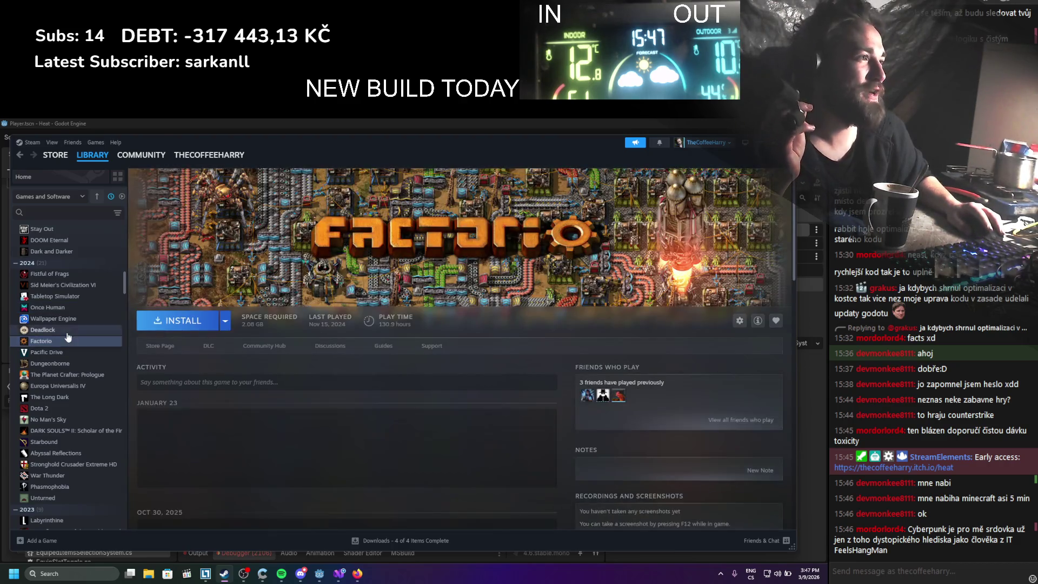
Scroll further down the games list and open Warframe's library page
scroll(61, 351, down, 2)
scroll(63, 348, down, 2)
scroll(63, 353, down, 3)
scroll(64, 352, down, 3)
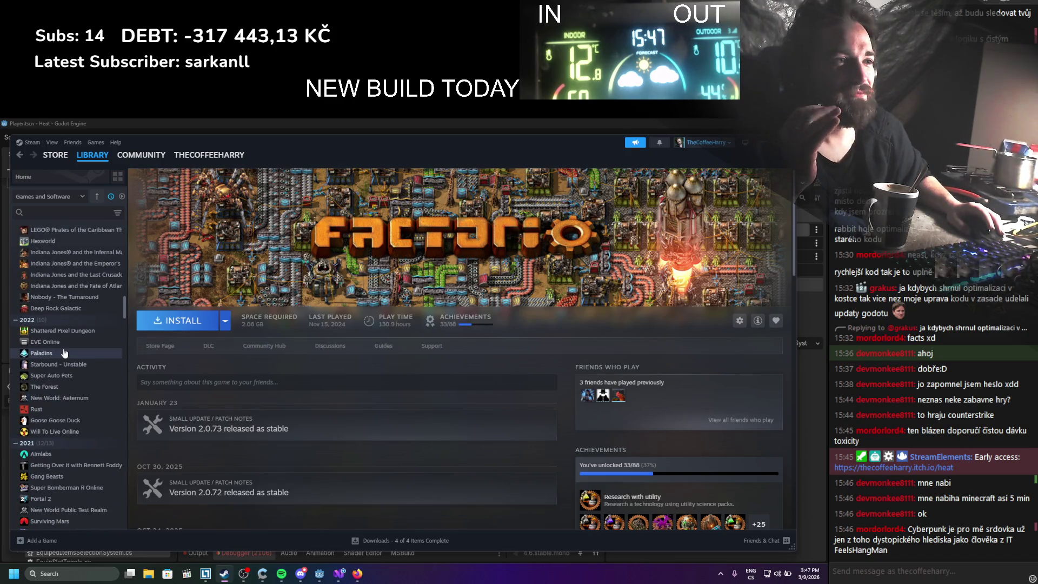
scroll(63, 349, down, 1)
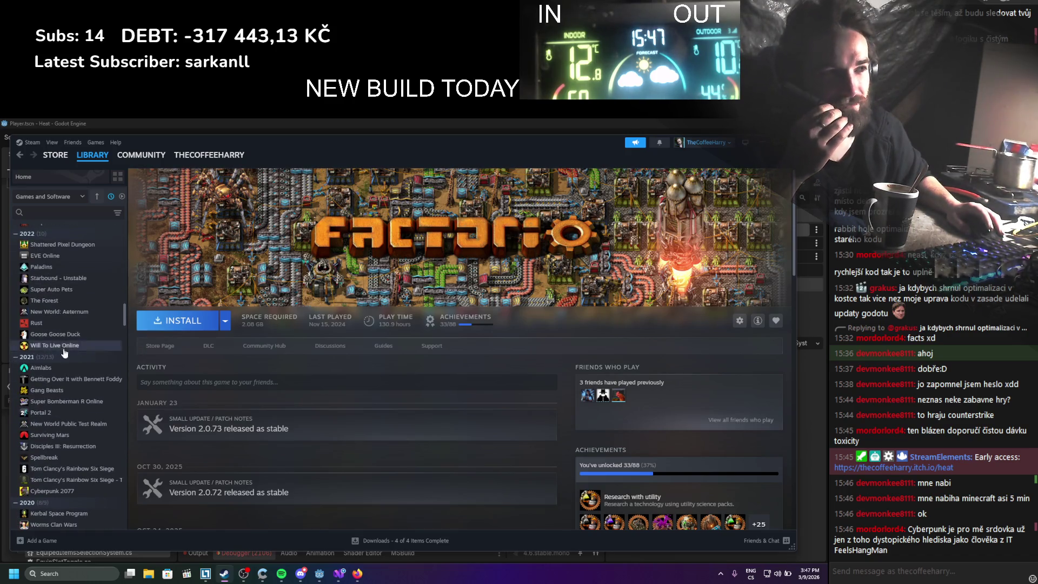
scroll(68, 342, down, 1)
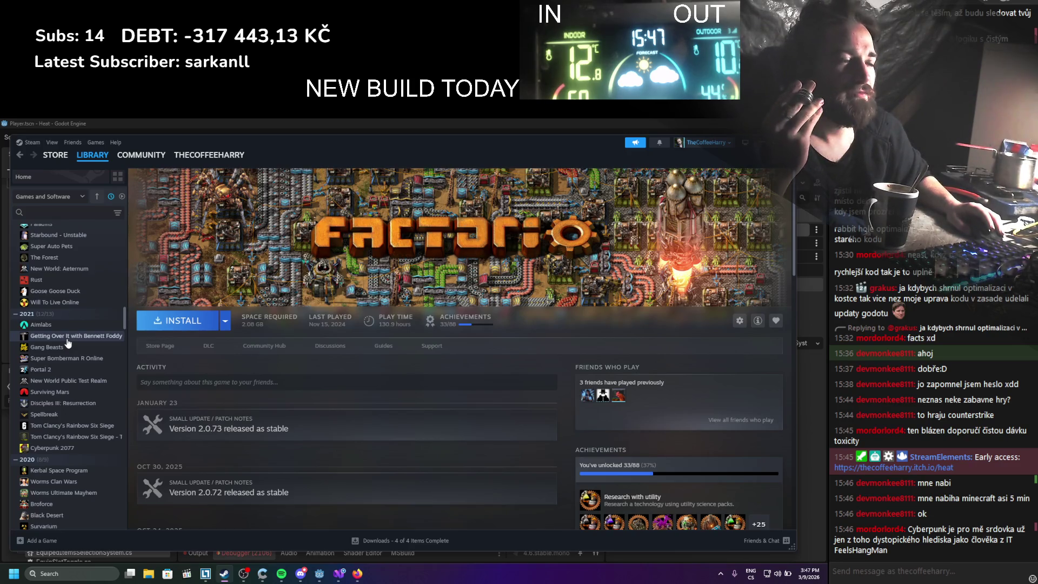
scroll(68, 343, down, 2)
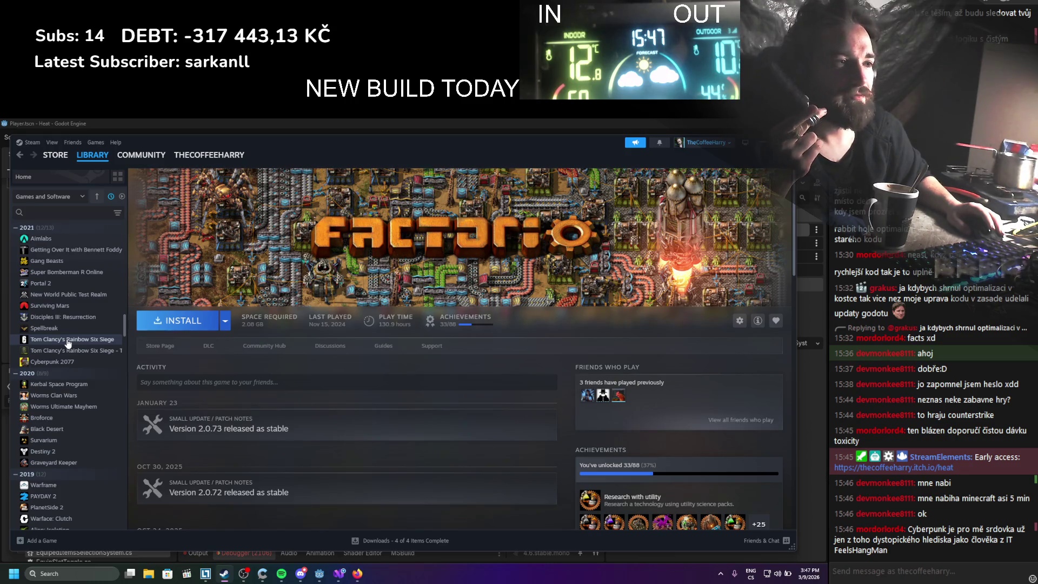
scroll(66, 339, down, 3)
click(60, 355)
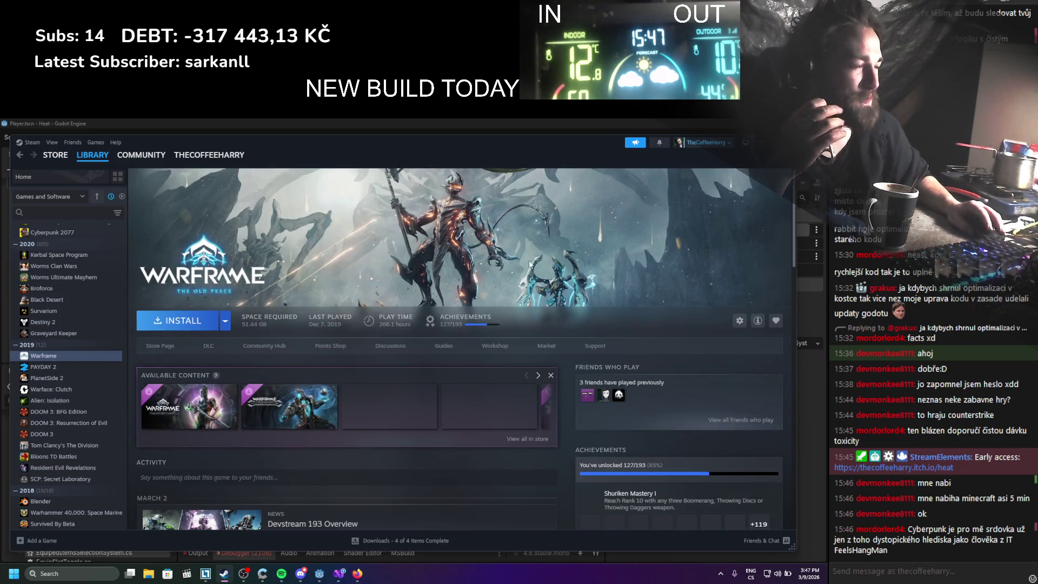
Scroll through the Warframe page's news, achievements and trading cards
scroll(467, 239, down, 5)
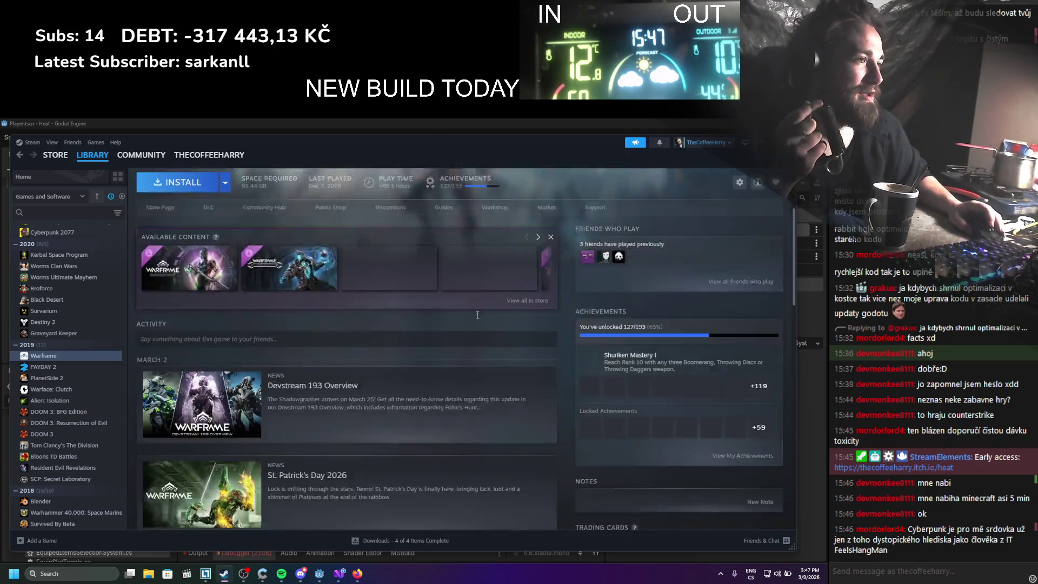
scroll(341, 243, down, 2)
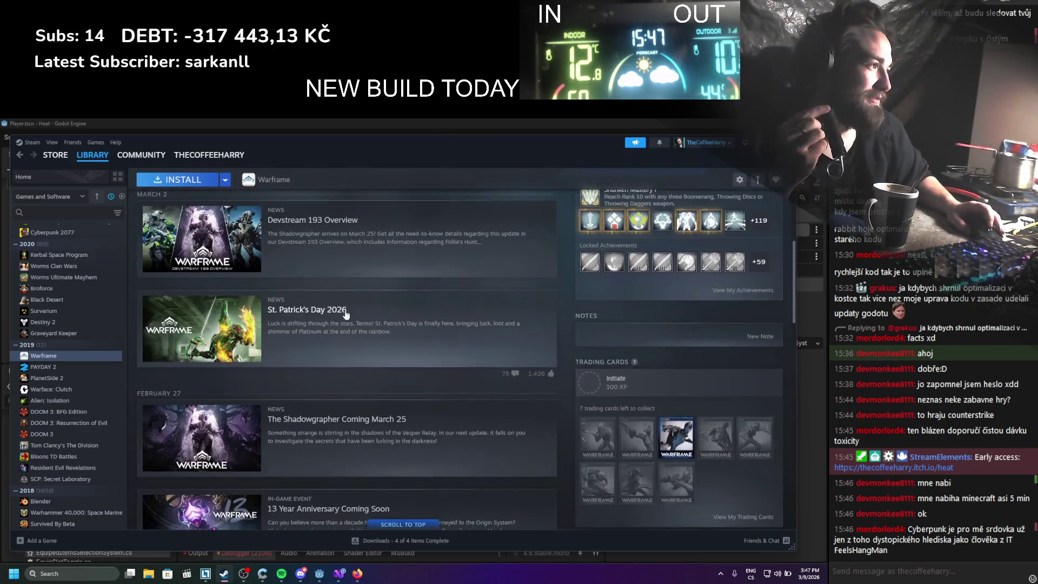
scroll(353, 291, up, 5)
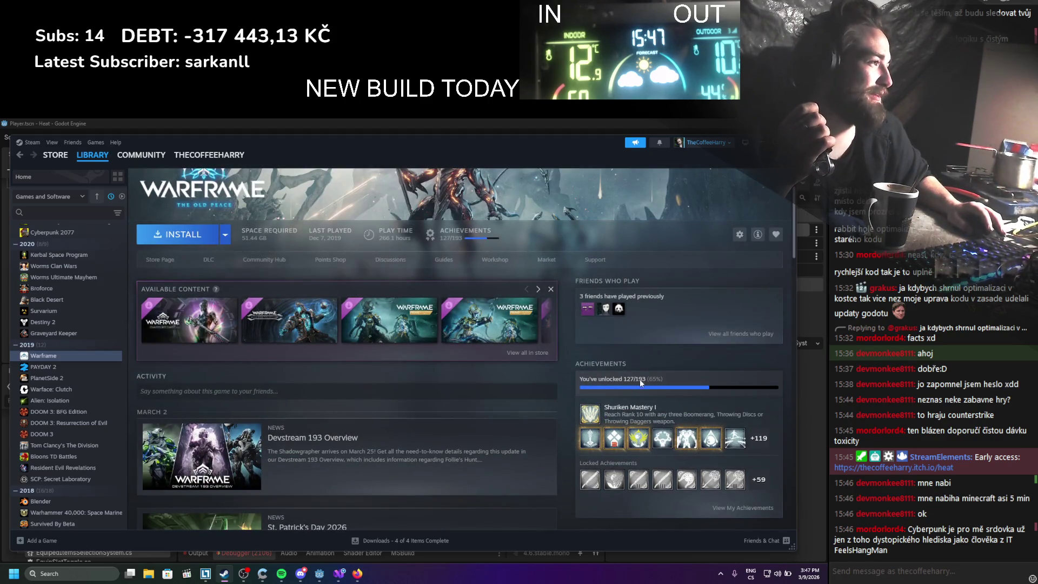
scroll(236, 275, up, 3)
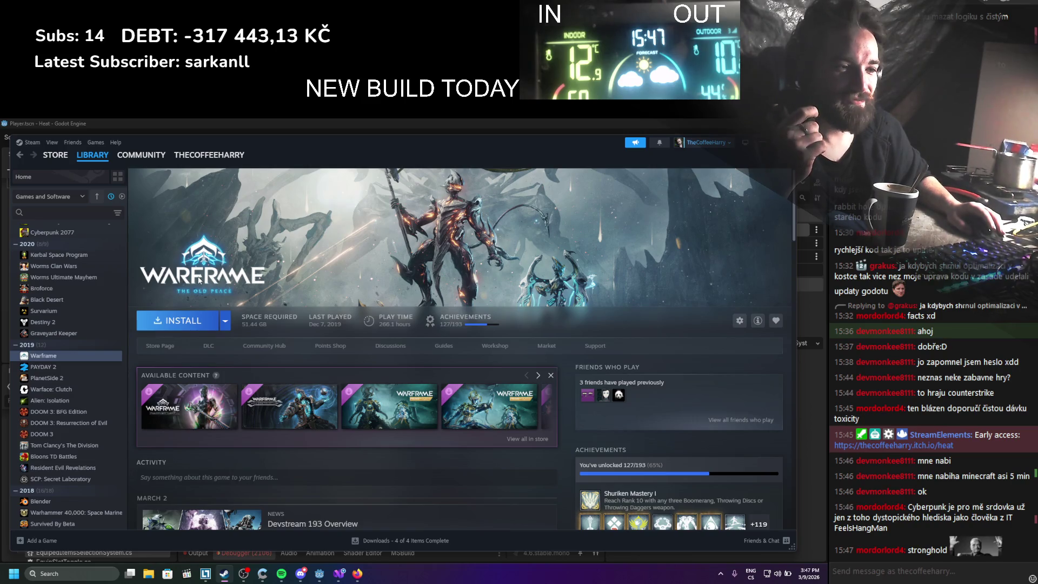
scroll(199, 280, down, 5)
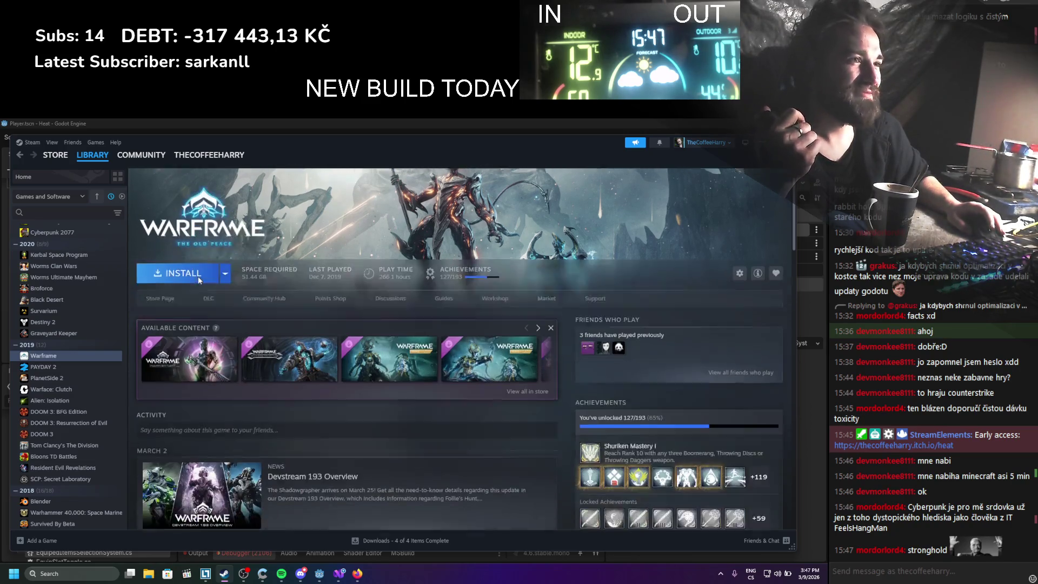
scroll(277, 367, up, 3)
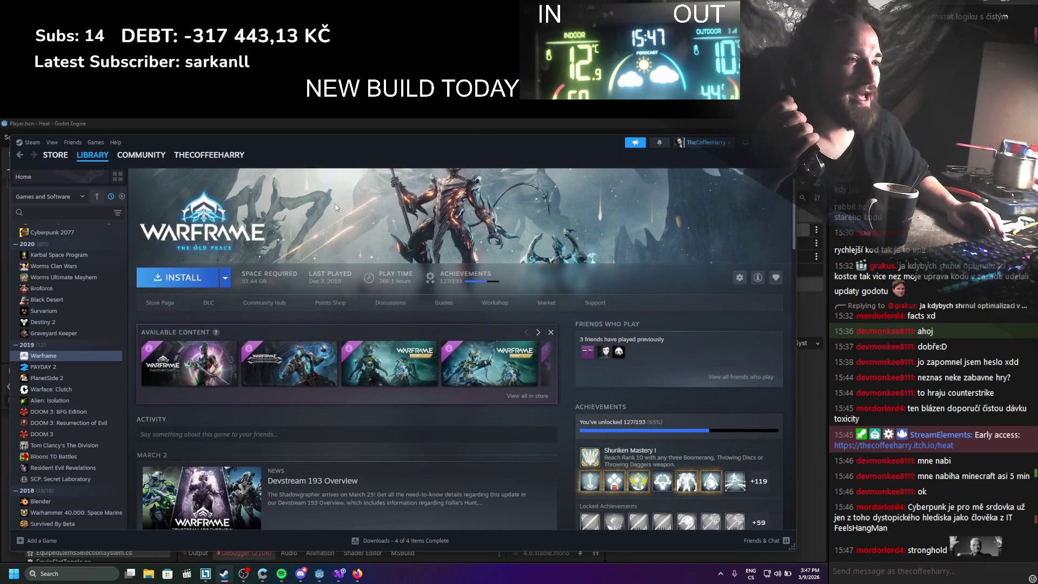
Scroll the library list further and open the DARK SOULS III library page
scroll(326, 241, down, 15)
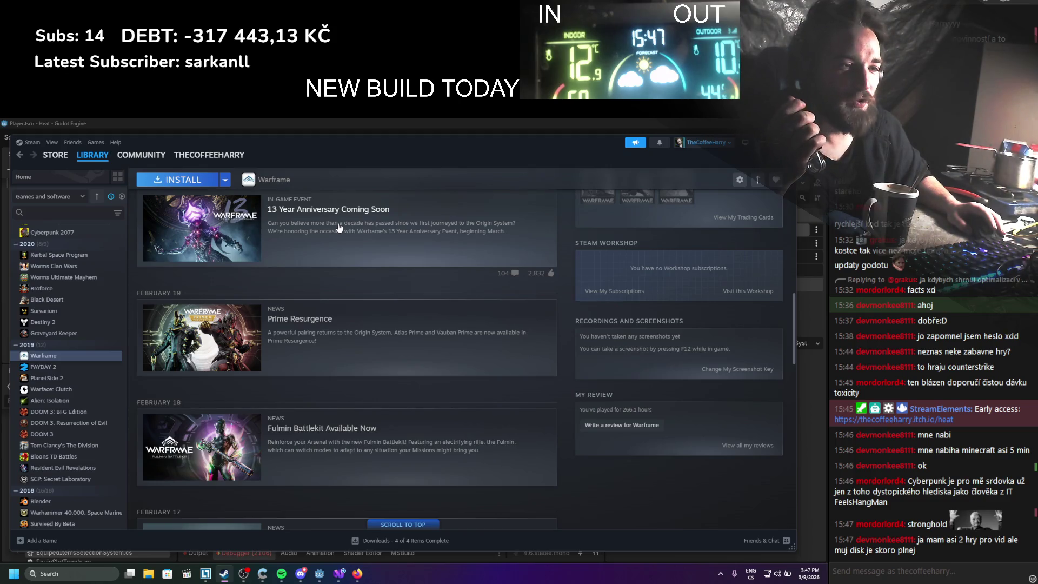
scroll(339, 227, up, 3)
scroll(70, 405, down, 3)
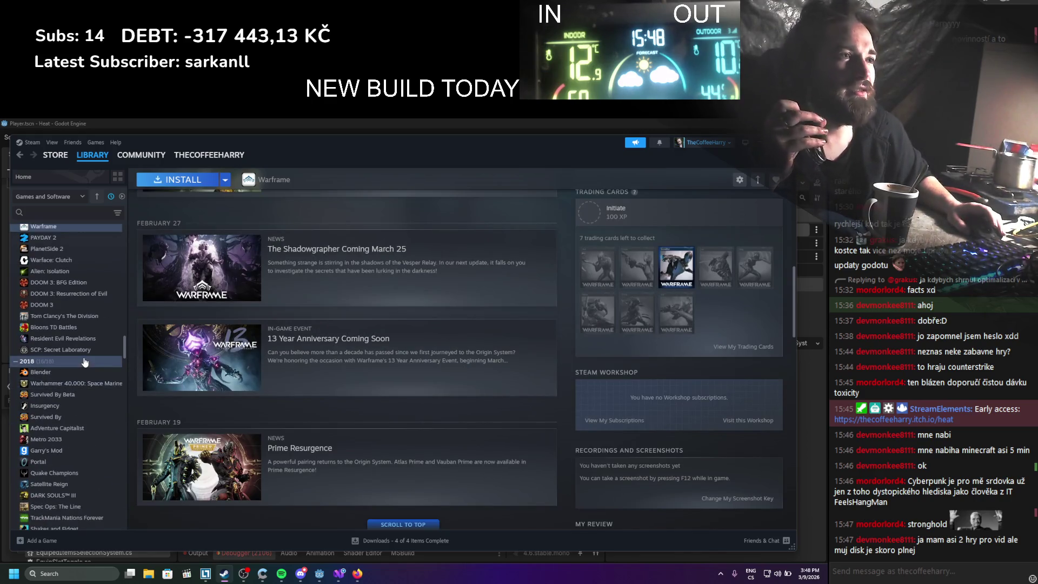
scroll(97, 337, down, 2)
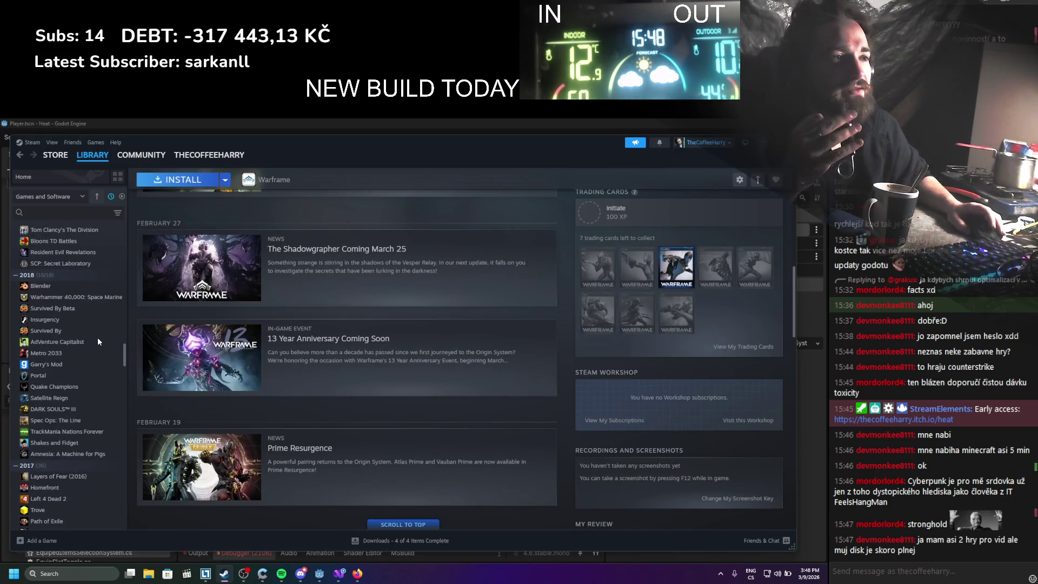
scroll(97, 339, down, 2)
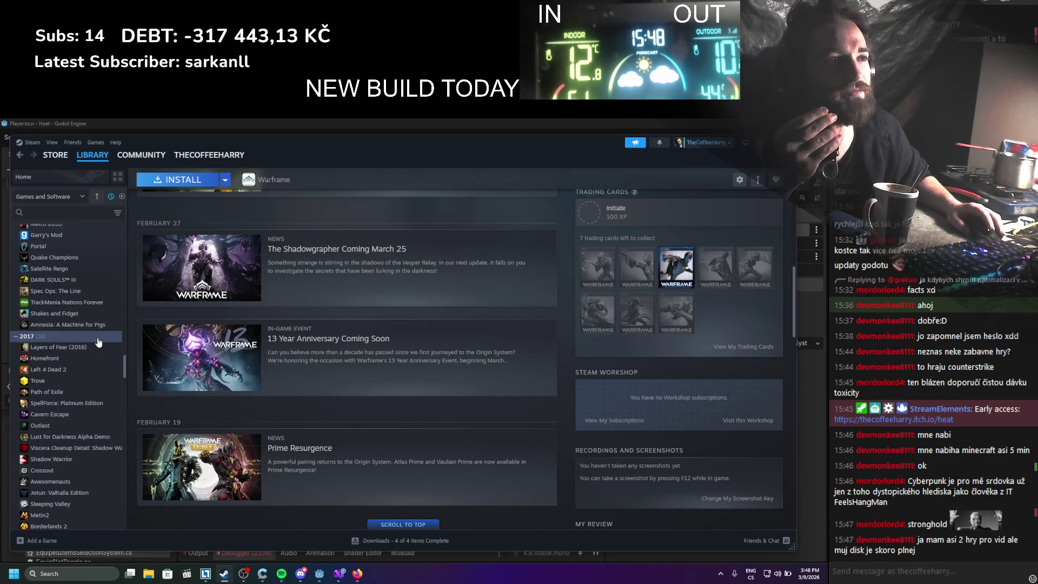
click(53, 280)
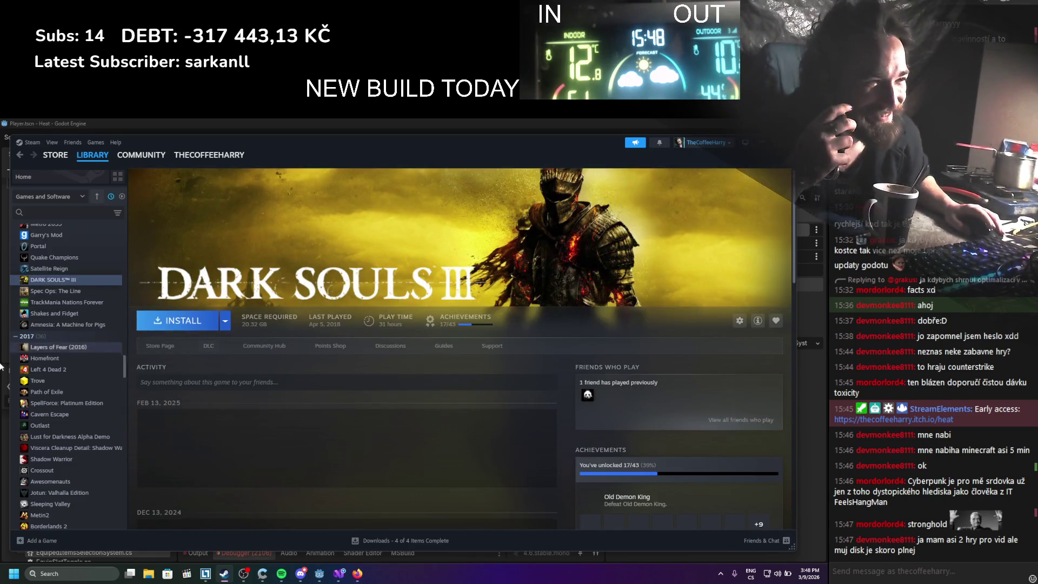
Scroll down through the Steam library list
scroll(78, 371, down, 1)
scroll(59, 371, down, 2)
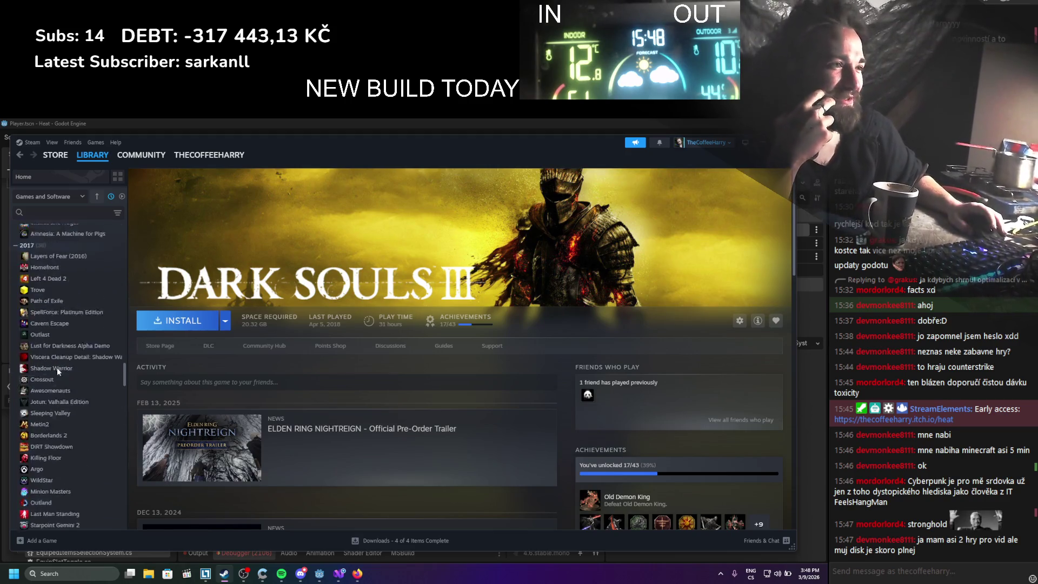
scroll(58, 371, down, 3)
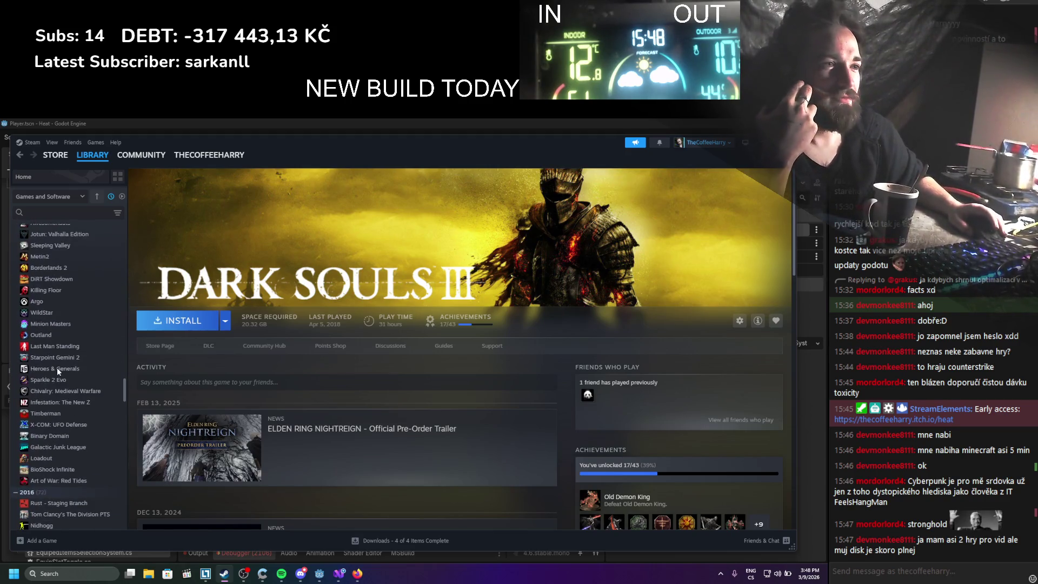
scroll(58, 370, down, 3)
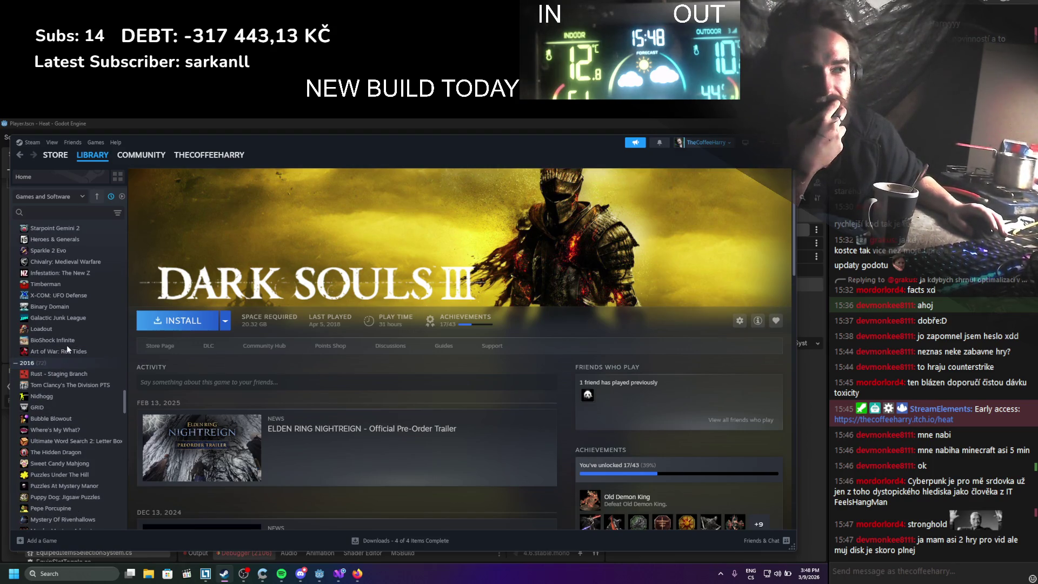
scroll(67, 348, down, 3)
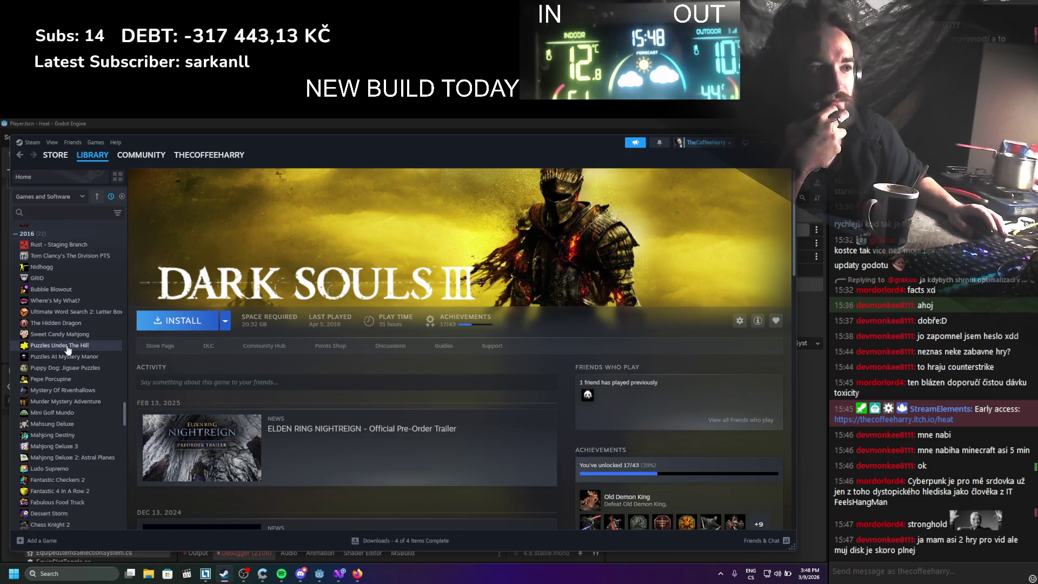
scroll(68, 351, down, 2)
scroll(67, 346, down, 3)
scroll(67, 345, down, 10)
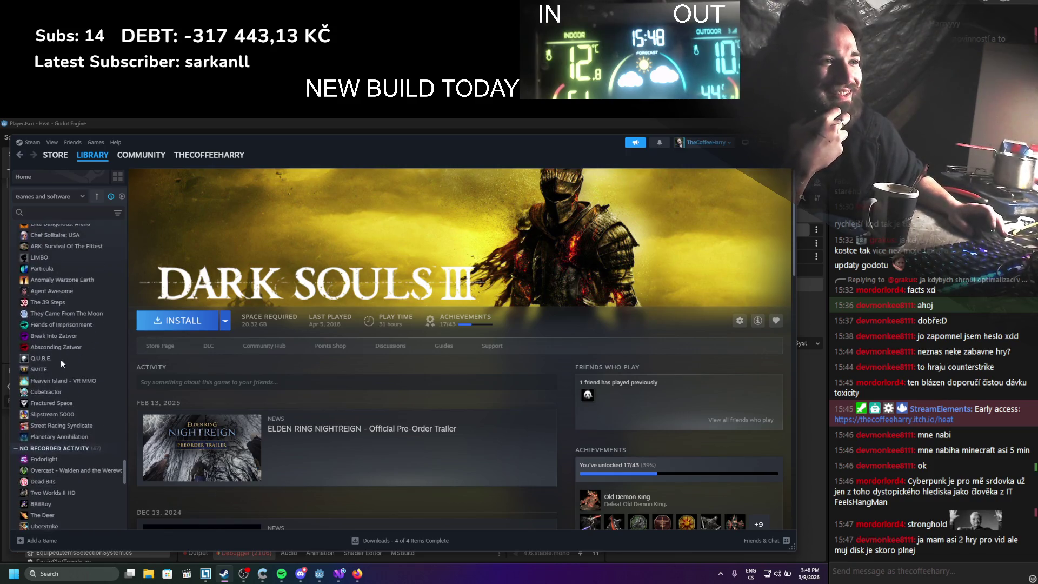
Scroll the sidebar back up, open War Thunder's game page and look over it
scroll(59, 420, up, 5)
scroll(58, 421, up, 10)
scroll(58, 420, up, 10)
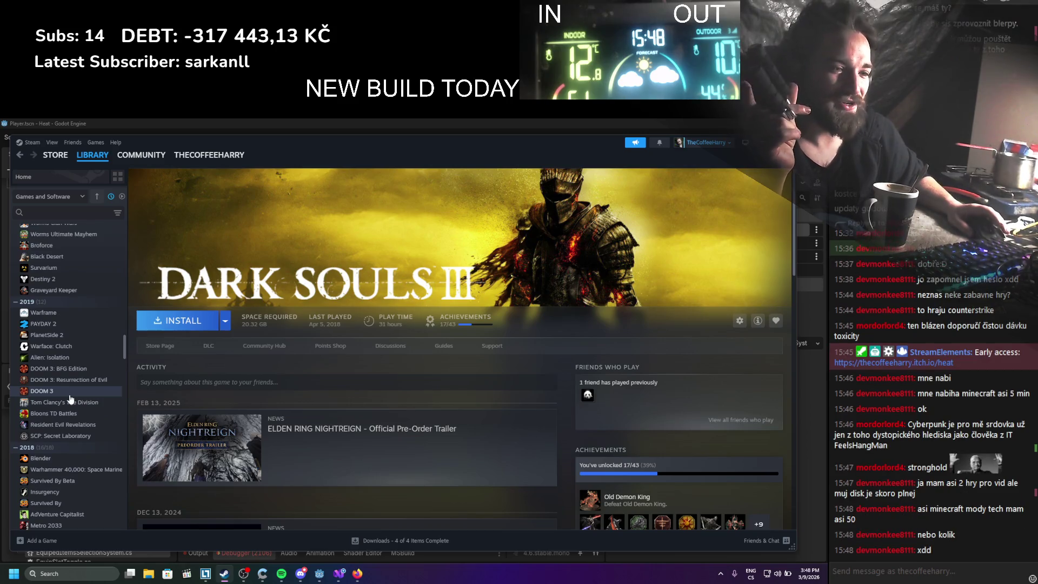
scroll(71, 398, up, 6)
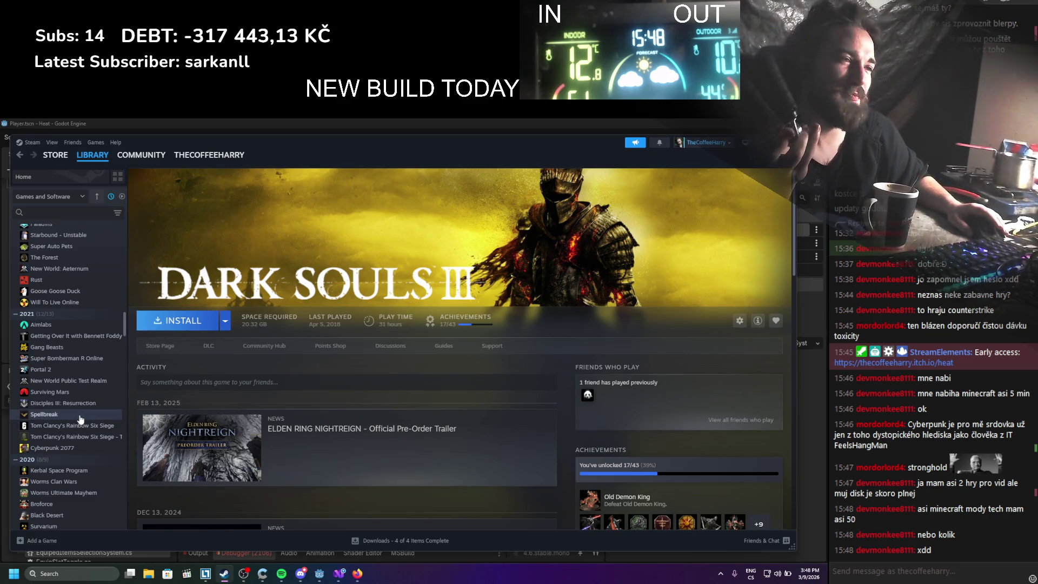
scroll(80, 419, up, 3)
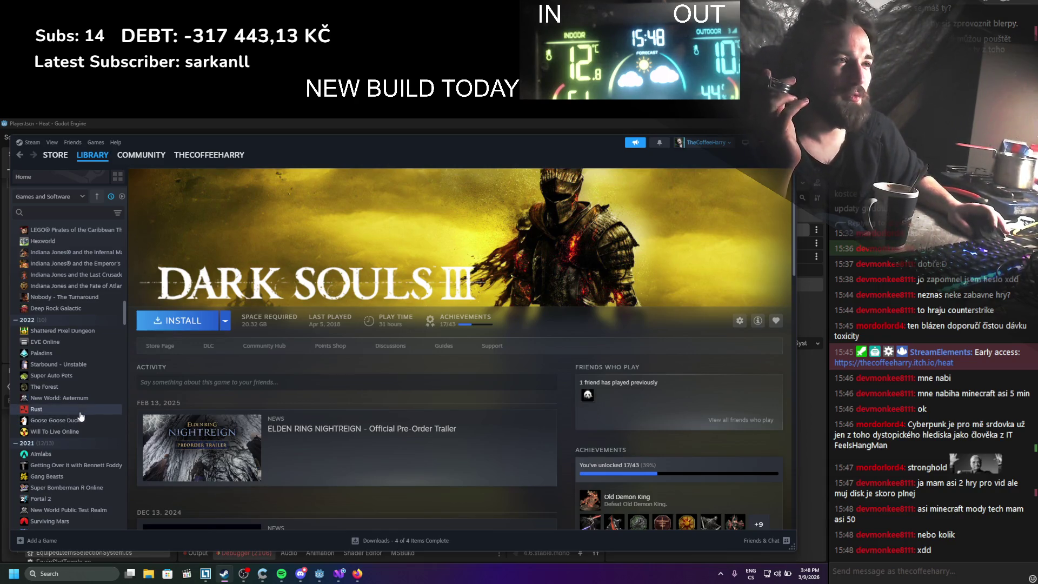
scroll(76, 417, up, 5)
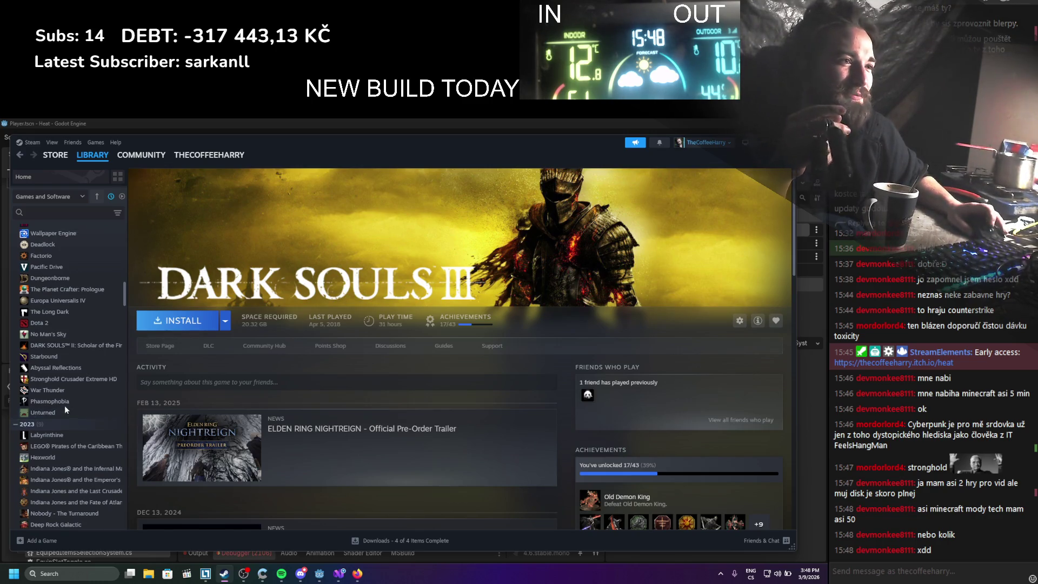
scroll(62, 413, up, 1)
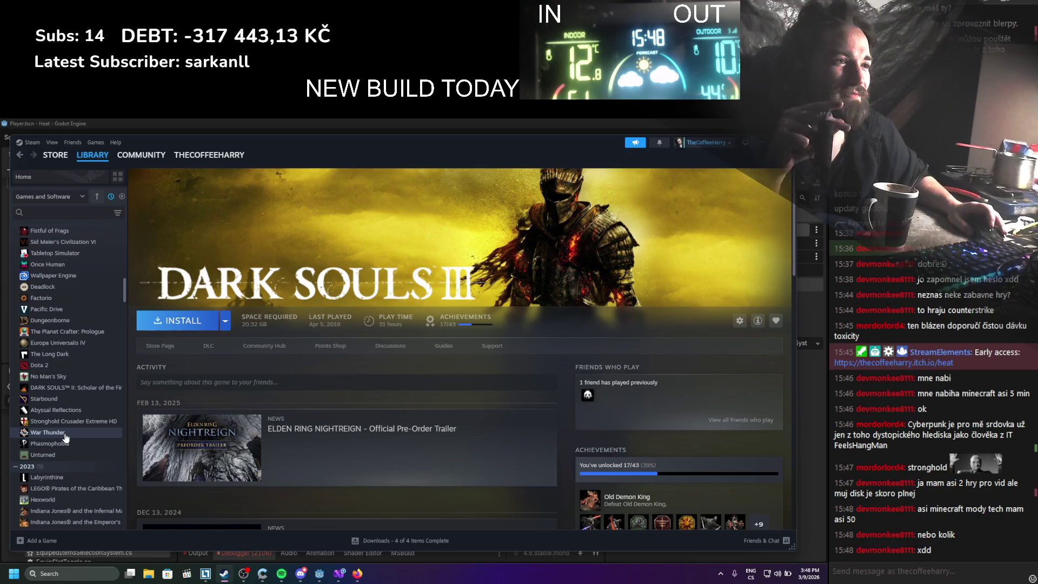
click(64, 434)
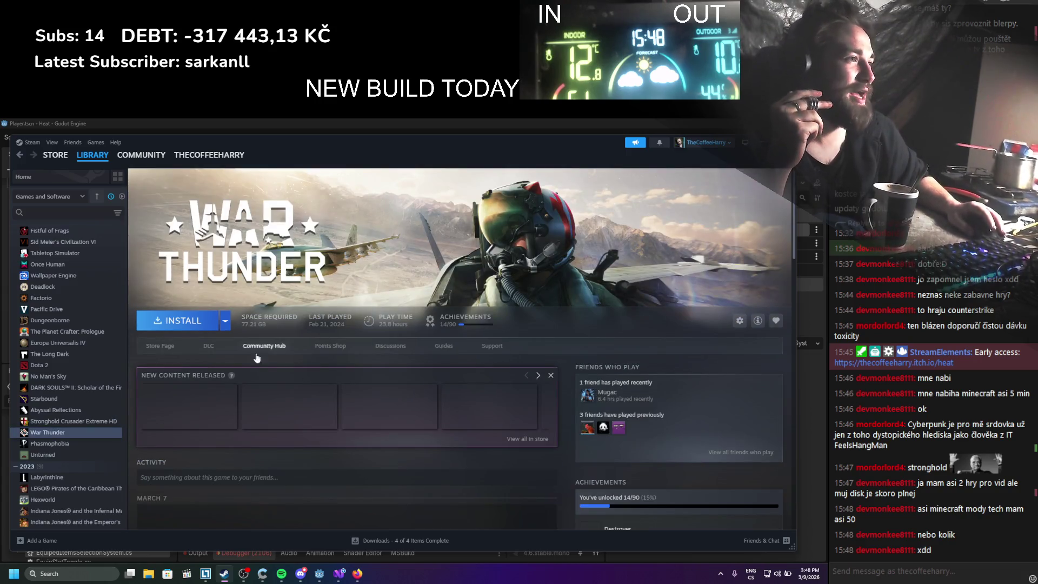
scroll(291, 368, down, 3)
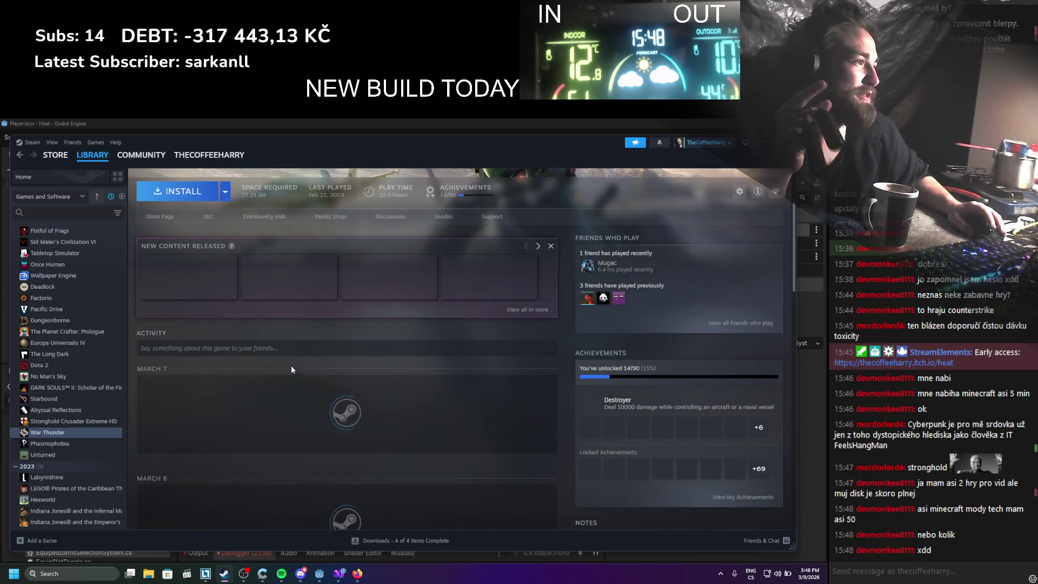
scroll(291, 365, up, 3)
scroll(290, 365, down, 4)
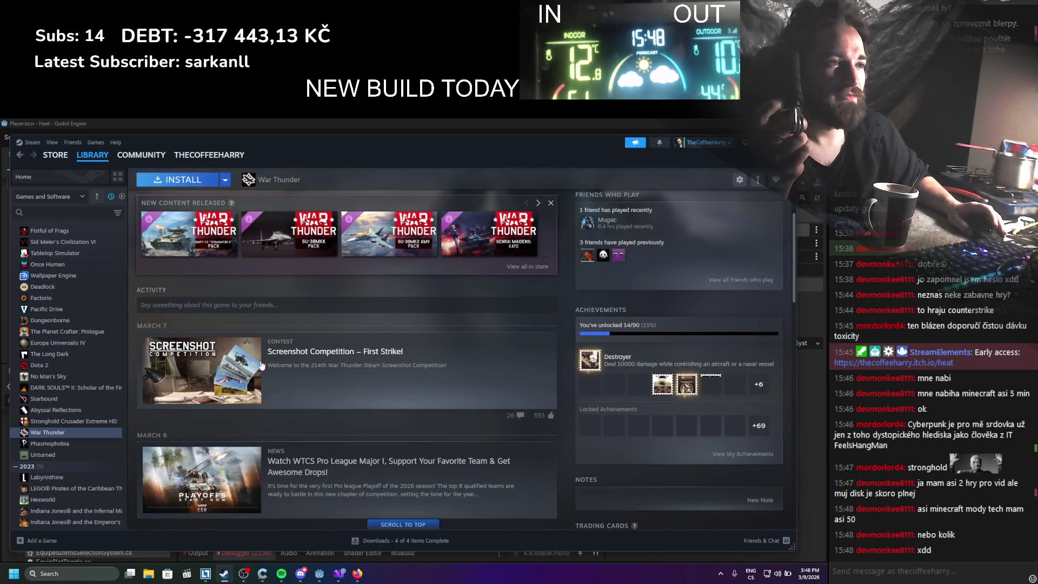
Open the Stronghold Crusader Extreme HD library page and scroll the sidebar up
click(76, 422)
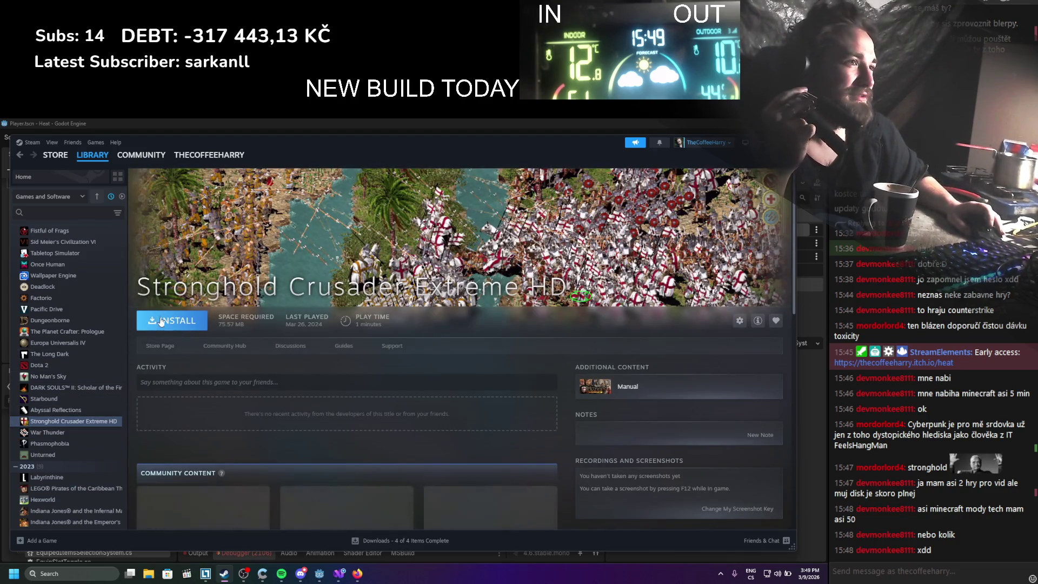
scroll(62, 436, up, 2)
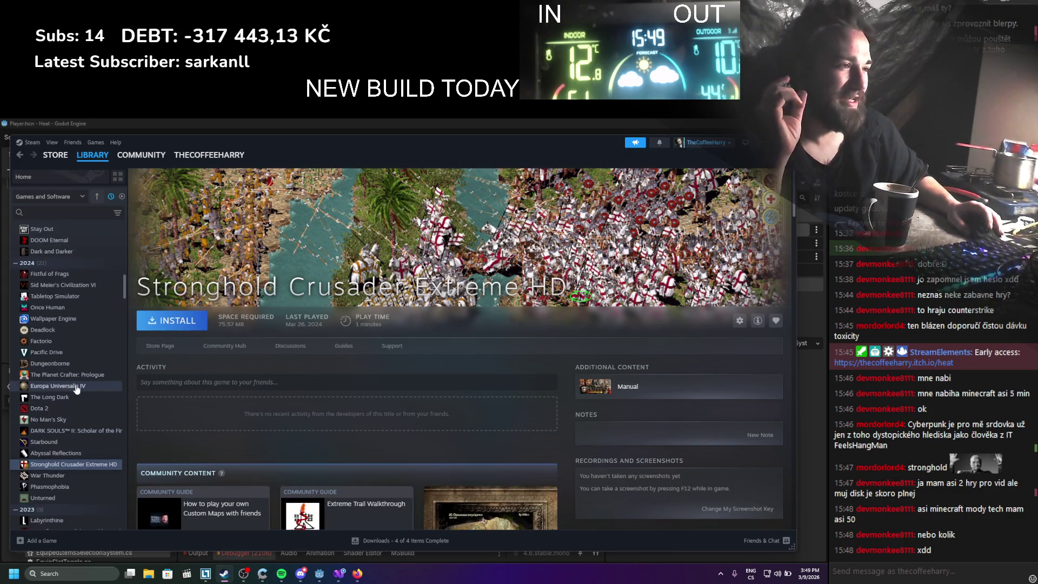
scroll(81, 378, up, 2)
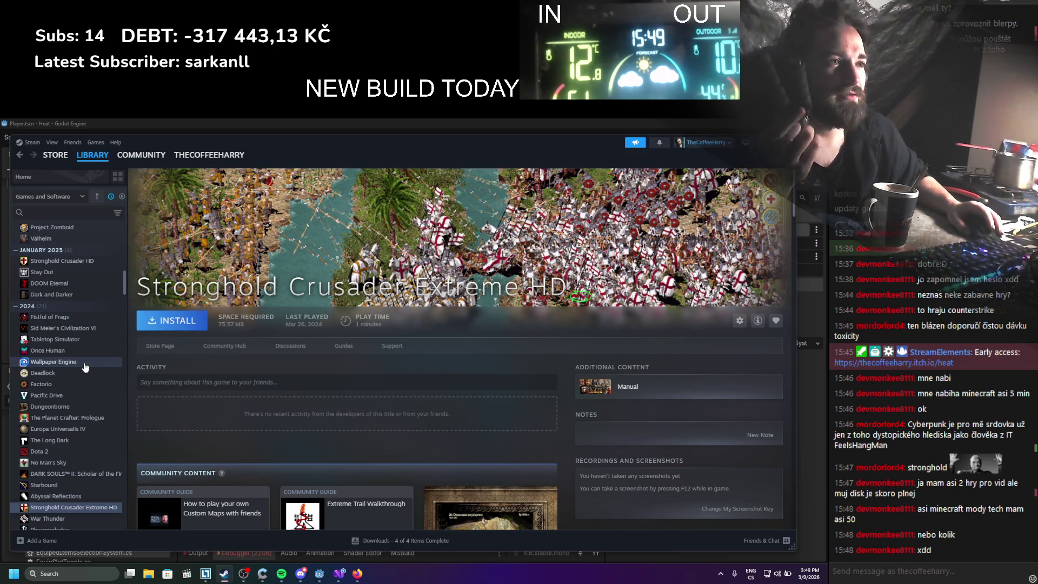
scroll(86, 367, up, 5)
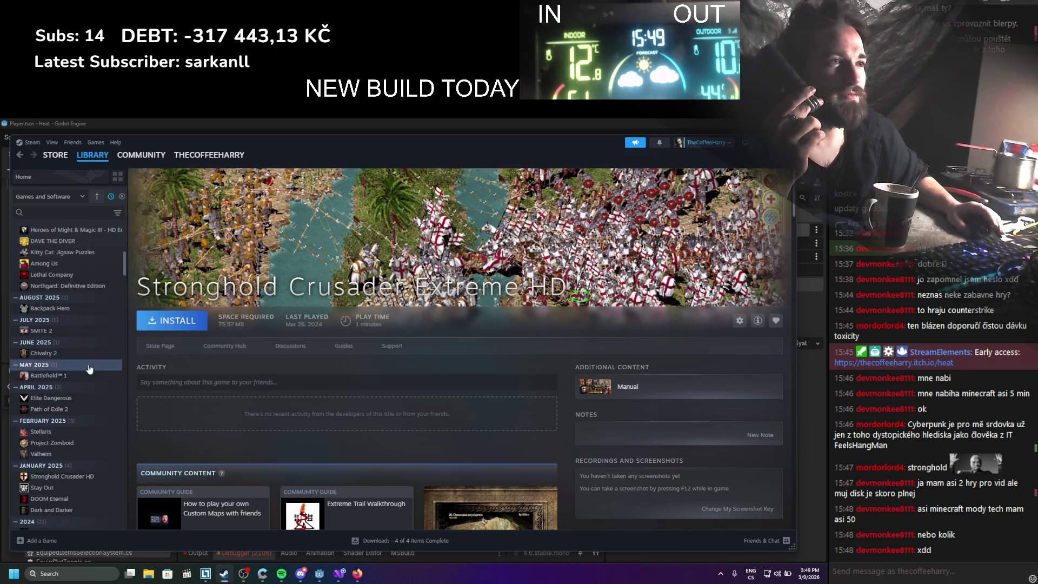
scroll(88, 369, up, 3)
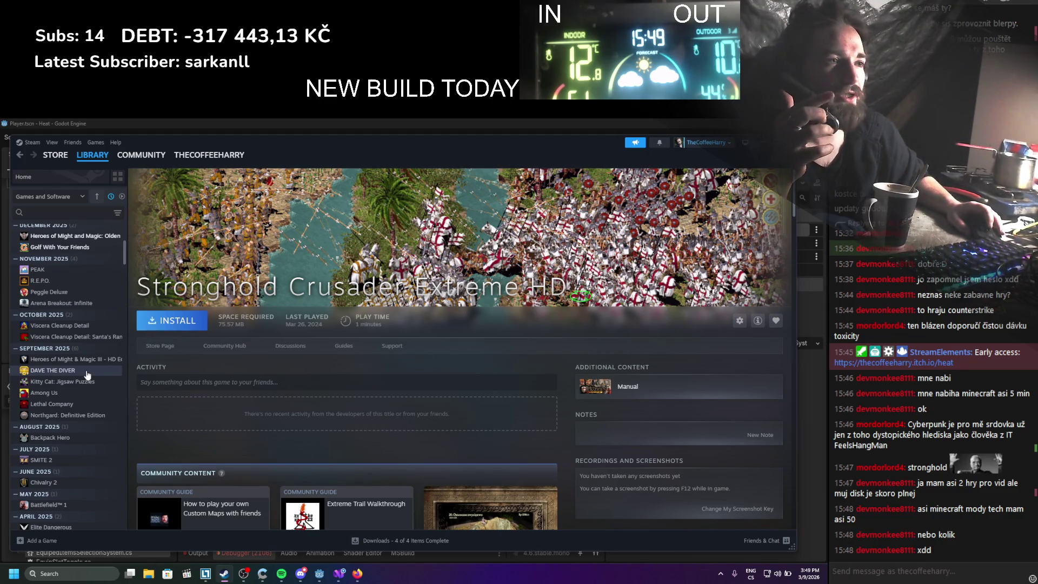
Scroll the sidebar to the top and switch to the Steam Store
scroll(86, 372, up, 2)
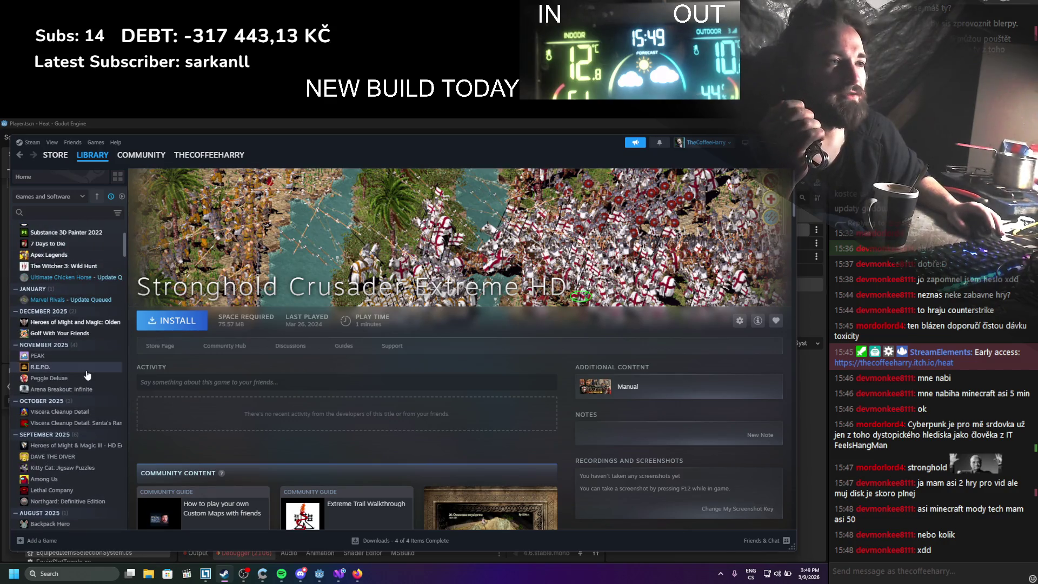
scroll(92, 394, up, 2)
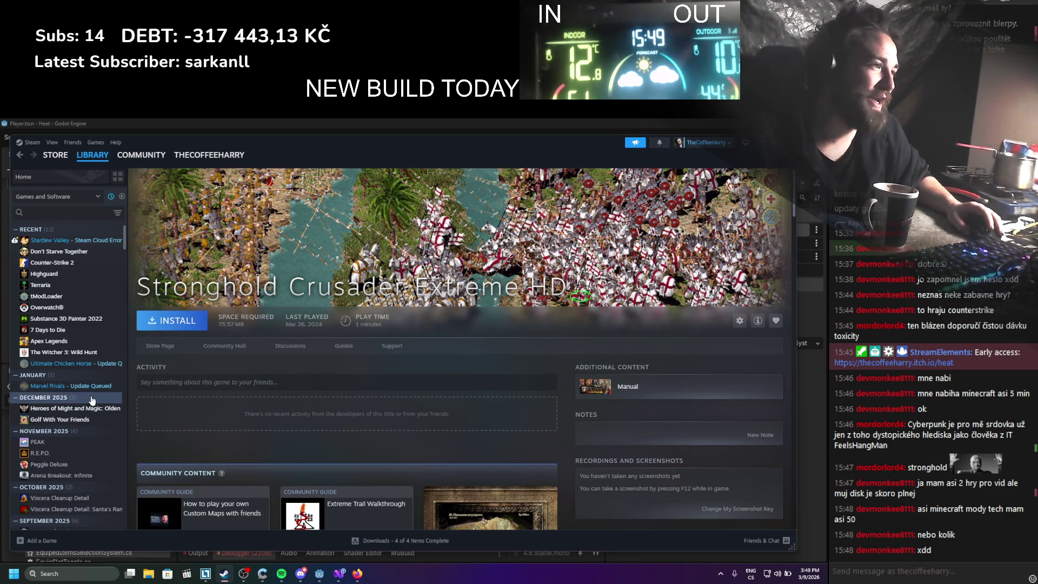
scroll(190, 359, down, 1)
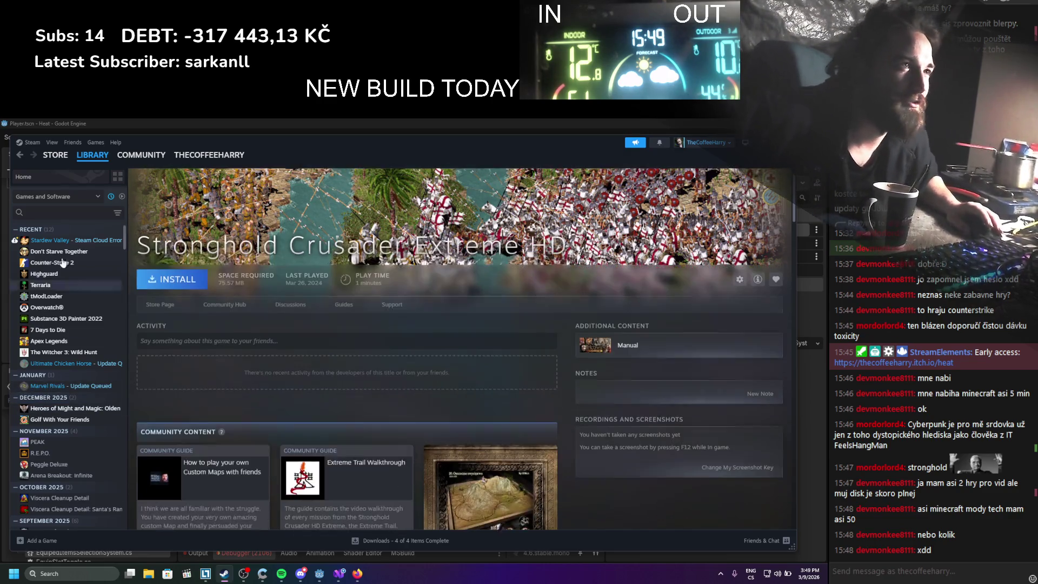
click(55, 156)
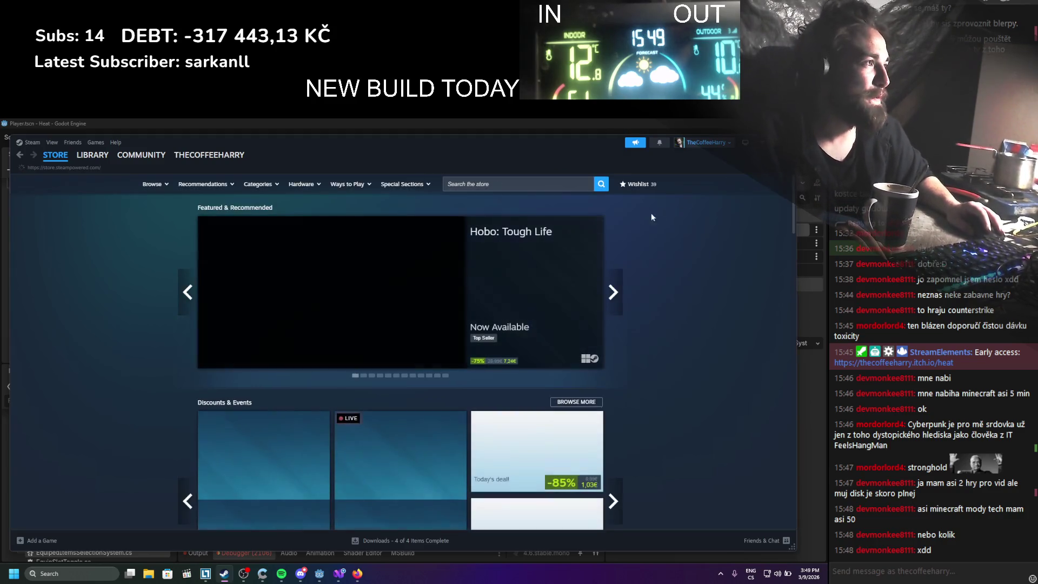
Search the store for 'team fort' and open the Team Fortress 2 page
click(532, 186)
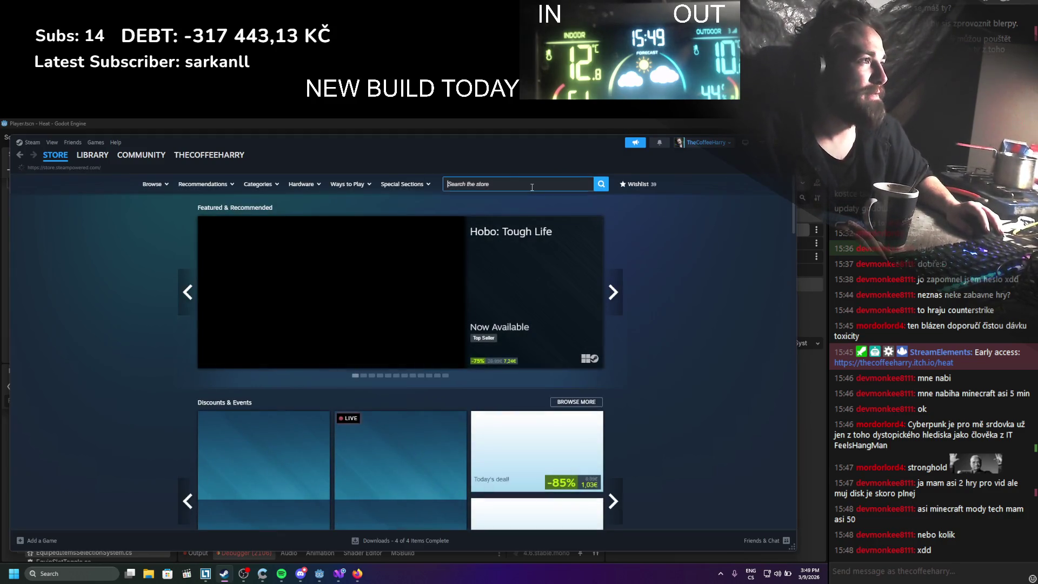
text(team fort)
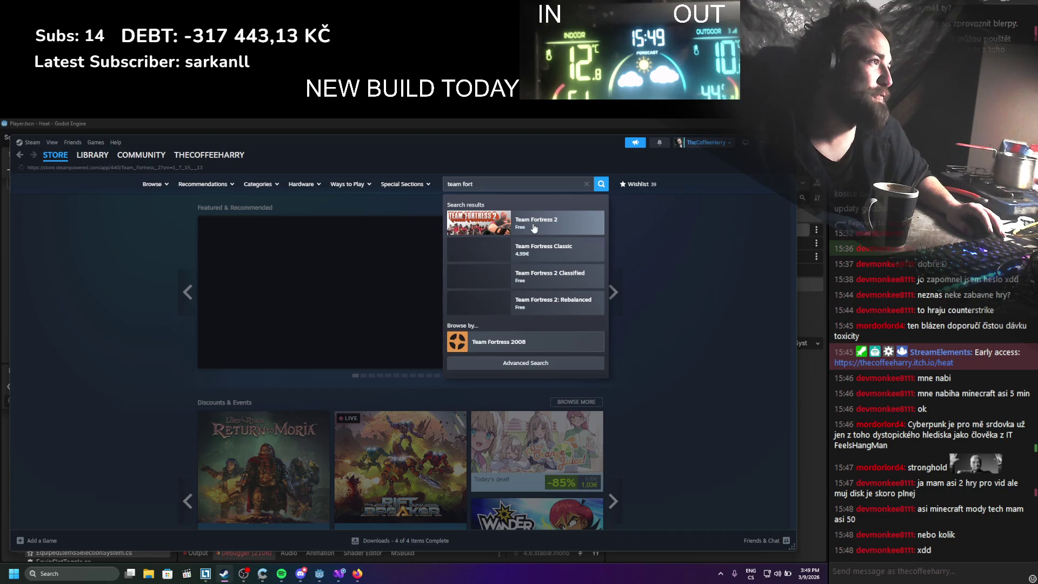
click(534, 228)
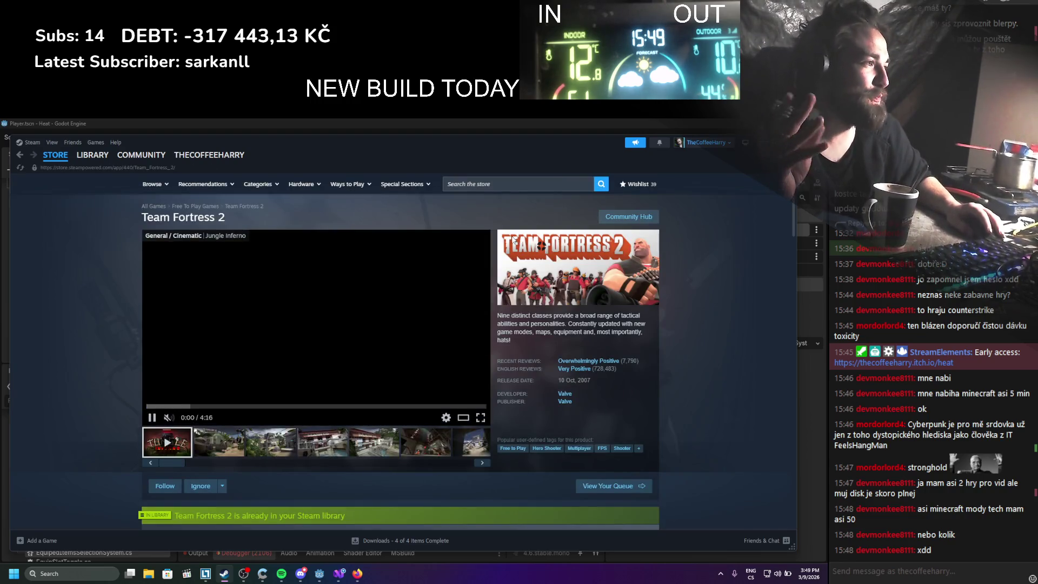
Browse through the Team Fortress 2 screenshot gallery, ending on the engineer screenshot
click(277, 451)
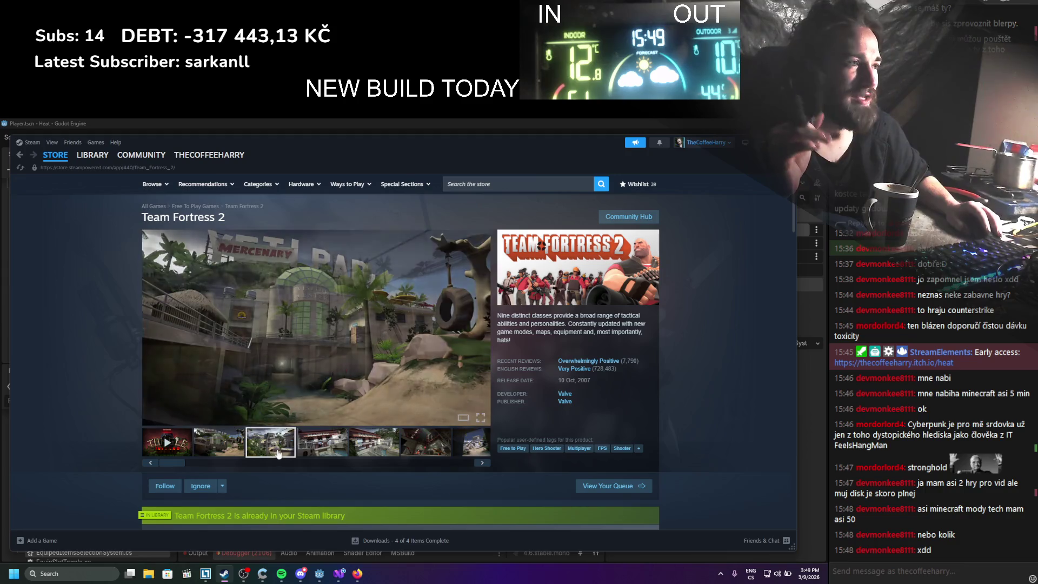
click(326, 448)
click(373, 448)
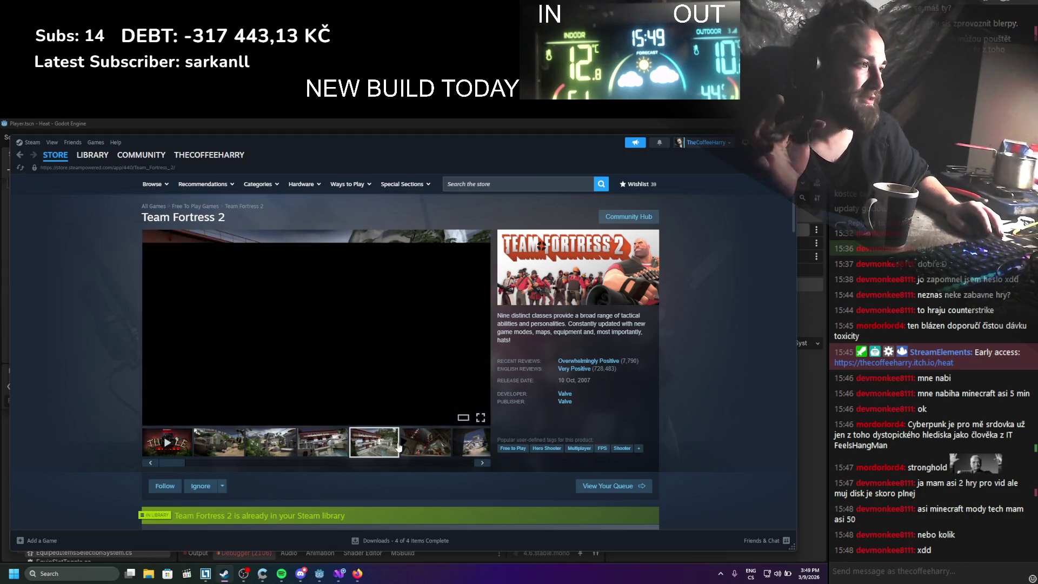
click(423, 446)
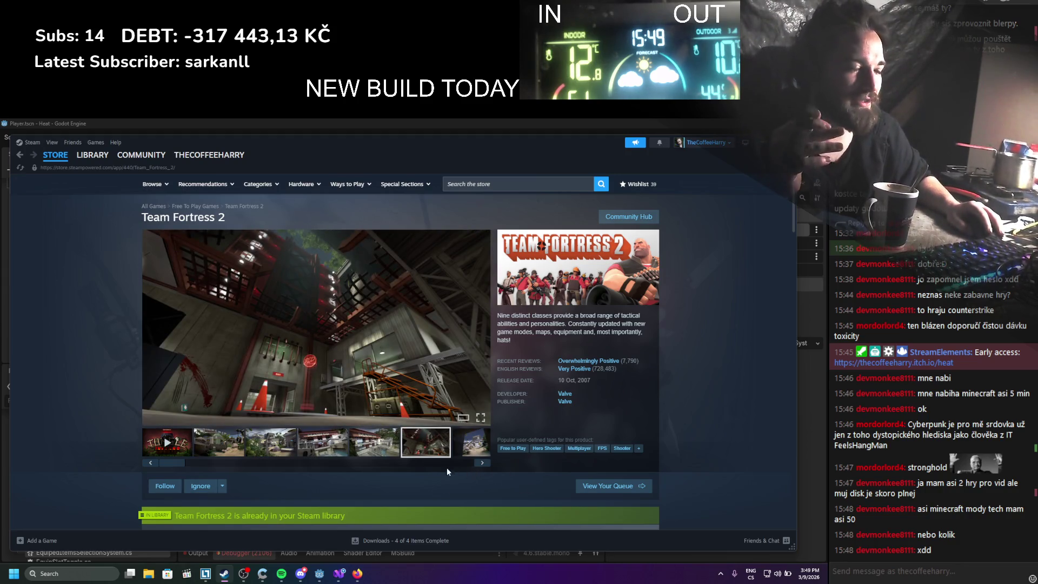
scroll(447, 469, down, 2)
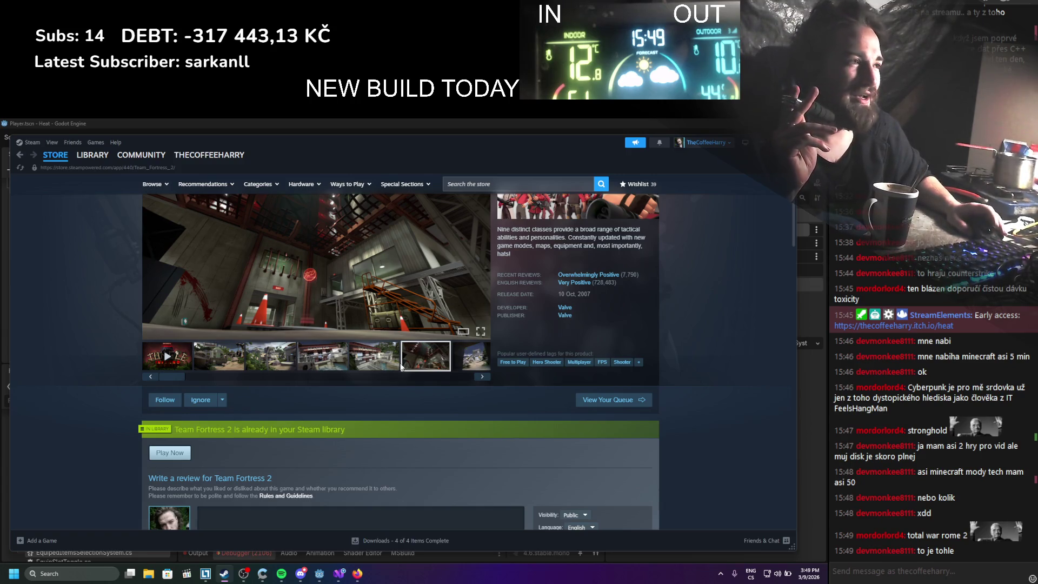
scroll(530, 434, up, 1)
click(483, 420)
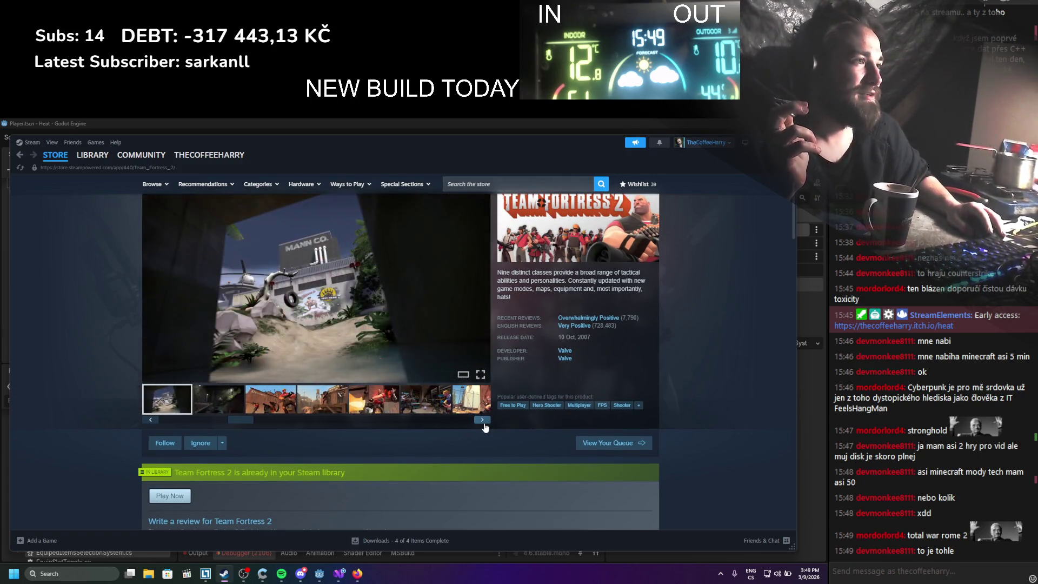
click(483, 420)
click(483, 422)
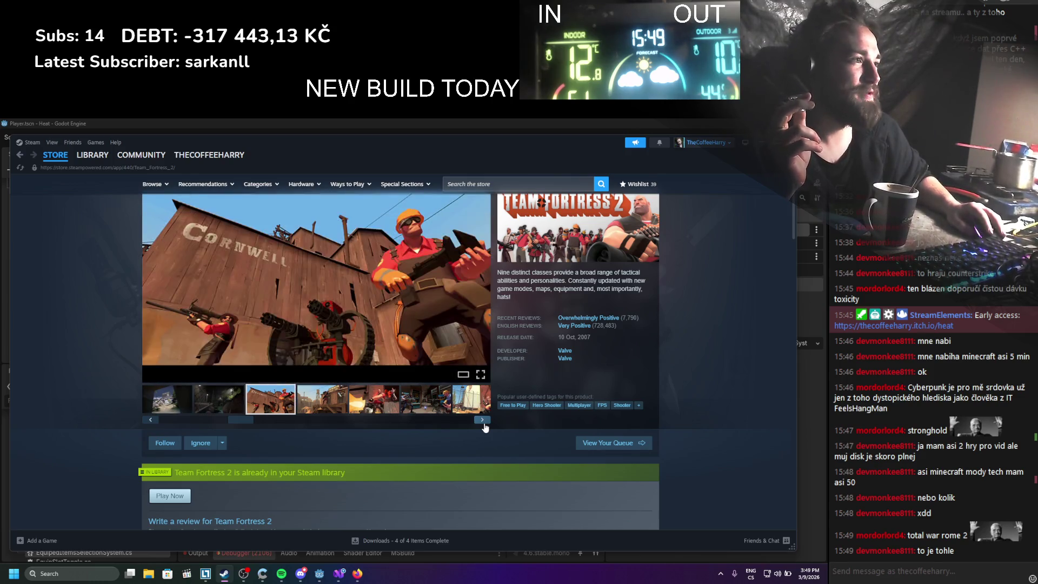
click(483, 422)
click(150, 419)
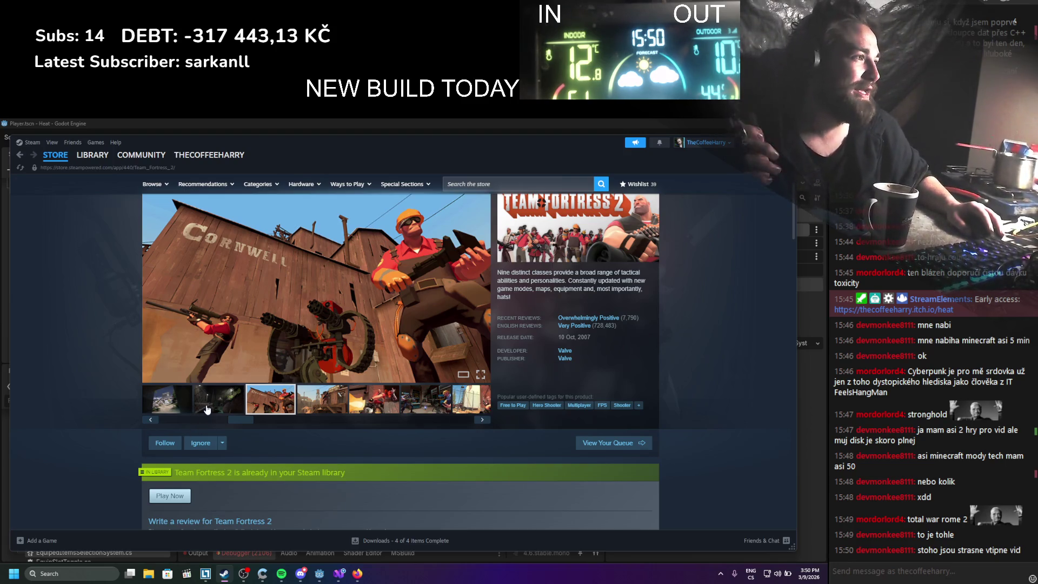
Highlight the 2007 release year, scroll back to the top and minimize Steam
double_click(580, 337)
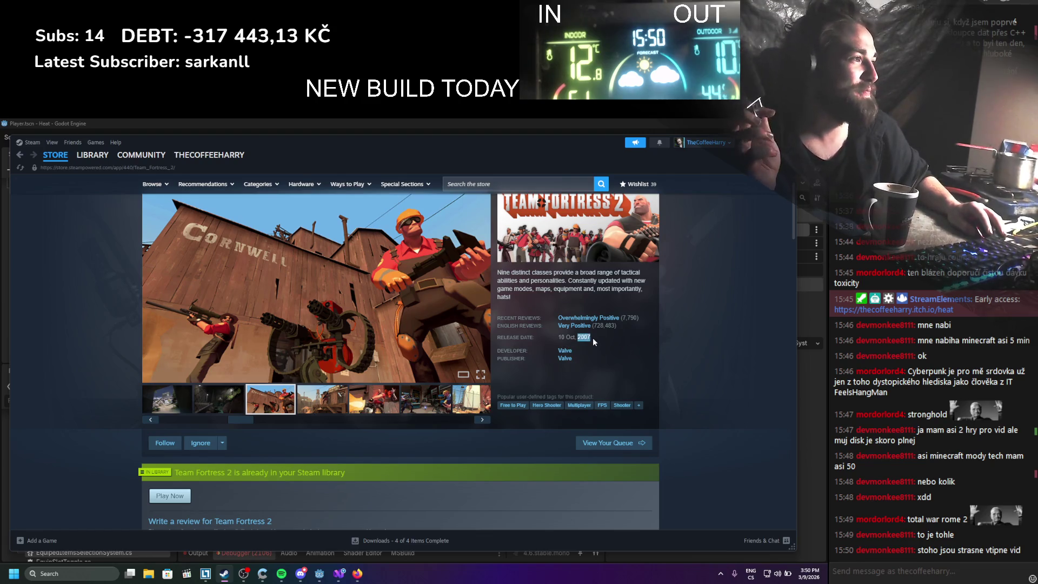
scroll(452, 322, down, 9)
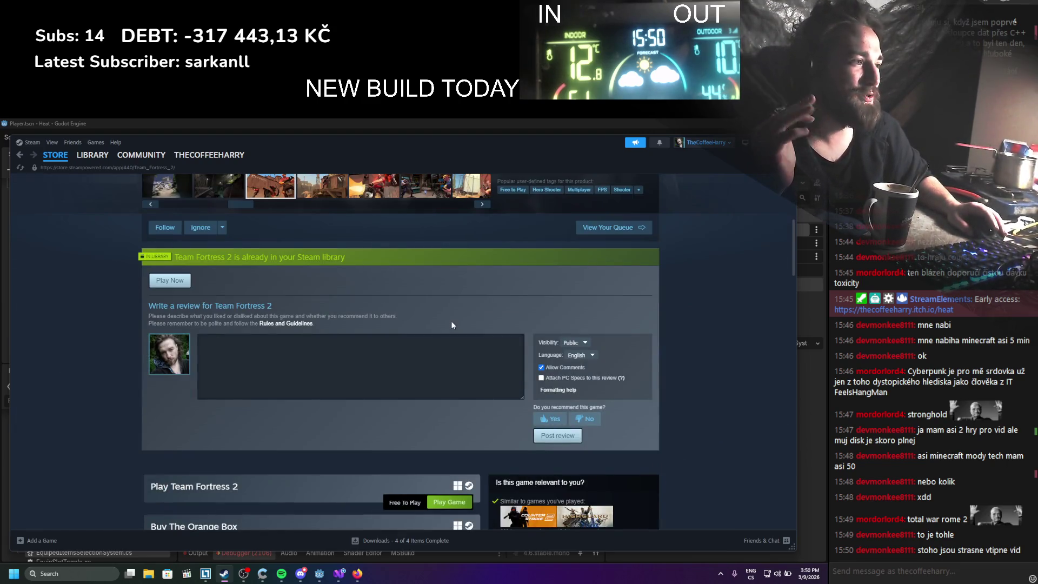
scroll(317, 267, up, 2)
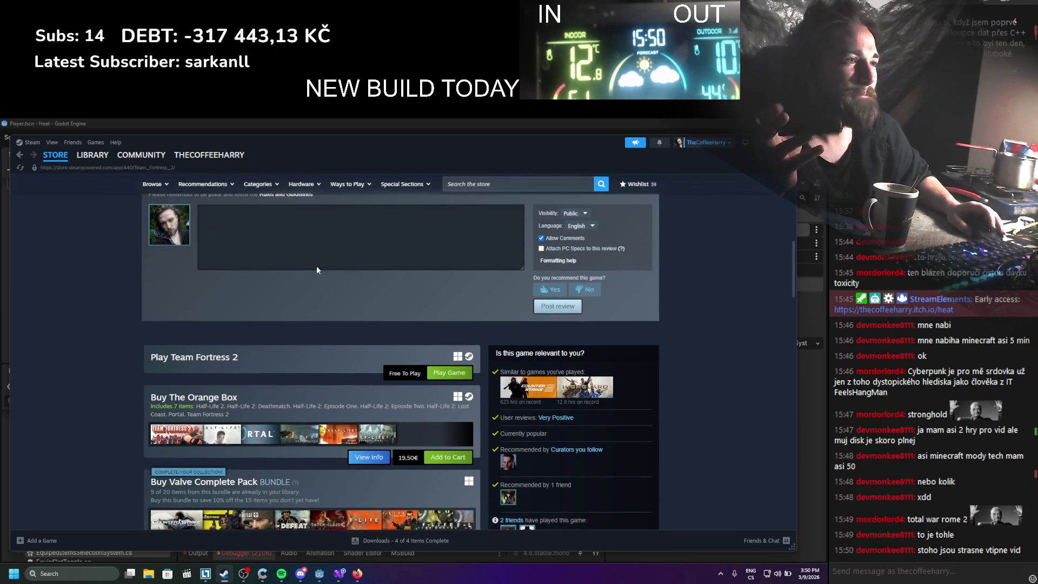
scroll(318, 268, up, 7)
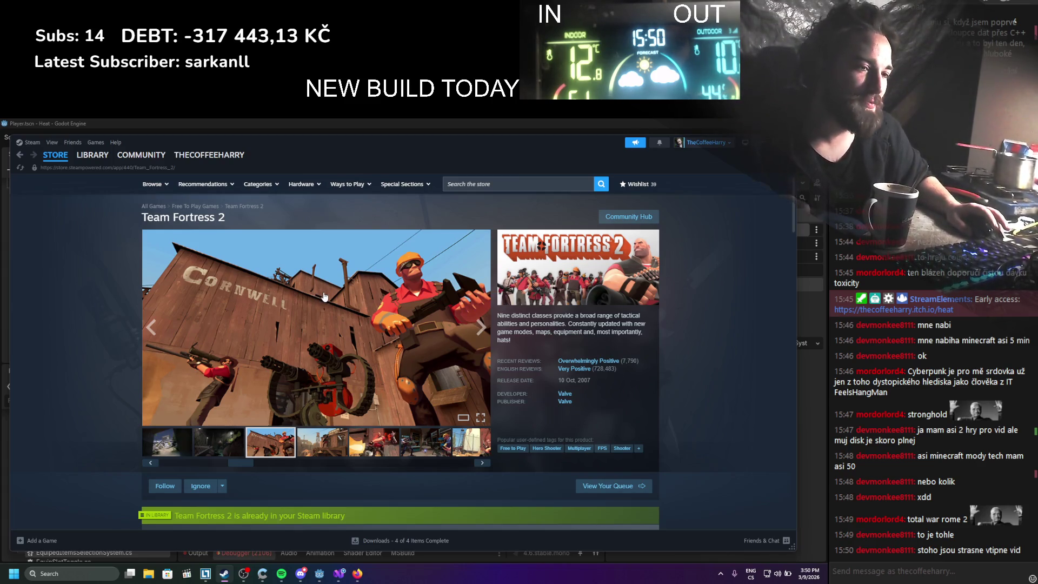
click(762, 147)
Drag CharacterCameraRaycast into EquipableView's Camera Raycast Component slot and save with Ctrl+S
scroll(287, 269, down, 2)
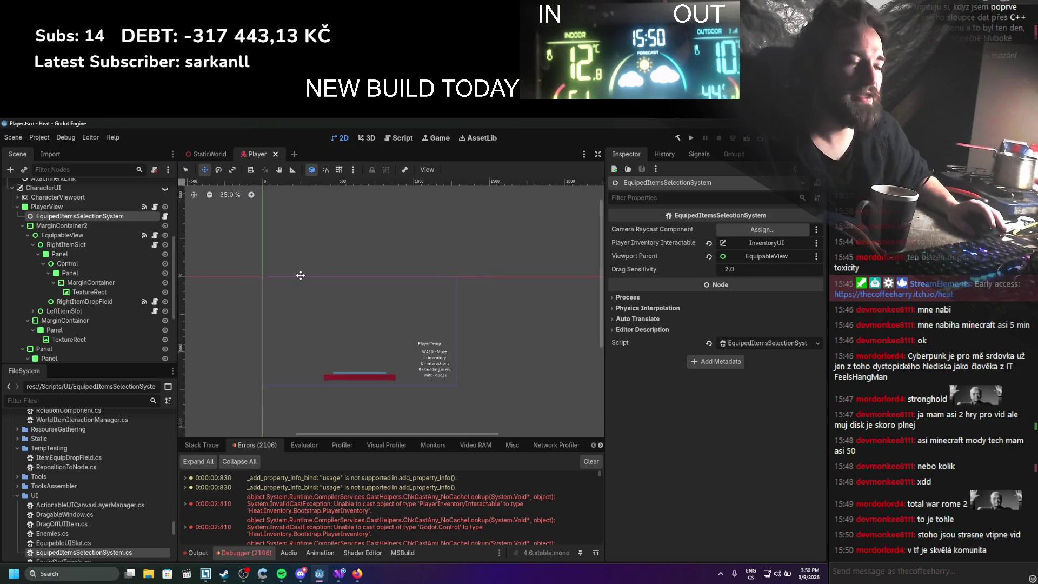
scroll(300, 275, up, 2)
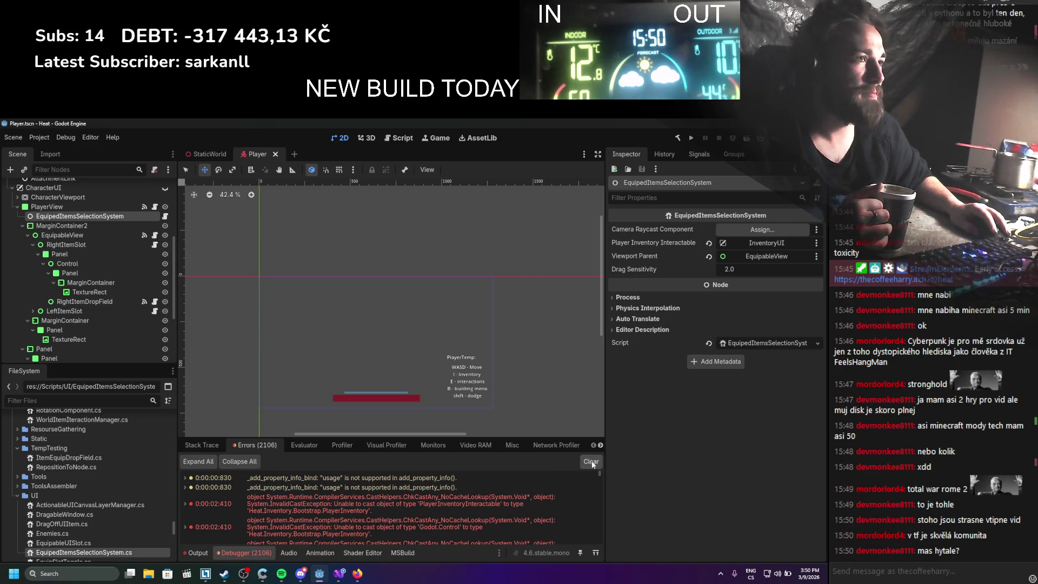
scroll(54, 291, down, 5)
scroll(69, 312, up, 5)
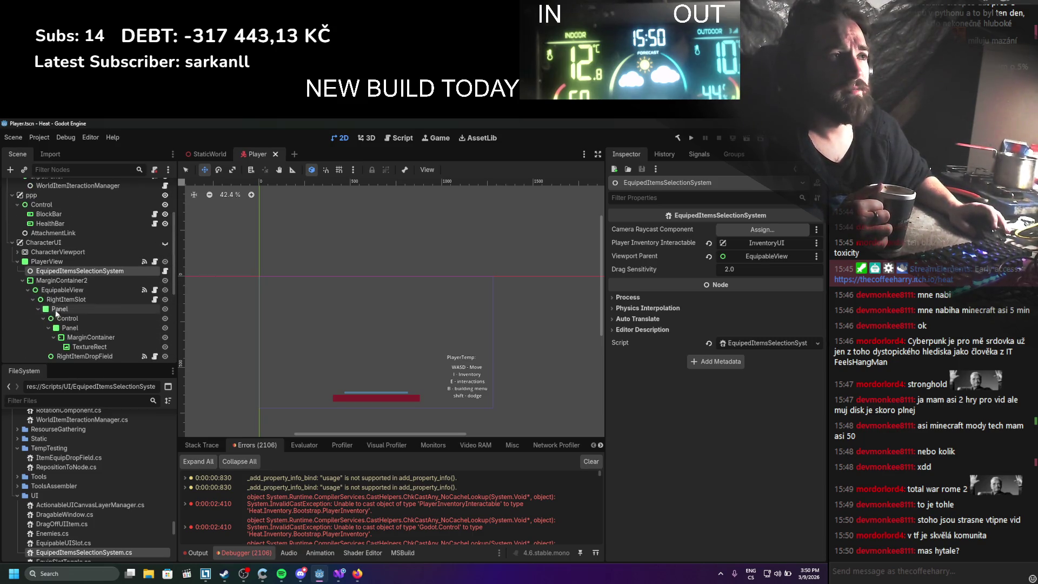
drag(102, 280, 767, 230)
scroll(63, 310, down, 1)
click(64, 306)
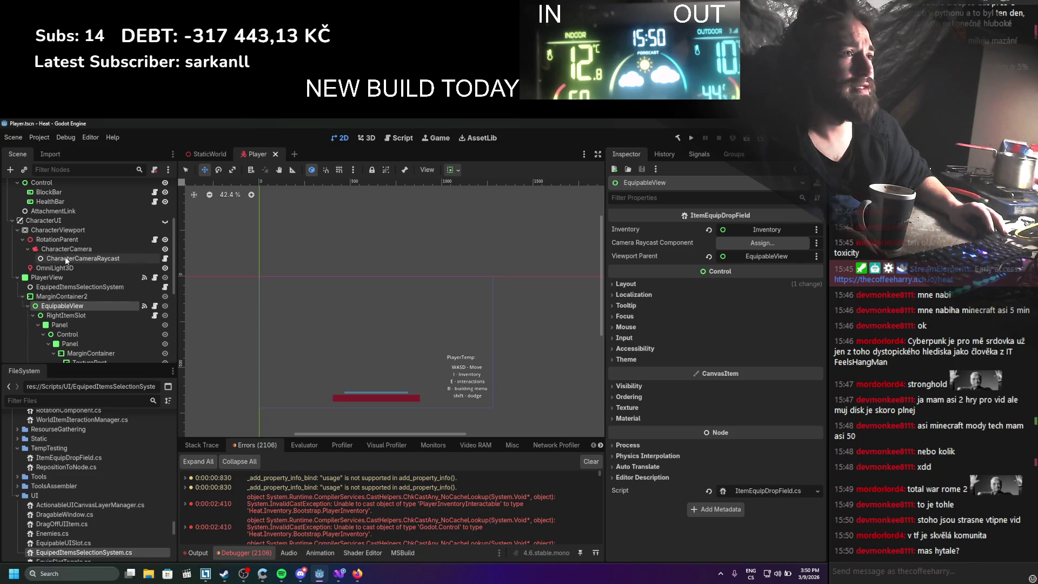
scroll(63, 249, up, 2)
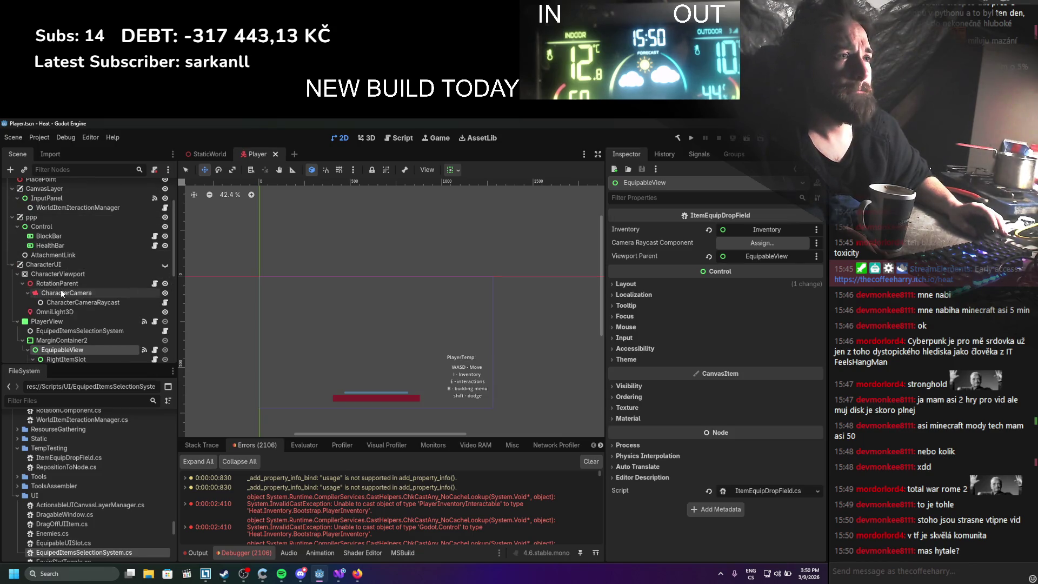
scroll(60, 290, up, 1)
drag(69, 324, 762, 243)
key(ctrl+s)
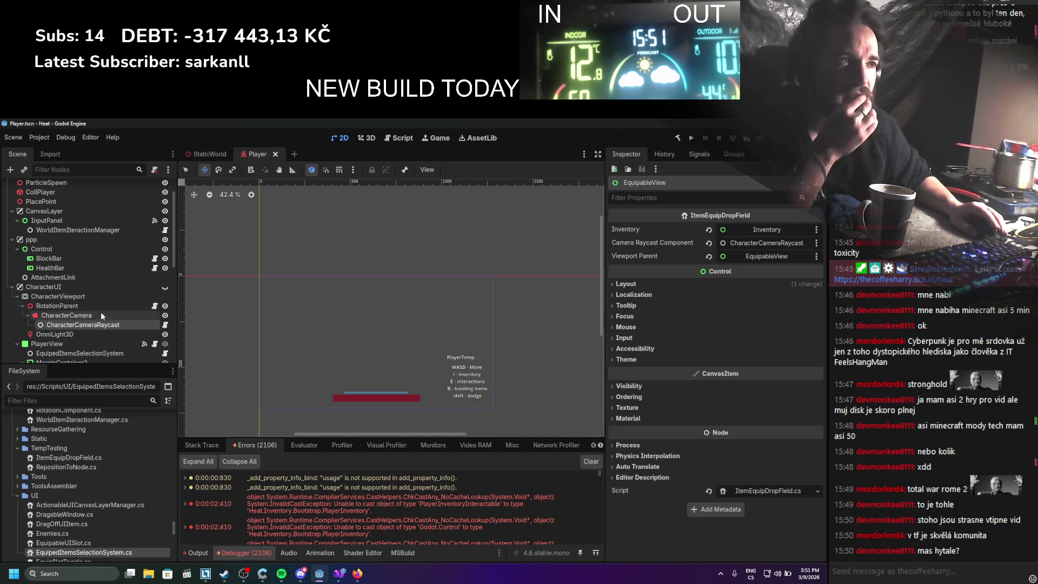
Inspect the LeftItemSlot, RightItemDropField, EquipSlotToggle and ItemMenu2 nodes, then run the game with F5
scroll(101, 313, down, 3)
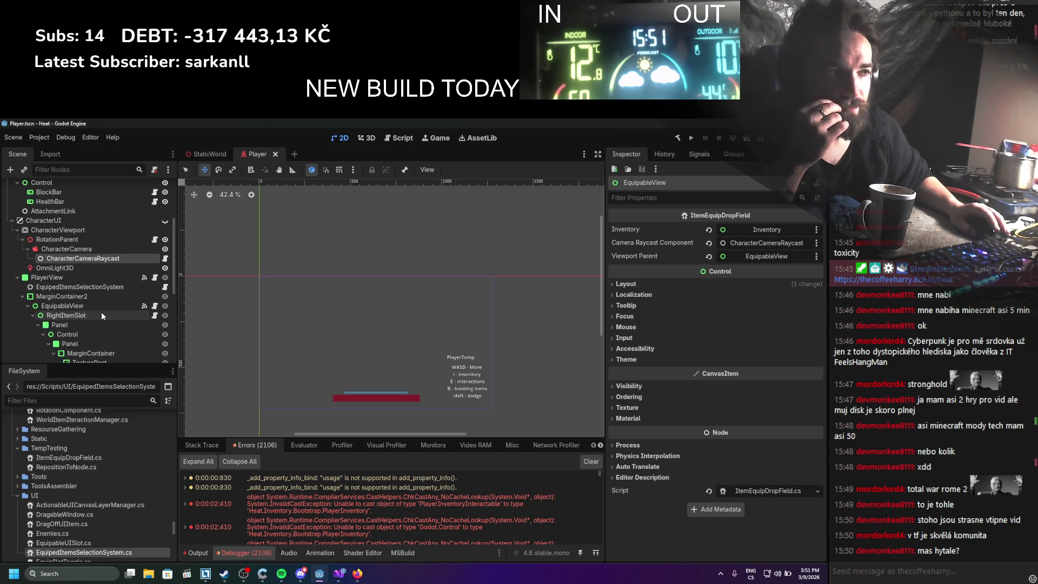
scroll(102, 312, down, 2)
click(87, 336)
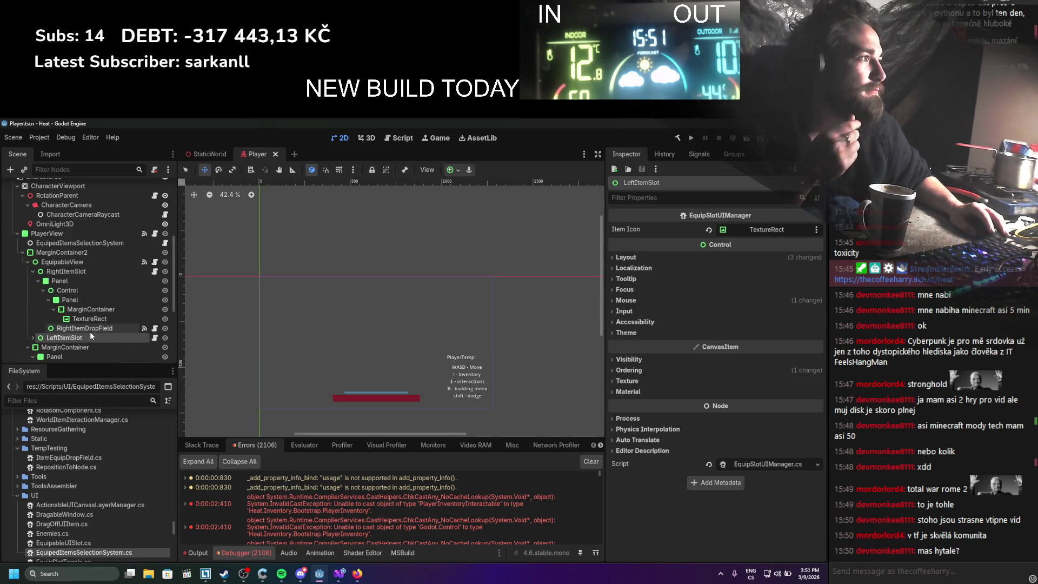
click(90, 332)
scroll(90, 332, up, 2)
scroll(98, 318, down, 3)
scroll(100, 323, down, 3)
click(95, 317)
click(93, 326)
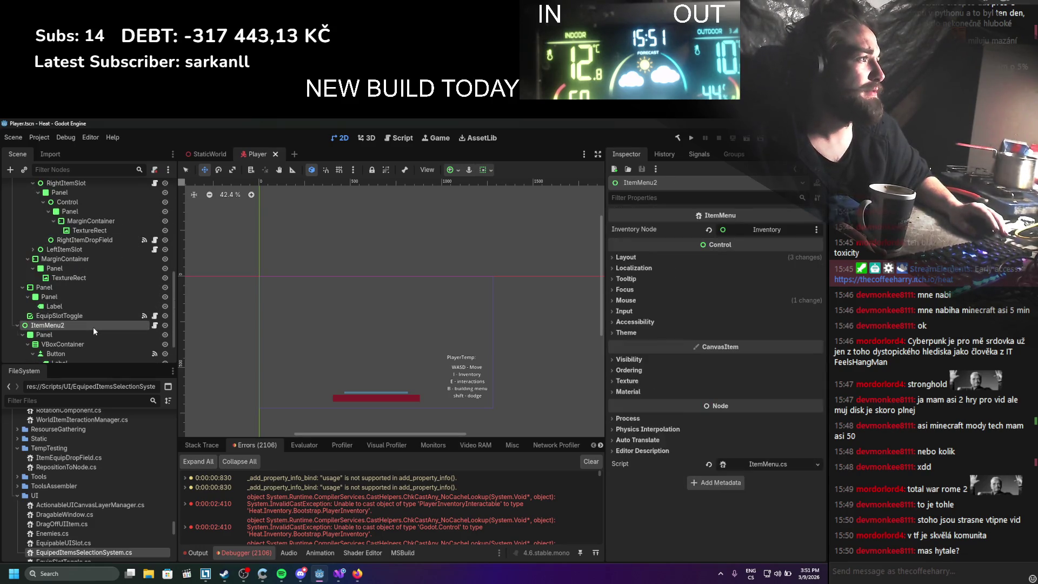
key(F5)
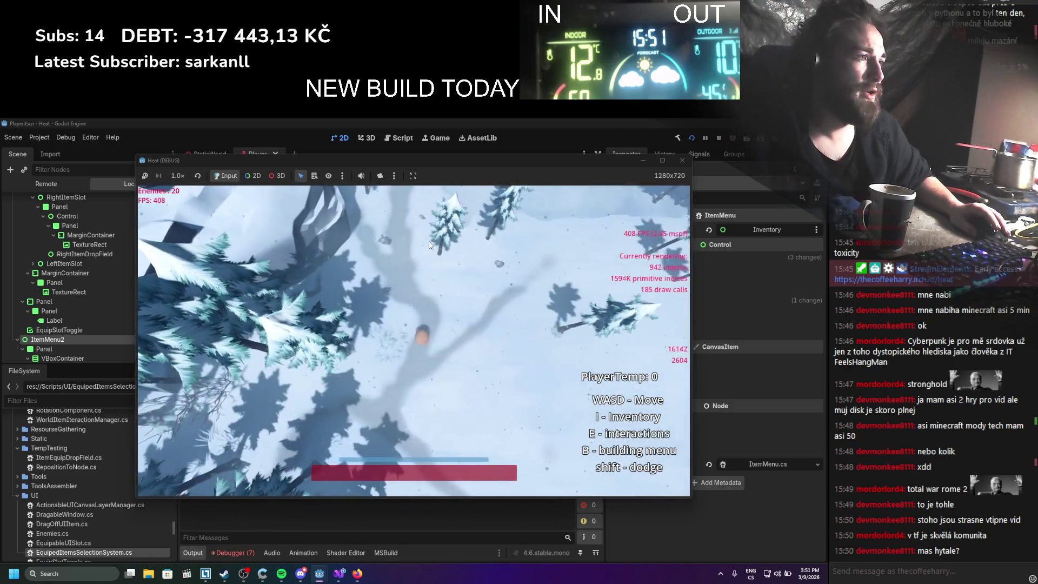
Walk the player with D, open the inventory with I, stop the game and view the 10 errors
key(d)
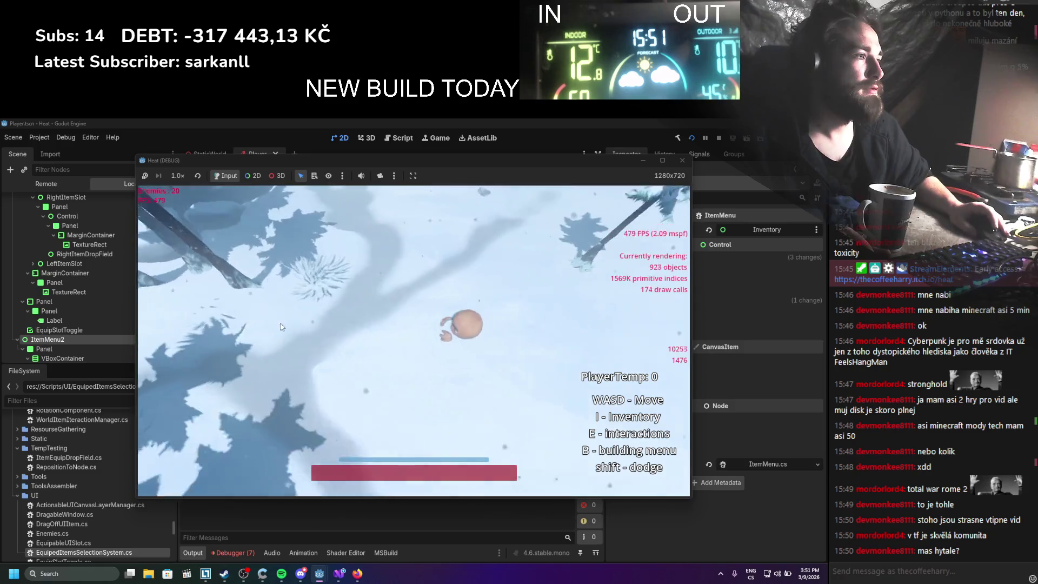
key(i)
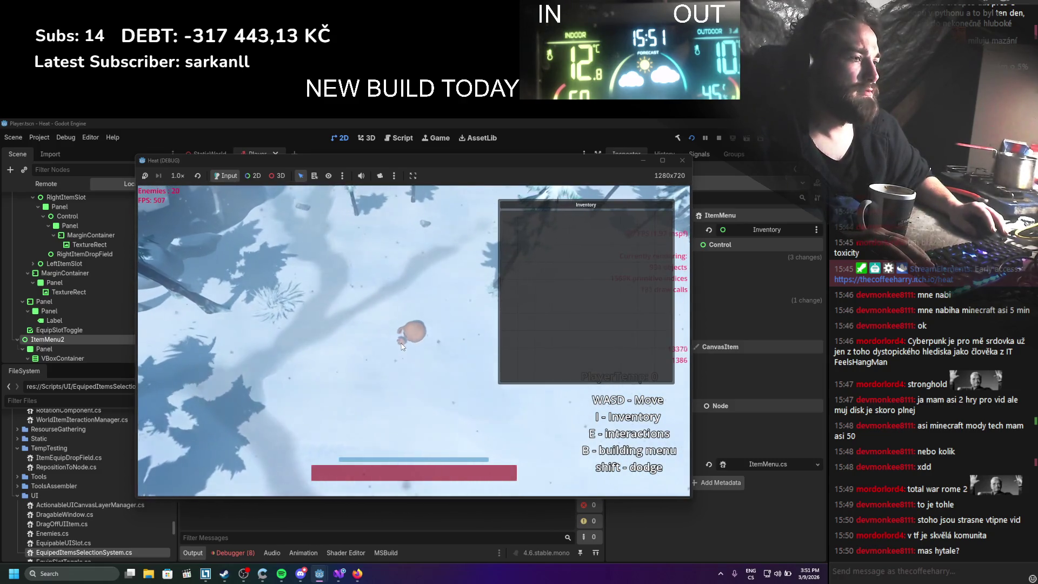
click(716, 138)
click(237, 552)
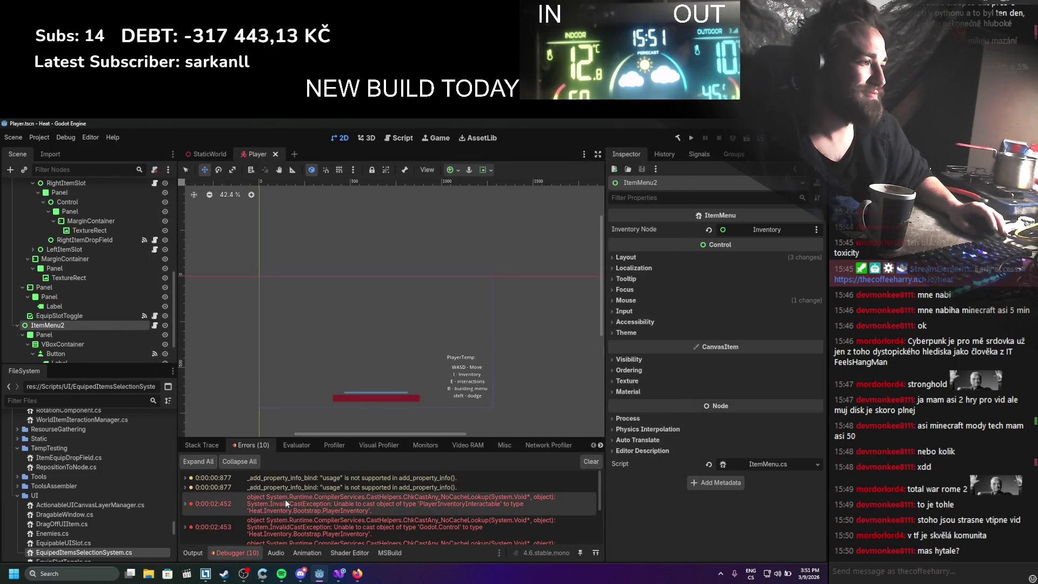
Select PlayerInventory, then EquipSystem's RightHandEquipableSlot, and open its HandEquipSlot.cs script
mouse_move(285, 504)
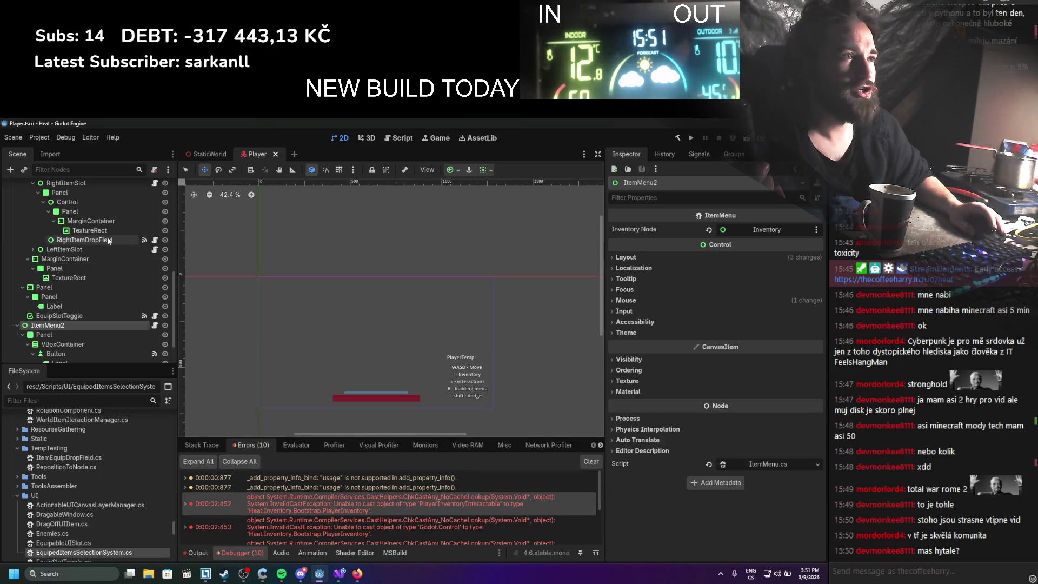
scroll(76, 322, down, 2)
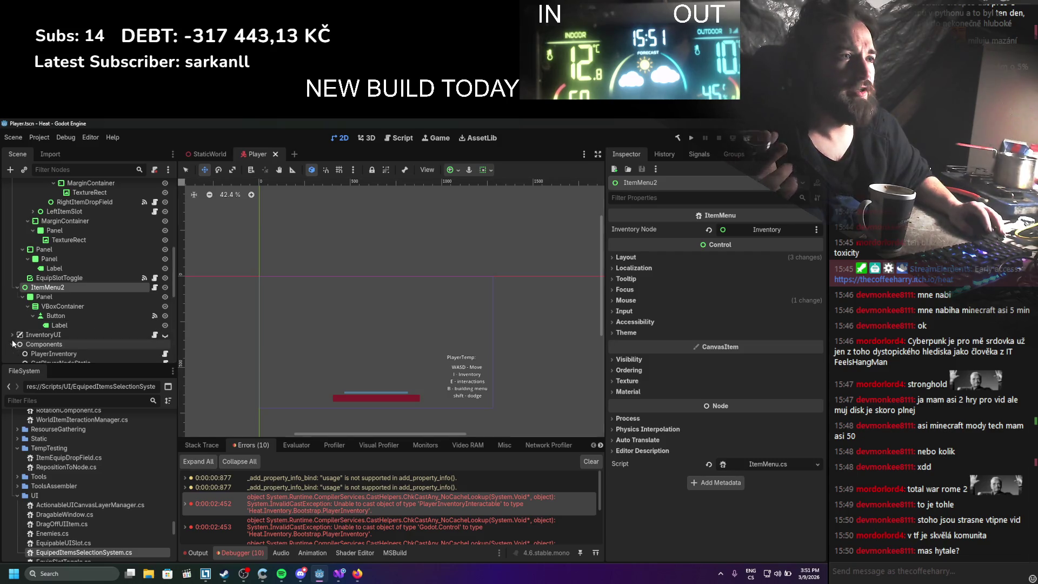
scroll(13, 343, down, 4)
click(54, 265)
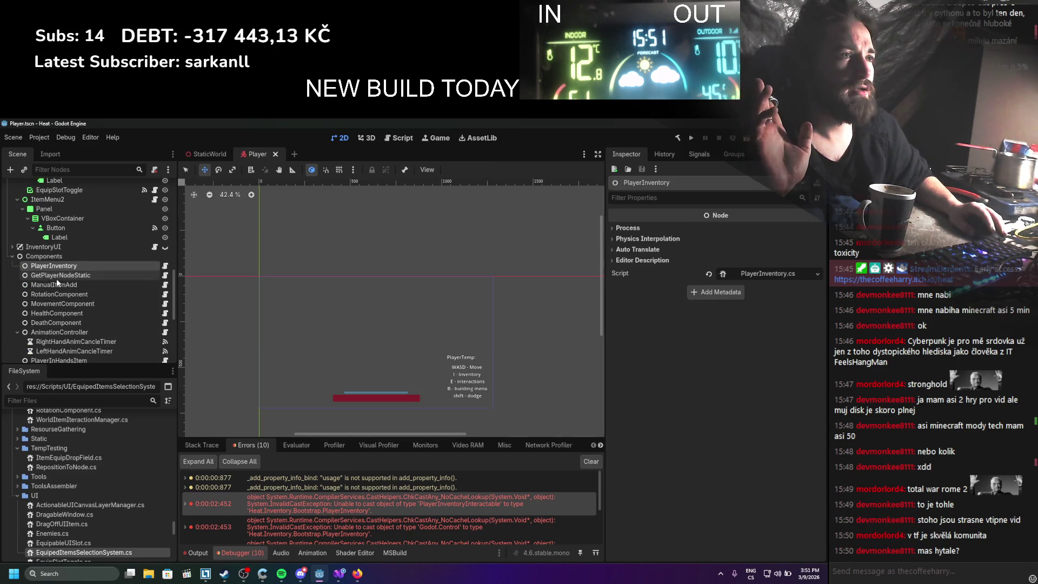
scroll(50, 326, down, 3)
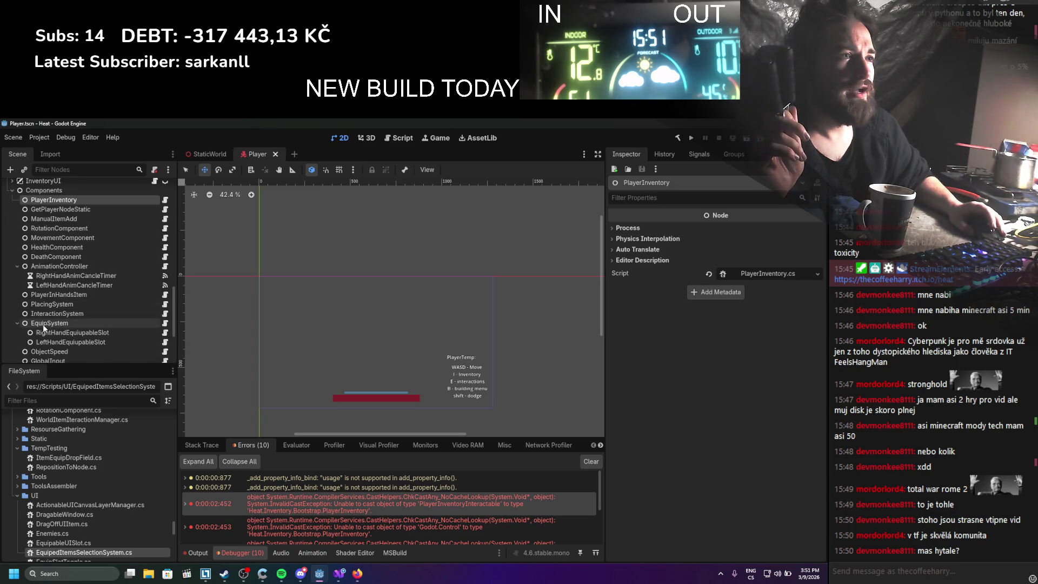
click(44, 325)
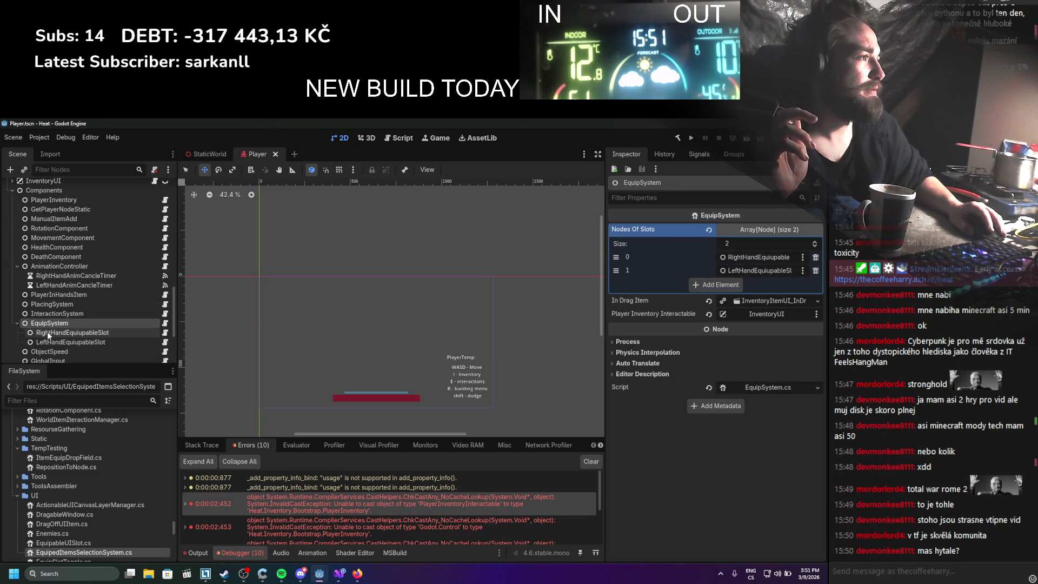
click(49, 332)
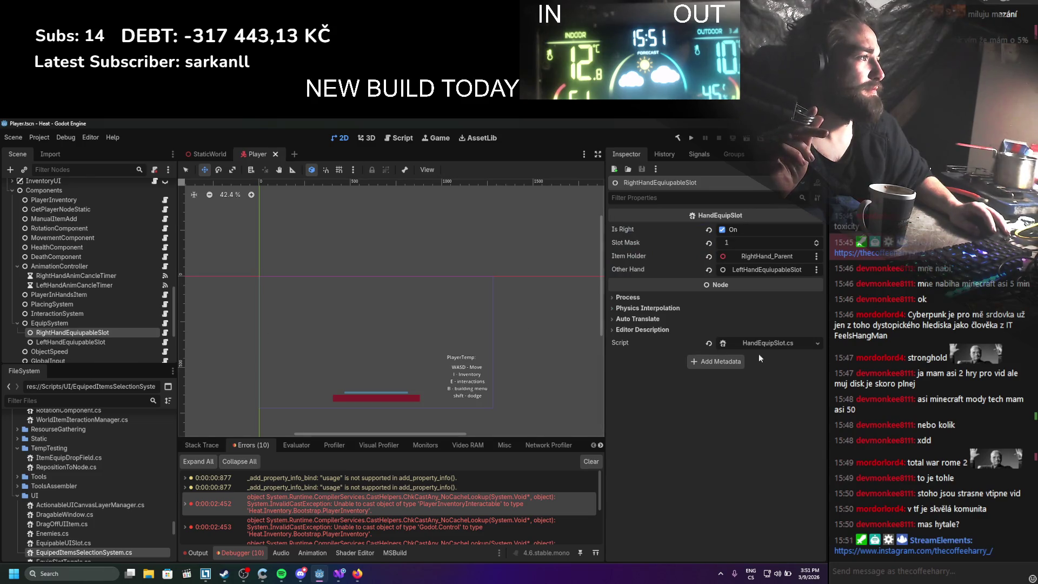
click(767, 343)
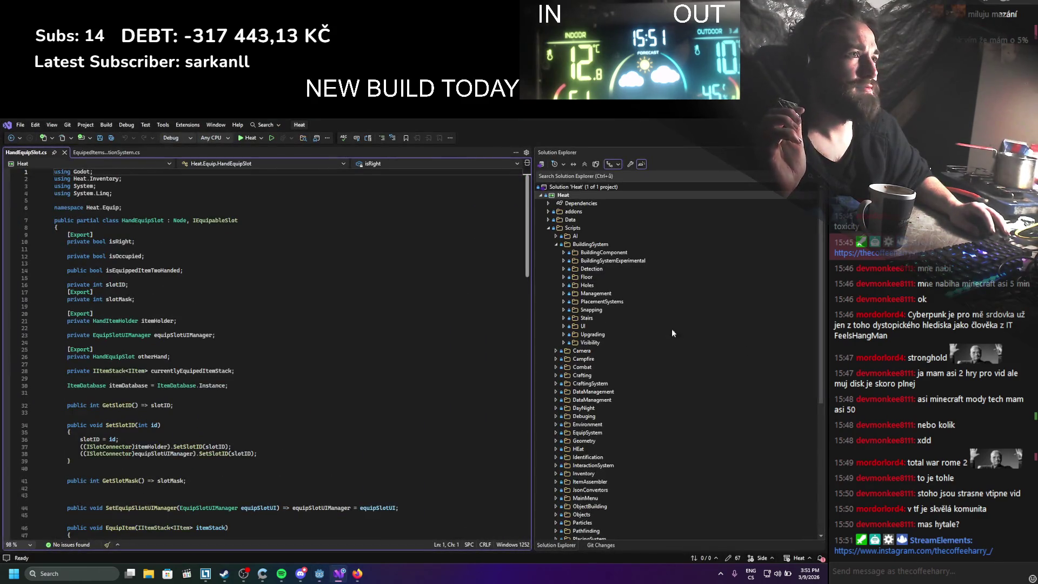
Back in Godot, select EquipSystem and open EquipSystem.cs from its Script field
key(alt+Tab)
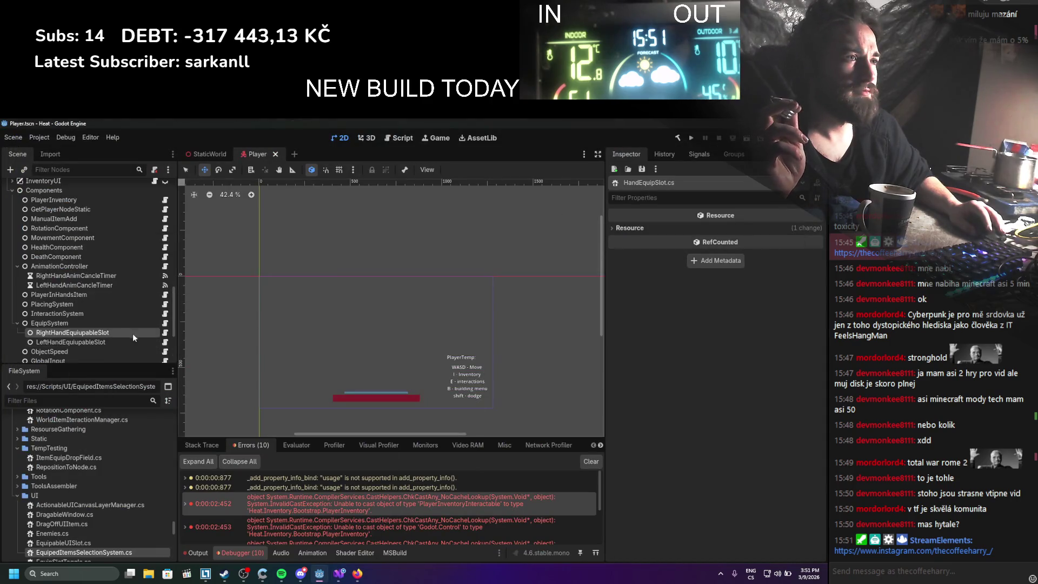
click(123, 322)
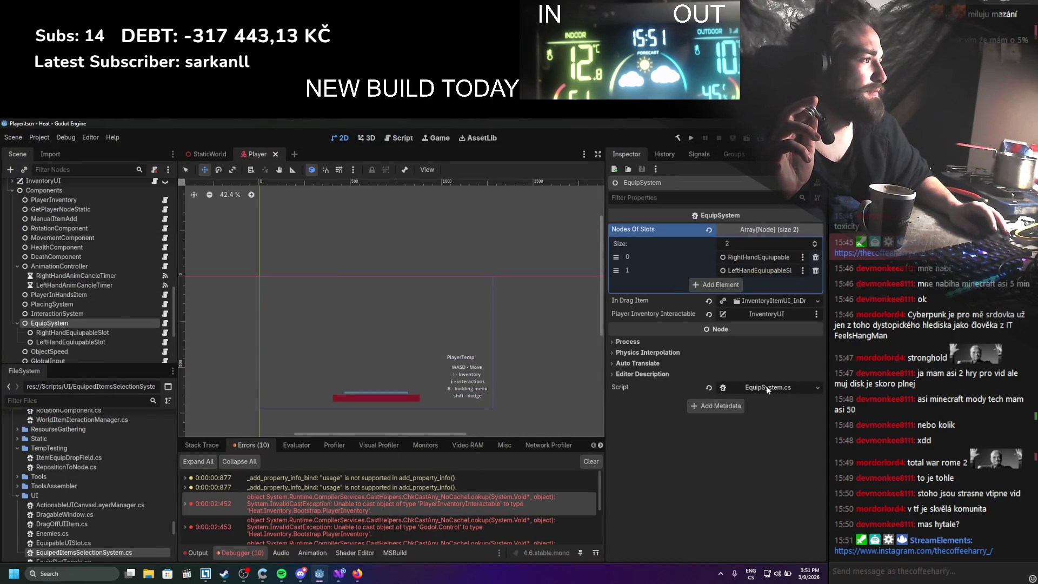
click(768, 387)
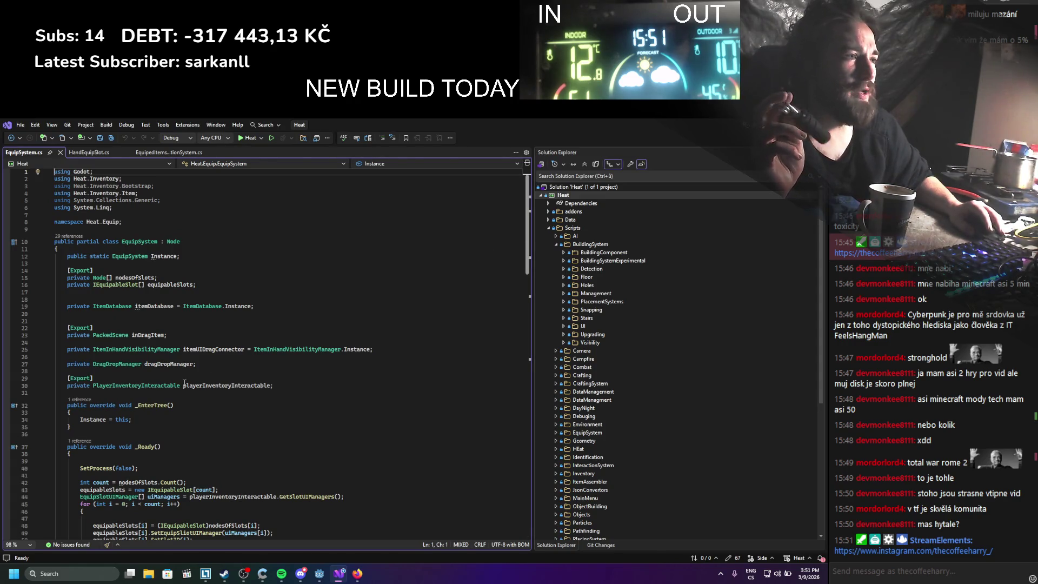
Review the playerInventoryInteractable and uiManagers references in EquipSystem.cs
key(alt+Tab)
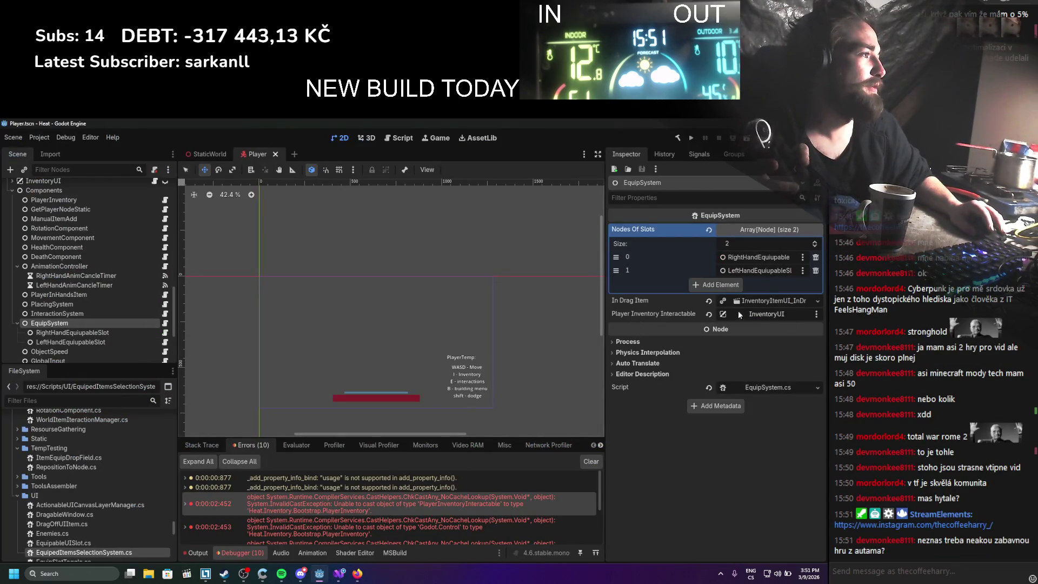
key(alt+Tab)
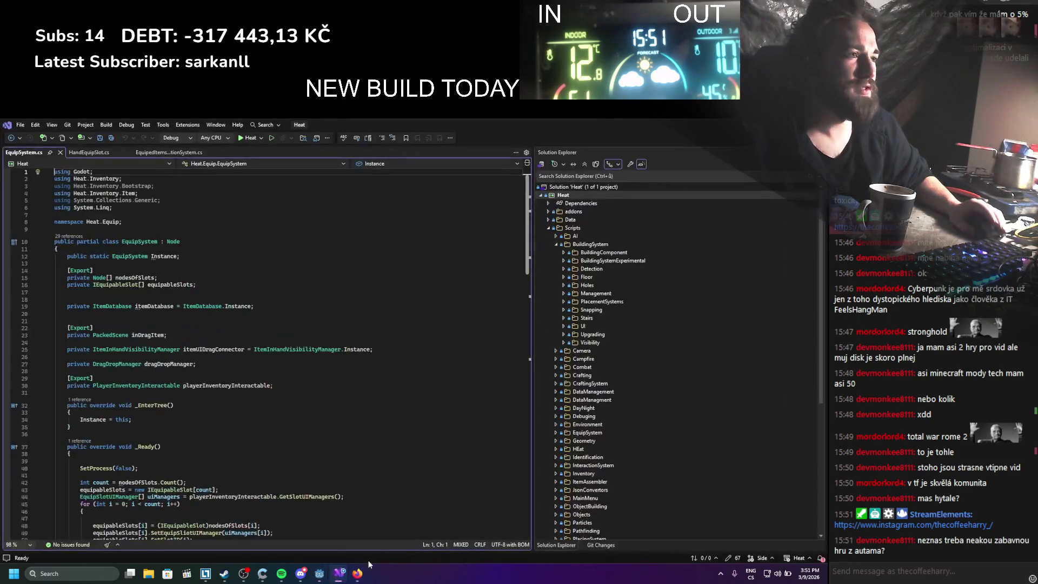
click(196, 385)
scroll(281, 423, down, 4)
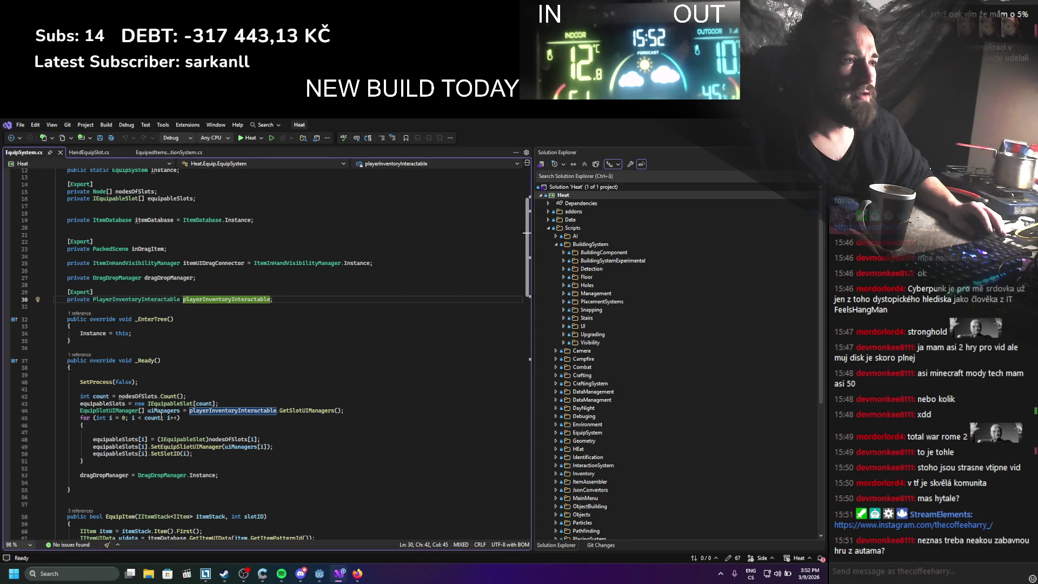
click(158, 411)
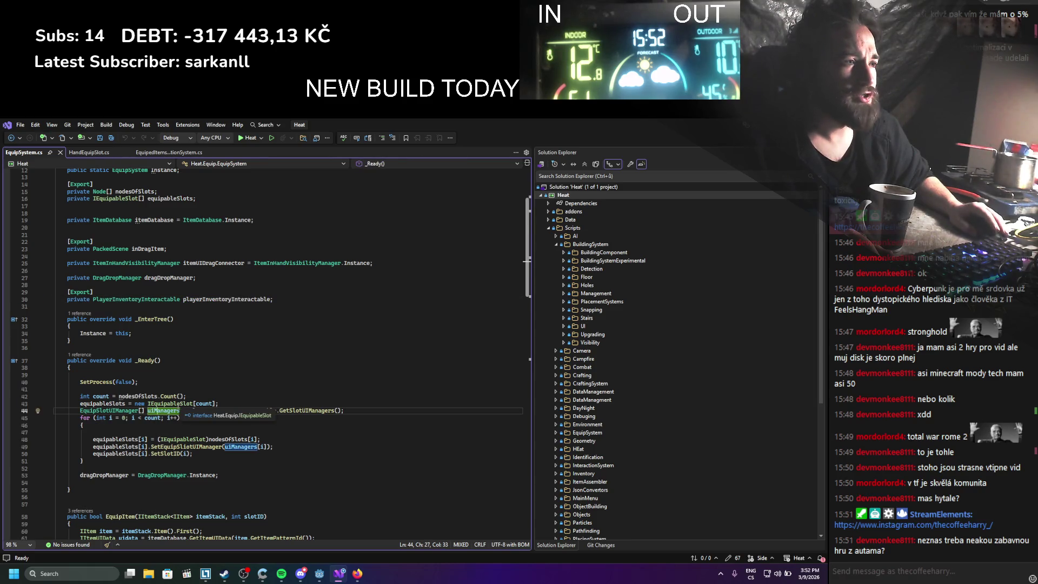